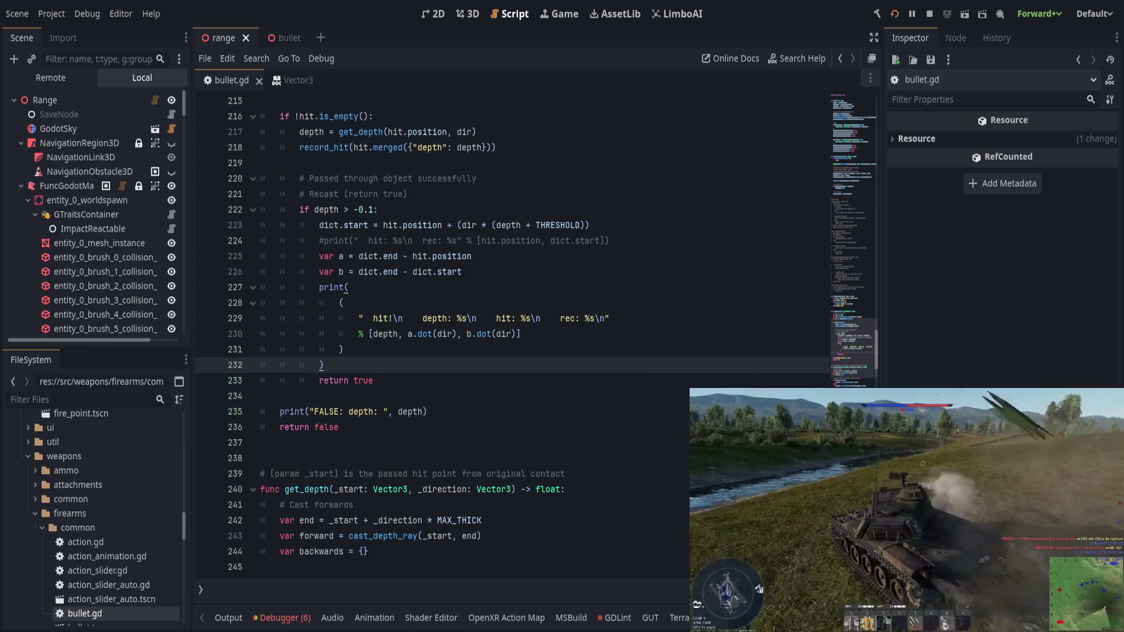
Step: Add blank lines below the return false line to make room for a new function
click(461, 455)
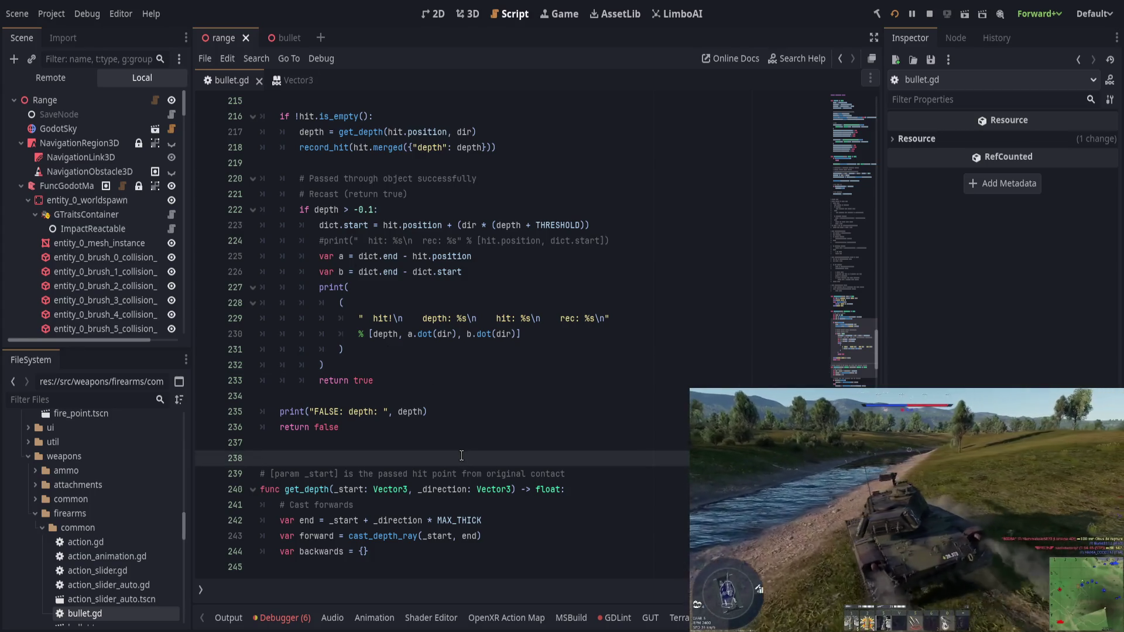
key(Up)
key(Up)
key(Return)
key(BackSpace)
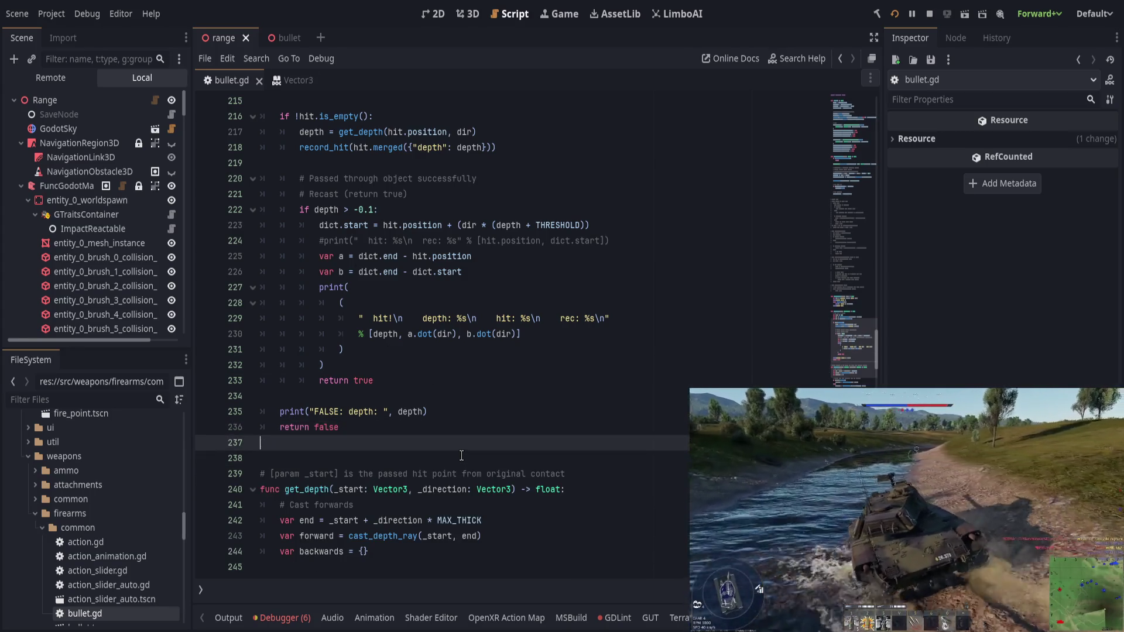
key(Return)
key(Return)
key(Return)
Step: Write the signature func _clamp_to_point(a: Vector3, a_length: float, b: Vector3) -> Vector3:
text(func _clamp_tp)
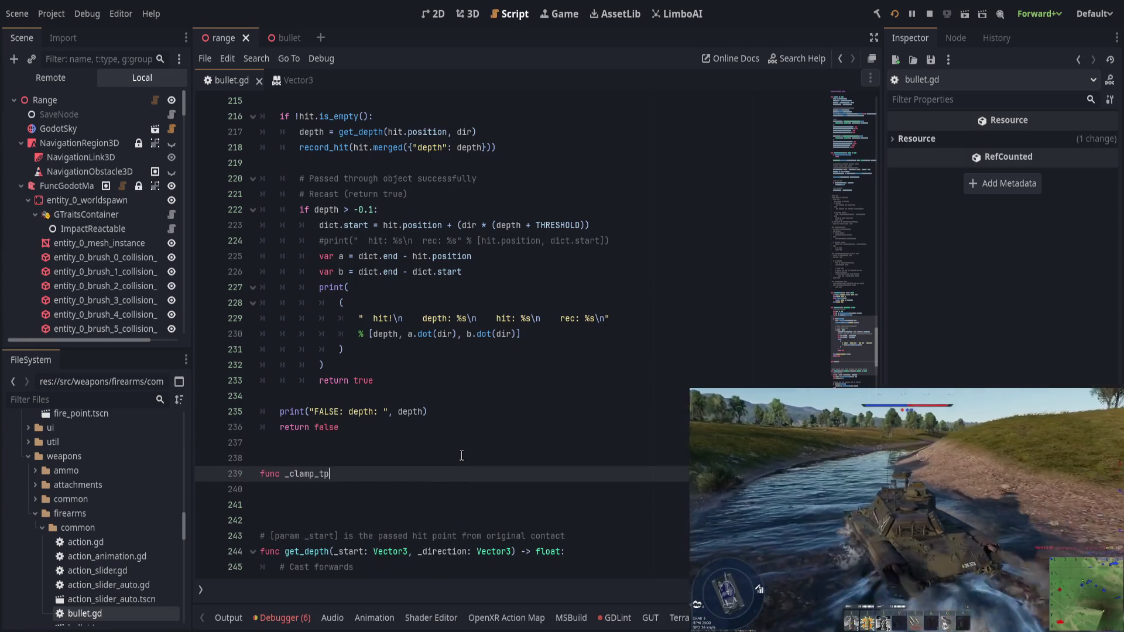
key(BackSpace)
text(o_o)
key(BackSpace)
text(point()
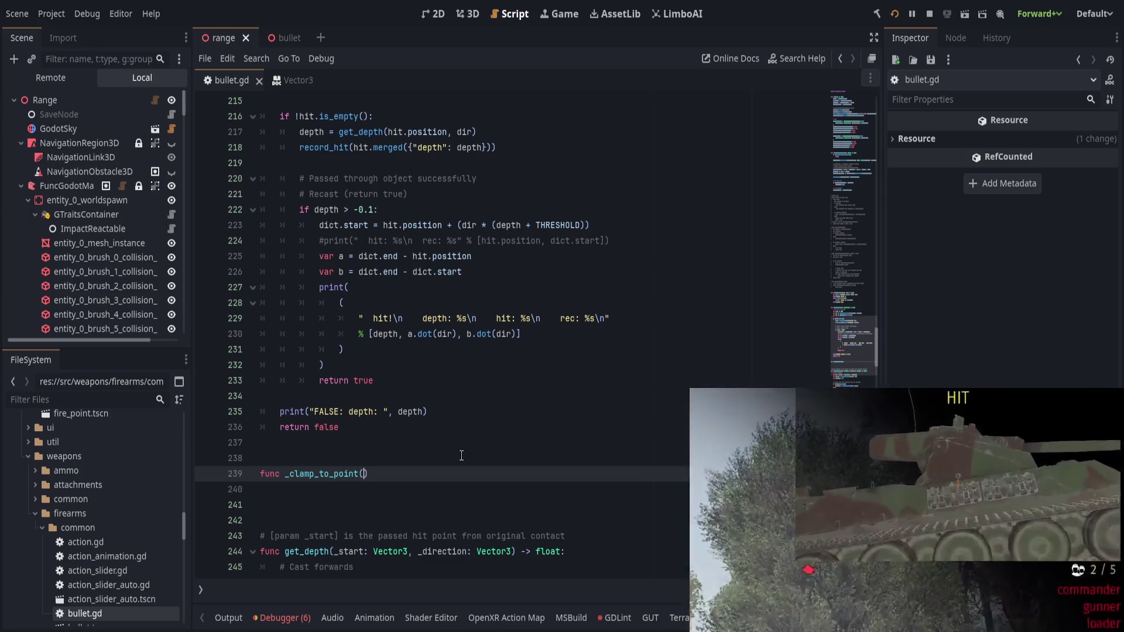
text(a: V)
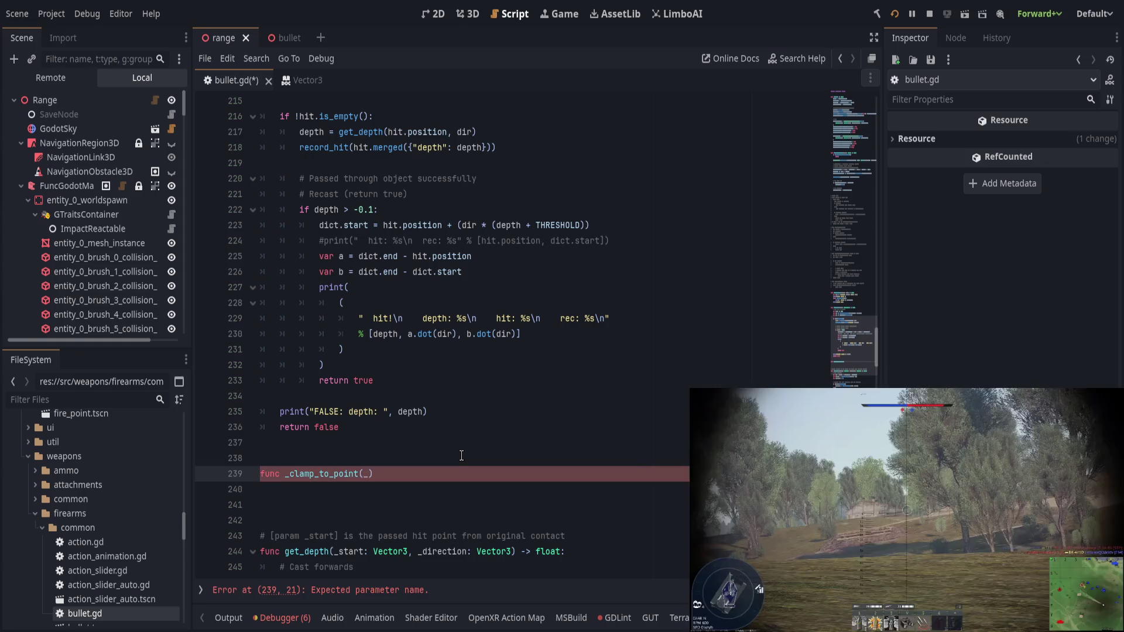
text(ector3, )
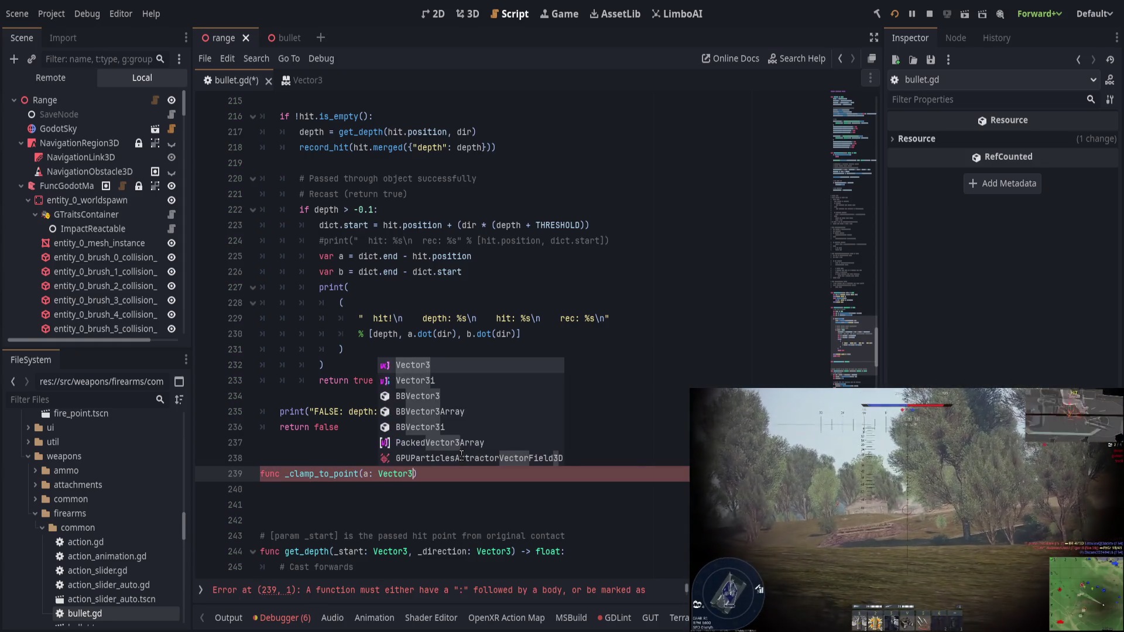
text(b: Vector3)
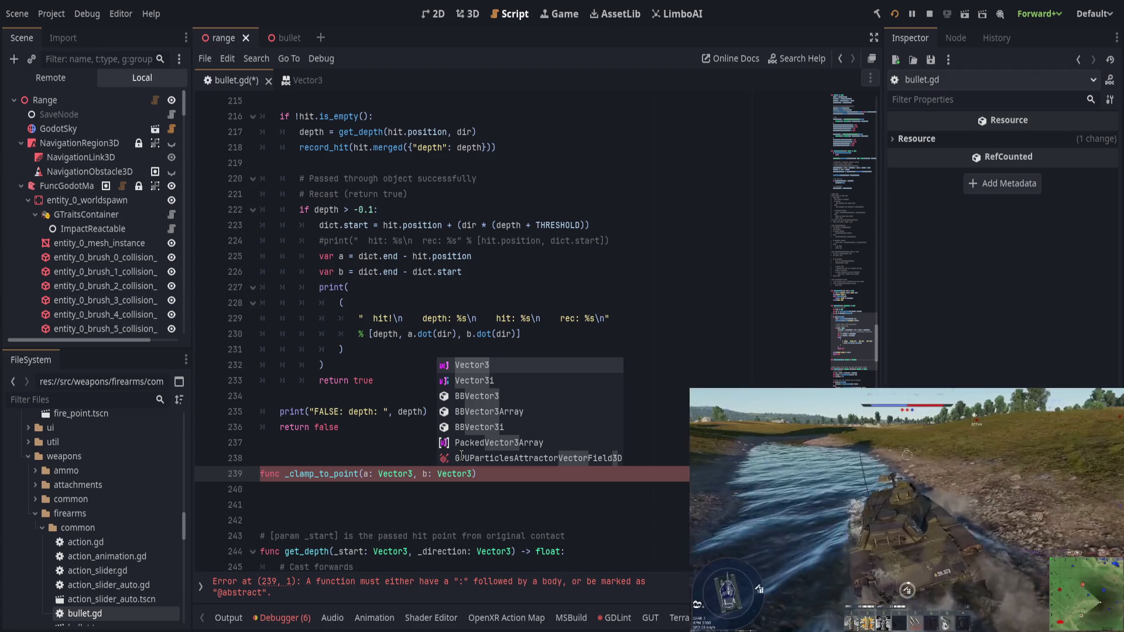
key(ctrl+Left)
key(ctrl+Left)
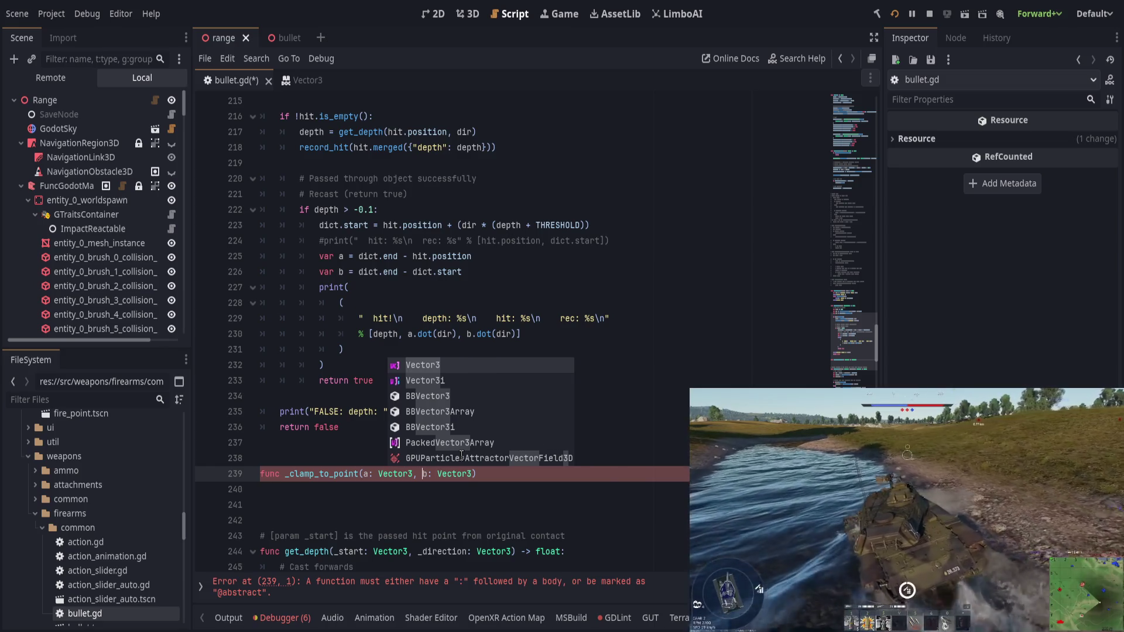
key(Delete)
text(a_leng)
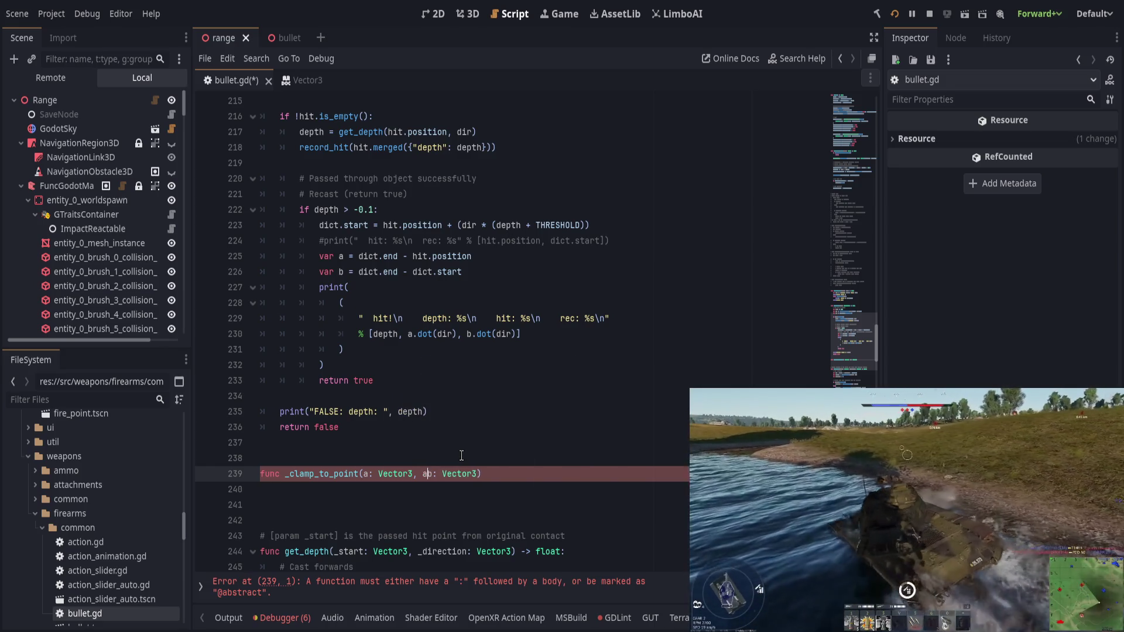
text(th,)
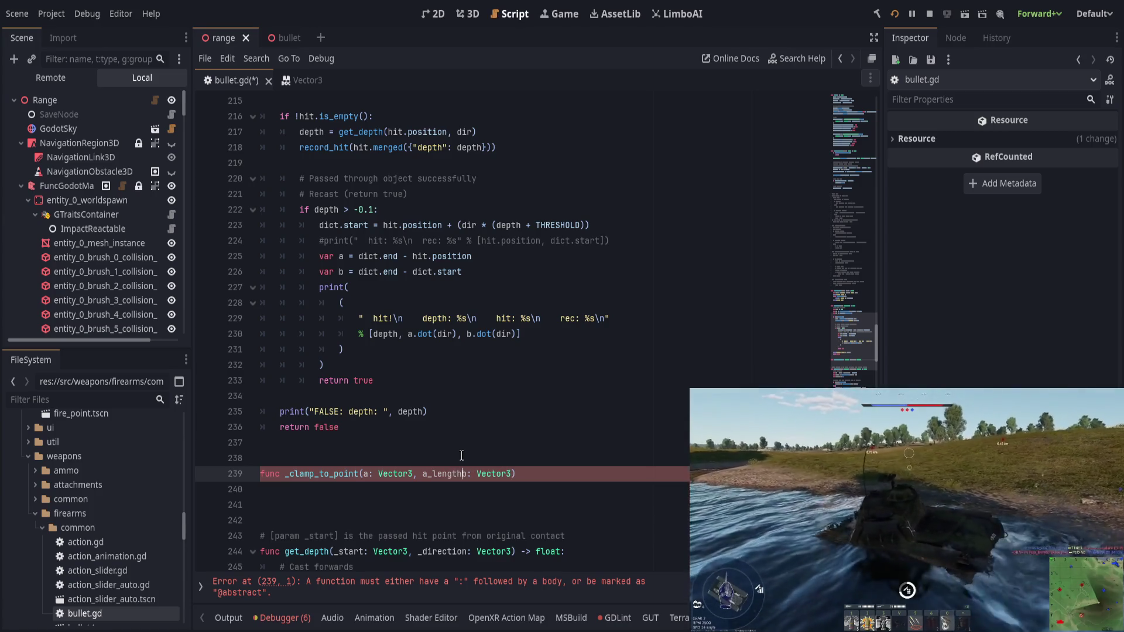
key(BackSpace)
key(BackSpace)
text(: float, b: )
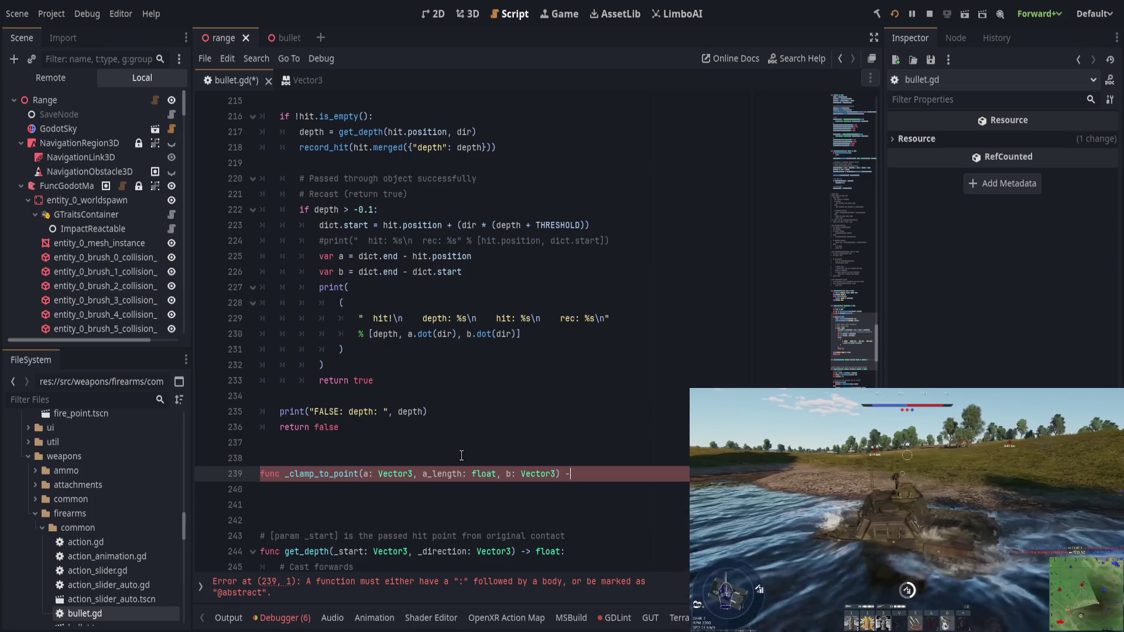
text(Vector3) -> Vector3:)
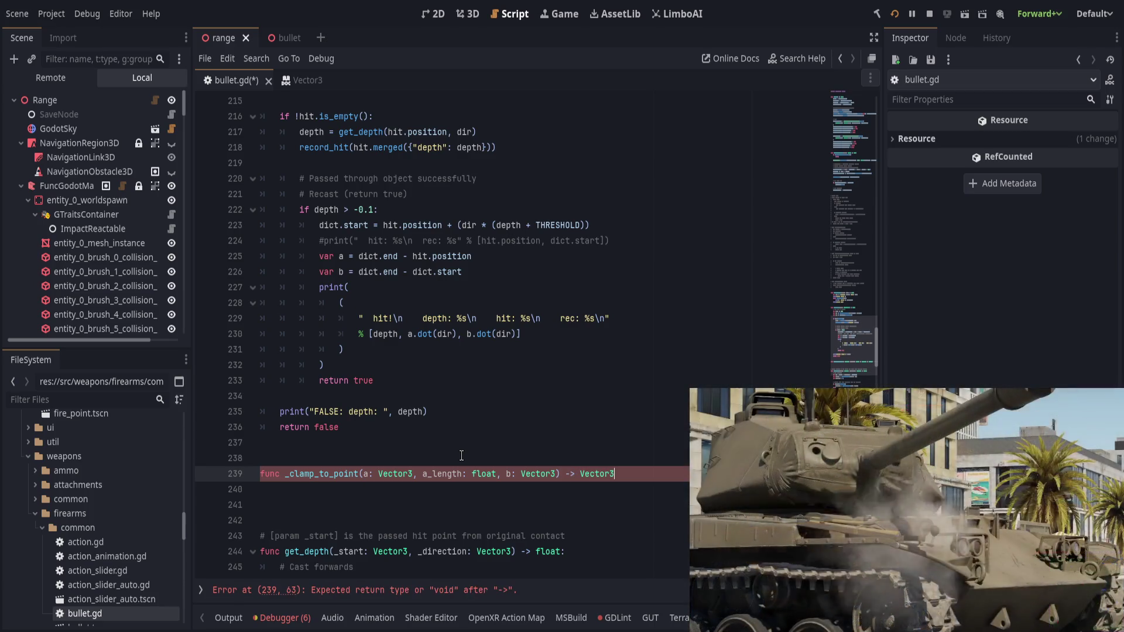
key(Return)
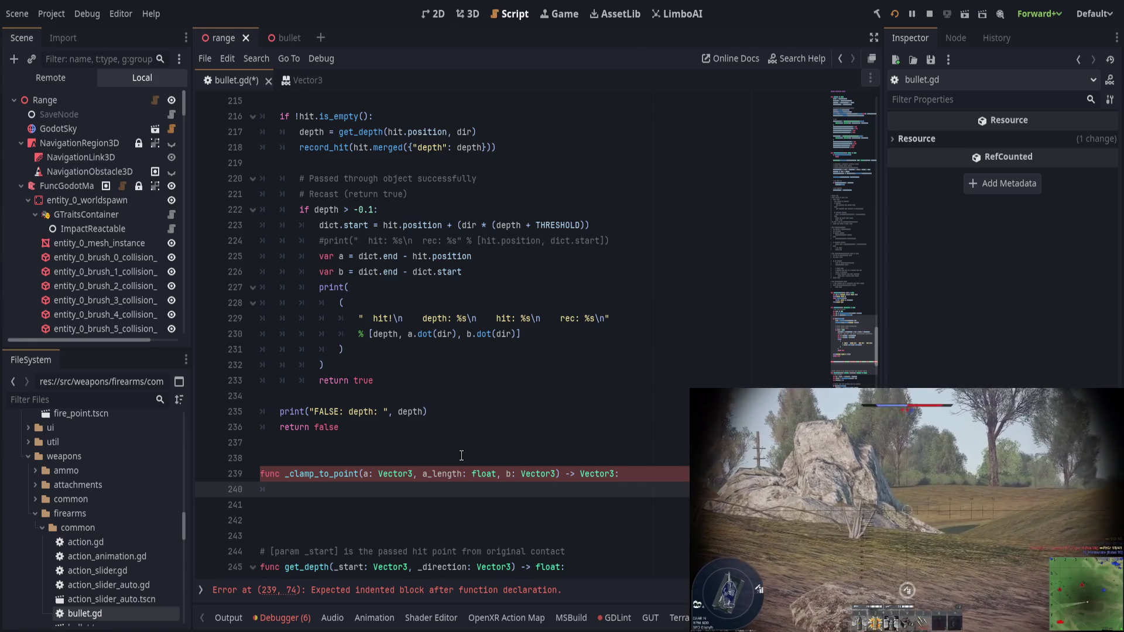
Step: Write var diff = (b-a) as the first line of the function body
text(var d)
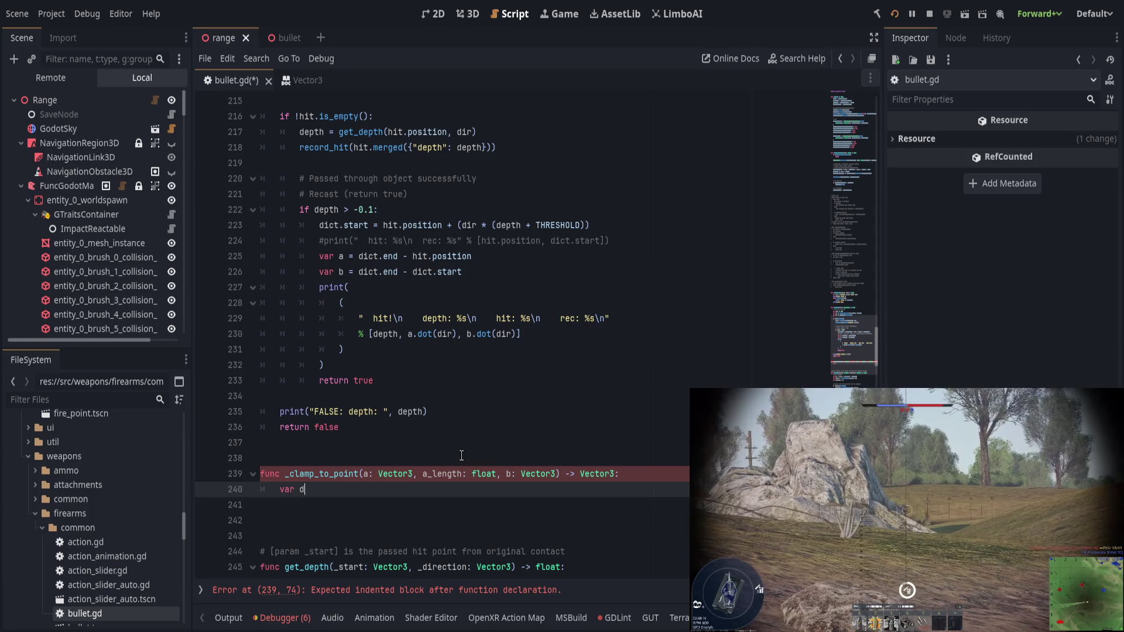
text( = b - a.l)
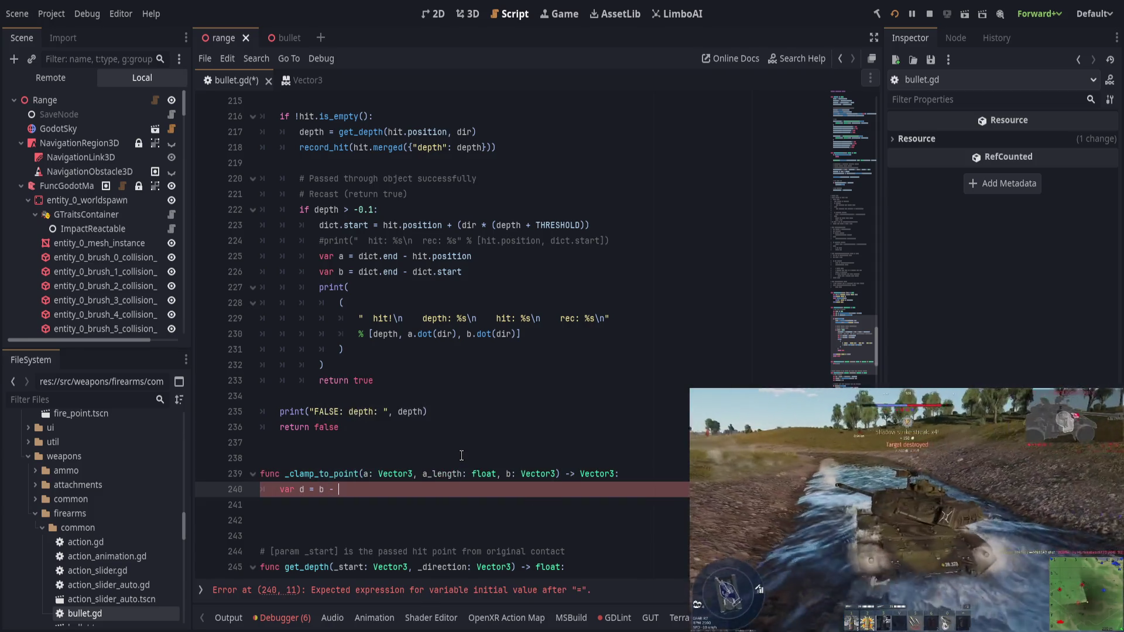
key(BackSpace)
key(BackSpace)
key(BackSpace)
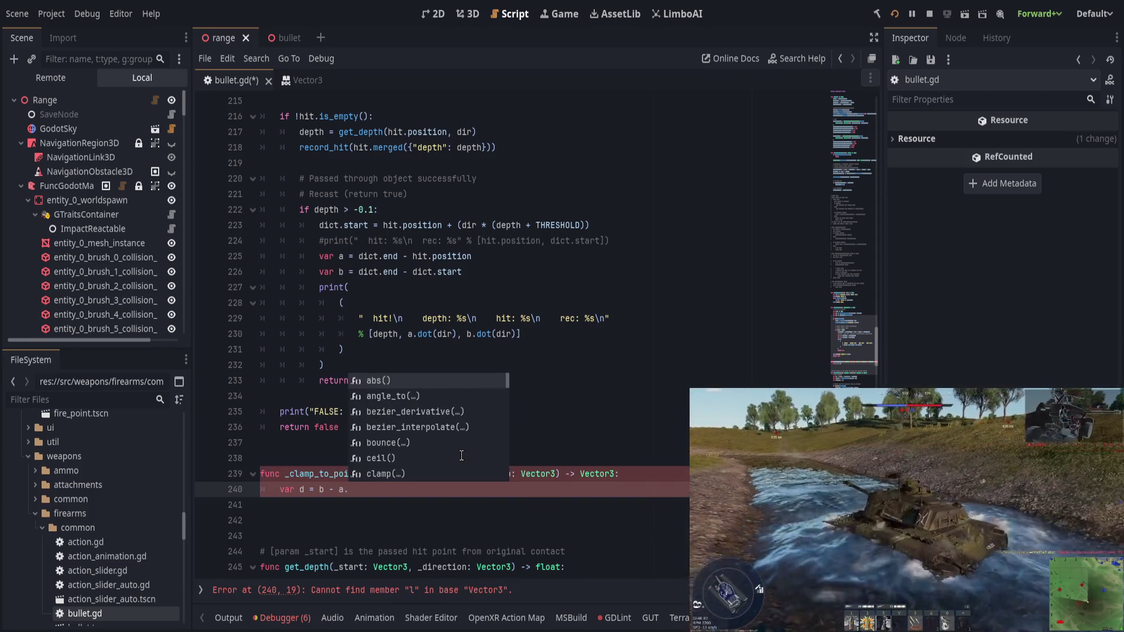
text((b)
text(-a).len)
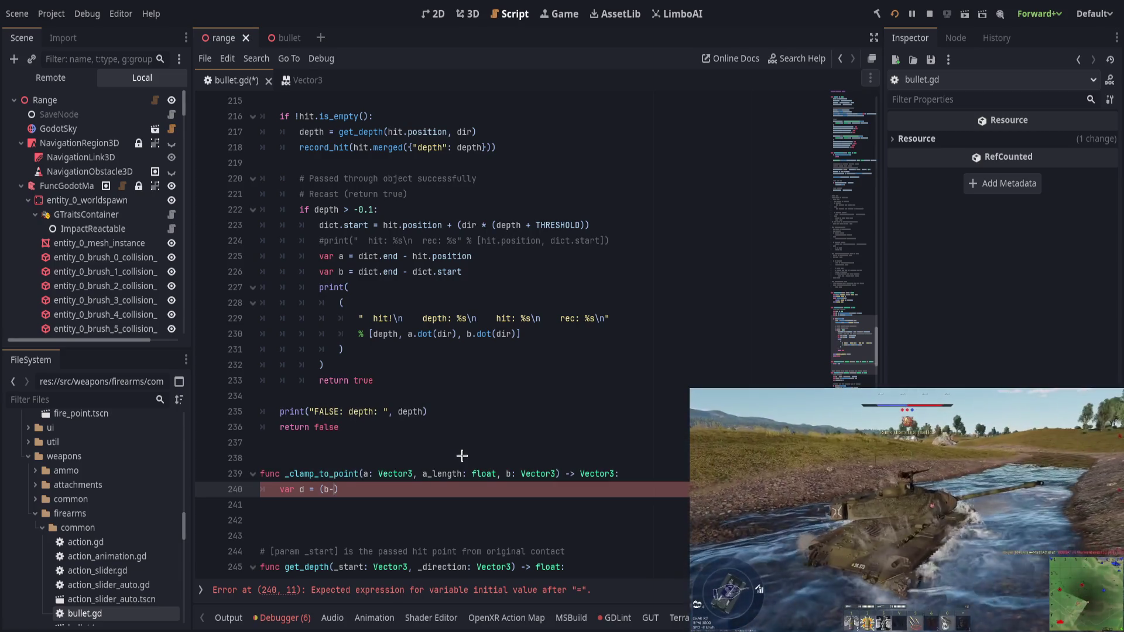
text(gth())
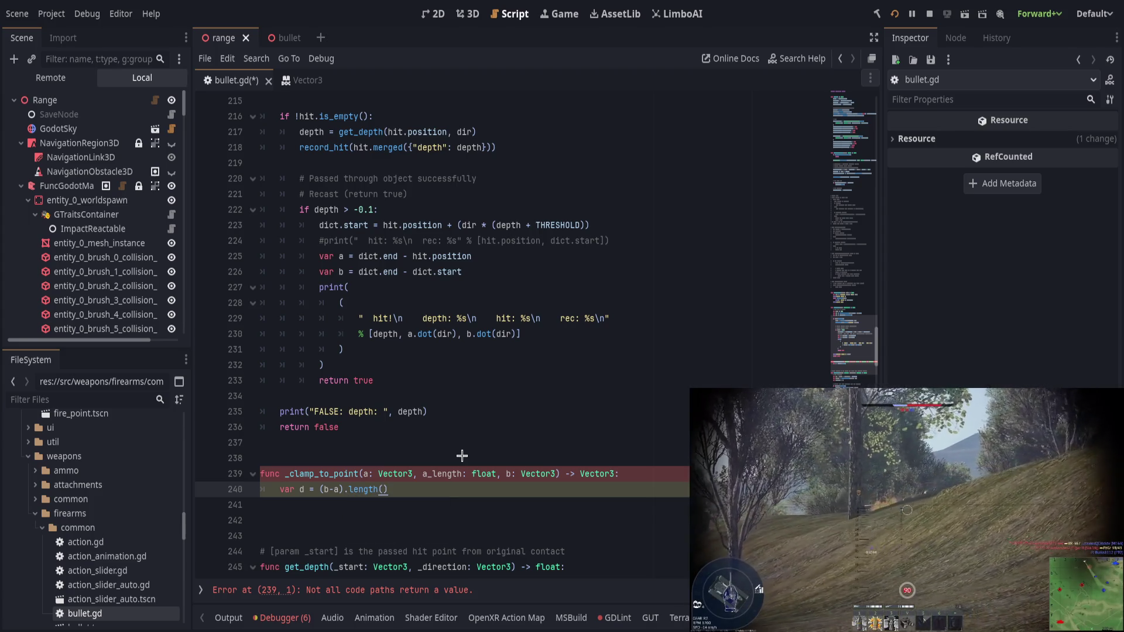
key(BackSpace)
key(BackSpace)
key(BackSpace)
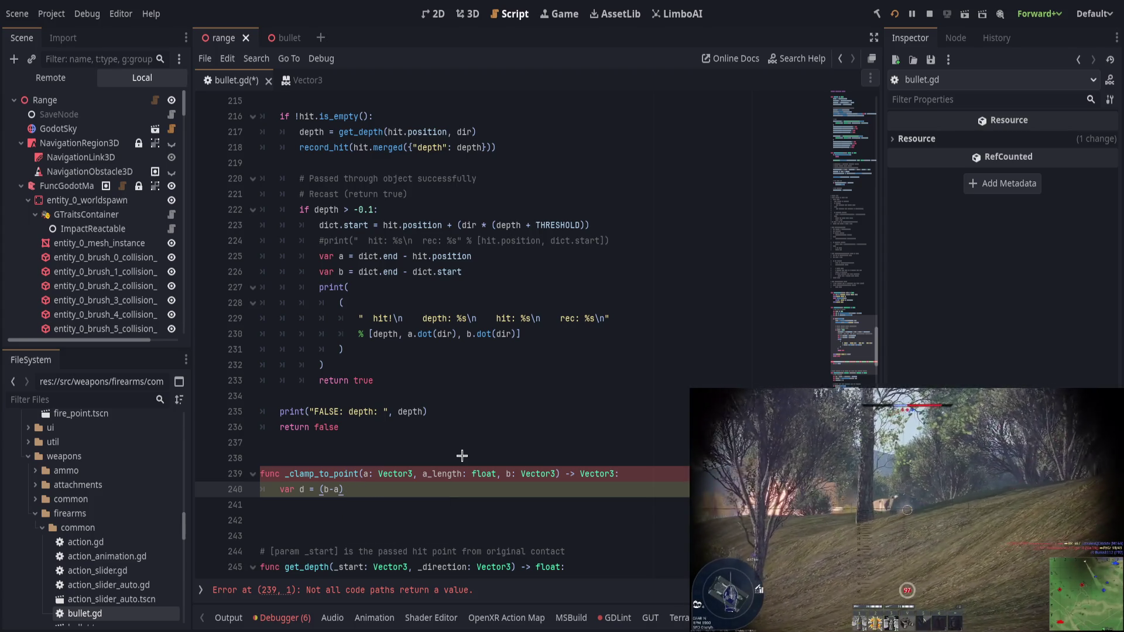
key(Left)
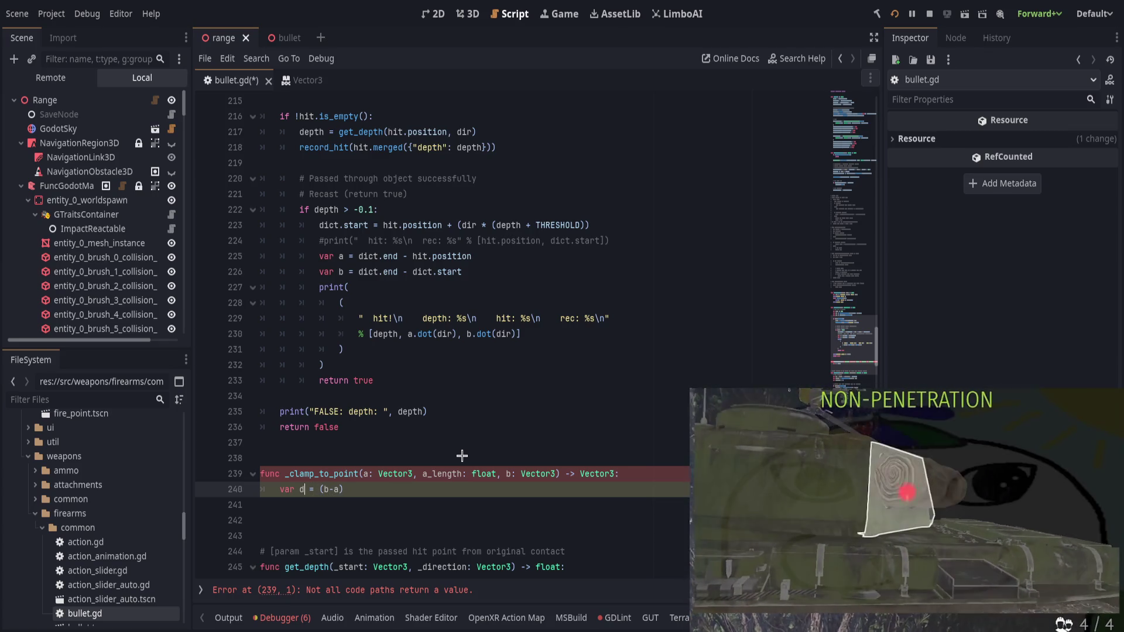
text(iff)
key(End)
key(Return)
Step: Add var dir = diff.normalized() on the following line
text(var dir = )
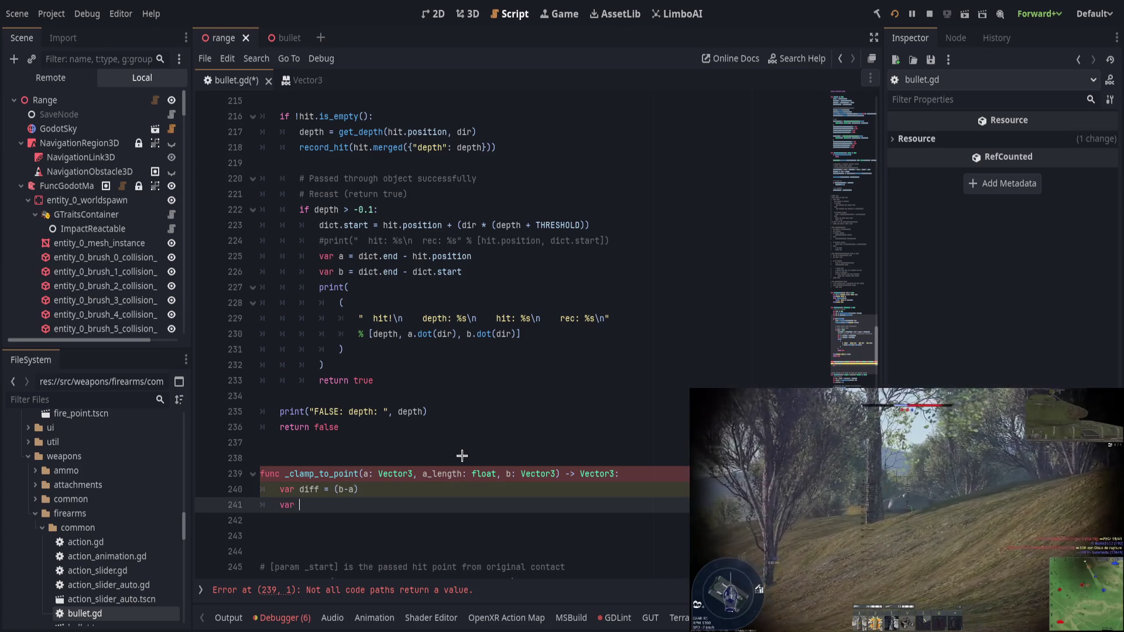
text(diff.norm)
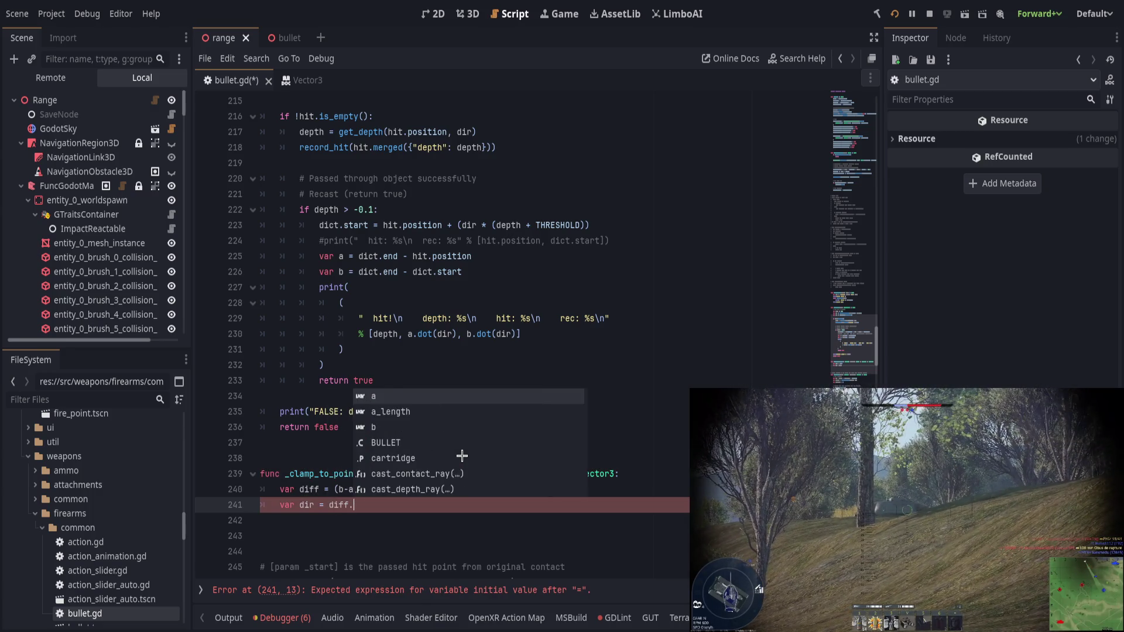
key(Return)
key(Return)
text(var l)
key(BackSpace)
key(BackSpace)
key(BackSpace)
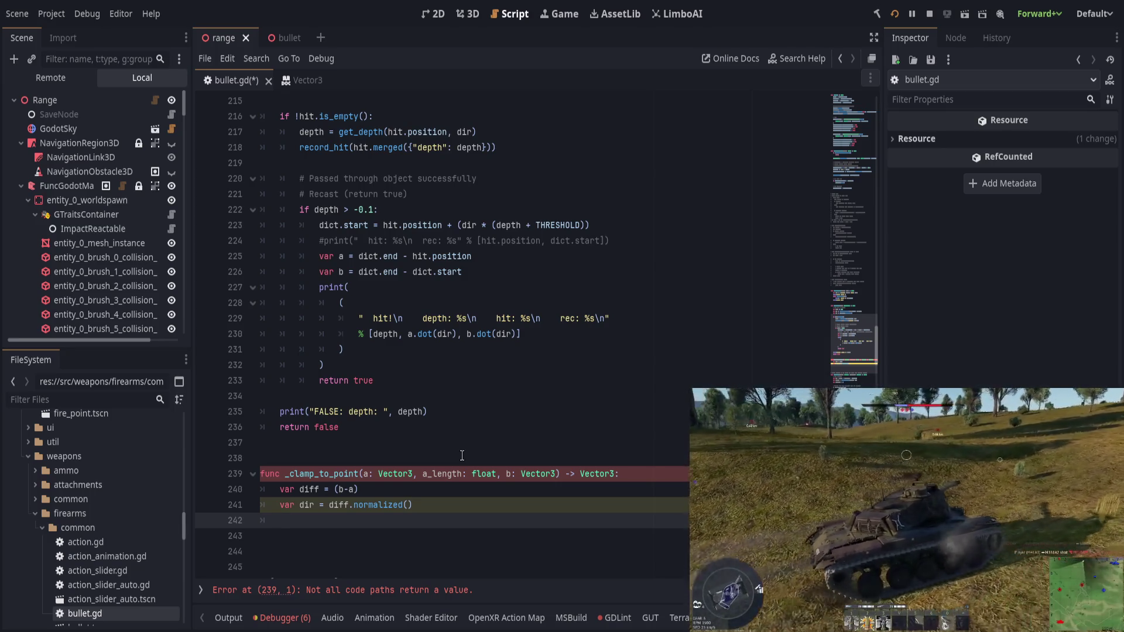
text(_)
key(BackSpace)
key(Up)
key(Up)
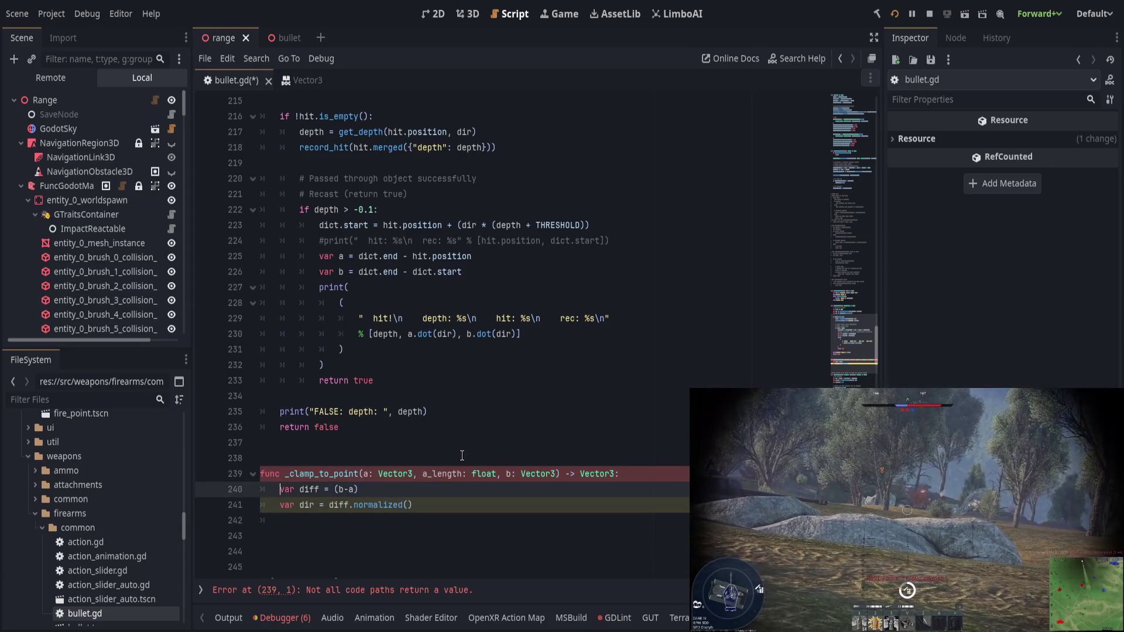
key(BackSpace)
key(BackSpace)
text(st)
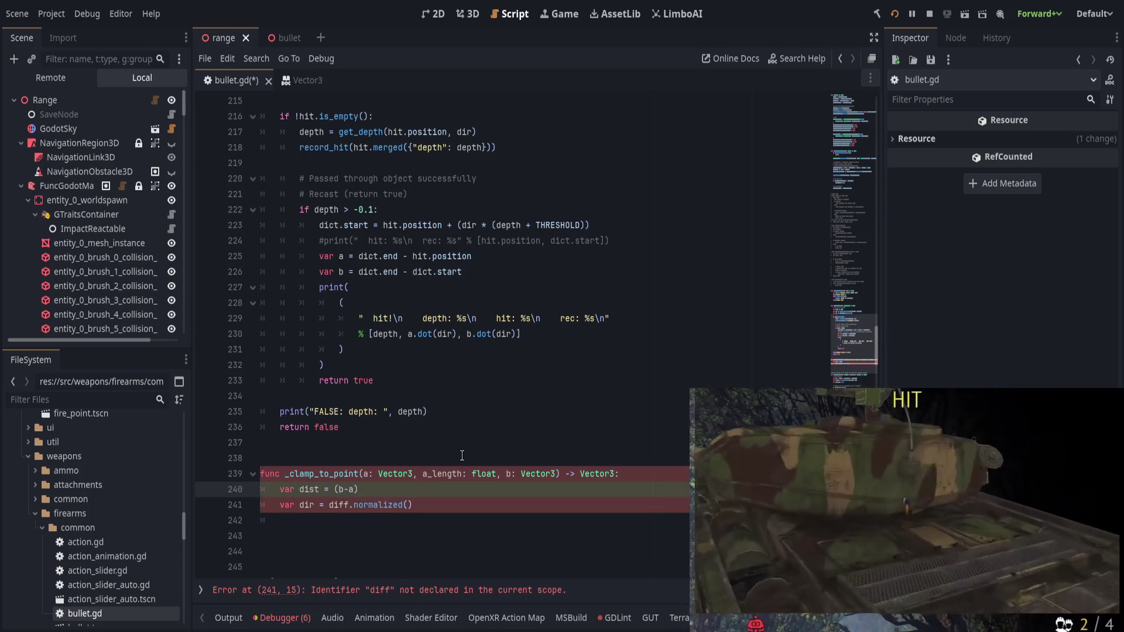
key(Down)
key(Left)
text(e)
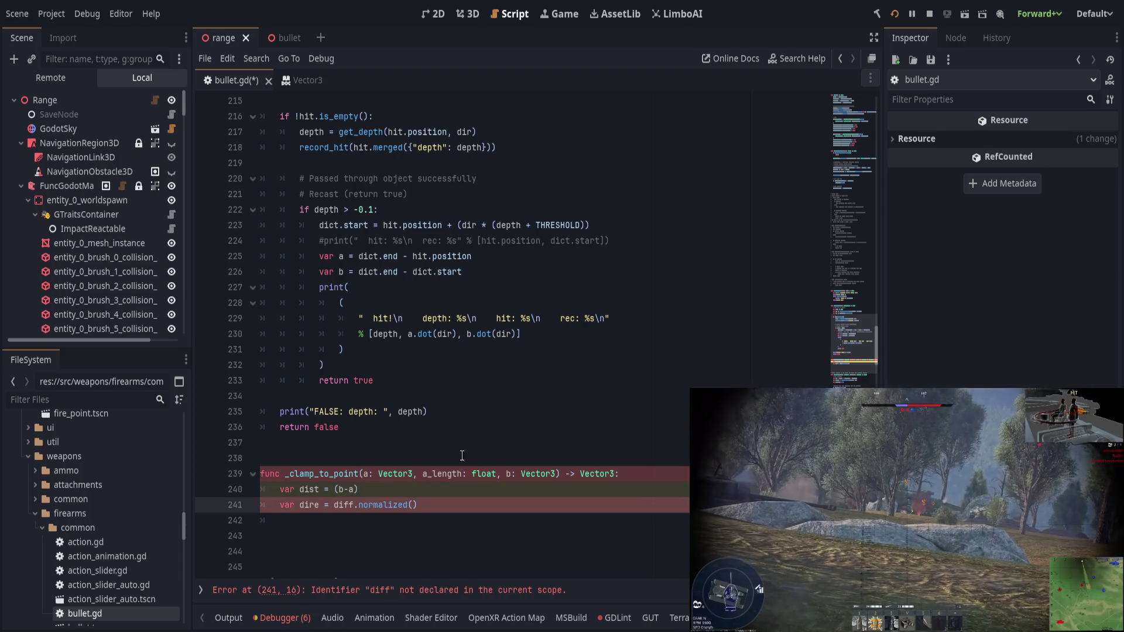
key(BackSpace)
key(Up)
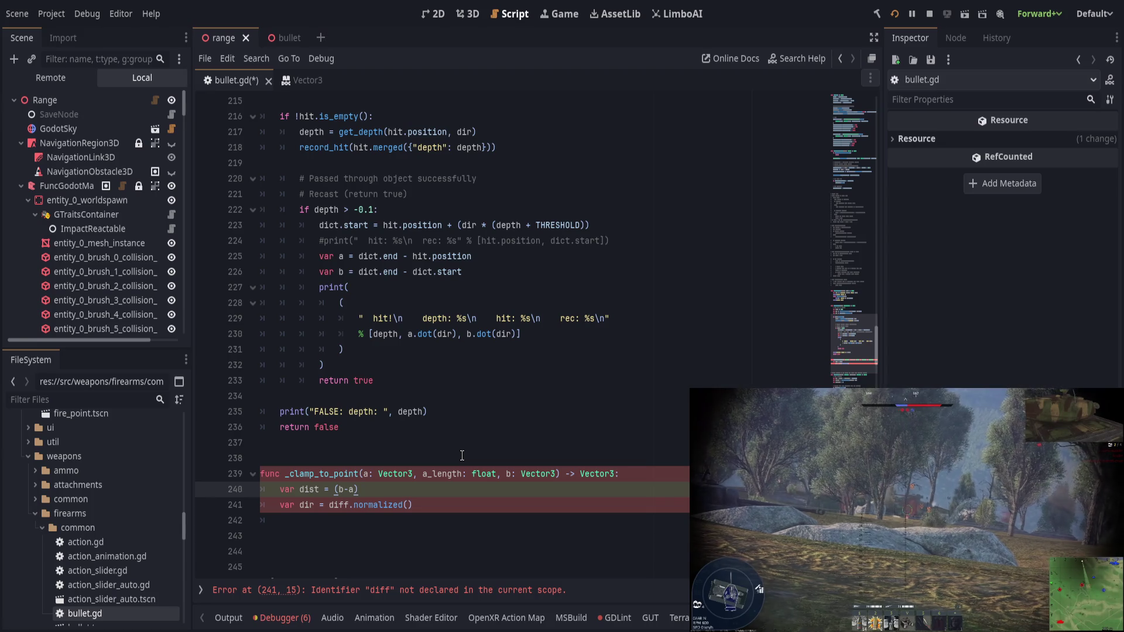
text(.)
key(Escape)
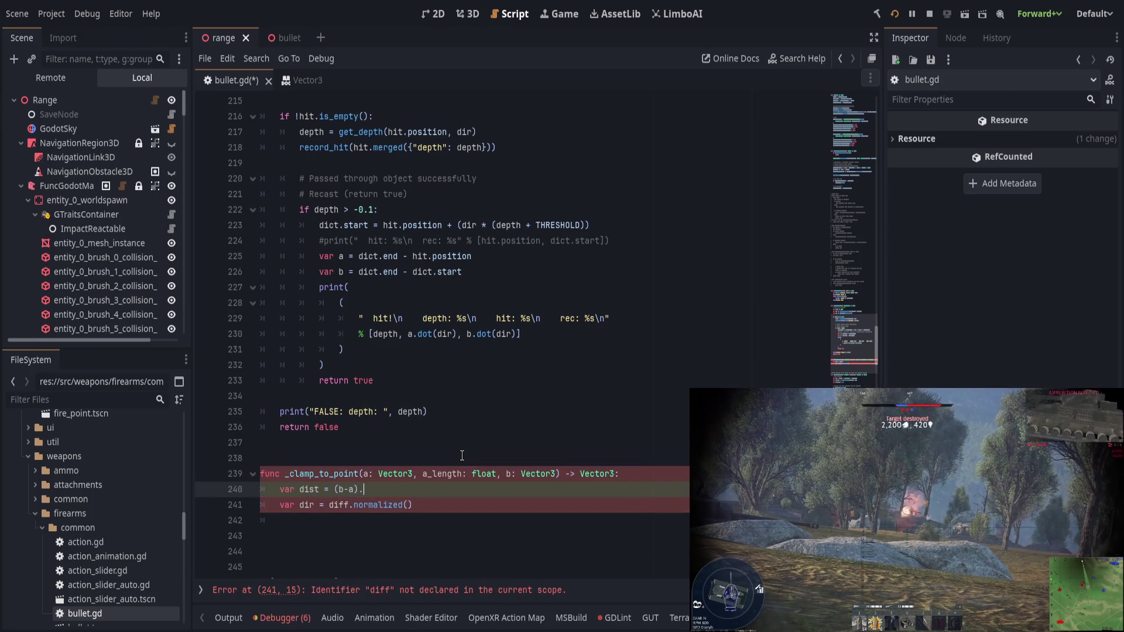
key(BackSpace)
key(Down)
key(Left)
key(Left)
key(Left)
key(Up)
key(BackSpace)
key(BackSpace)
text(ff)
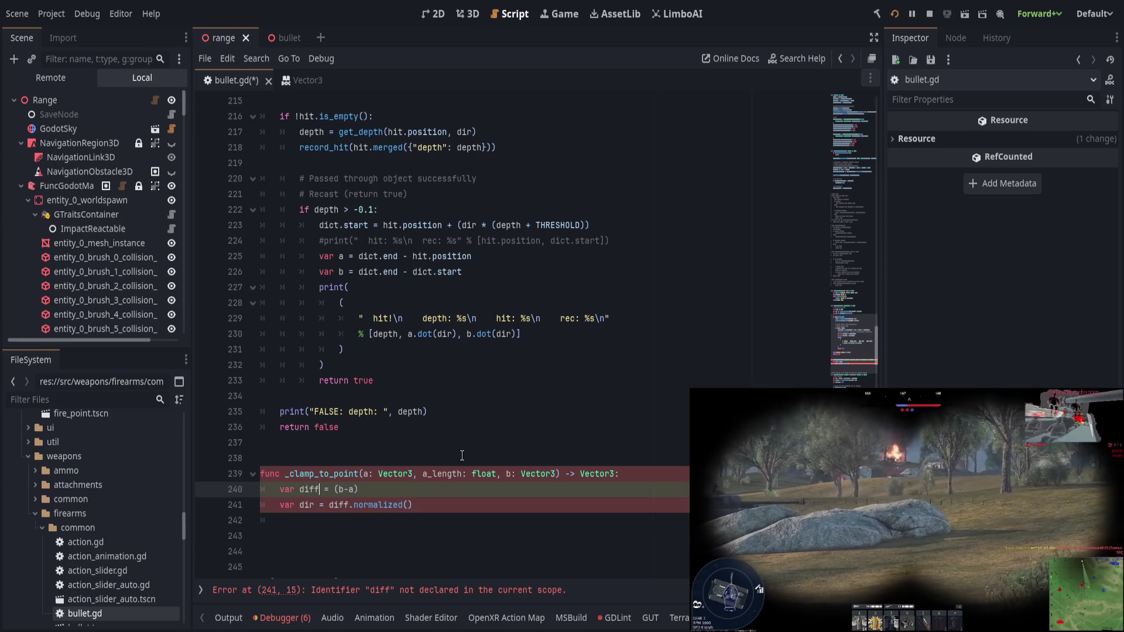
key(End)
key(Return)
text(var dir)
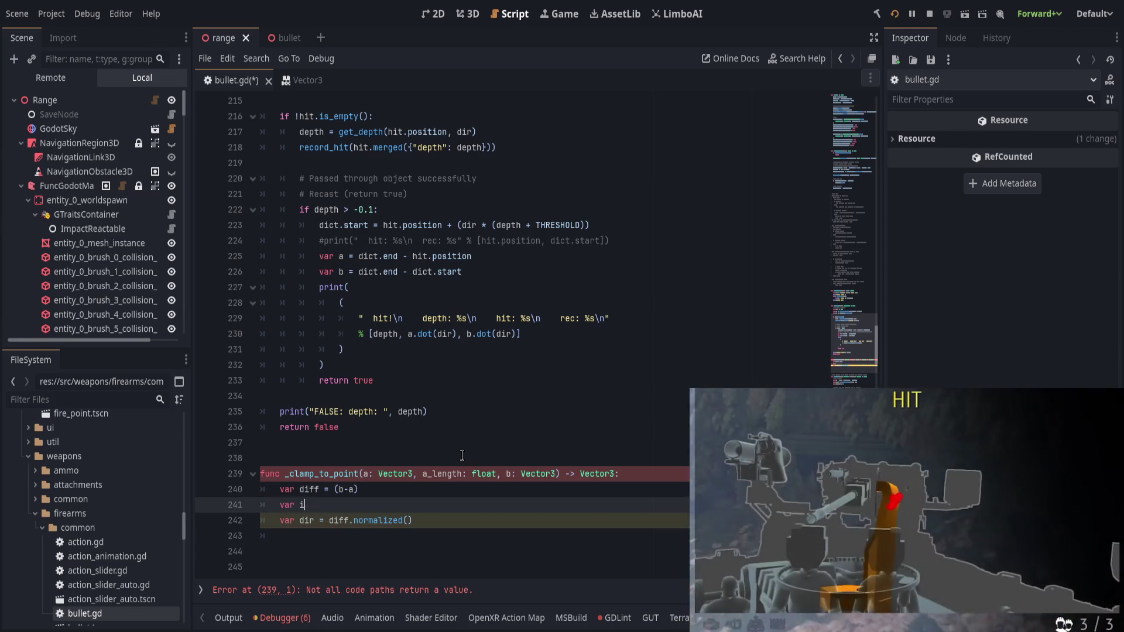
key(ctrl+shift+k)
key(Down)
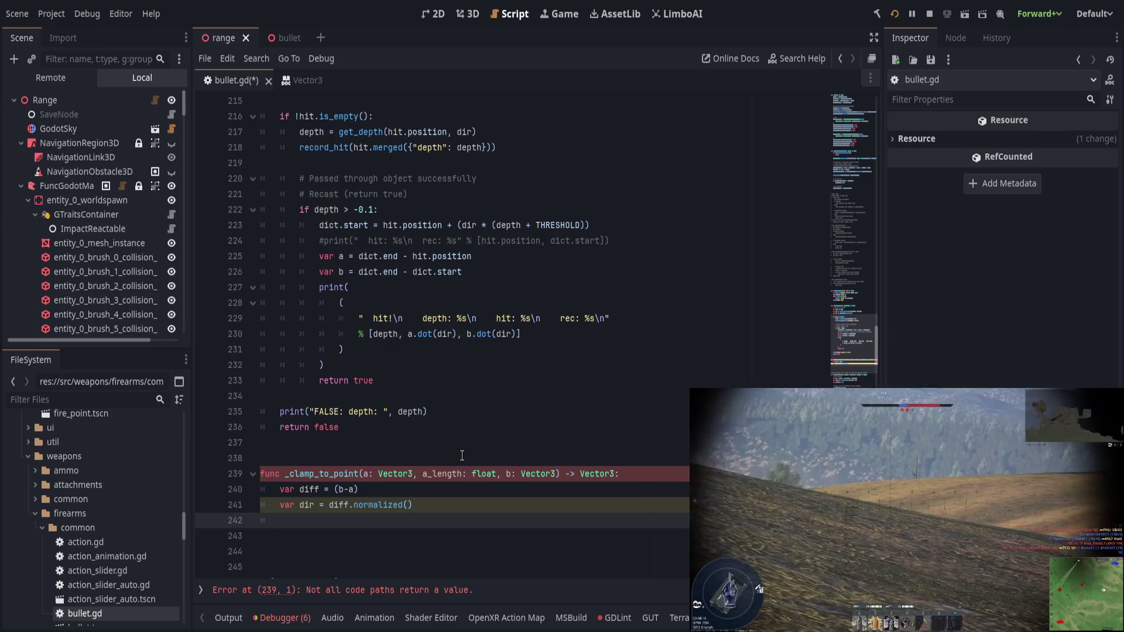
text(va)
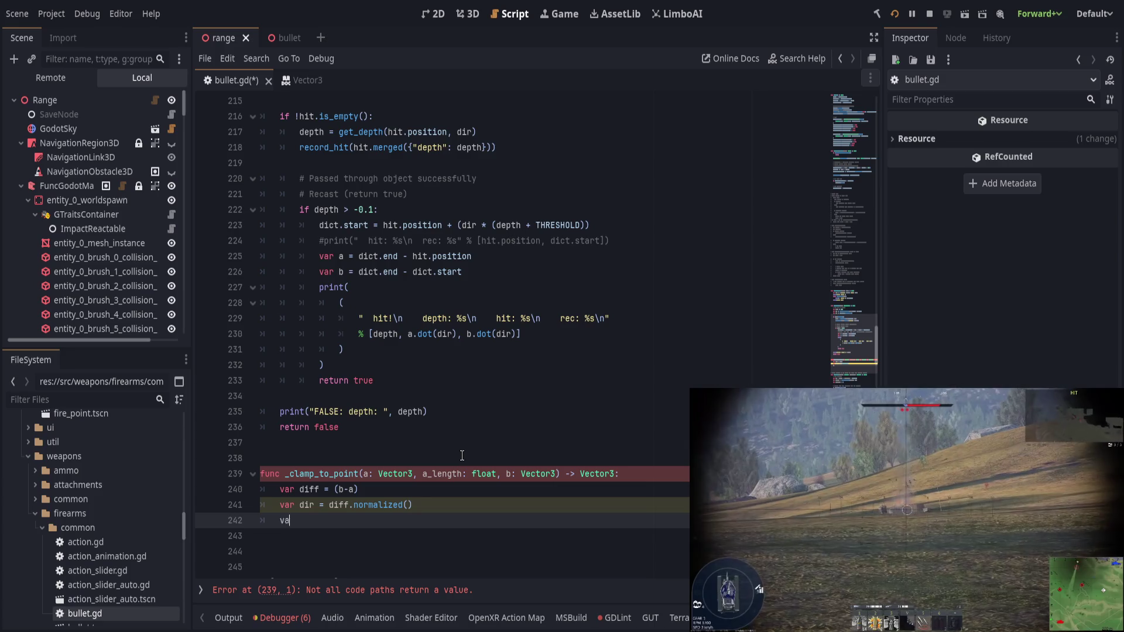
Step: Add the line return dir * minf(a_length, diff.length()) at the end of the function
key(BackSpace)
key(BackSpace)
text(return)
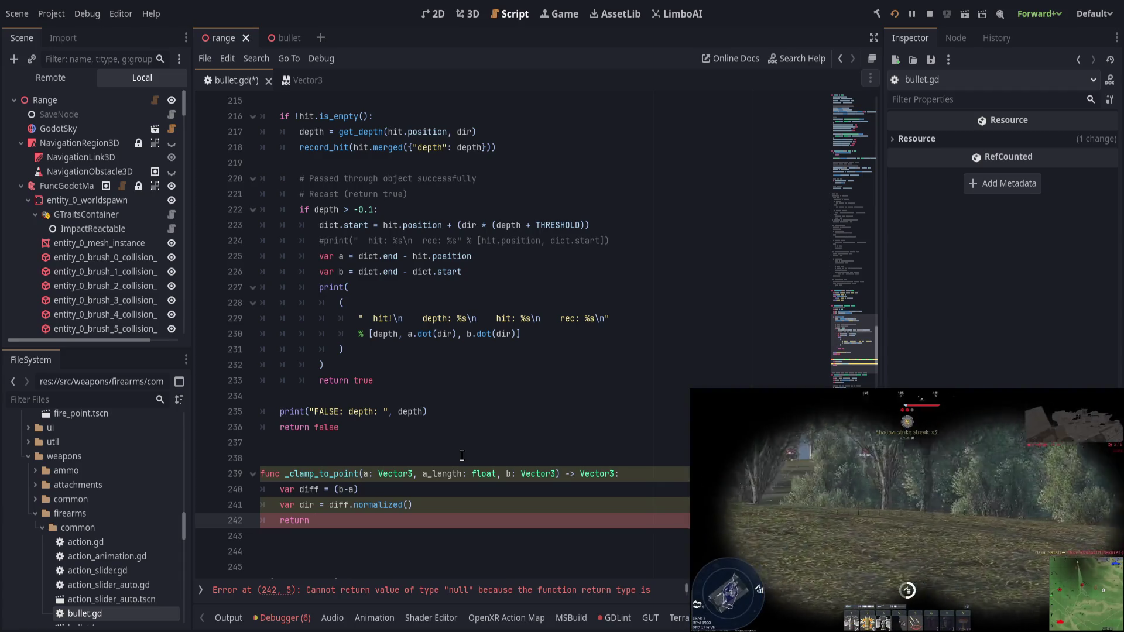
text( dir * )
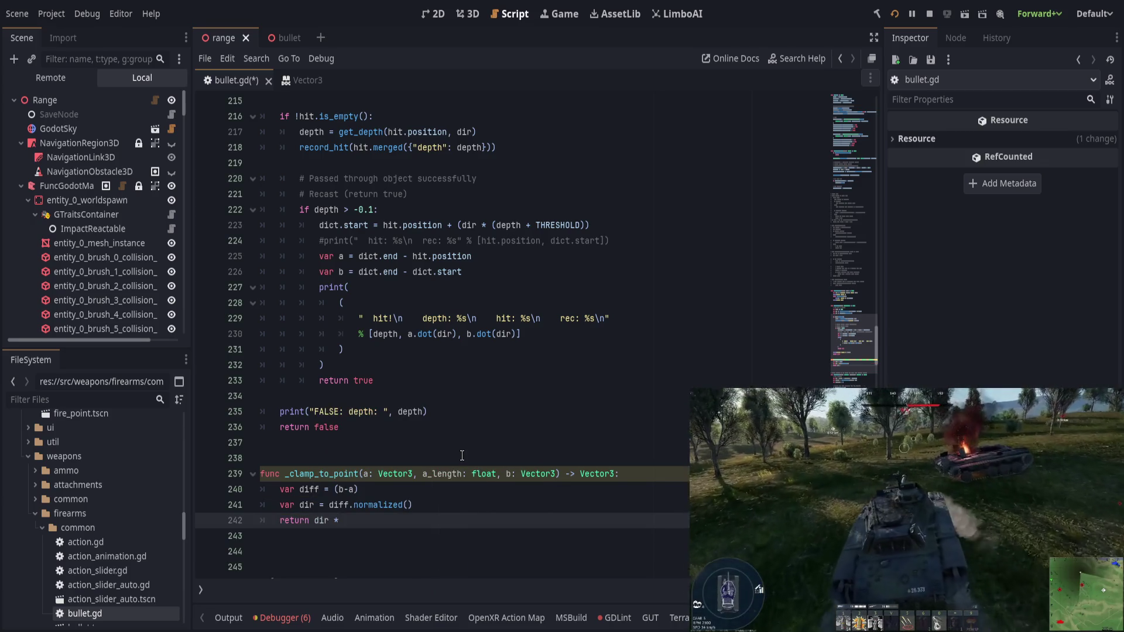
text(diff.length()
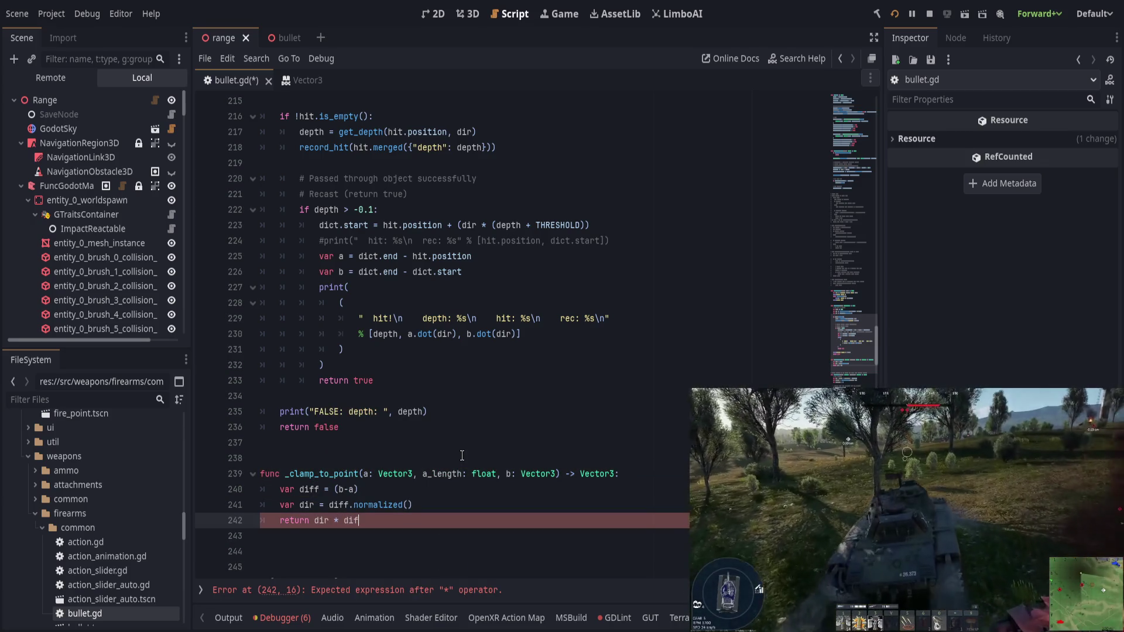
key(Escape)
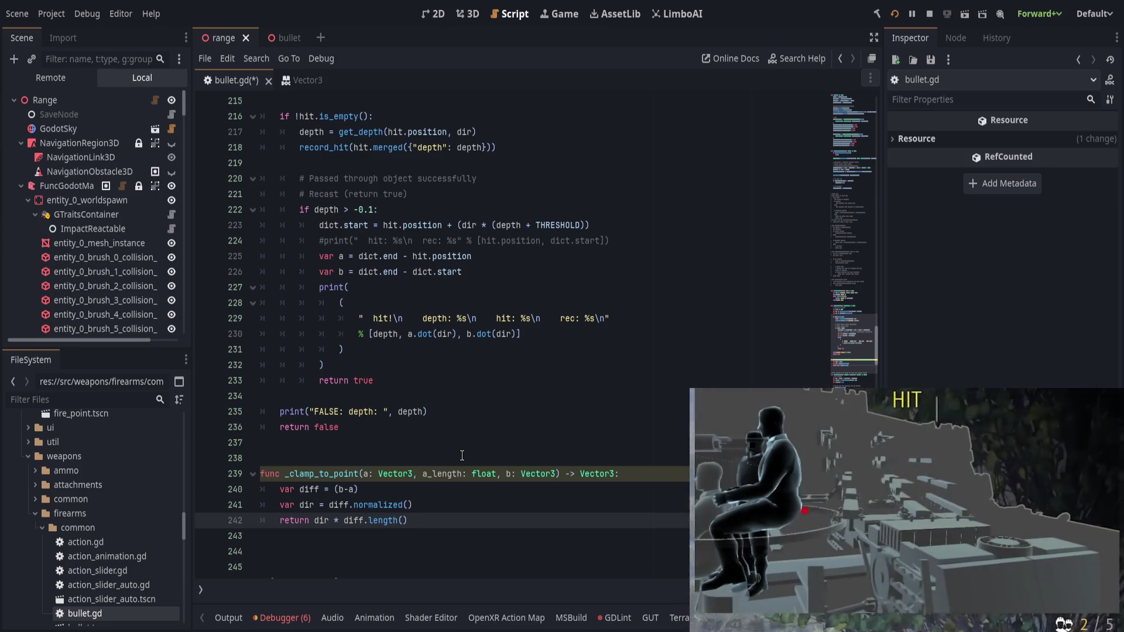
text(minf()
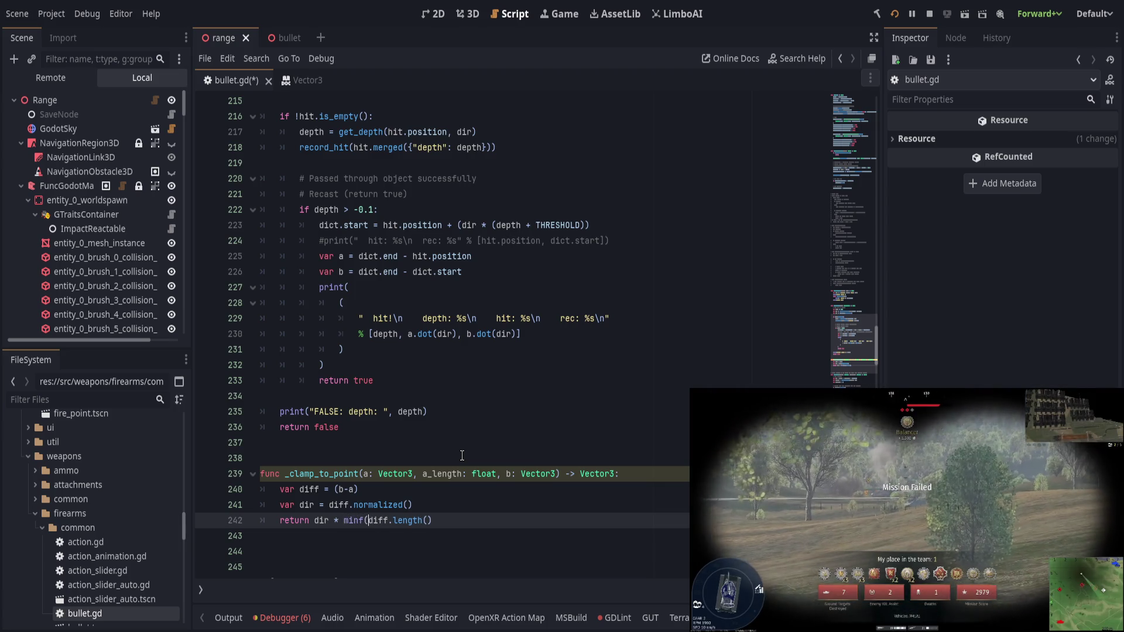
text(a_length)
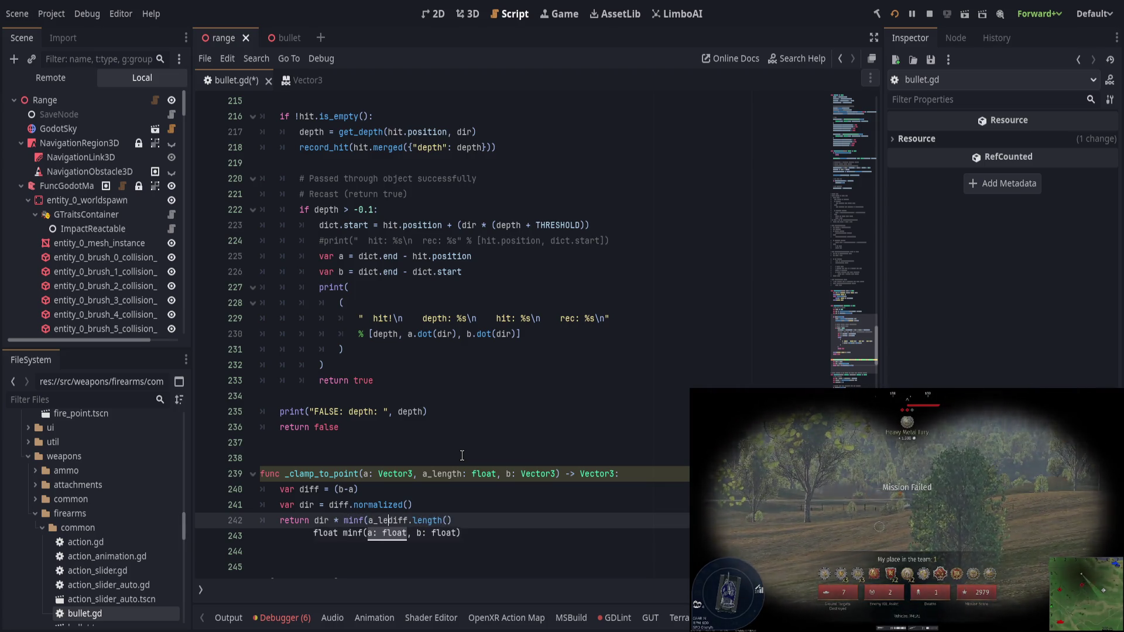
text(,)
key(End)
text())
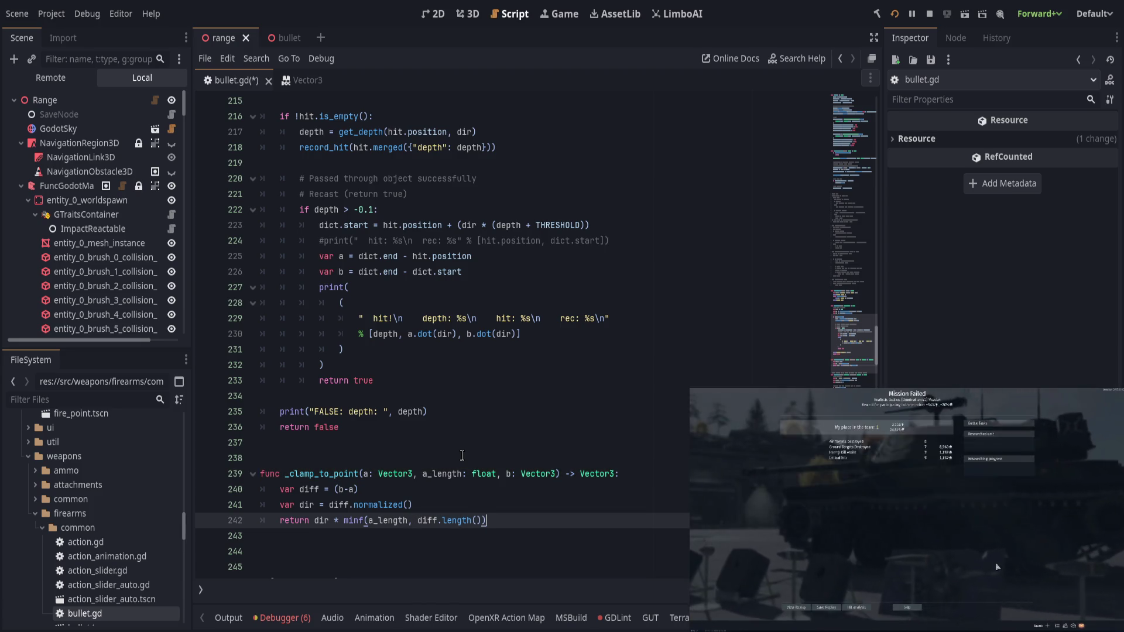
double_click(389, 520)
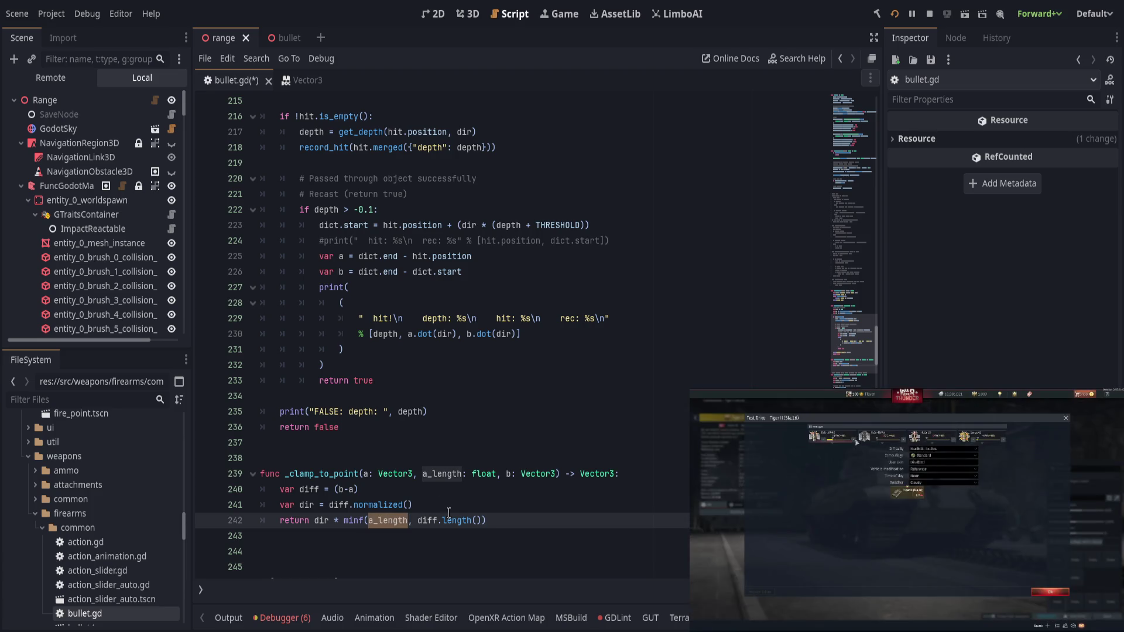
drag(418, 520, 485, 520)
click(515, 519)
key(Up)
key(Up)
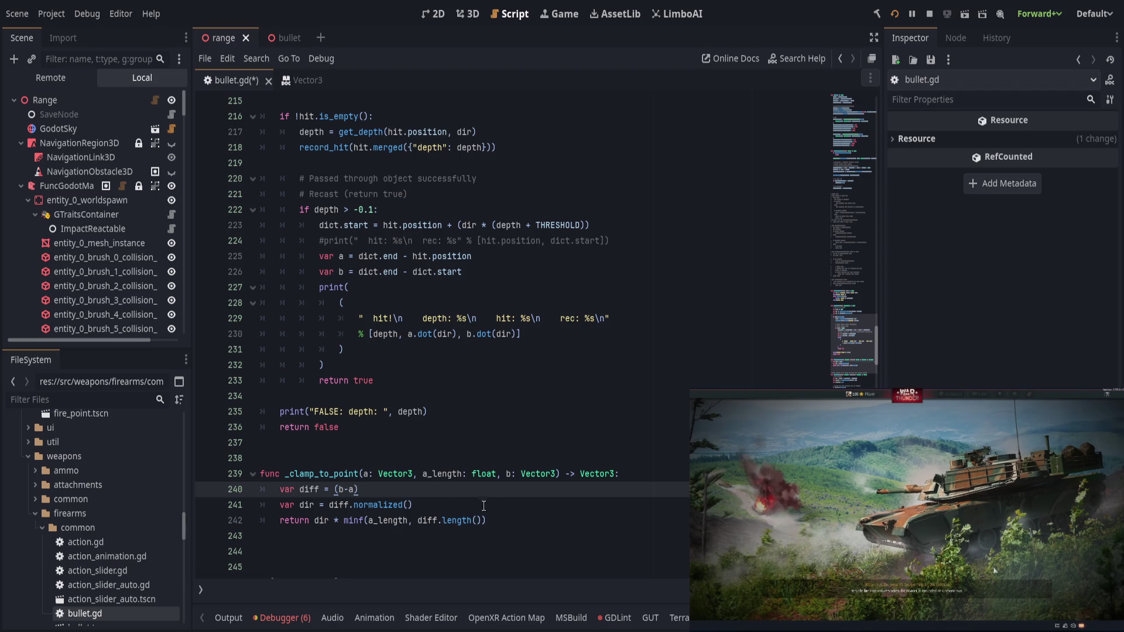
double_click(306, 489)
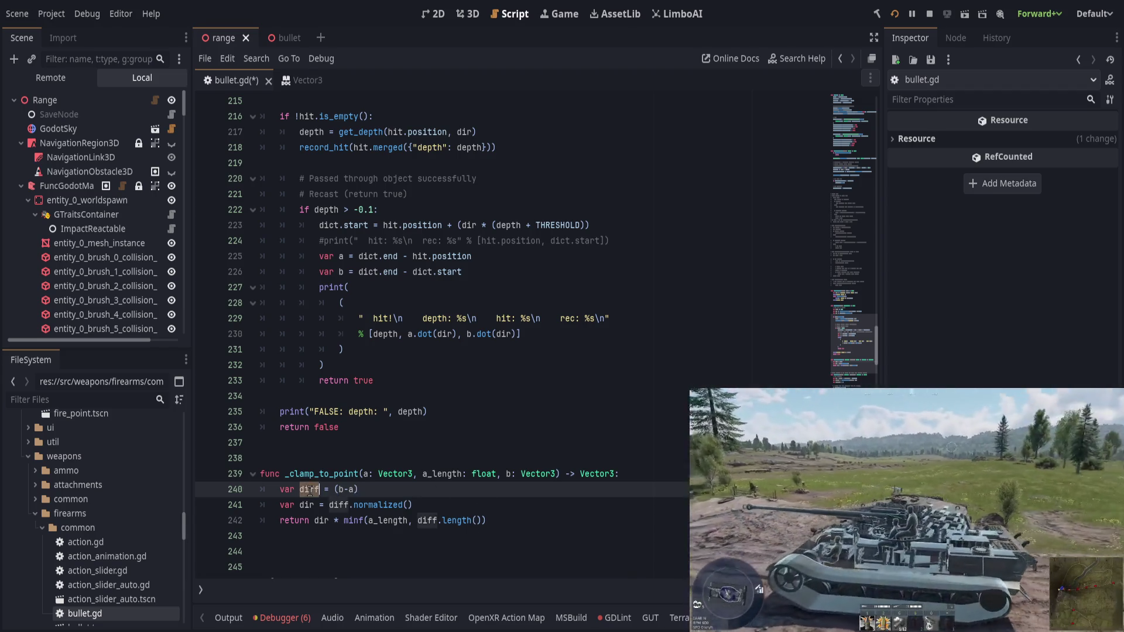
double_click(307, 505)
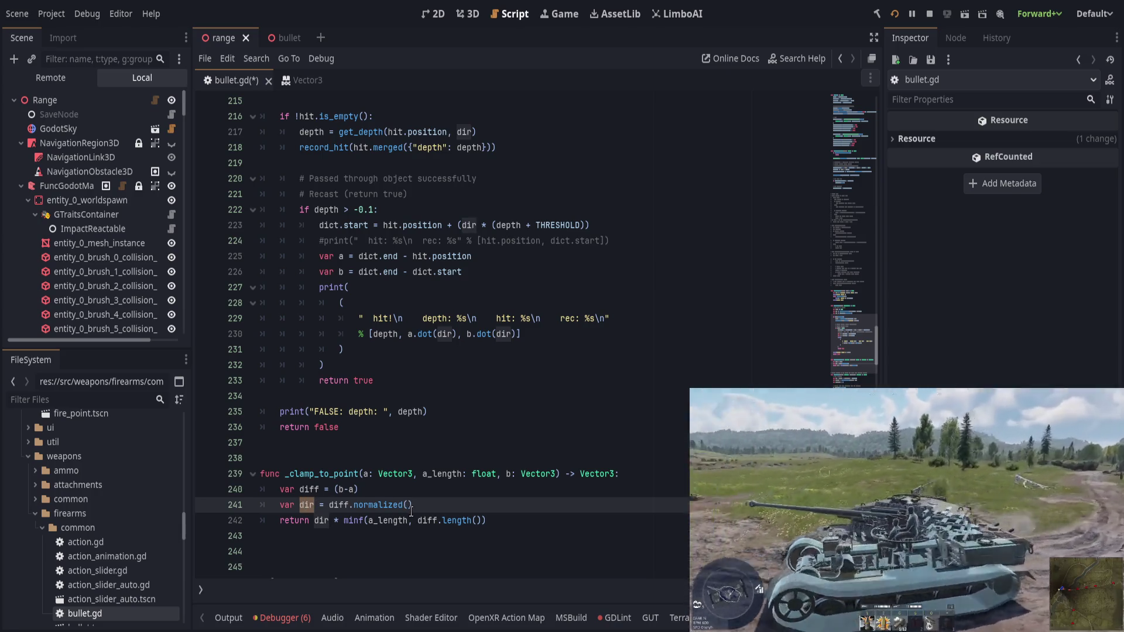
Step: Replace dir in the return with diff.normalized() and delete the var dir line
drag(328, 504, 412, 504)
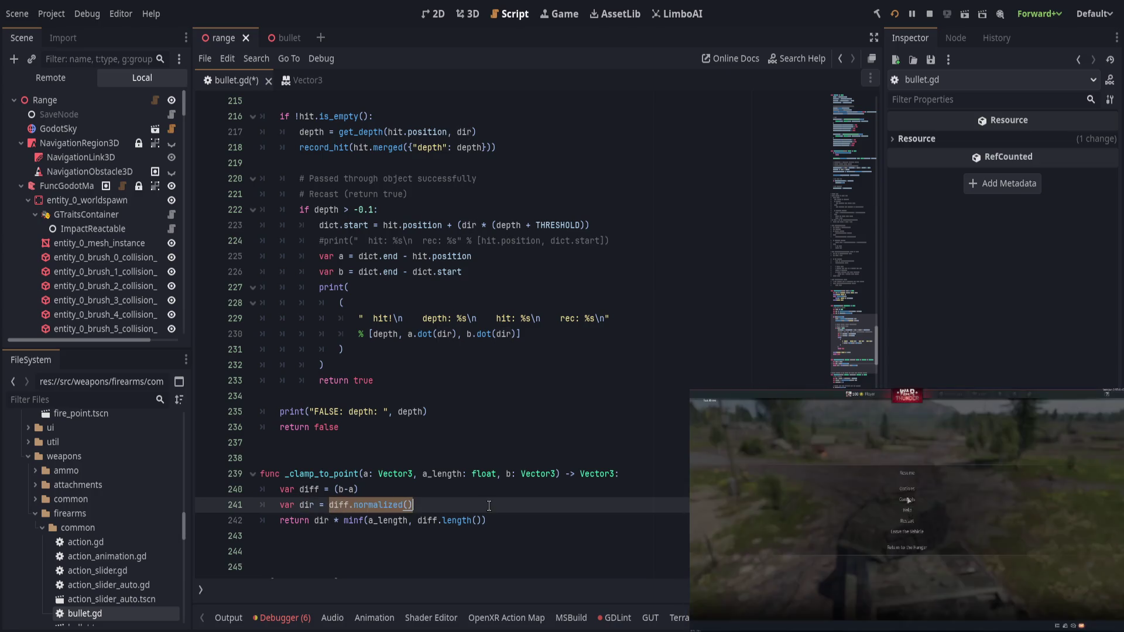
key(ctrl+x)
double_click(320, 520)
key(ctrl+v)
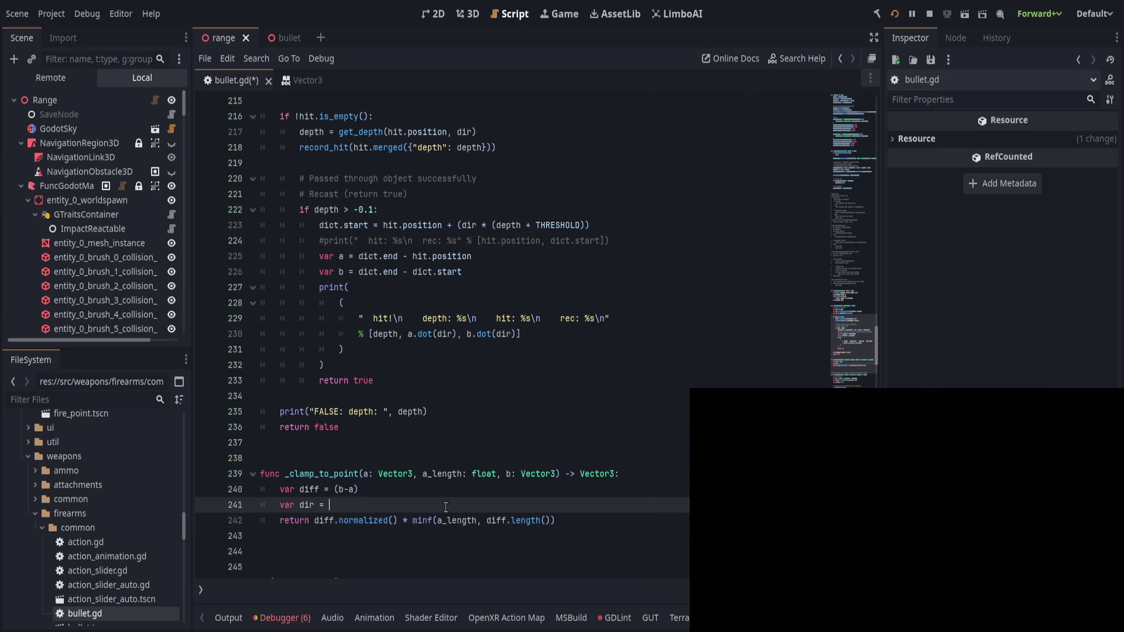
click(537, 504)
key(ctrl+shift+k)
Step: Insert a new empty line above the func _clamp_to_point declaration
click(574, 507)
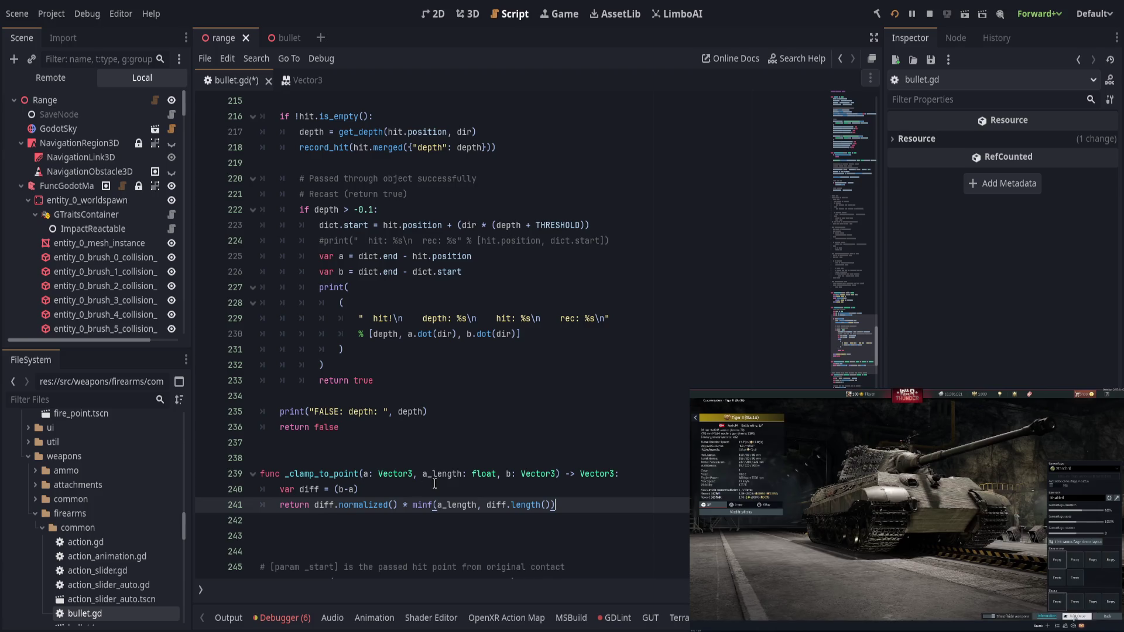
key(Up)
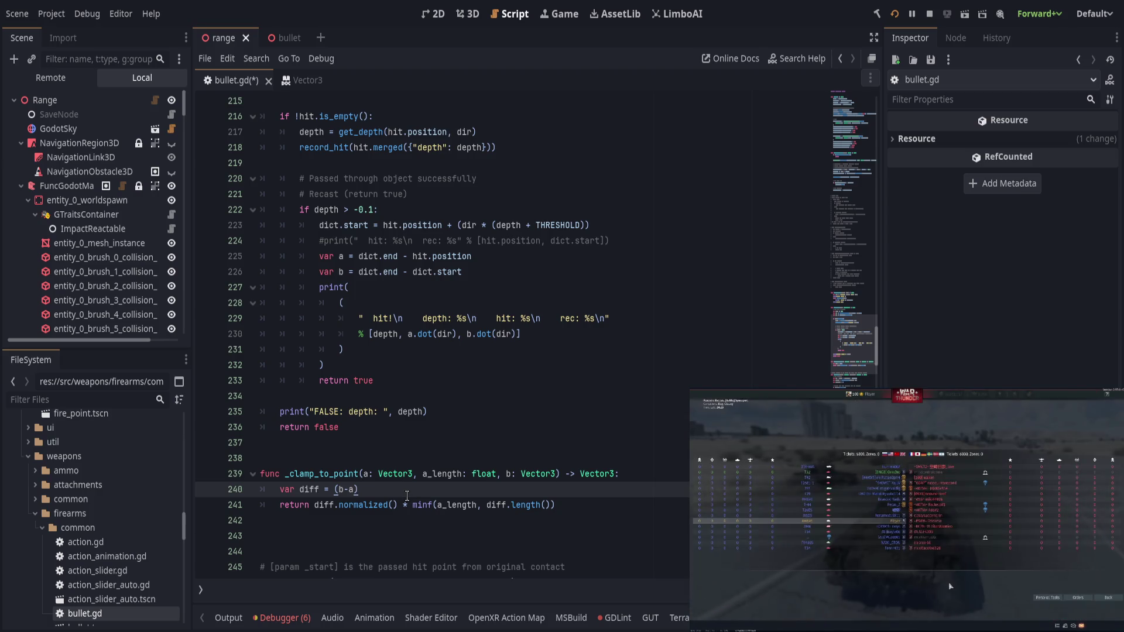
key(Up)
key(ctrl+shift+Return)
Step: Write the comment '# Returns the vector pointing from a to b, with a max length of the distance b'
text(# Returns)
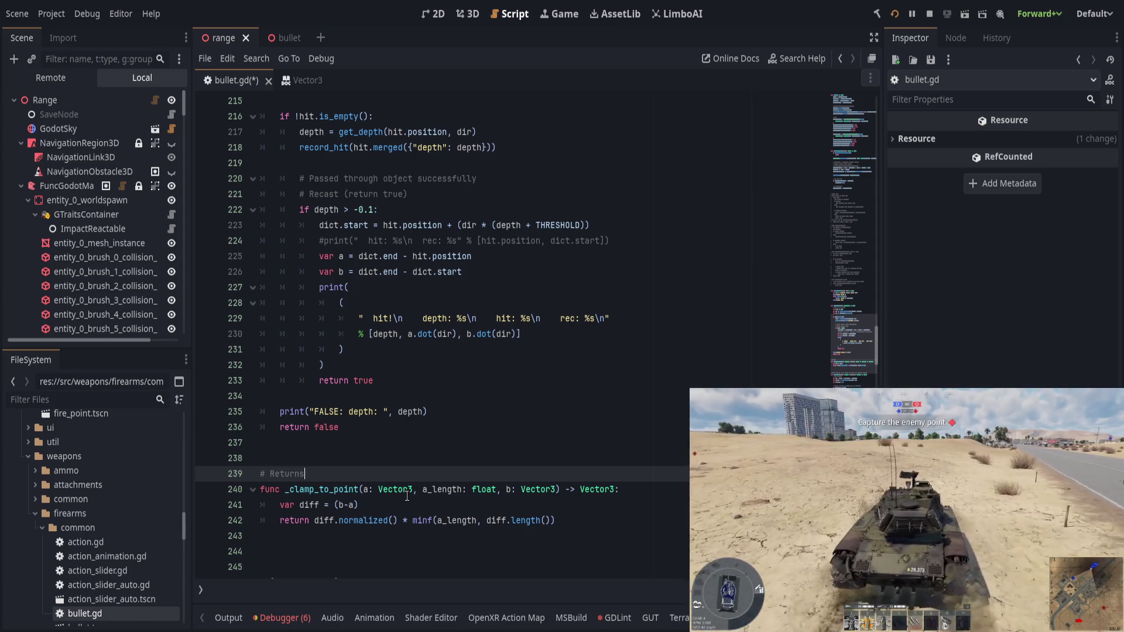
text( a vector)
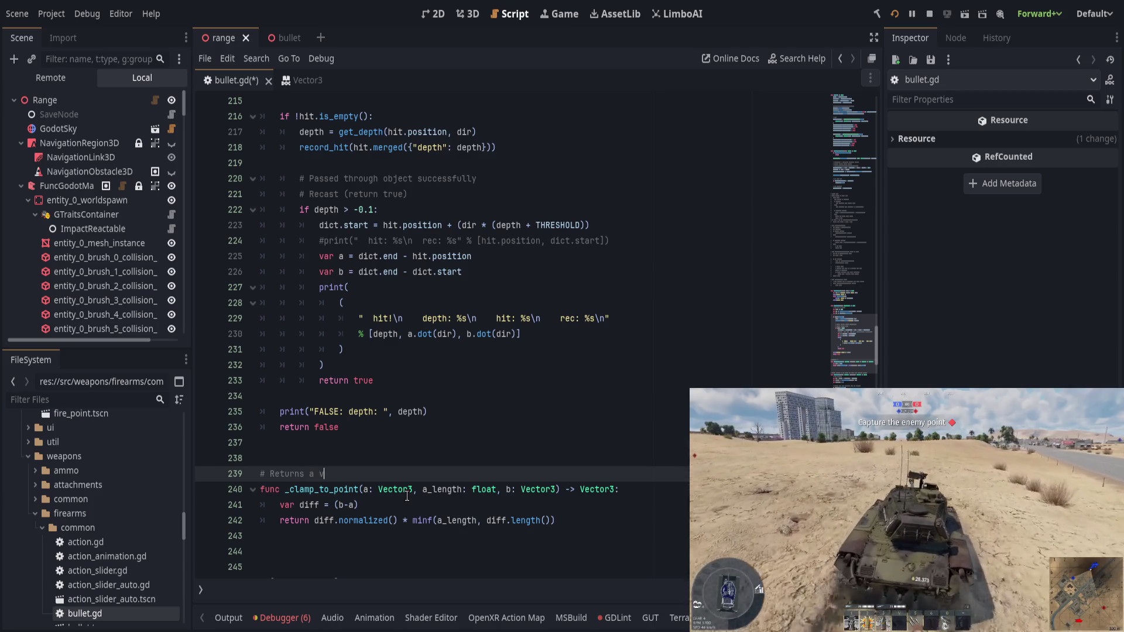
key(ctrl+BackSpace)
key(ctrl+BackSpace)
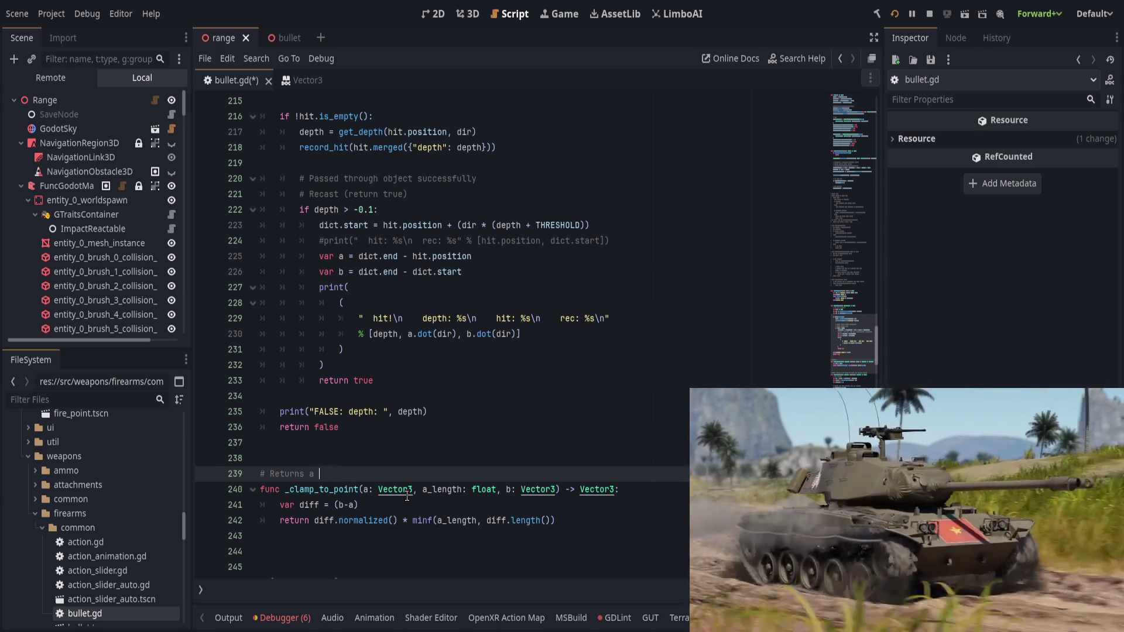
text(vector)
key(ctrl+BackSpace)
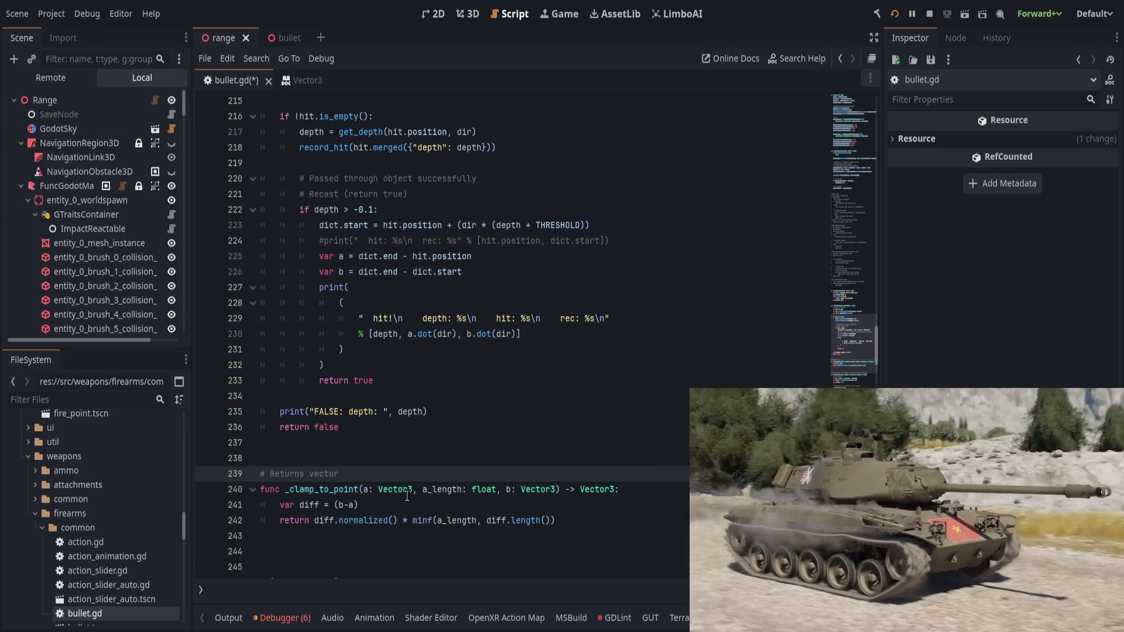
text(the vector)
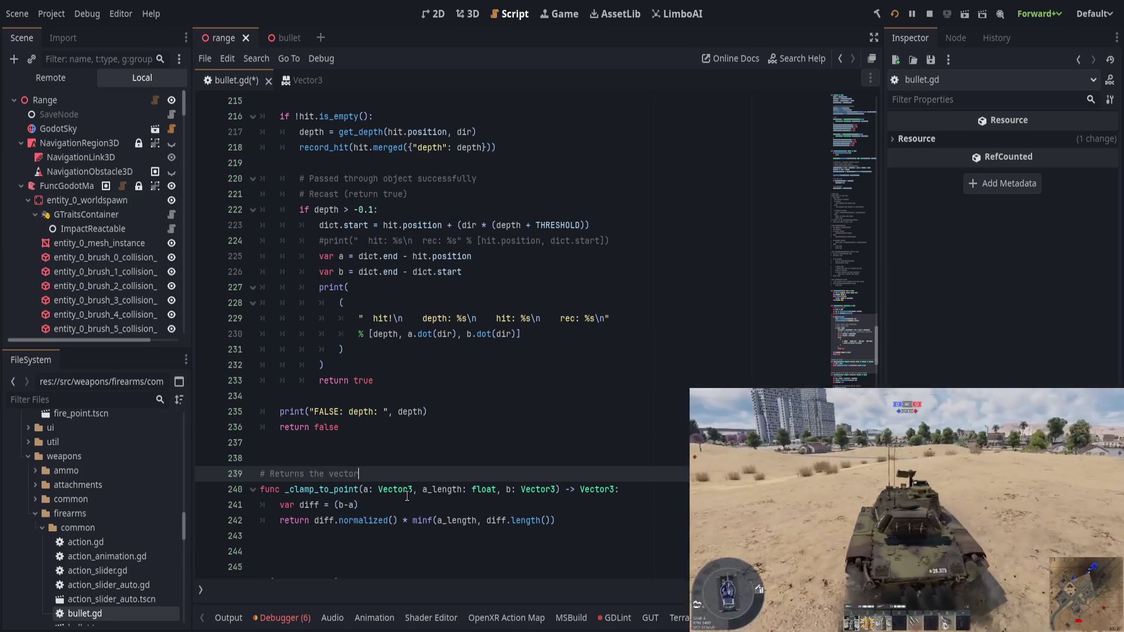
text( pointing from )
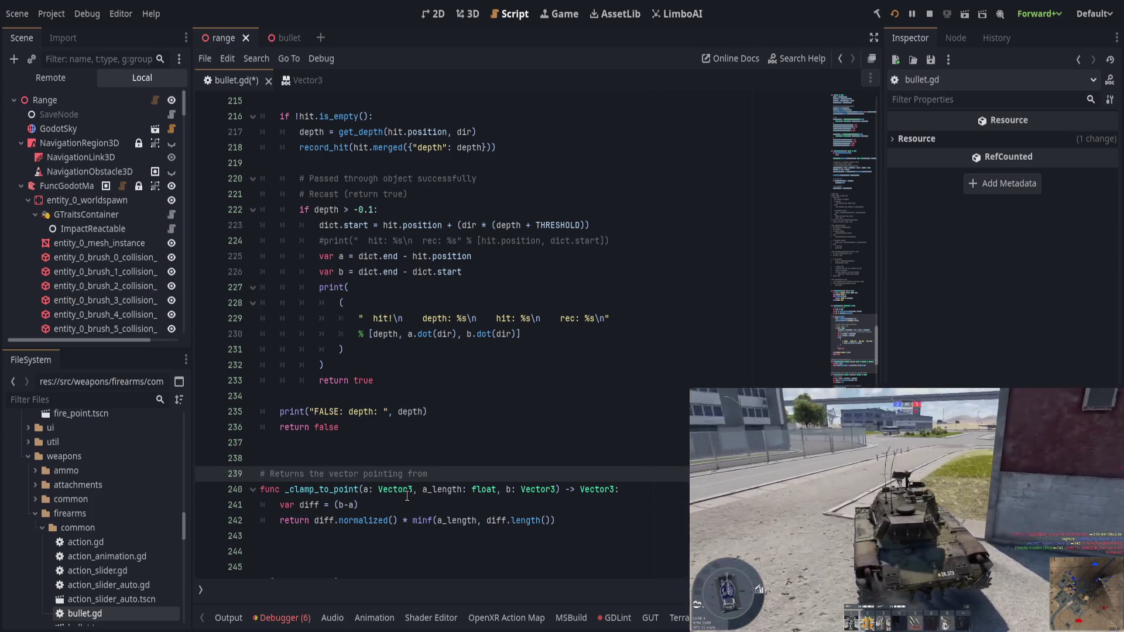
text(a to b)
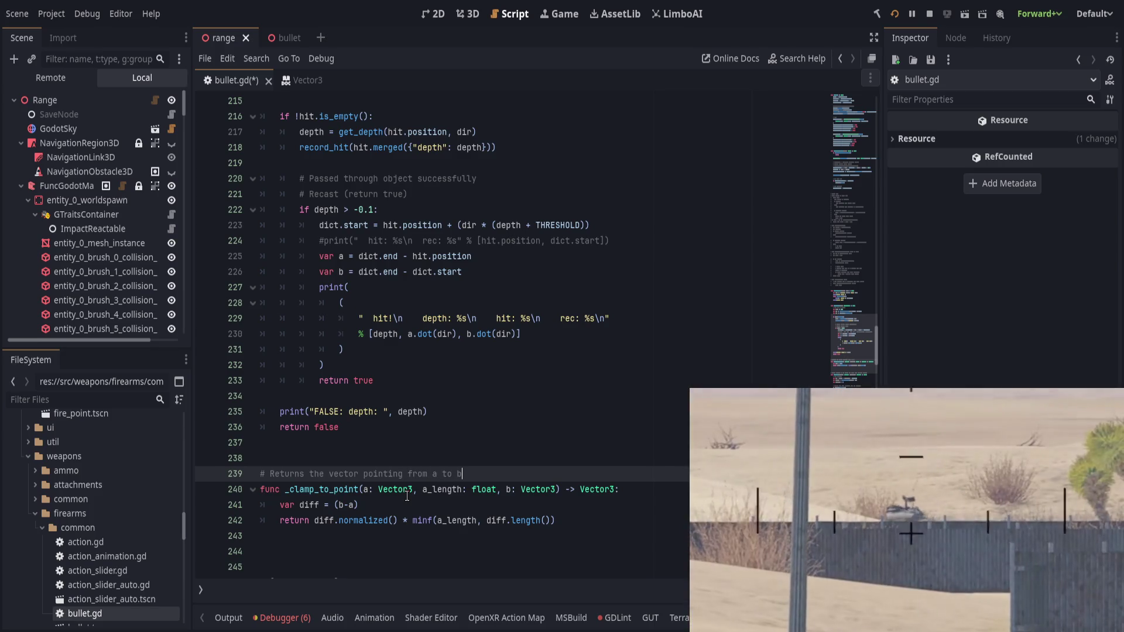
text(, with a max )
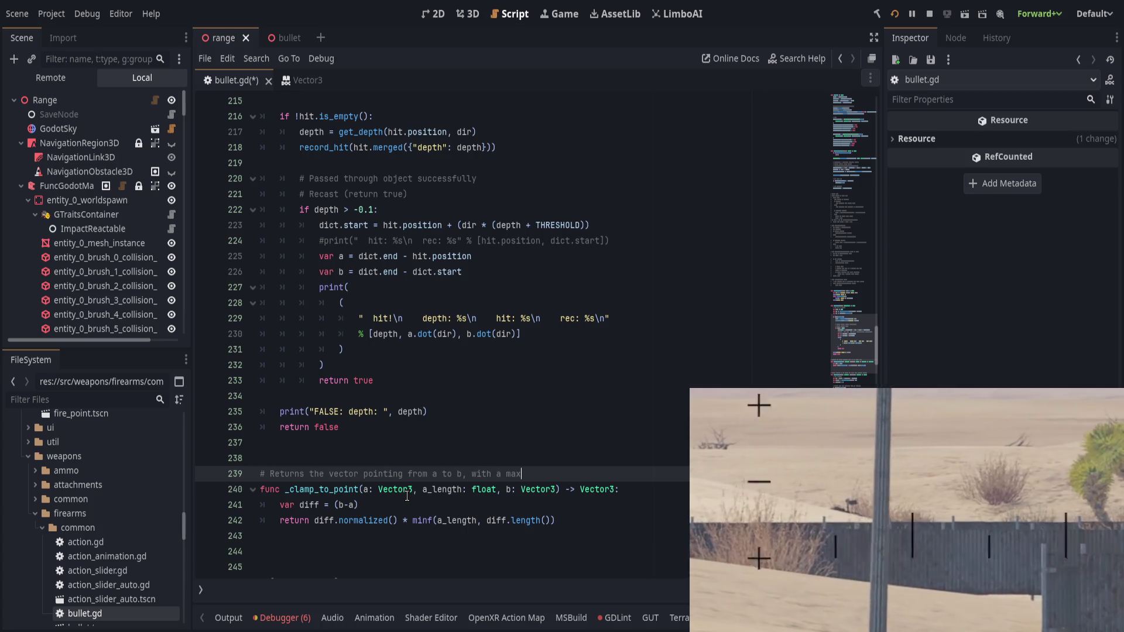
text(len)
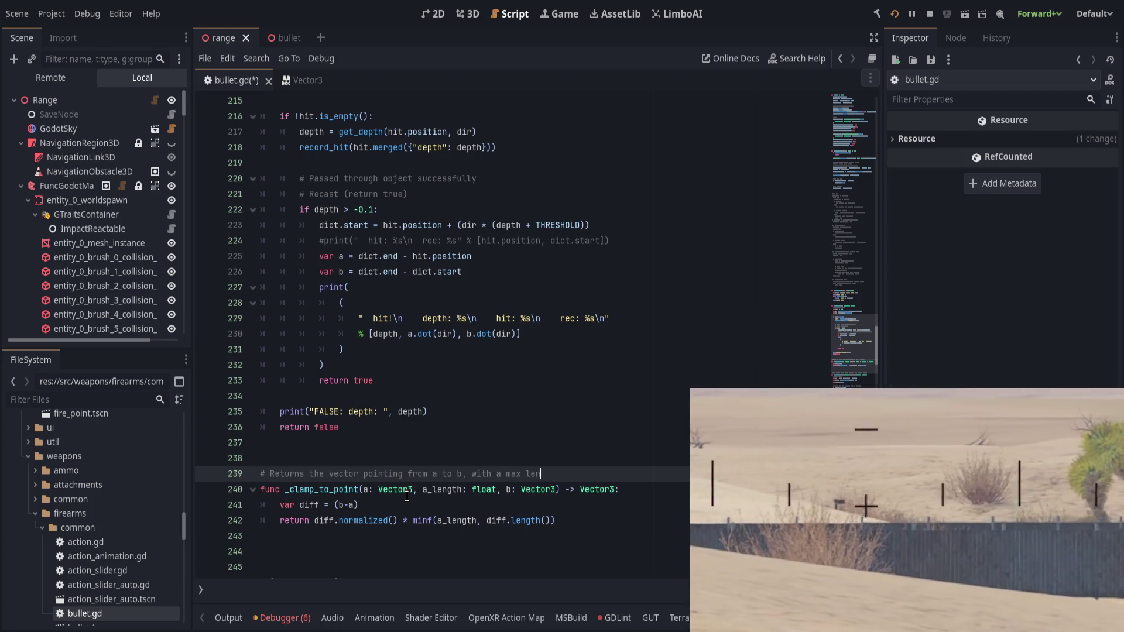
text(gth of the)
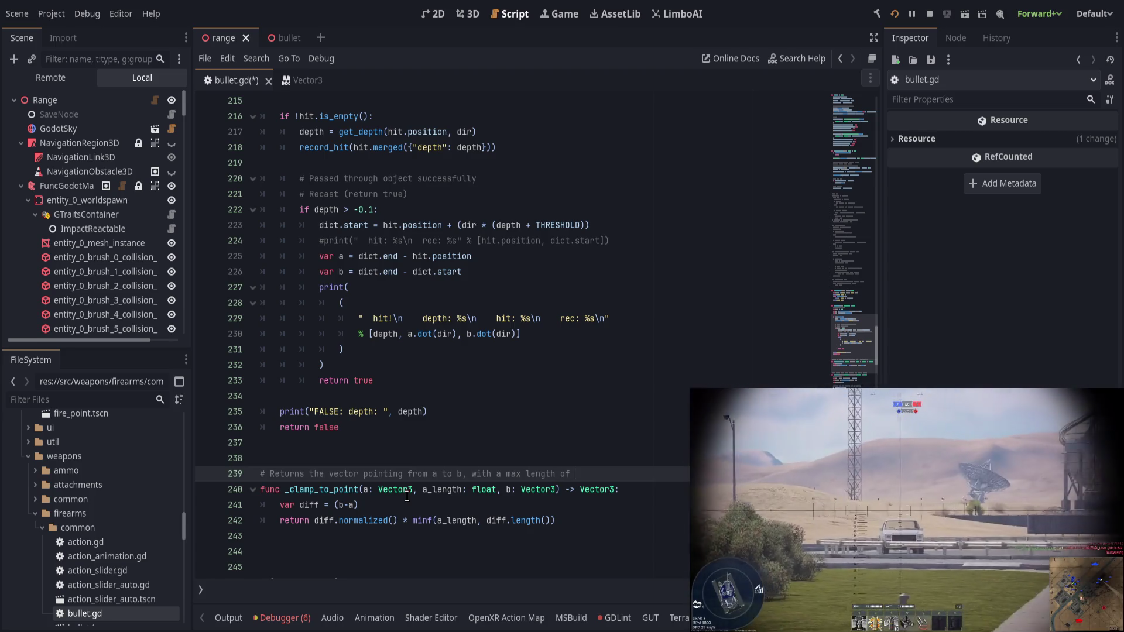
text( distance between th)
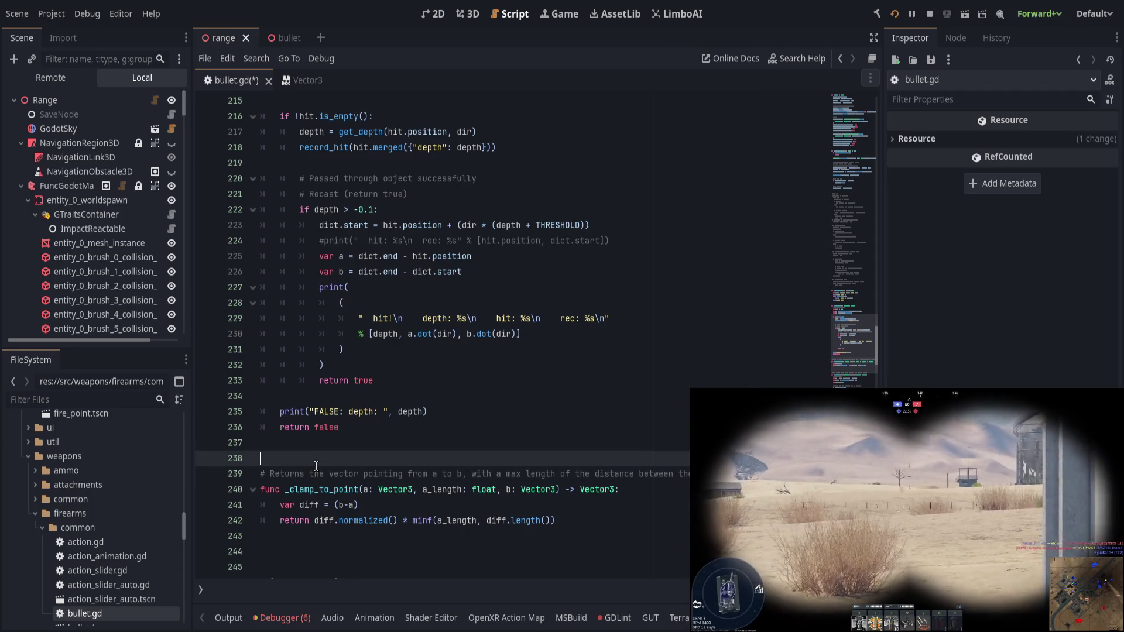
Step: Change 'max' to 'clamped' in the comment
click(444, 474)
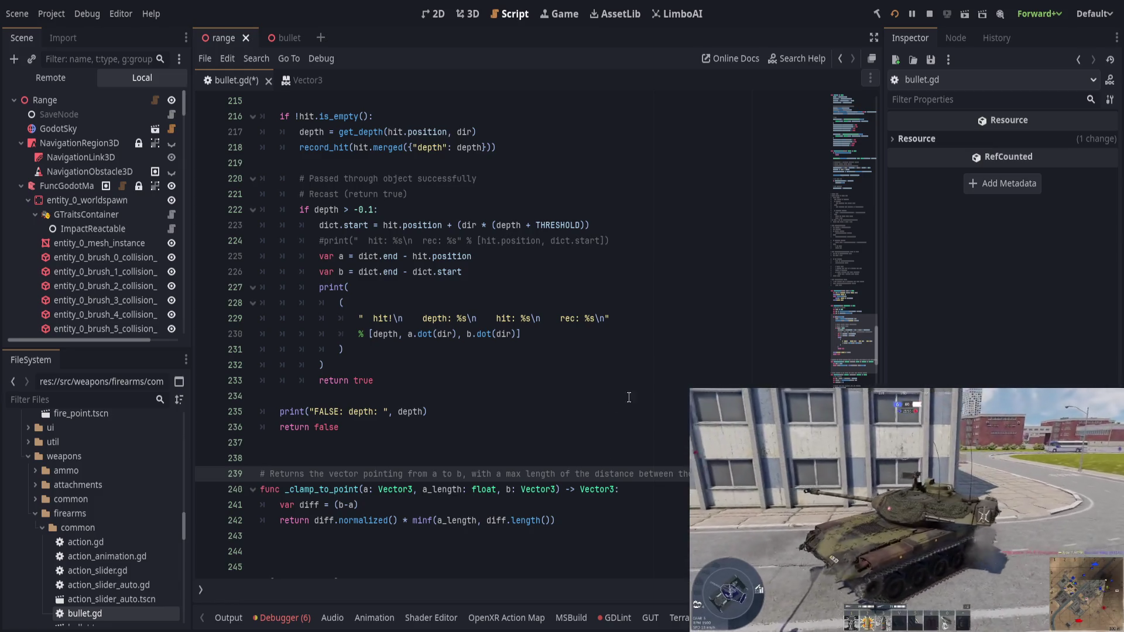
click(502, 475)
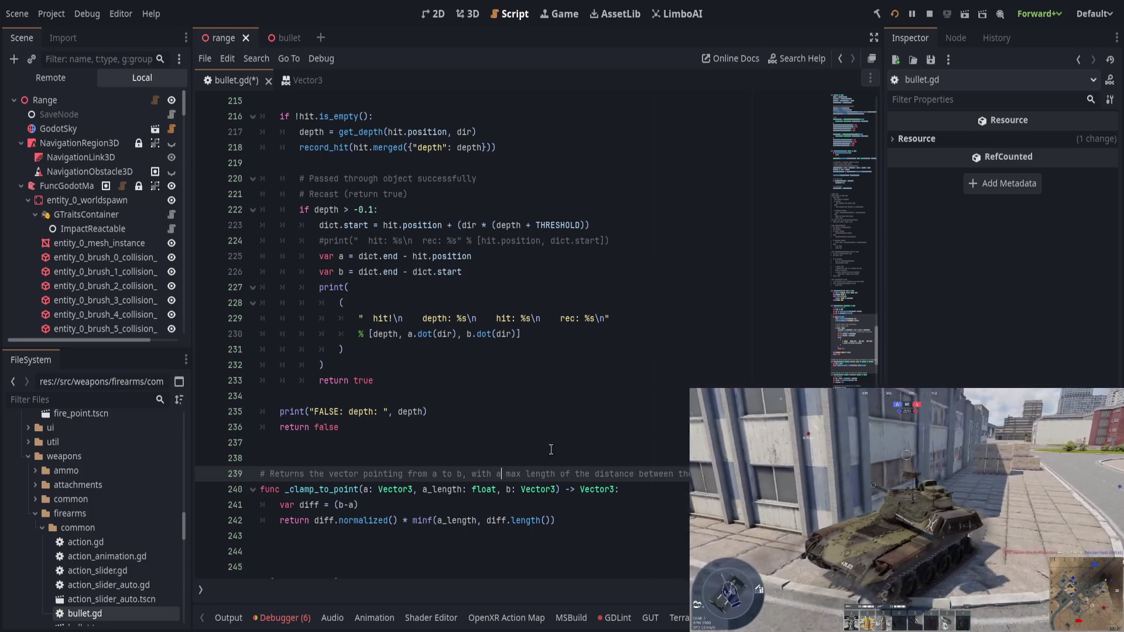
text(clamped)
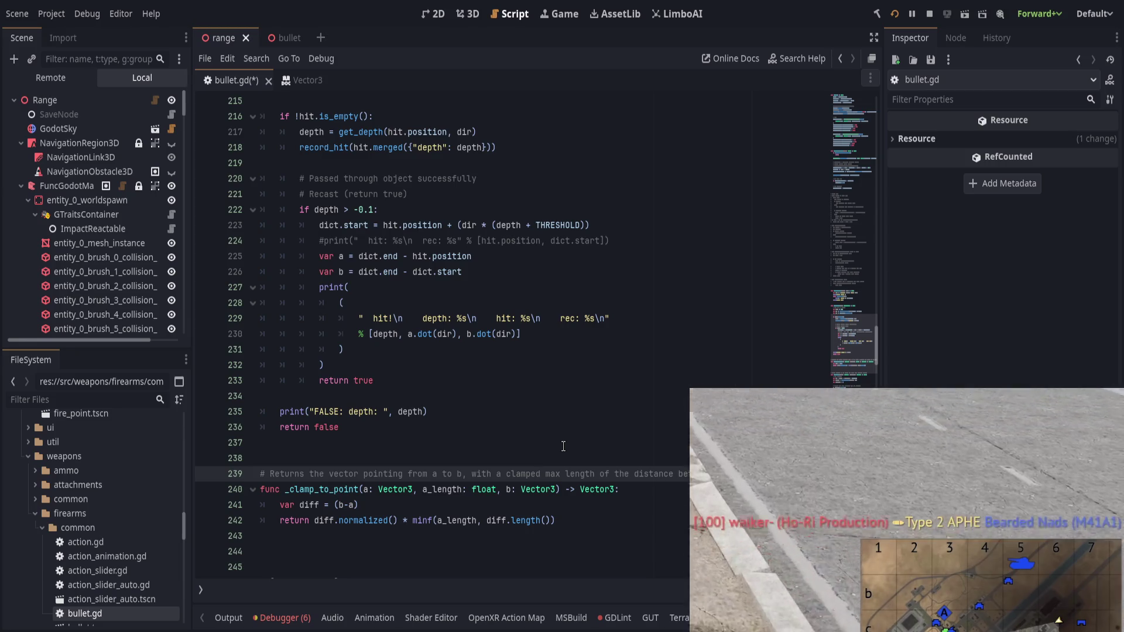
key(Delete)
key(Delete)
key(Delete)
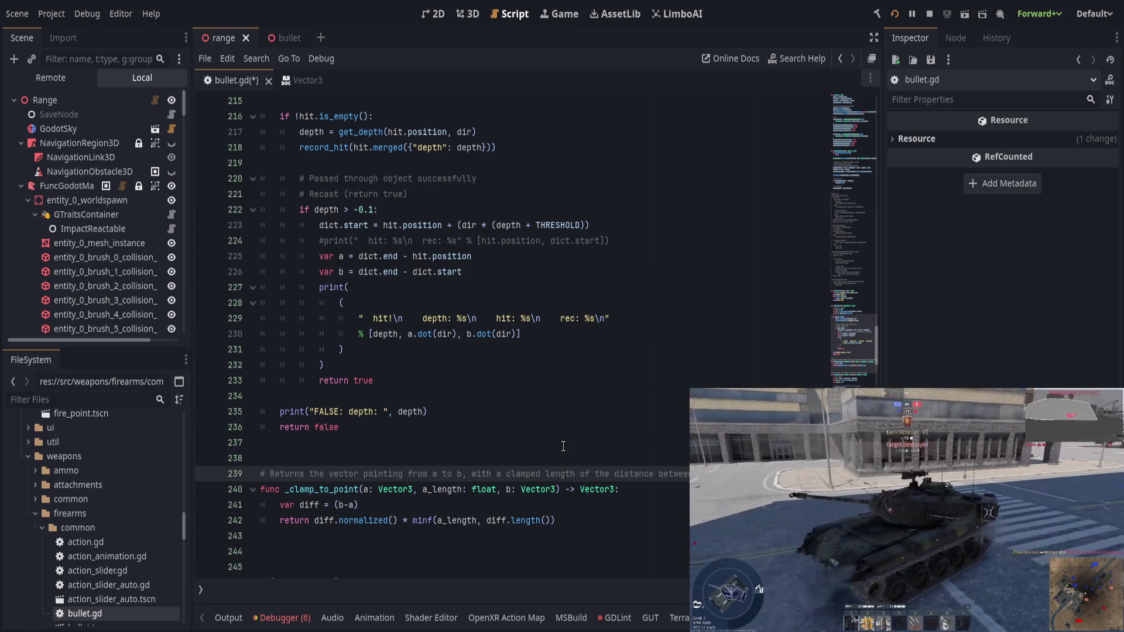
click(496, 475)
key(shift+End)
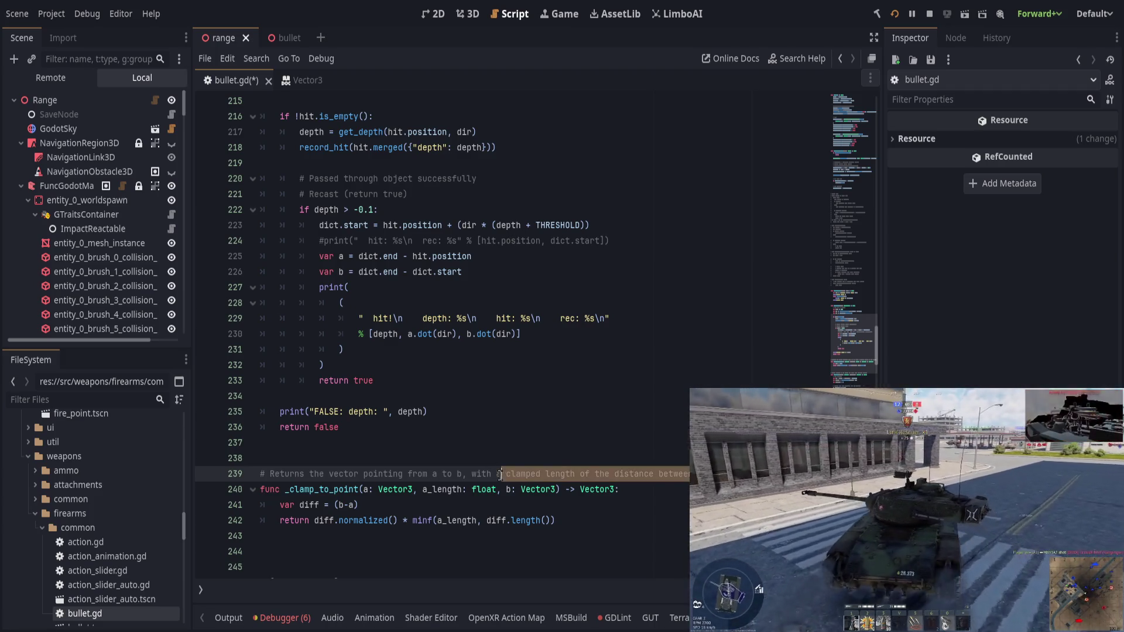
Step: Rename a_length to length and move it after b: Vector3 in the signature
double_click(443, 490)
text(length)
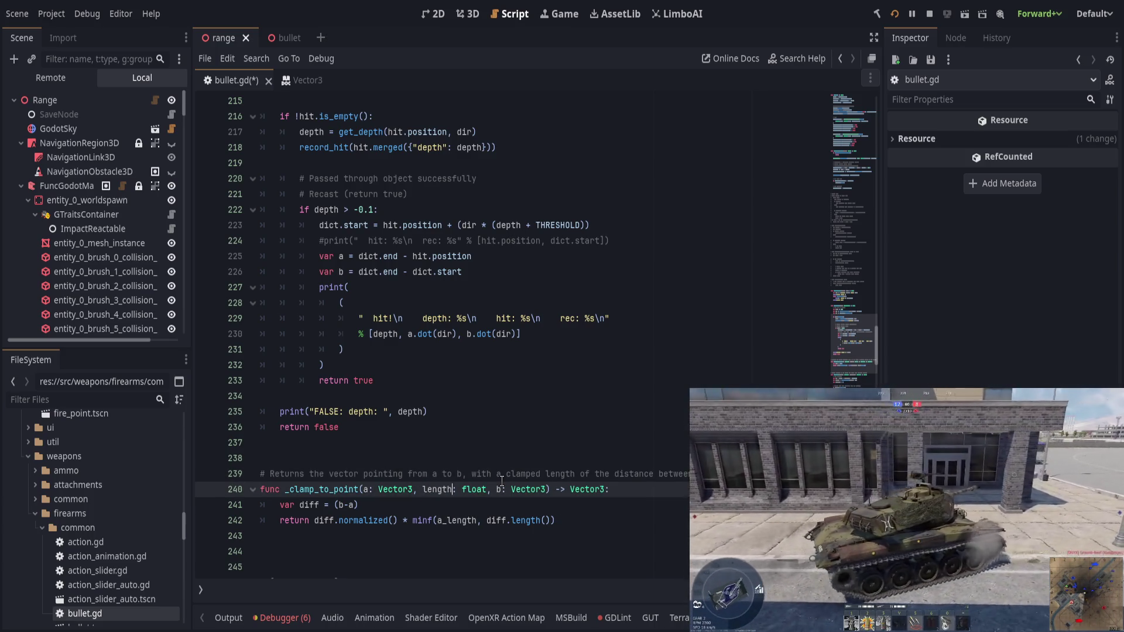
key(ctrl+Left)
key(ctrl+shift+Right)
key(ctrl+shift+Right)
key(ctrl+shift+Right)
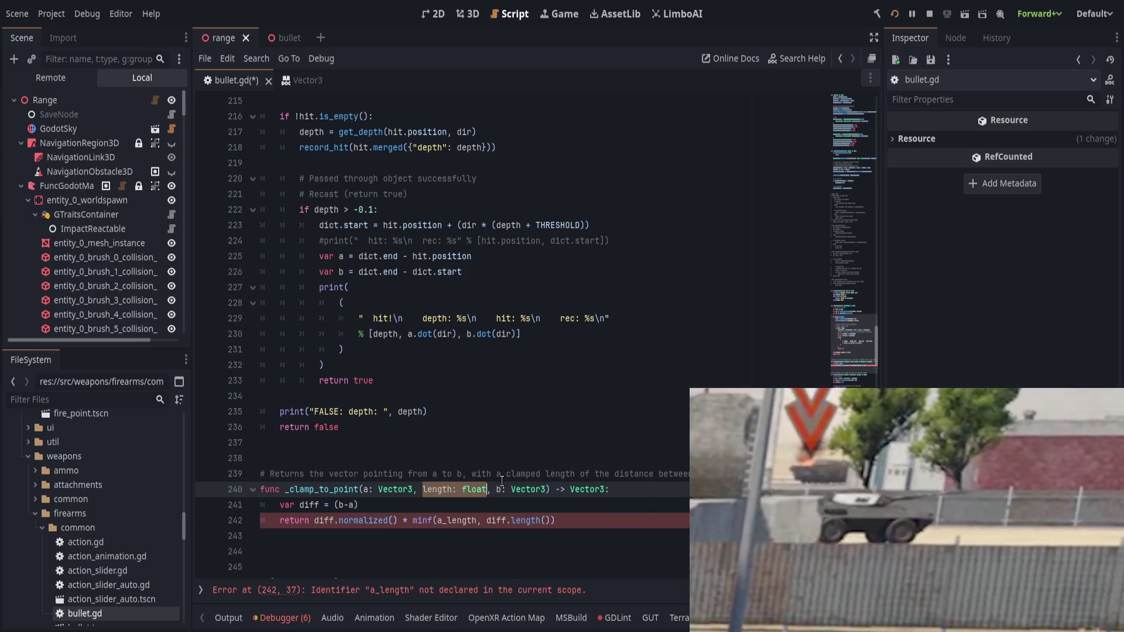
key(Delete)
key(Delete)
key(Delete)
text(, length: float)
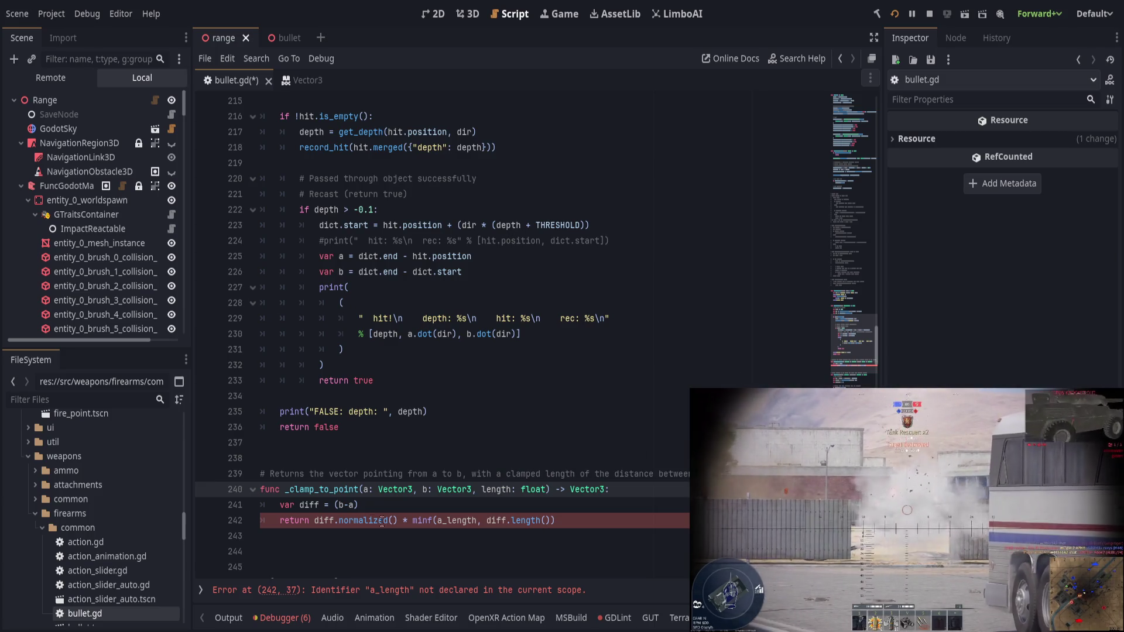
click(294, 473)
click(308, 473)
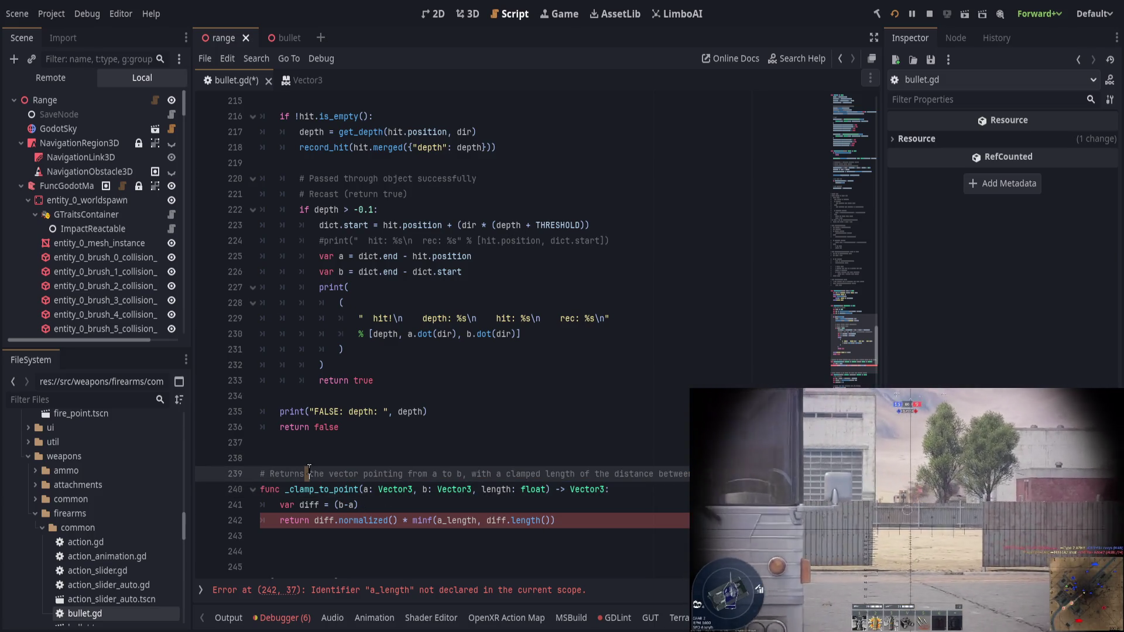
Step: Rewrite the comment as 'Returns a vector pointing from a -> b, with [param length]. [param length] is'
key(shift+End)
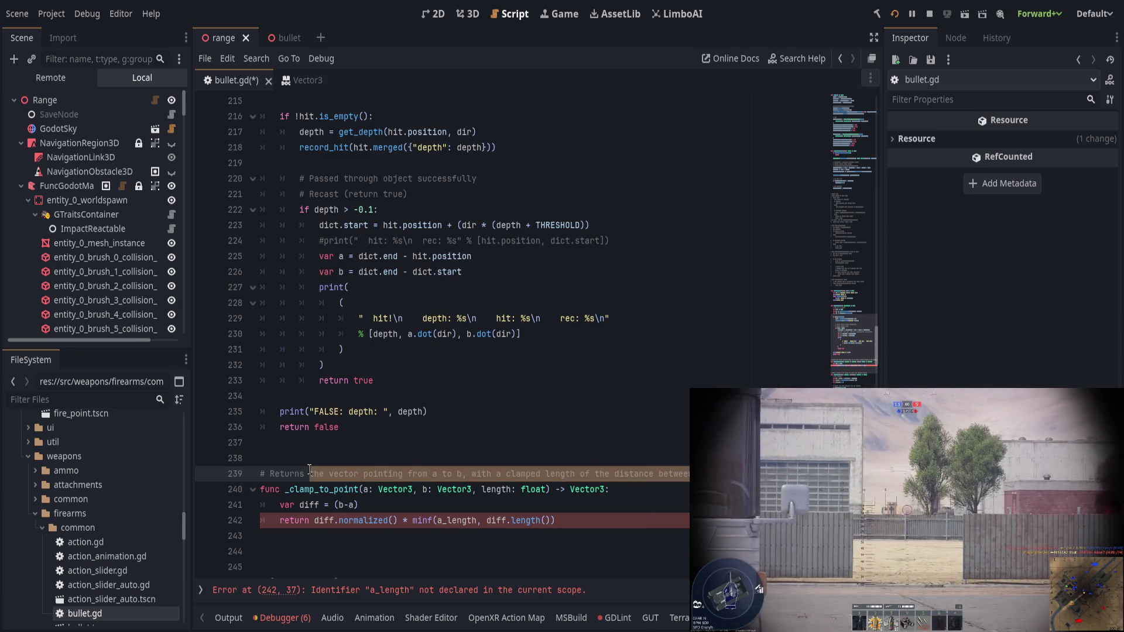
text(vector)
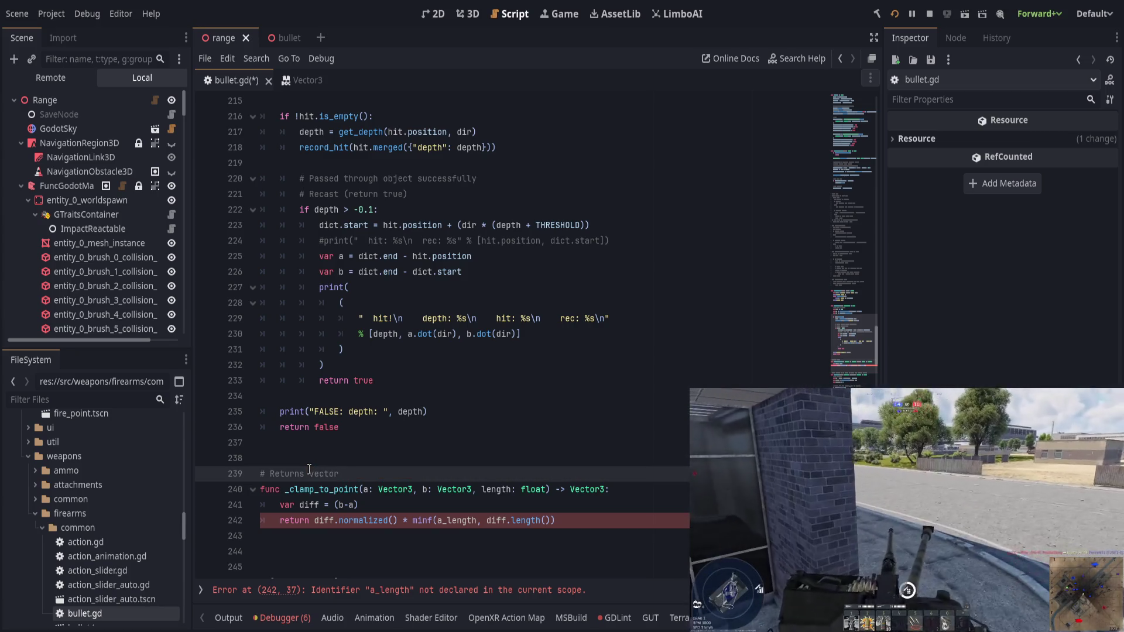
key(BackSpace)
key(BackSpace)
key(BackSpace)
key(BackSpace)
key(BackSpace)
key(BackSpace)
text(the)
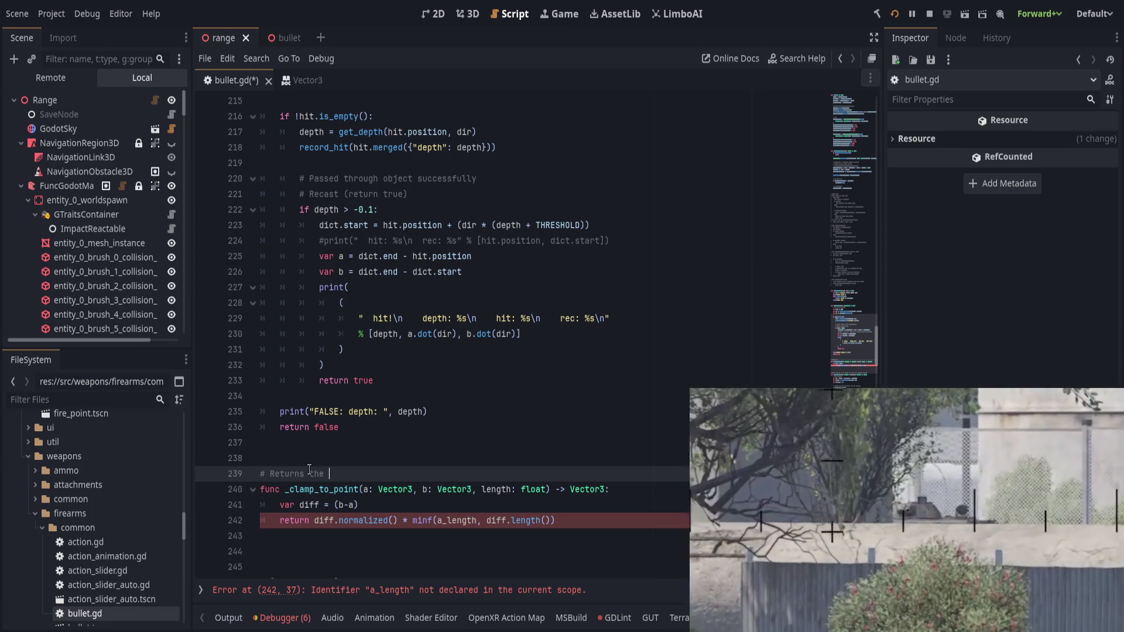
key(BackSpace)
key(BackSpace)
key(BackSpace)
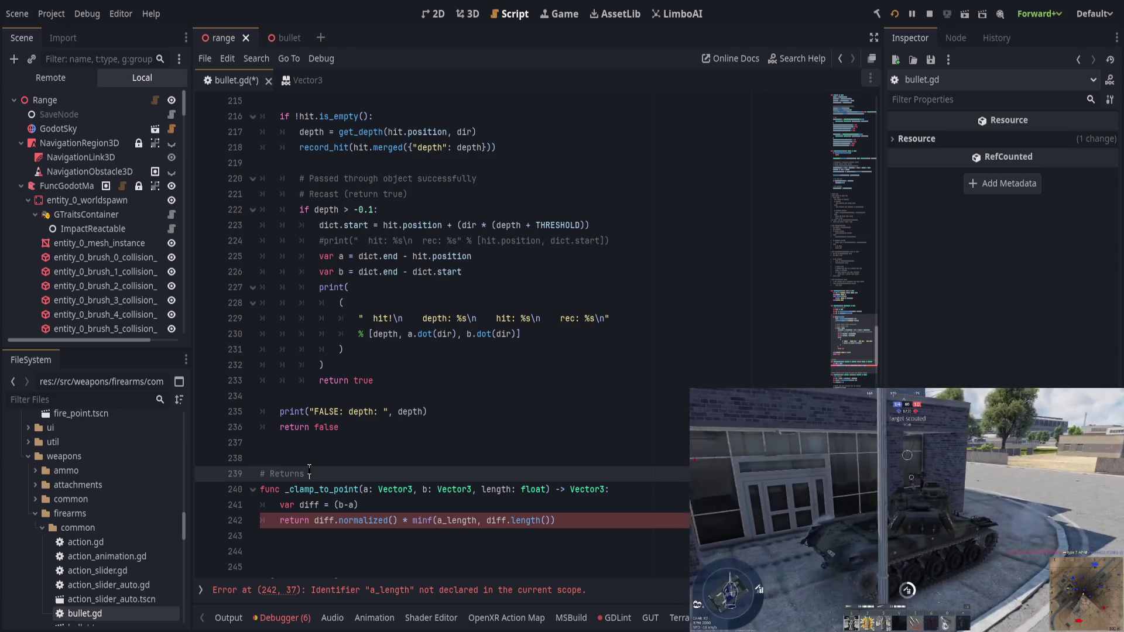
text(avector pointin)
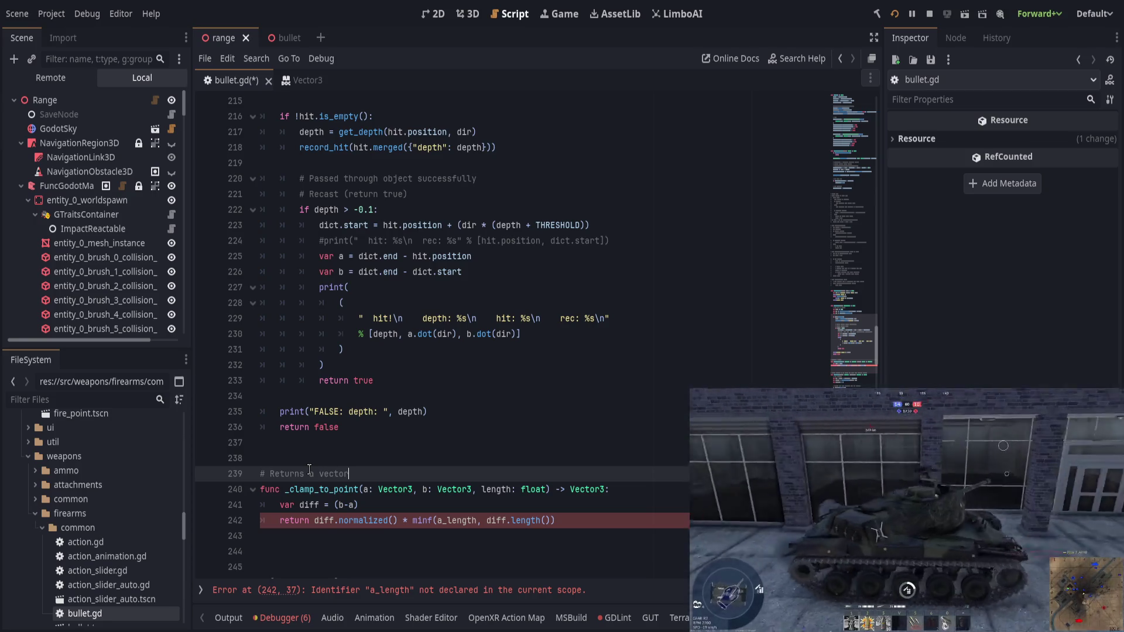
text(g from )
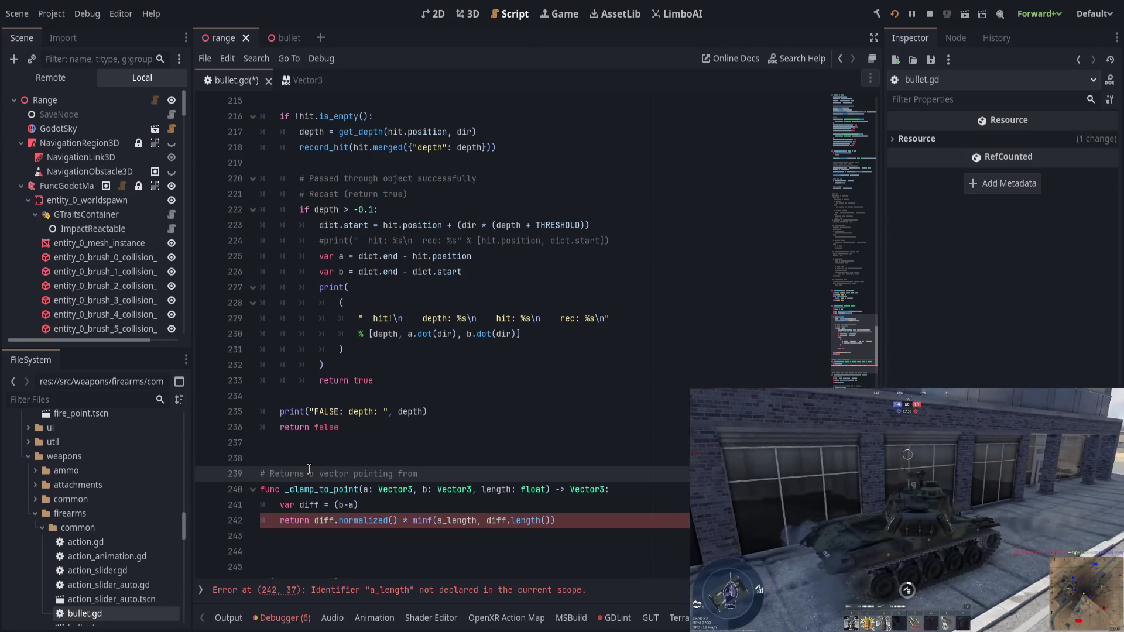
text(a -> b, with a max)
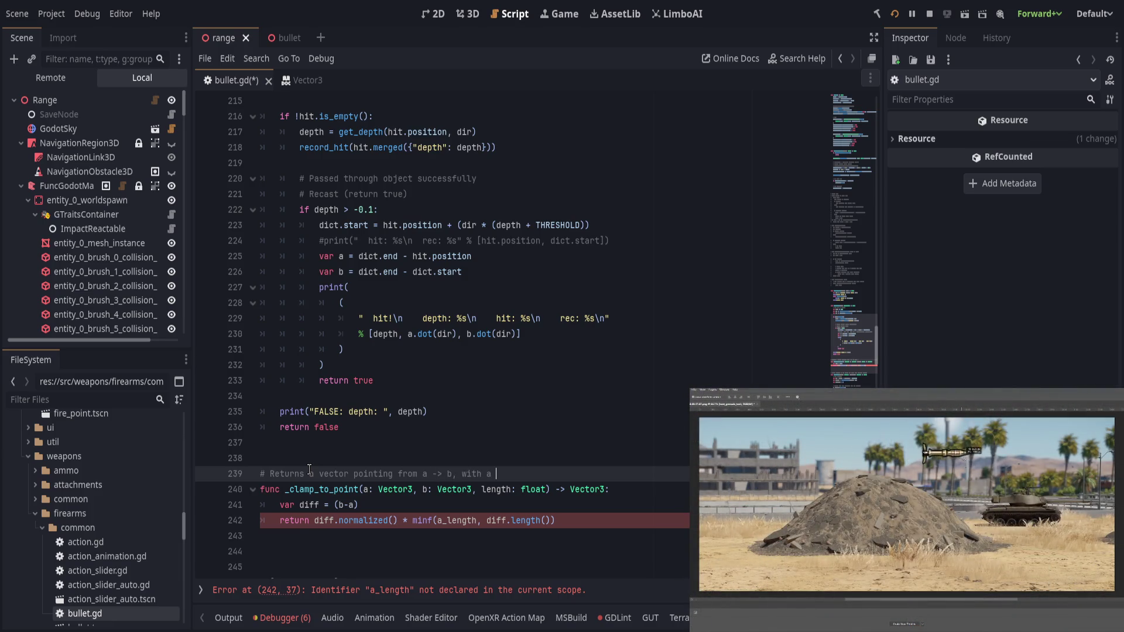
key(BackSpace)
key(BackSpace)
key(BackSpace)
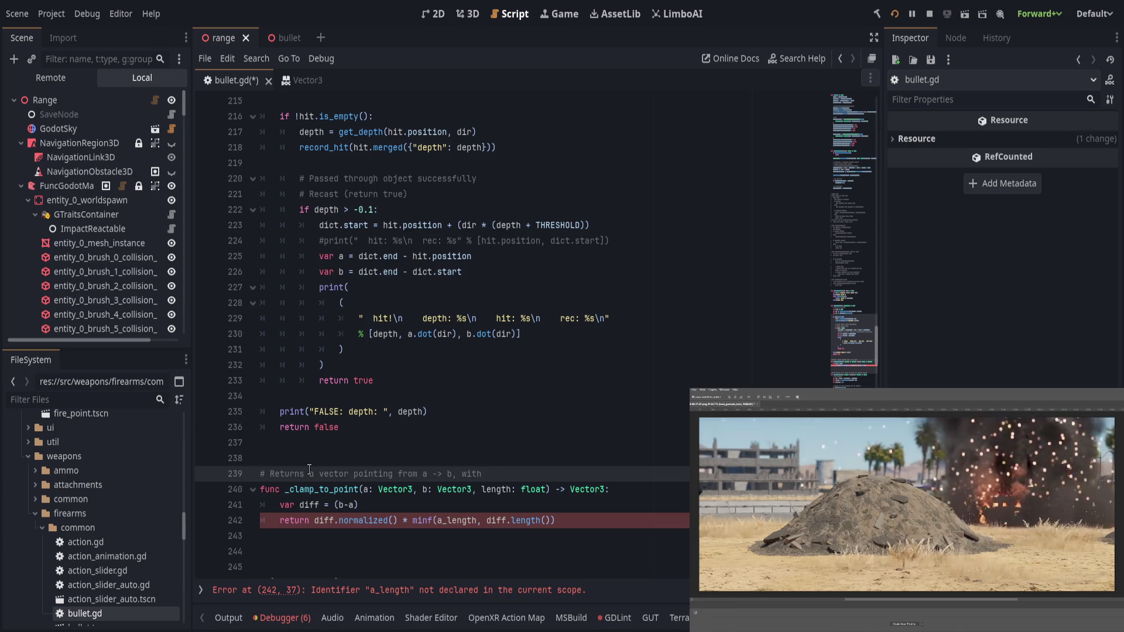
text( length)
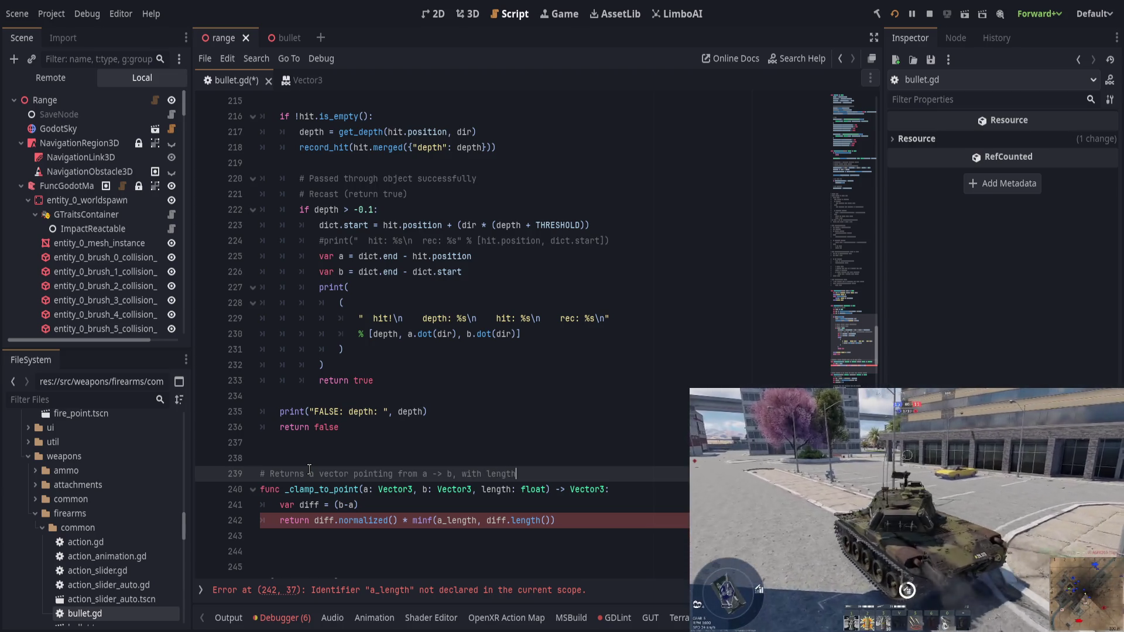
key(BackSpace)
key(BackSpace)
key(BackSpace)
key(BackSpace)
key(BackSpace)
key(BackSpace)
text([)
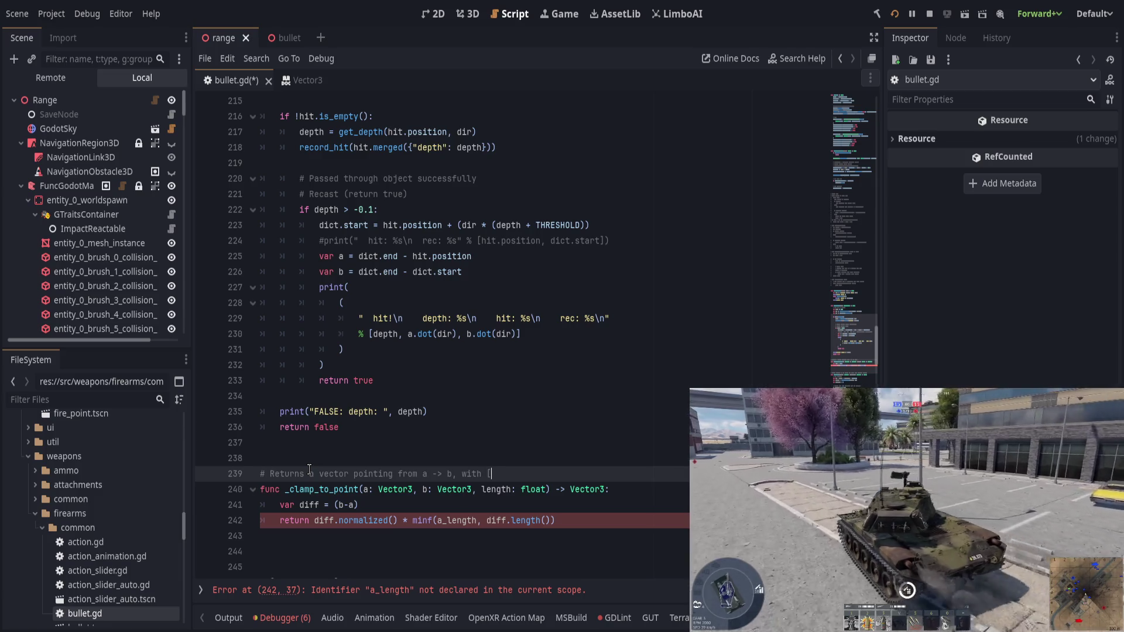
text(param length])
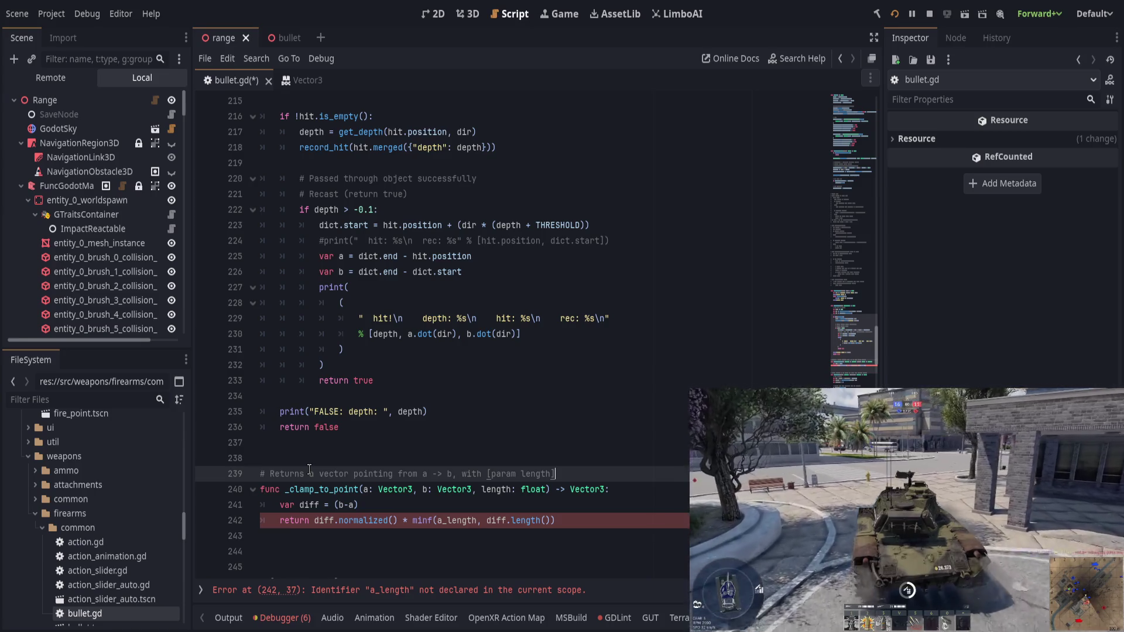
text(. [param length] is clamped)
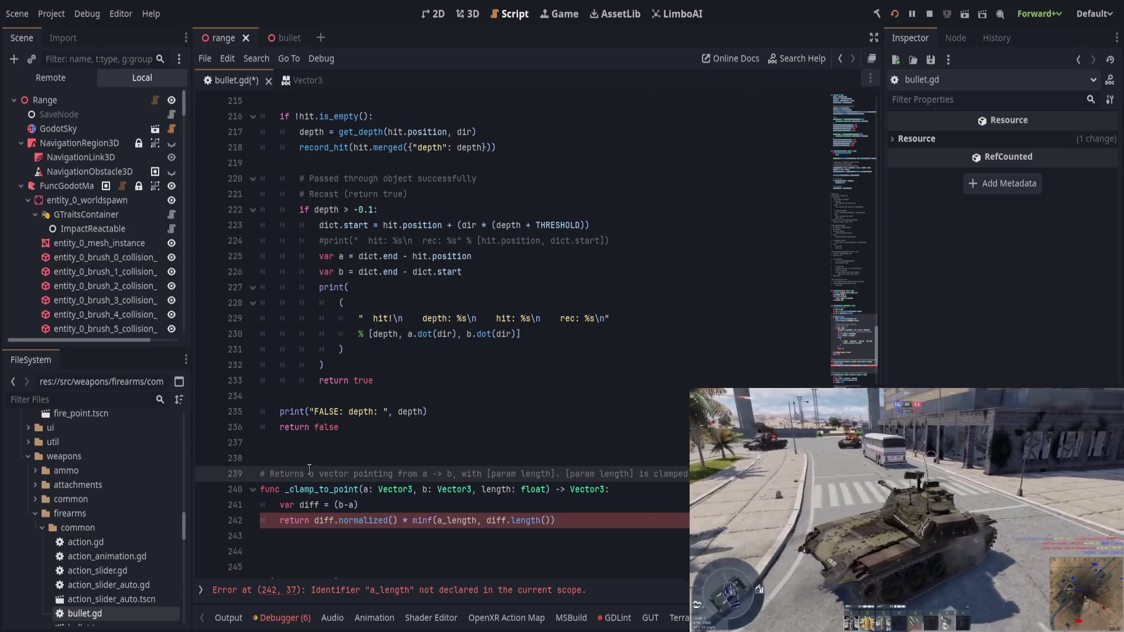
Step: Turn the comment into ## doc-comment lines and add 'distance between the points'
key(Return)
text(# )
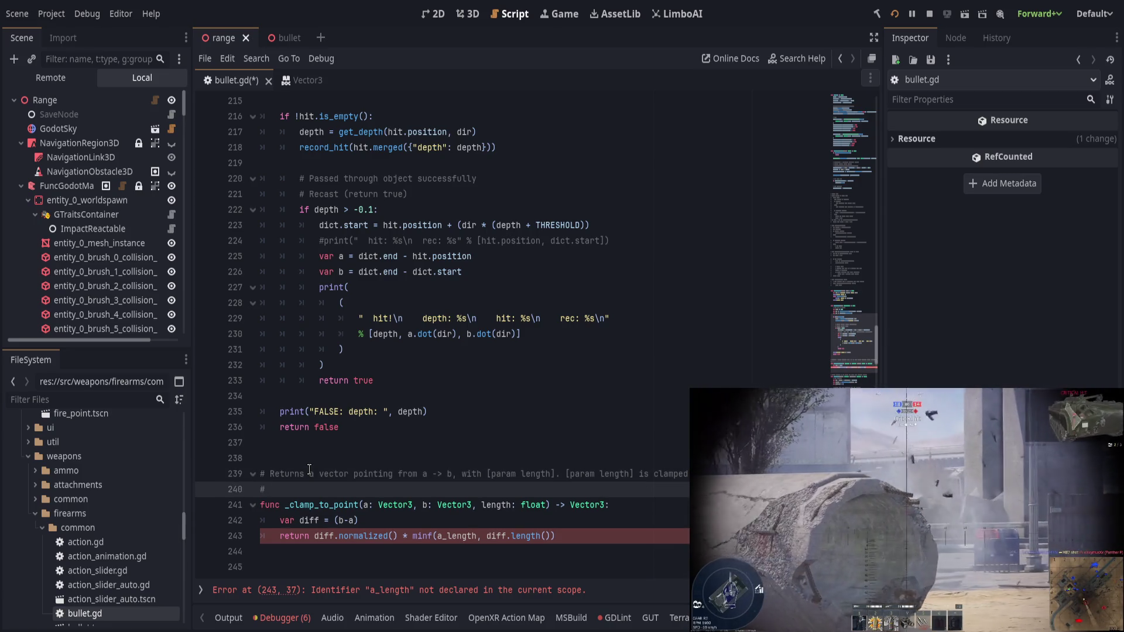
text(#)
key(Up)
key(Left)
text(#)
key(Down)
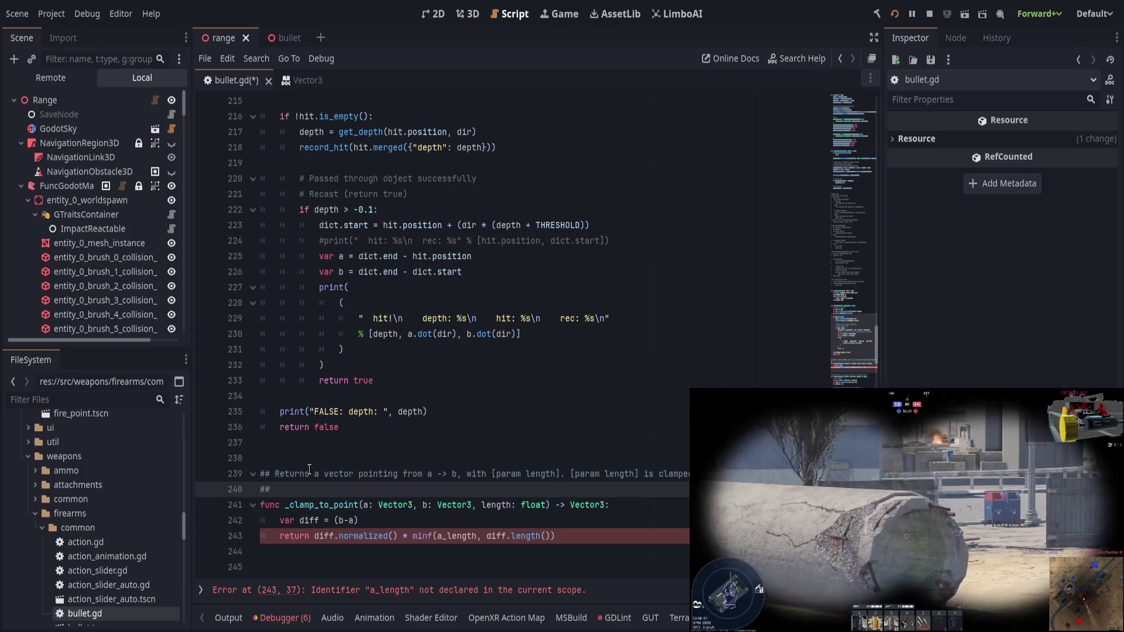
text(distance b)
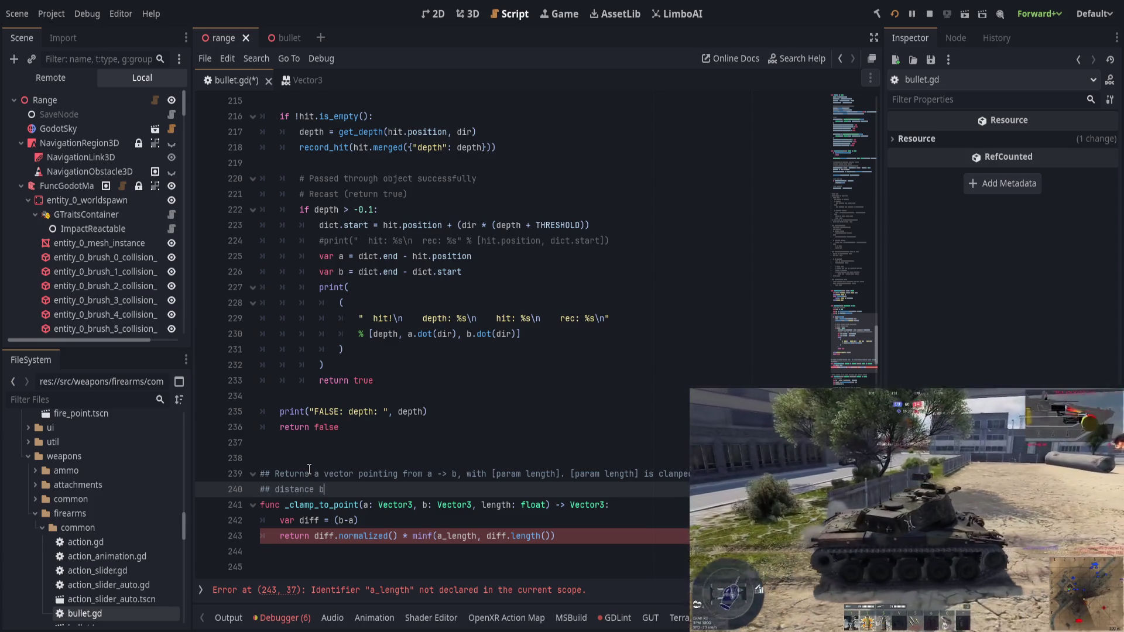
text(etween the points.)
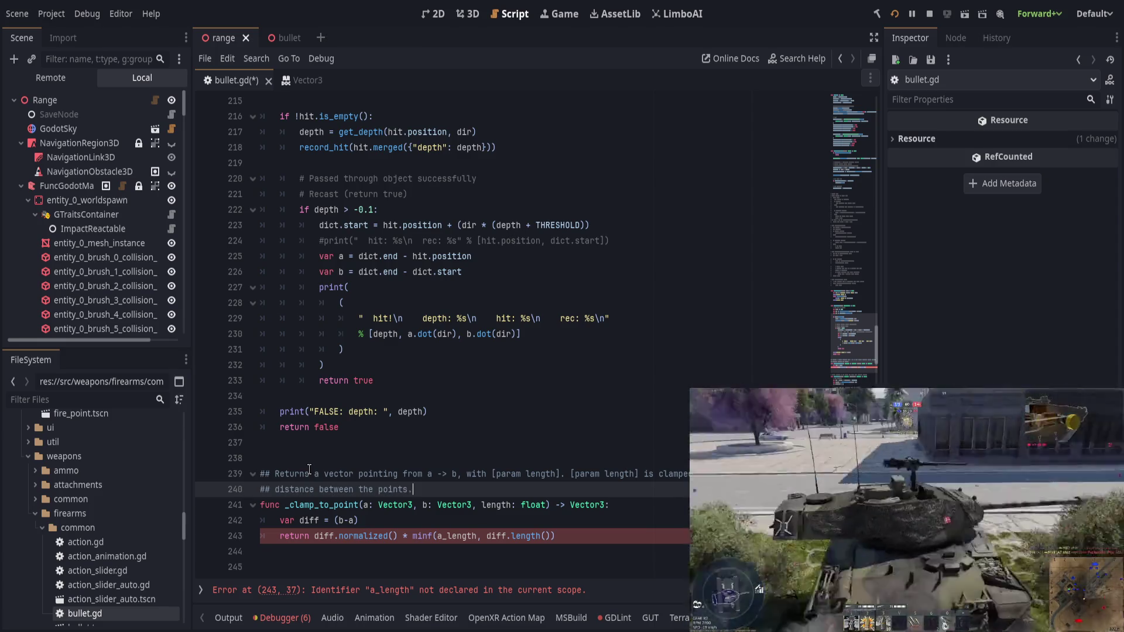
Step: Wrap a and b in the comment as [param a] to [param b]
click(428, 474)
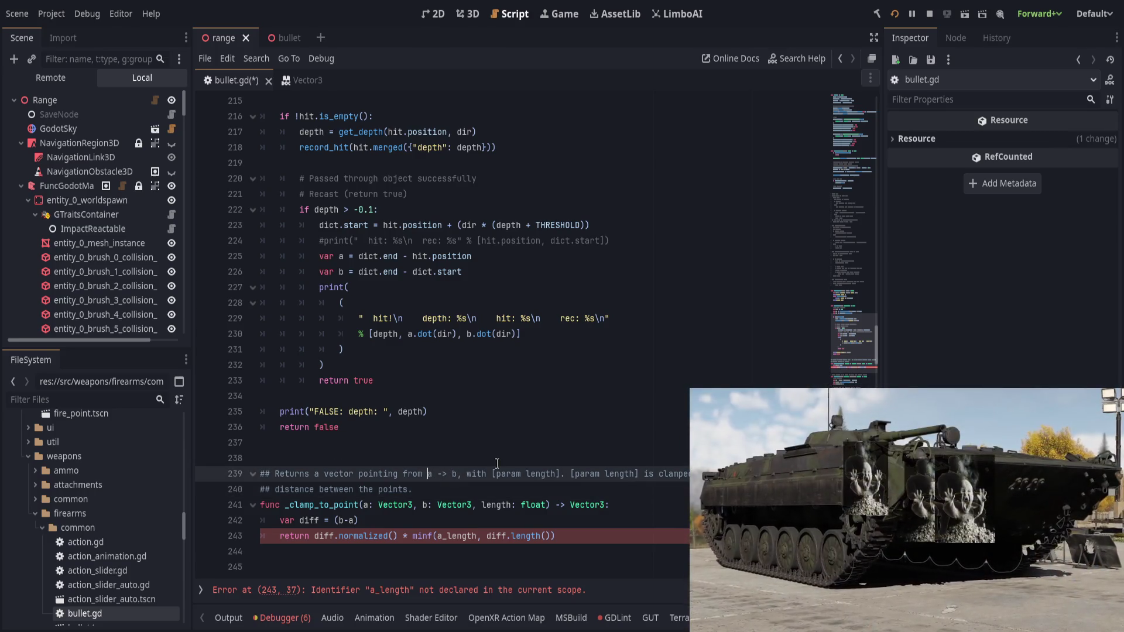
text([param)
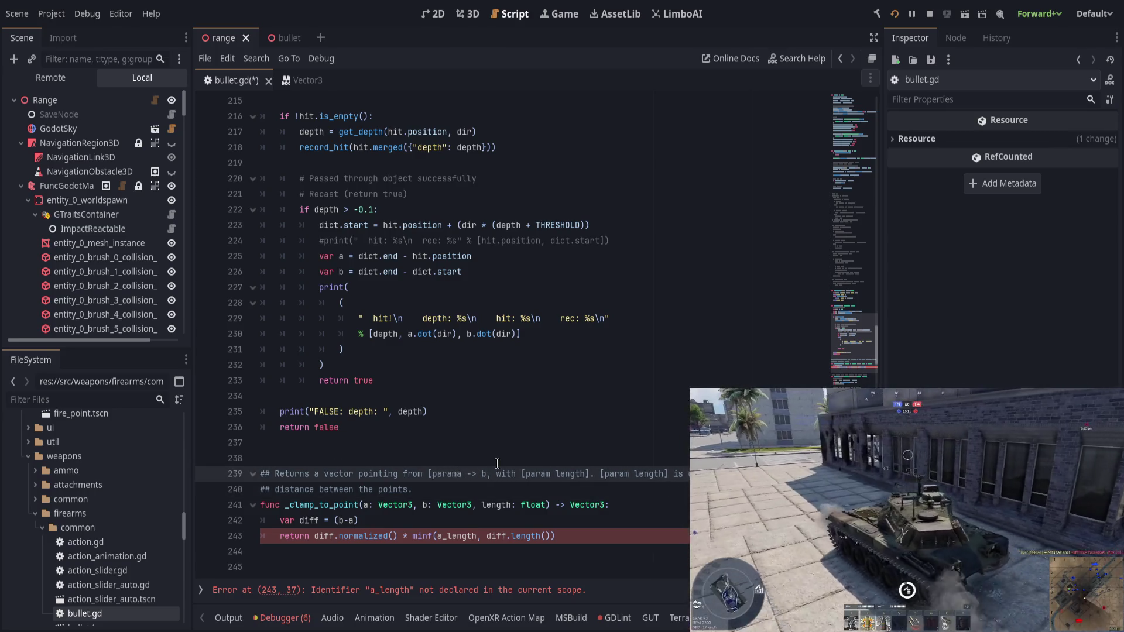
key(Delete)
key(Delete)
key(Delete)
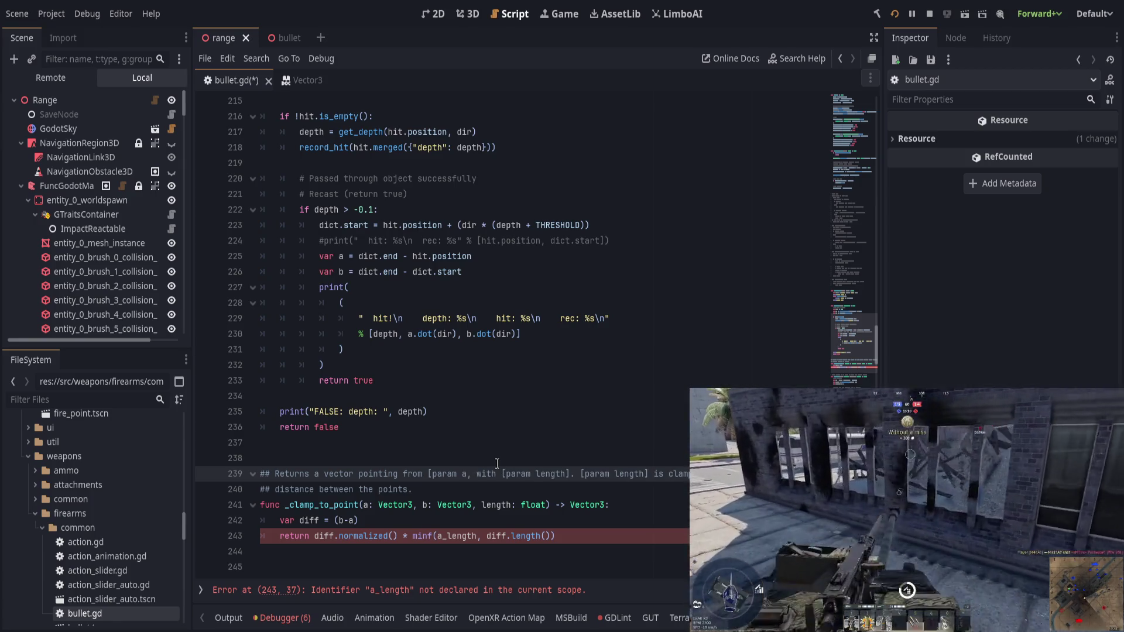
text(] to [param)
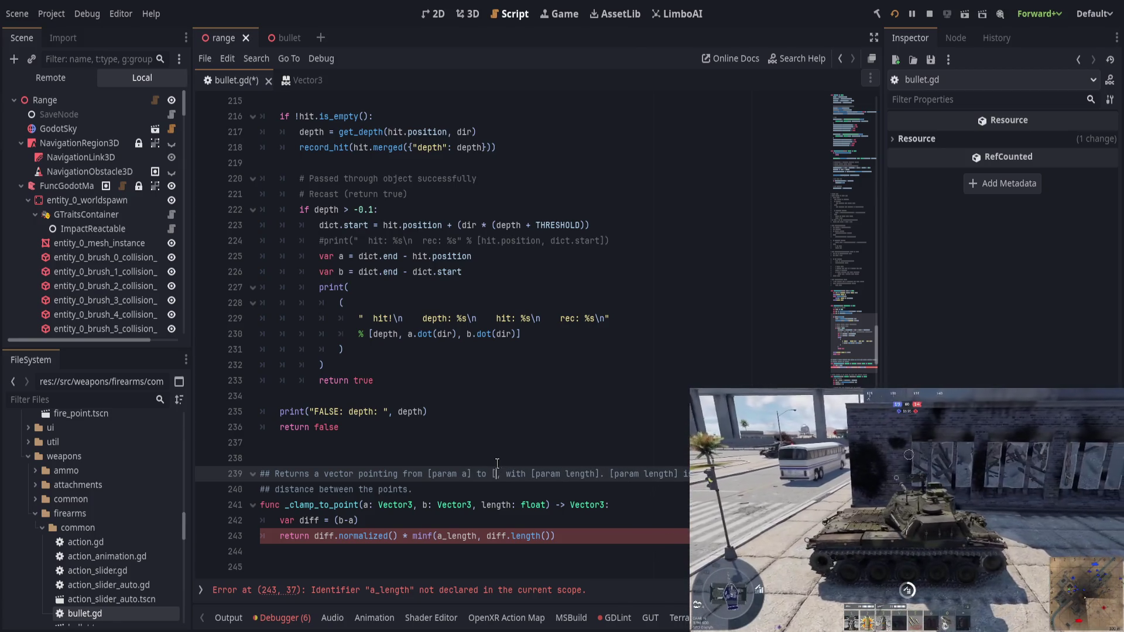
text( b])
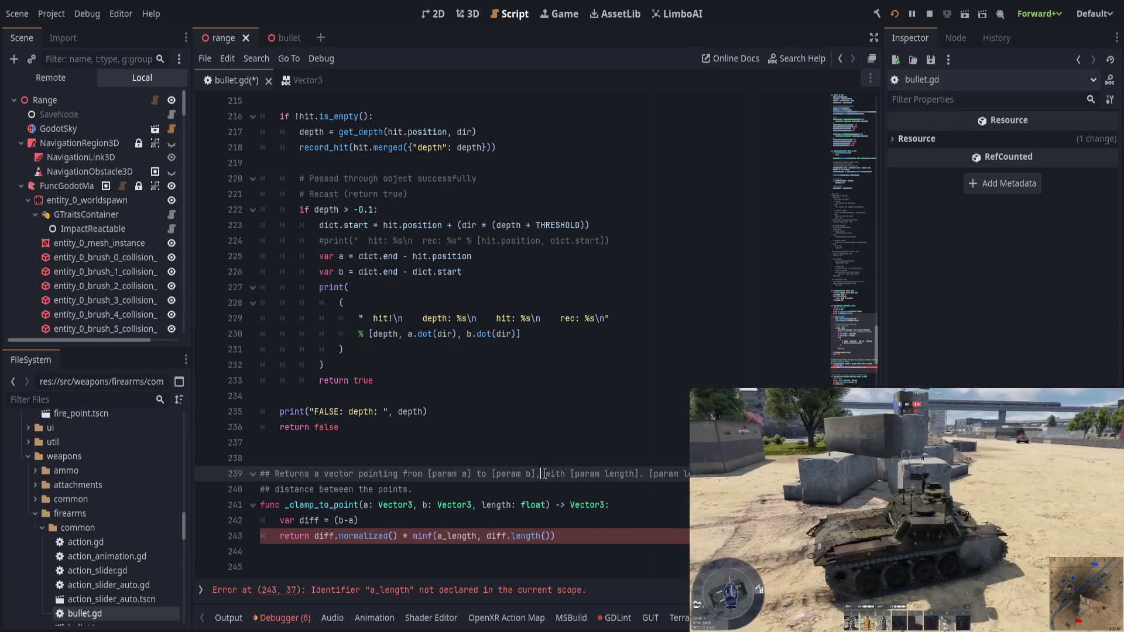
key(Delete)
Step: Add a second doc line '## clamped to the distance between the points'
click(455, 492)
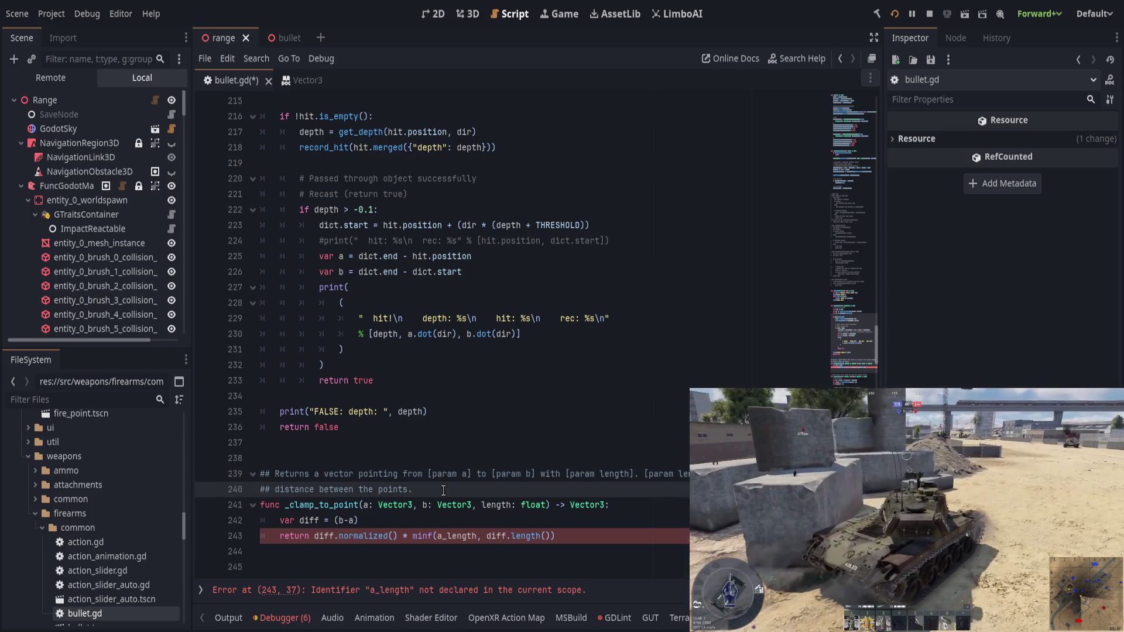
click(413, 474)
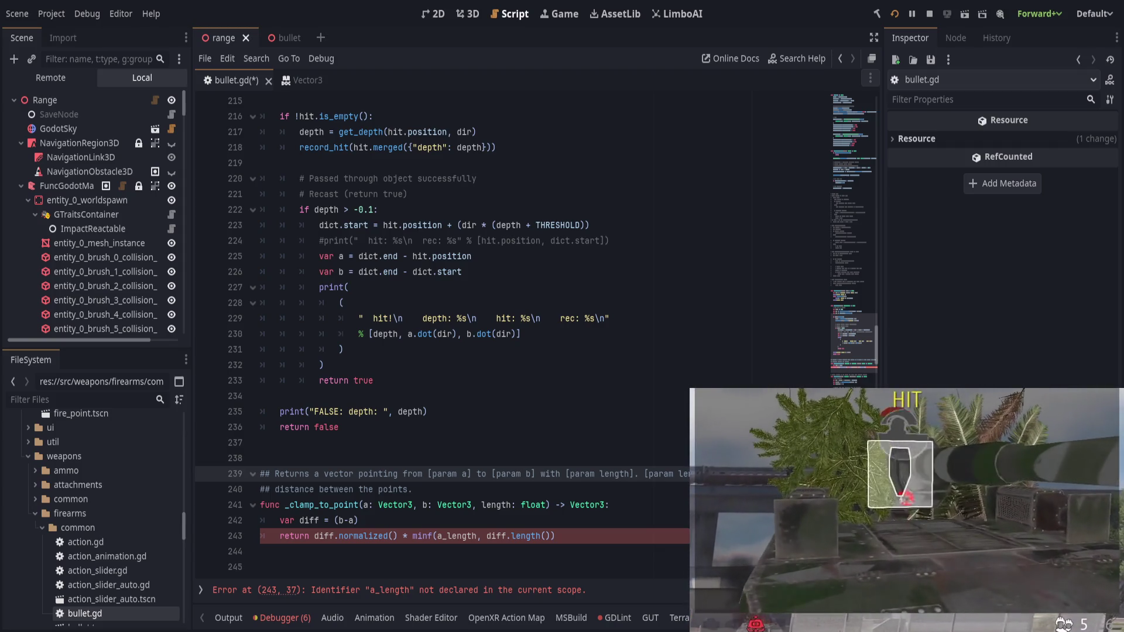
key(End)
key(Return)
text(## clamped to the)
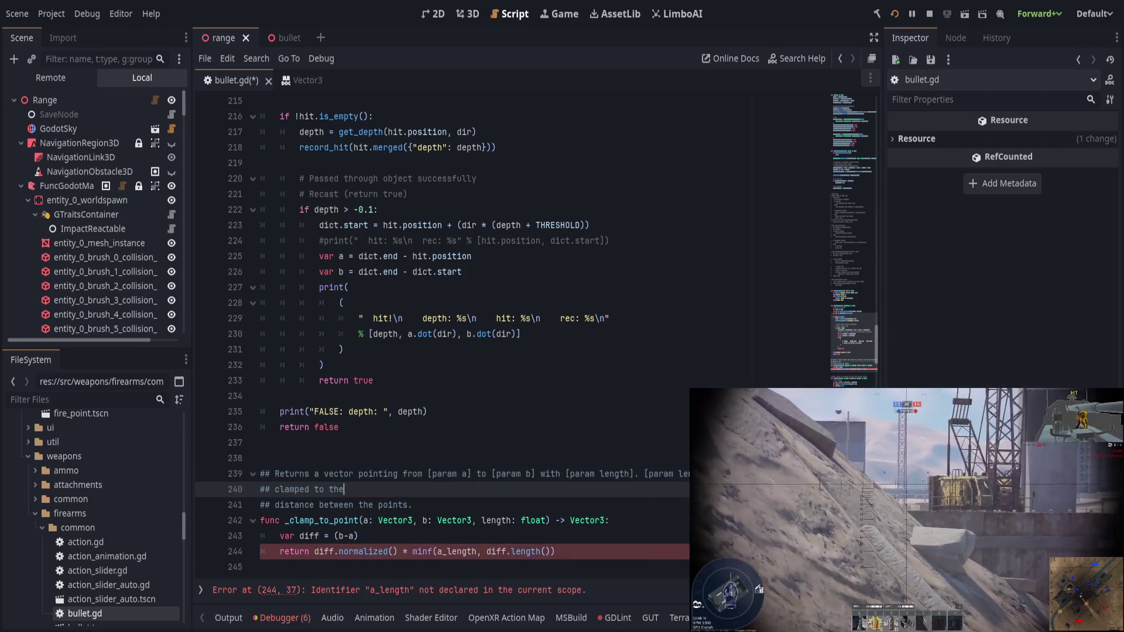
key(Delete)
key(Delete)
key(Delete)
Step: Save bullet.gd
key(ctrl+s)
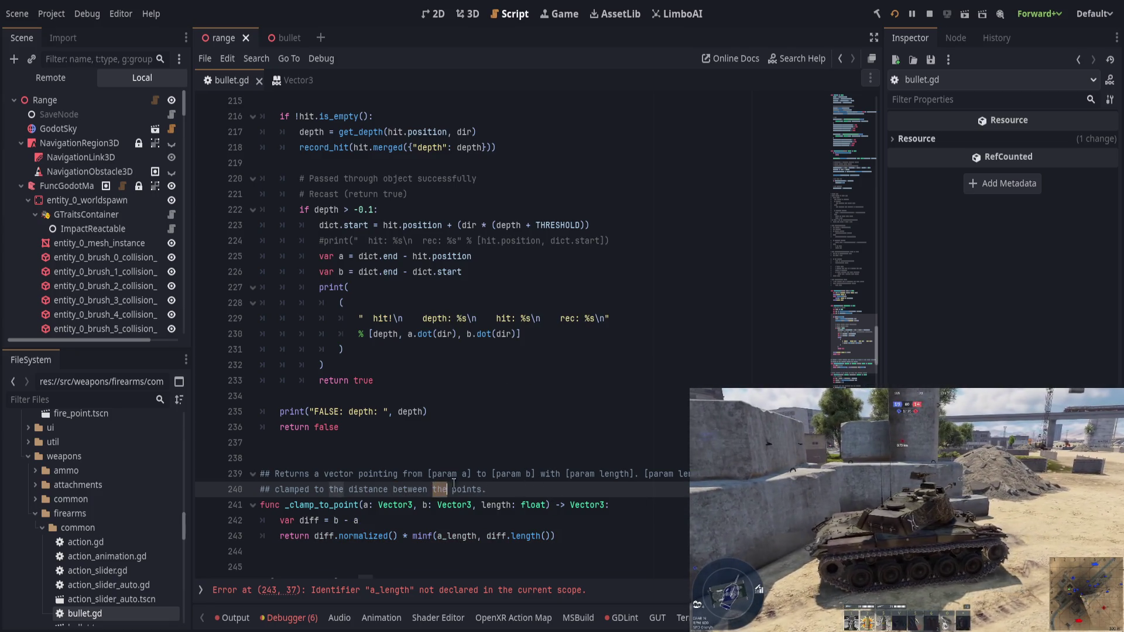
key(ctrl+s)
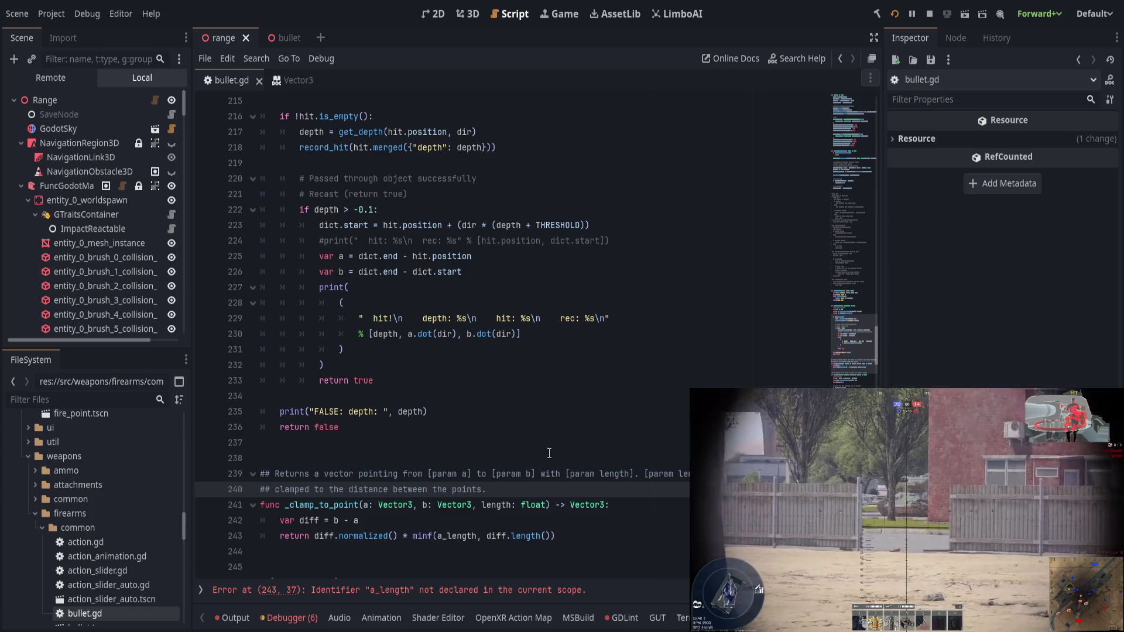
double_click(467, 535)
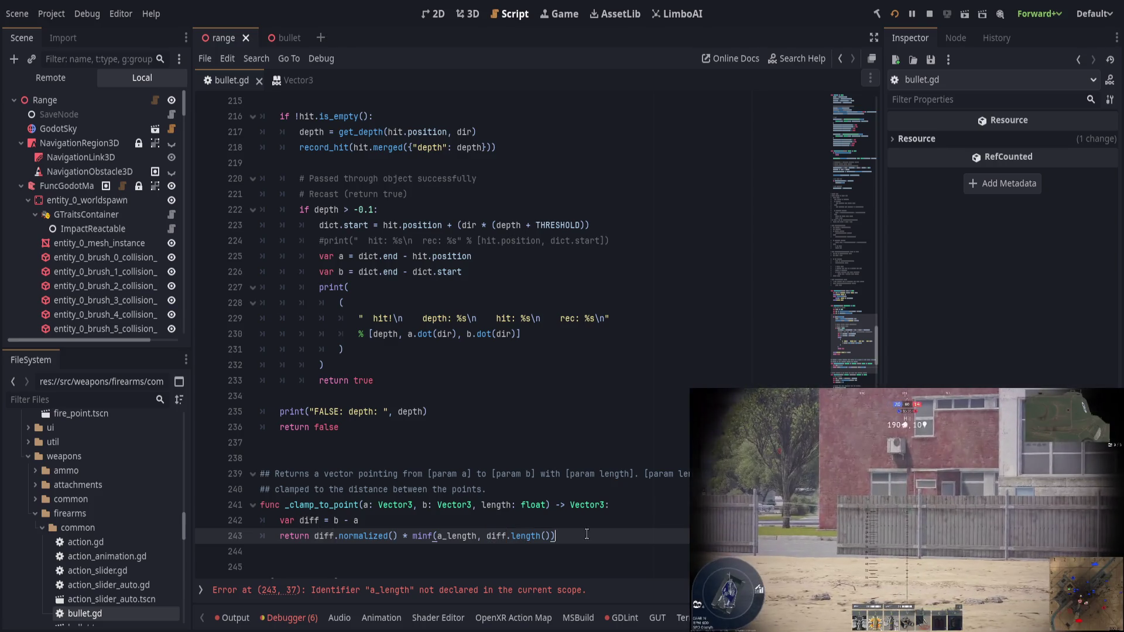
double_click(332, 505)
click(567, 457)
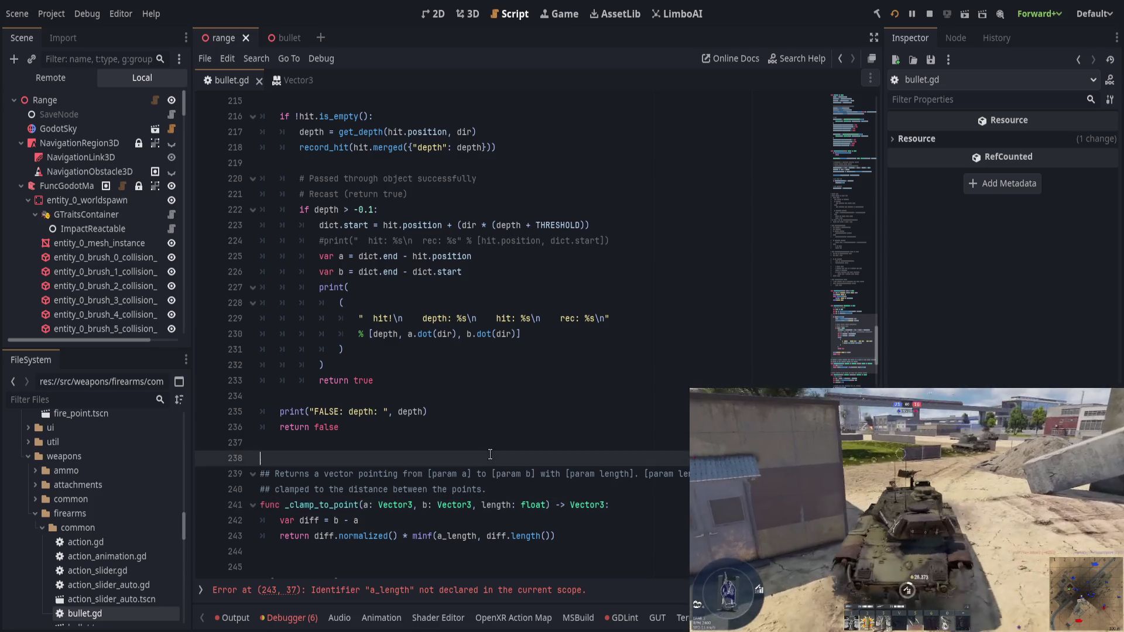
Step: Scroll up and review the hit setup and hit check in is_testing
scroll(488, 445, up, 4)
click(310, 210)
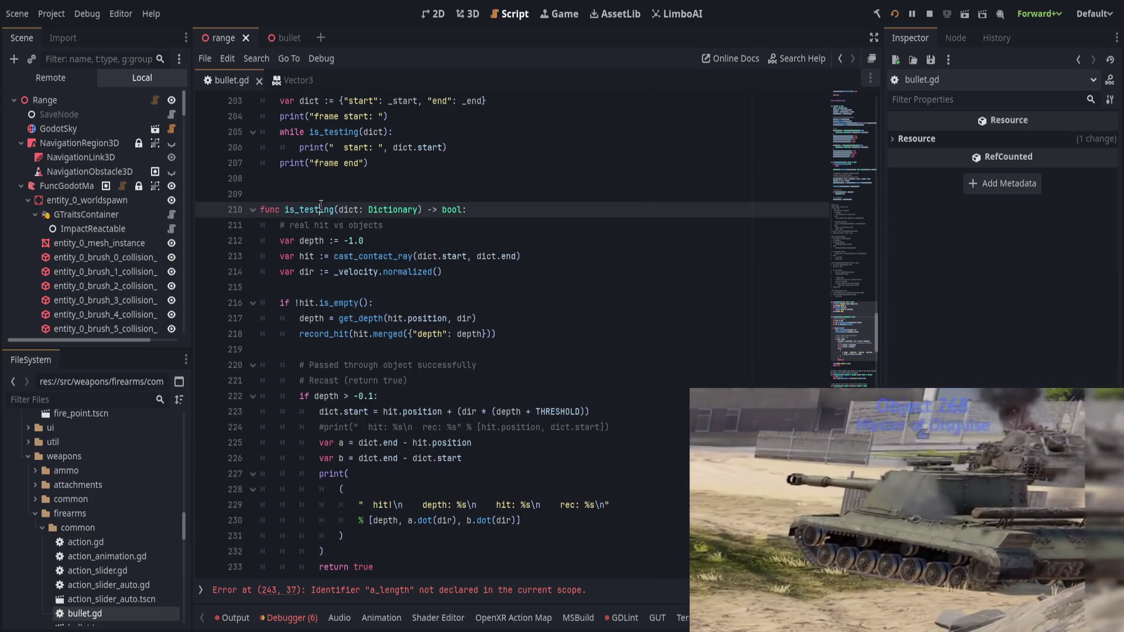
click(433, 256)
click(488, 318)
scroll(476, 525, up, 10)
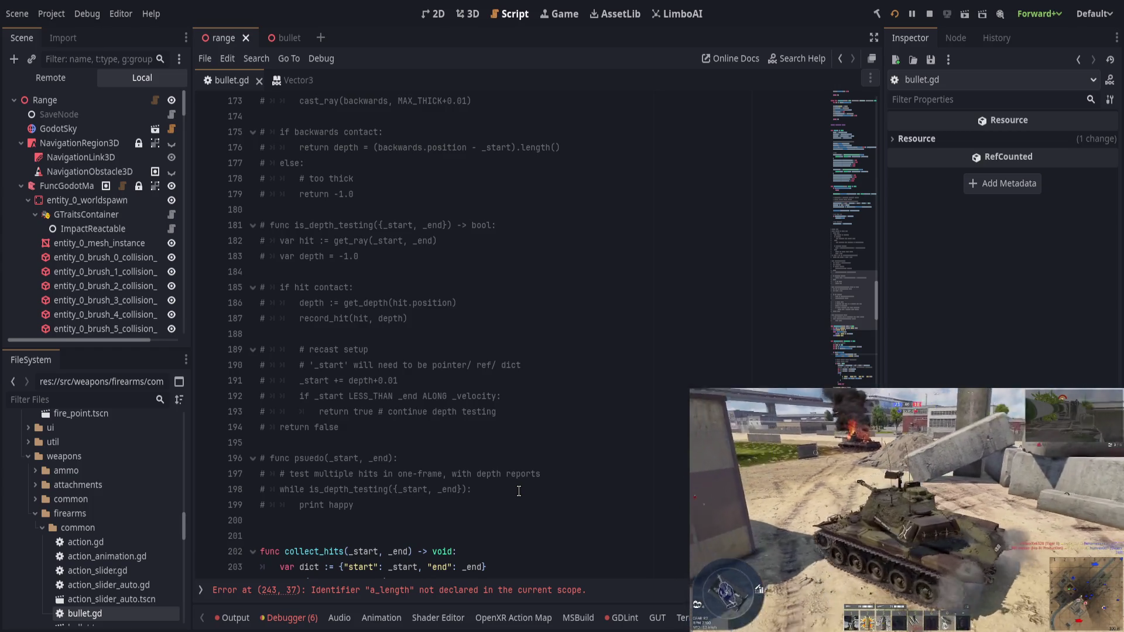
Step: Replace the undeclared a_length with length in the return line and save
click(410, 591)
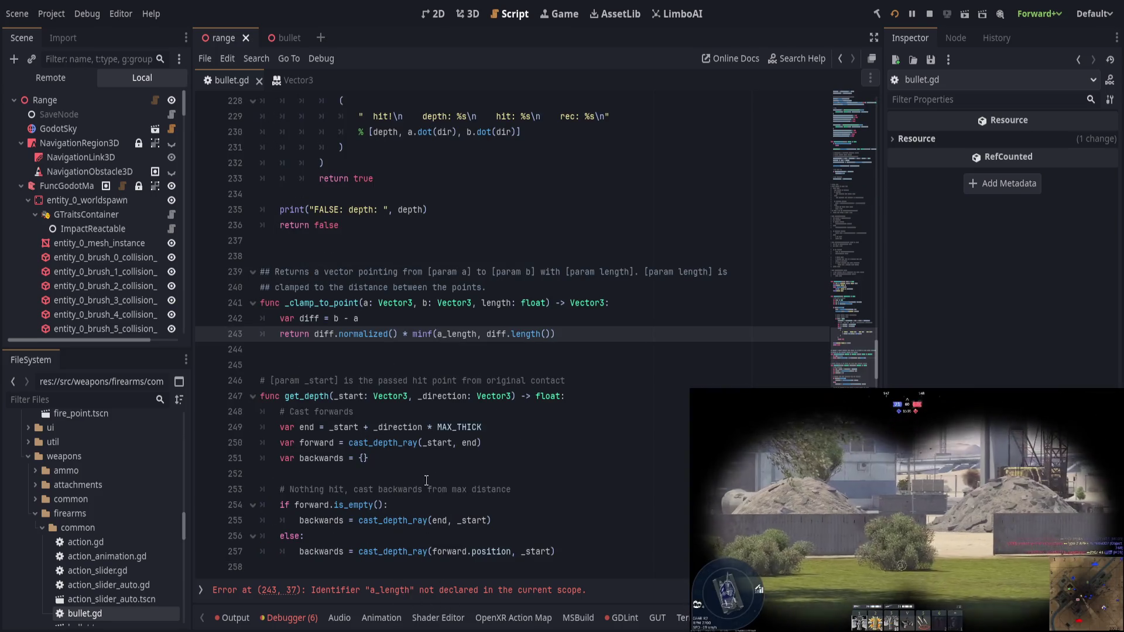
click(503, 303)
double_click(451, 333)
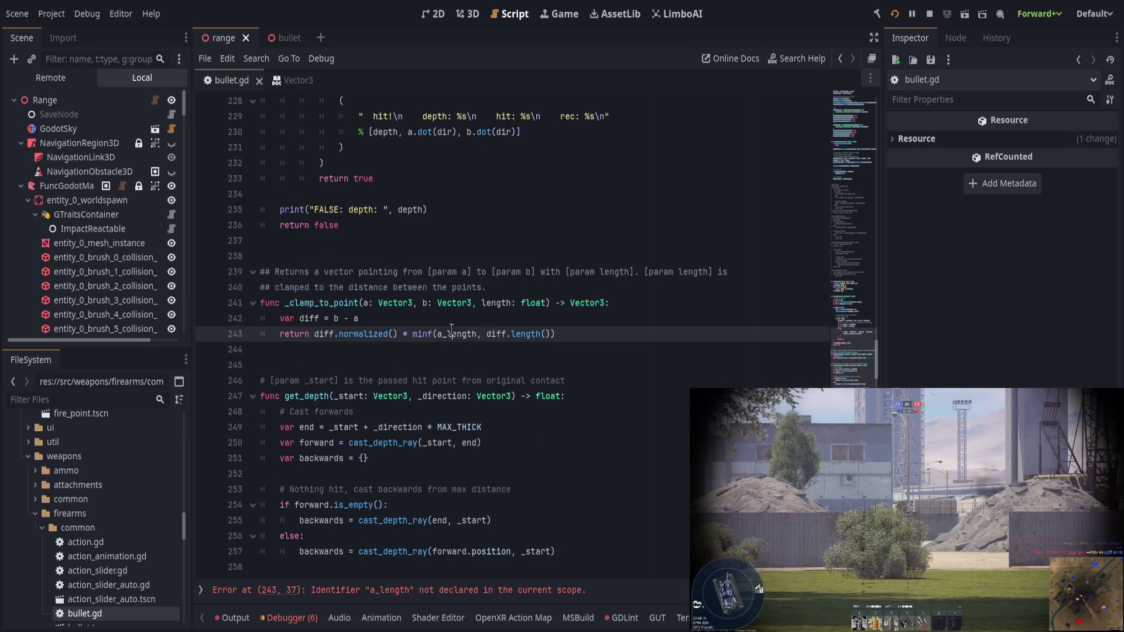
text(length)
key(ctrl+s)
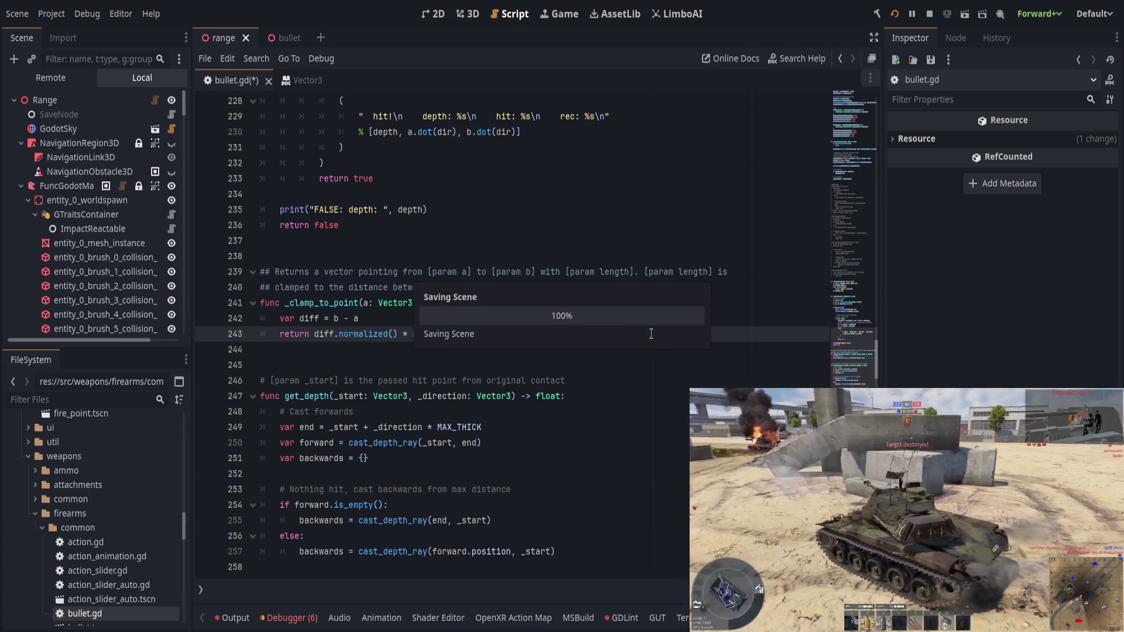
Step: Save bullet.gd with Ctrl+S and let the Saving Scene progress complete
key(ctrl+s)
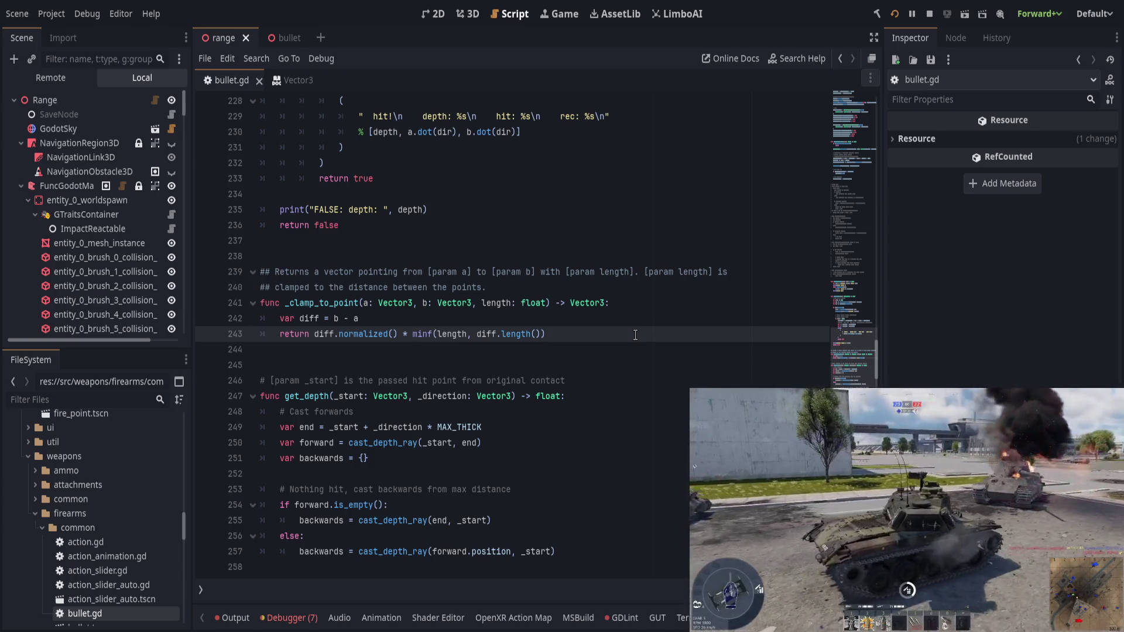
Step: Review the is_testing function body down to the depth > -0.1 check
scroll(498, 363, up, 3)
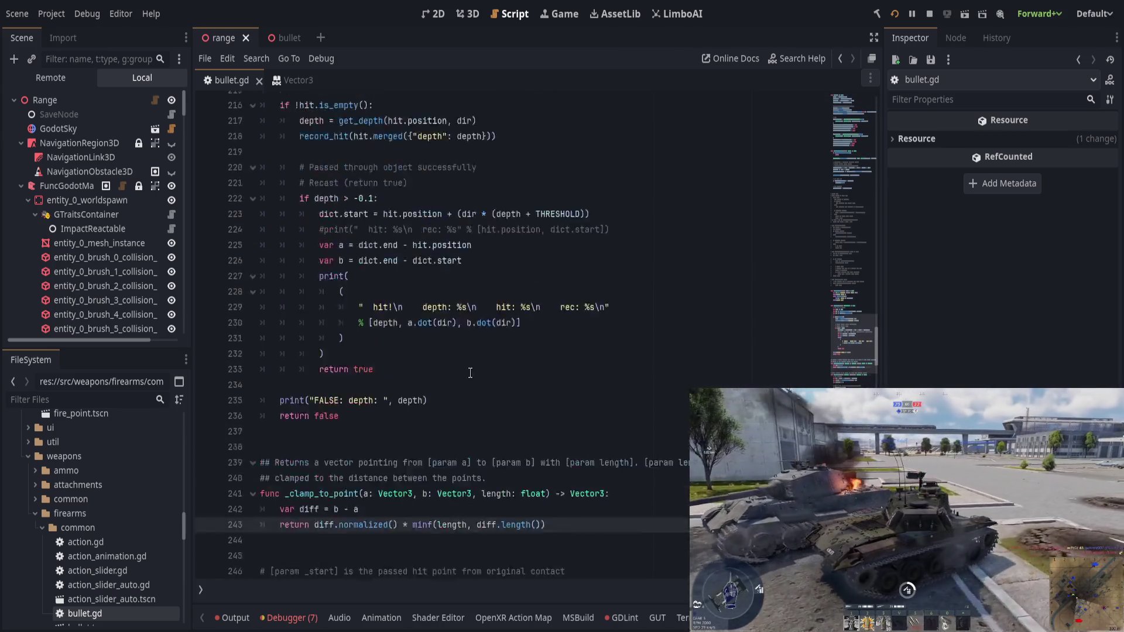
scroll(470, 373, up, 6)
double_click(311, 287)
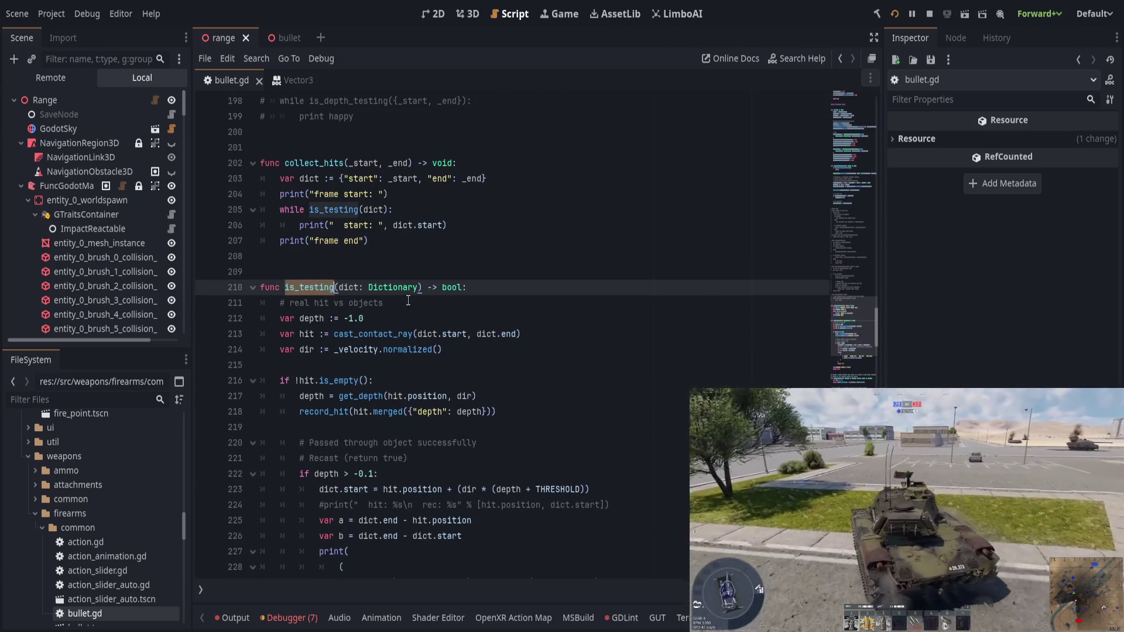
click(408, 301)
click(392, 364)
click(590, 413)
click(535, 443)
click(513, 473)
scroll(514, 409, down, 2)
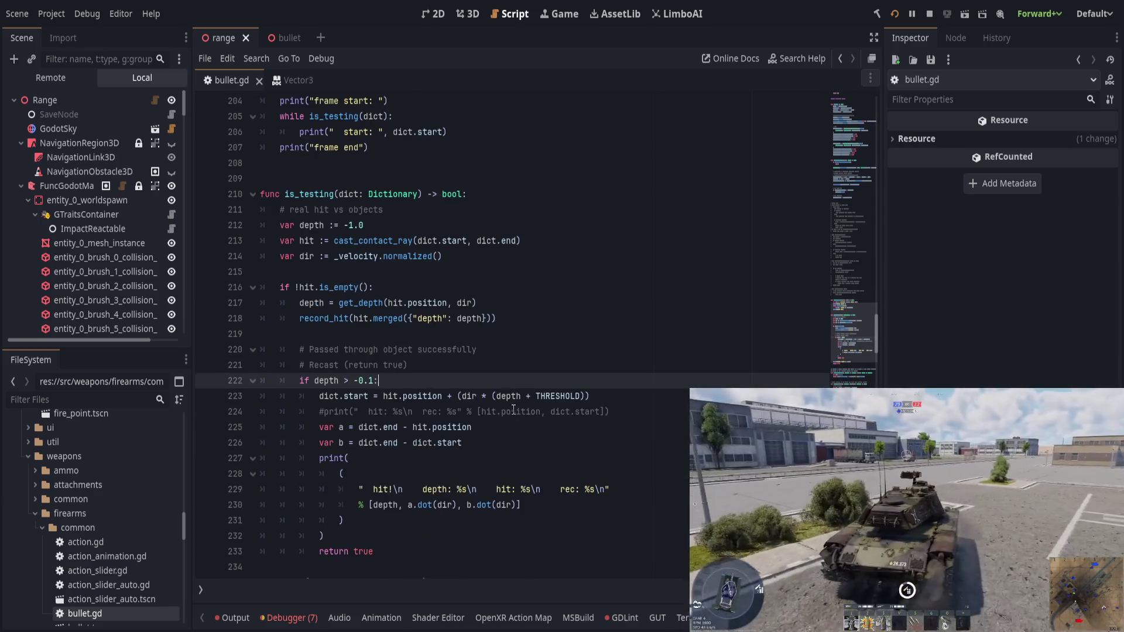
scroll(398, 433, up, 5)
scroll(402, 470, up, 7)
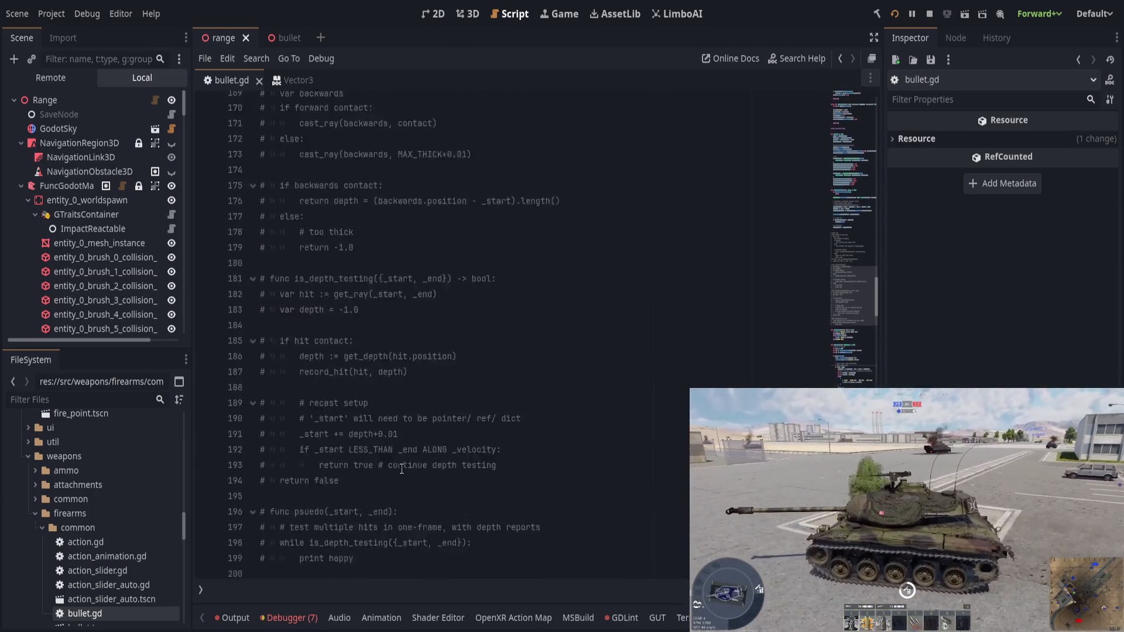
scroll(401, 470, down, 20)
Step: Cut the _clamp_to_point block with its doc comment and paste it after create_audio
mouse_move(651, 284)
mouse_down()
mouse_move(610, 270)
mouse_move(532, 211)
mouse_up()
key(ctrl+c)
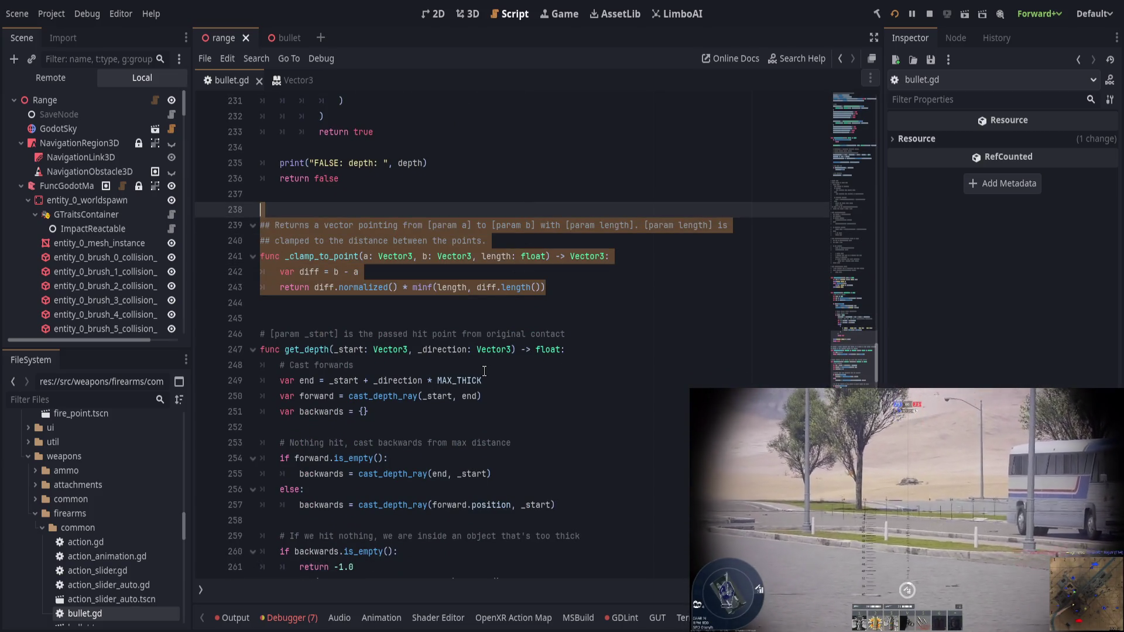
key(Delete)
scroll(483, 375, down, 10)
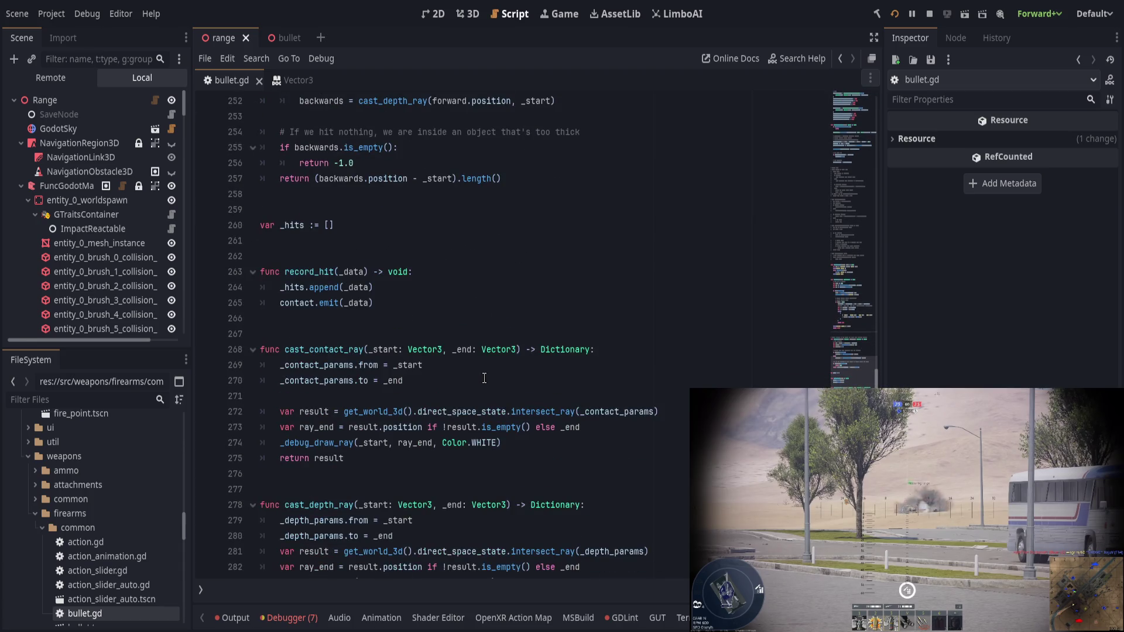
scroll(481, 380, down, 10)
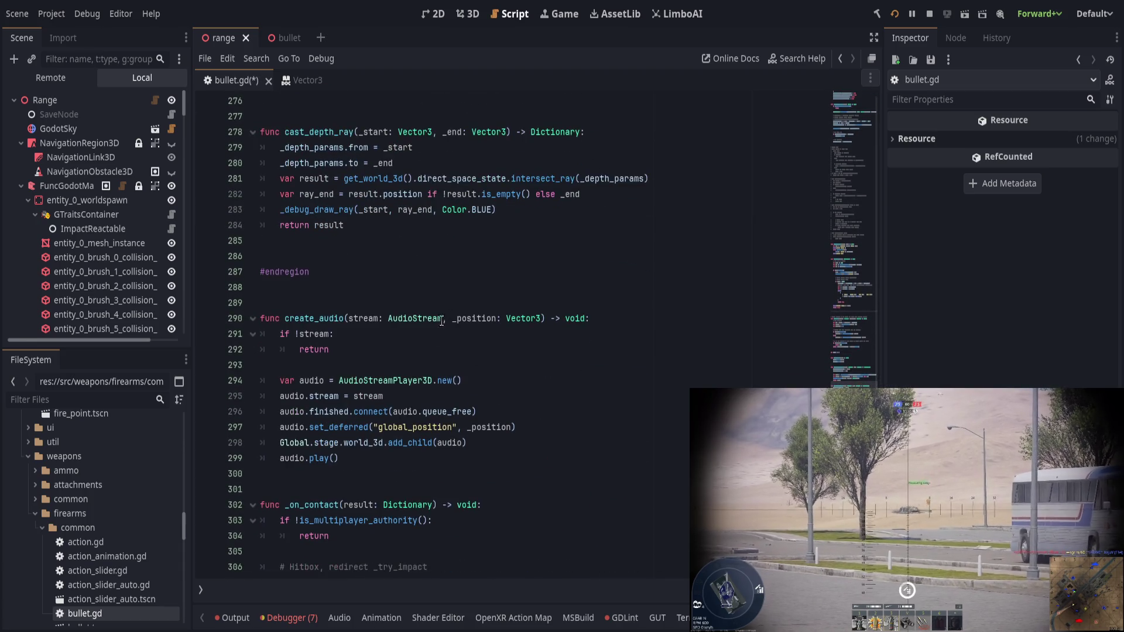
click(458, 248)
key(BackSpace)
key(ctrl+v)
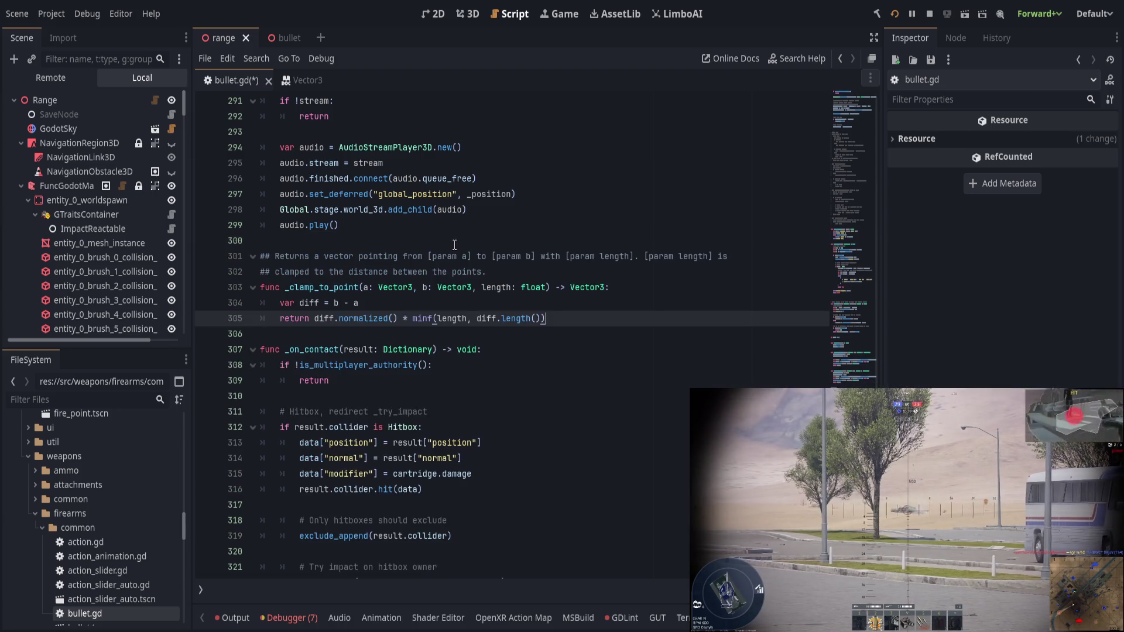
scroll(373, 455, up, 7)
scroll(373, 455, up, 20)
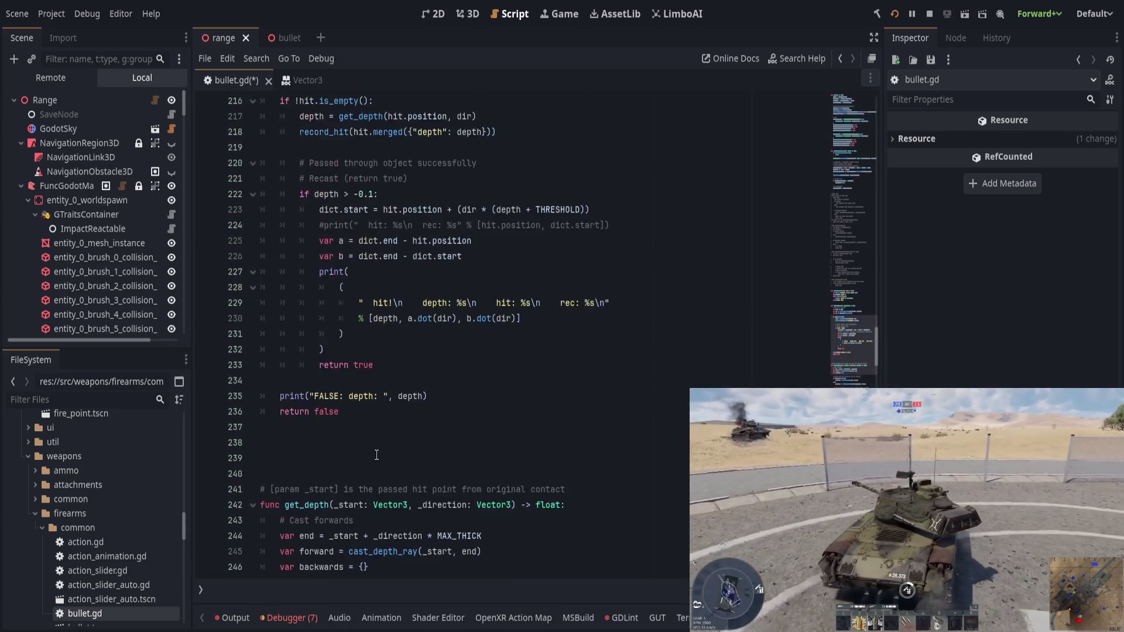
scroll(376, 455, up, 2)
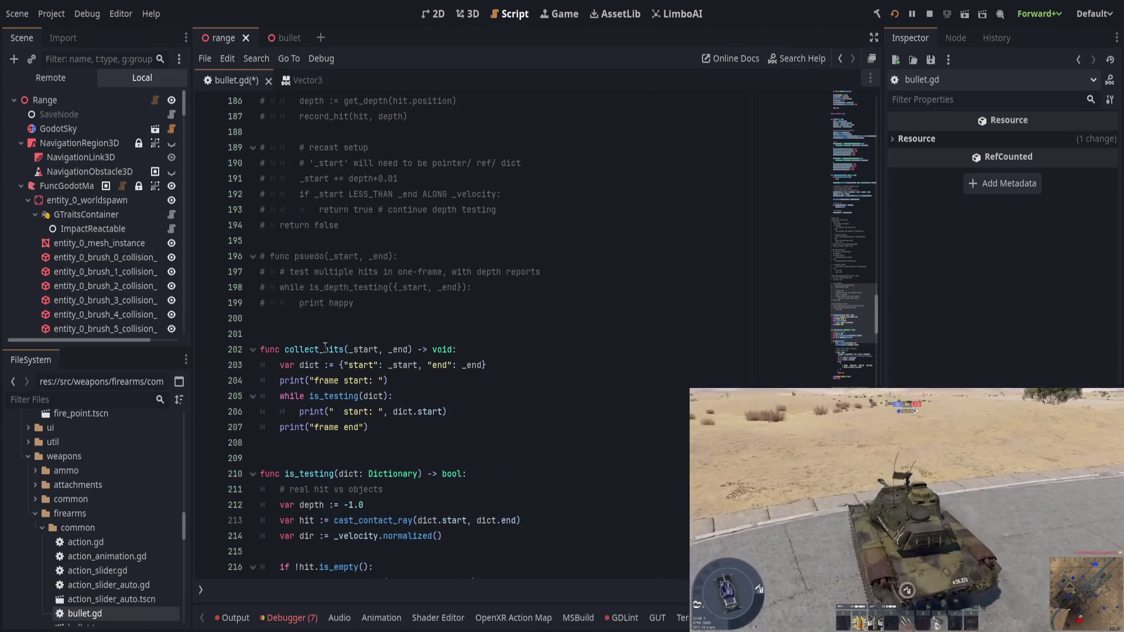
scroll(320, 448, down, 3)
scroll(320, 448, down, 5)
double_click(314, 457)
click(563, 487)
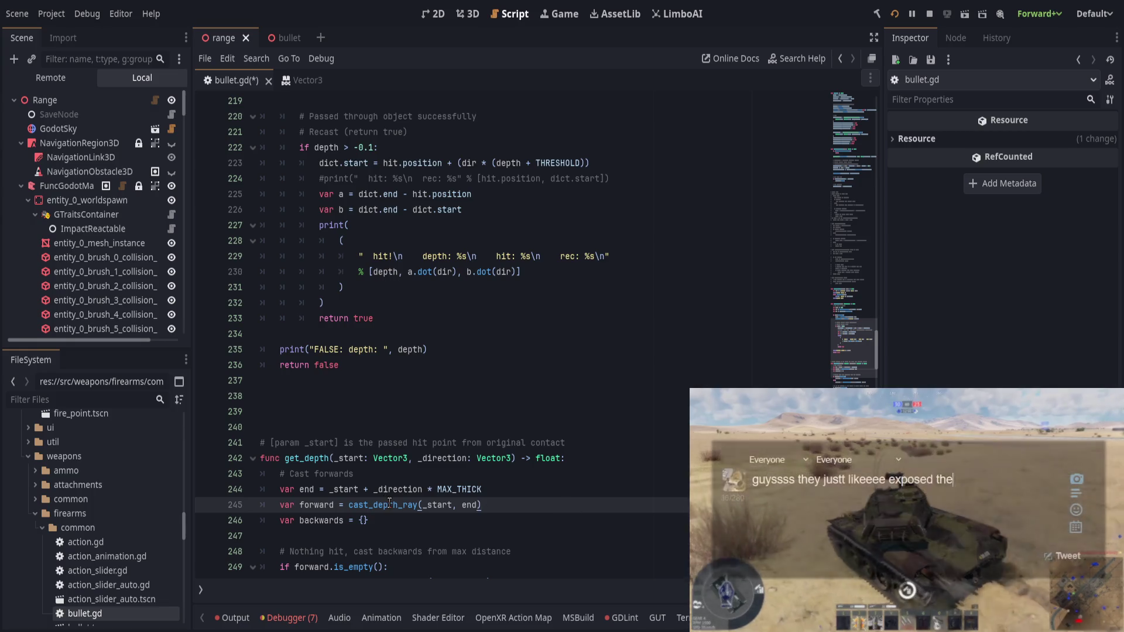
scroll(482, 451, down, 2)
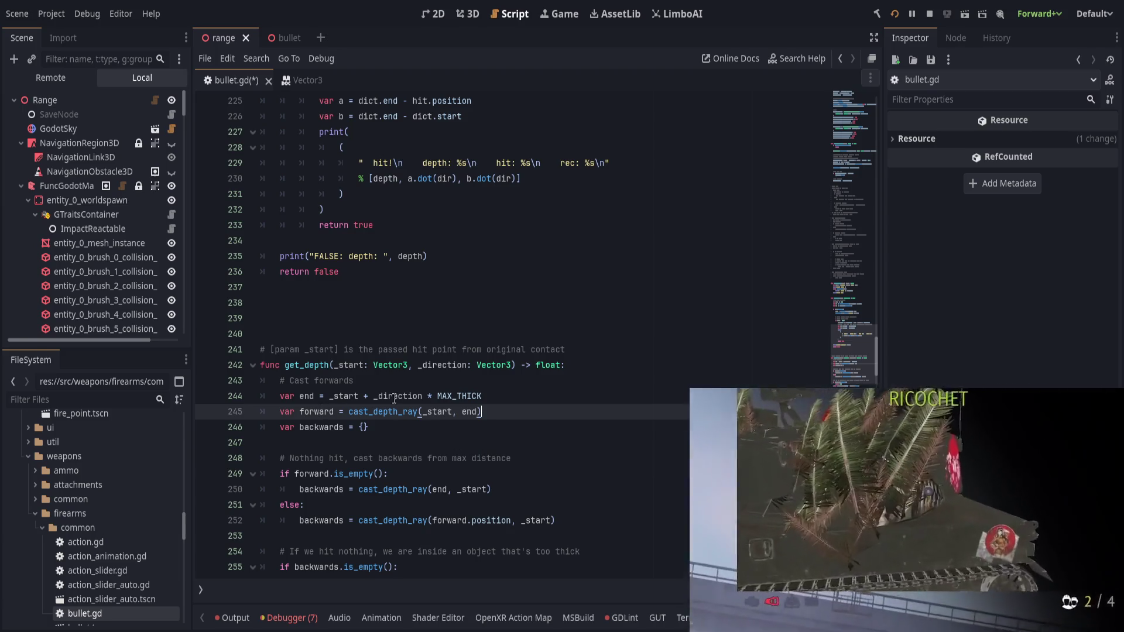
double_click(433, 413)
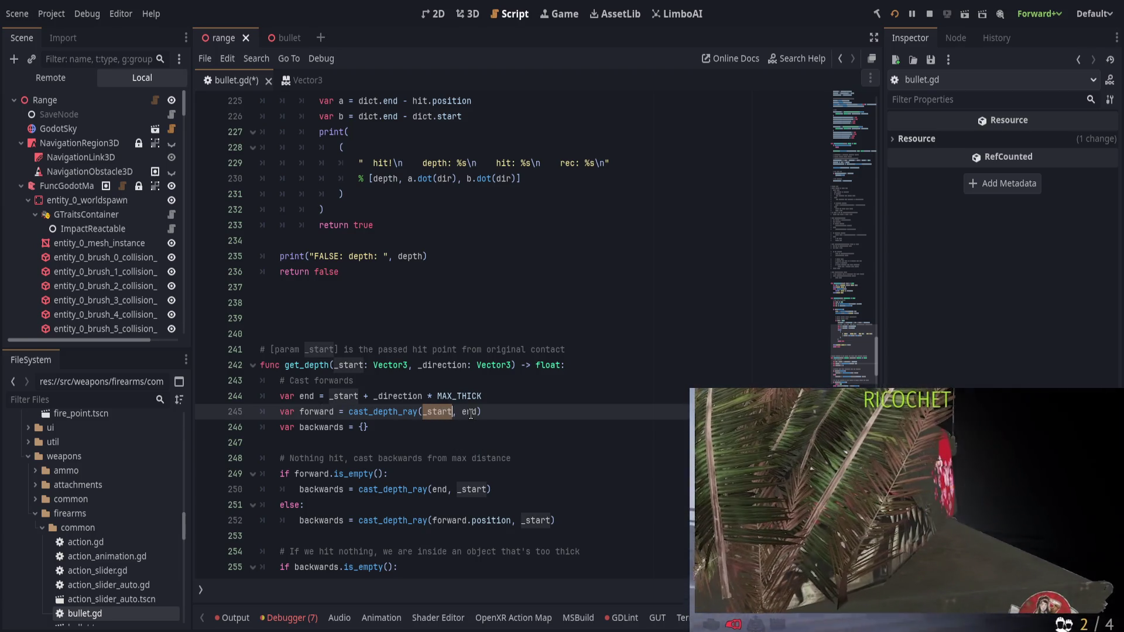
double_click(470, 412)
click(309, 396)
click(545, 403)
click(329, 396)
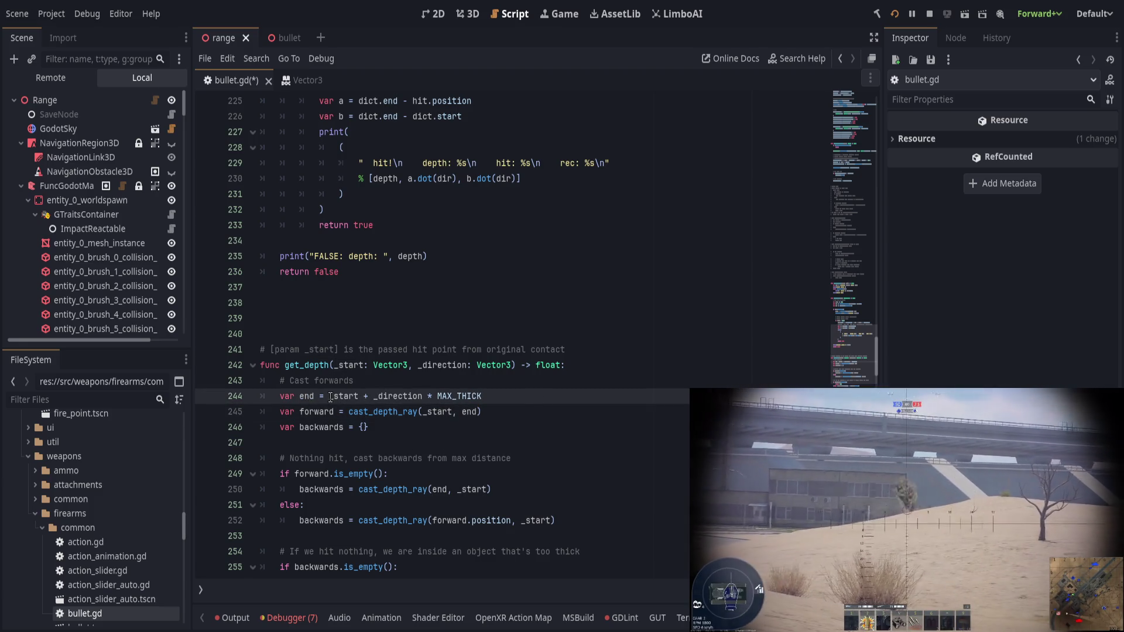
Step: Start the clamping call with _clamp_to_point(_start, in get_depth
text(_cl)
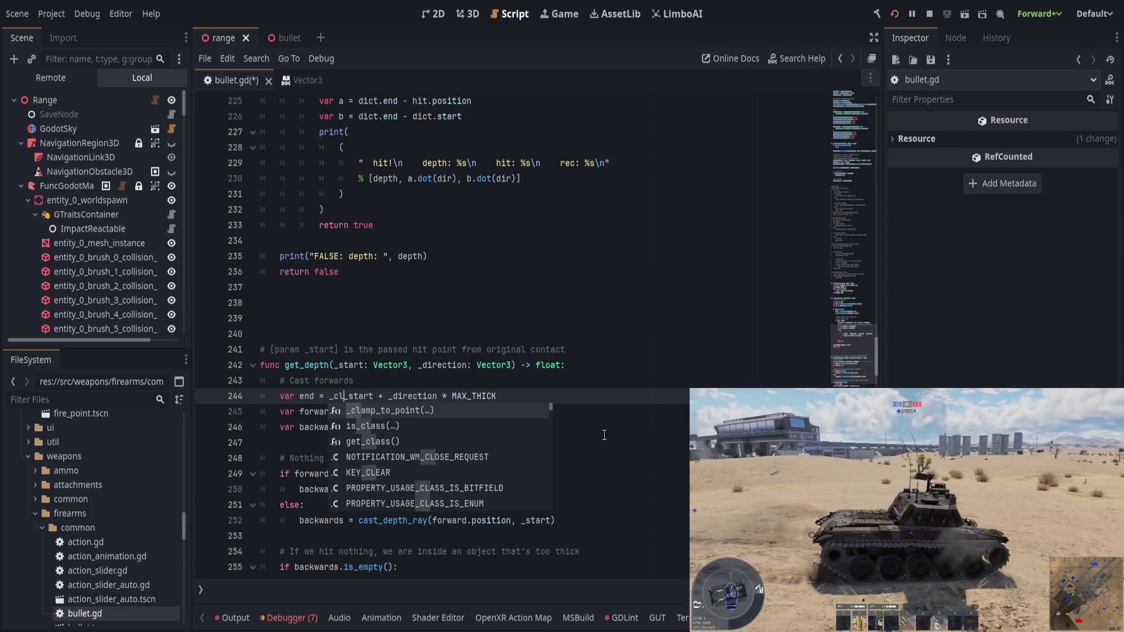
key(Tab)
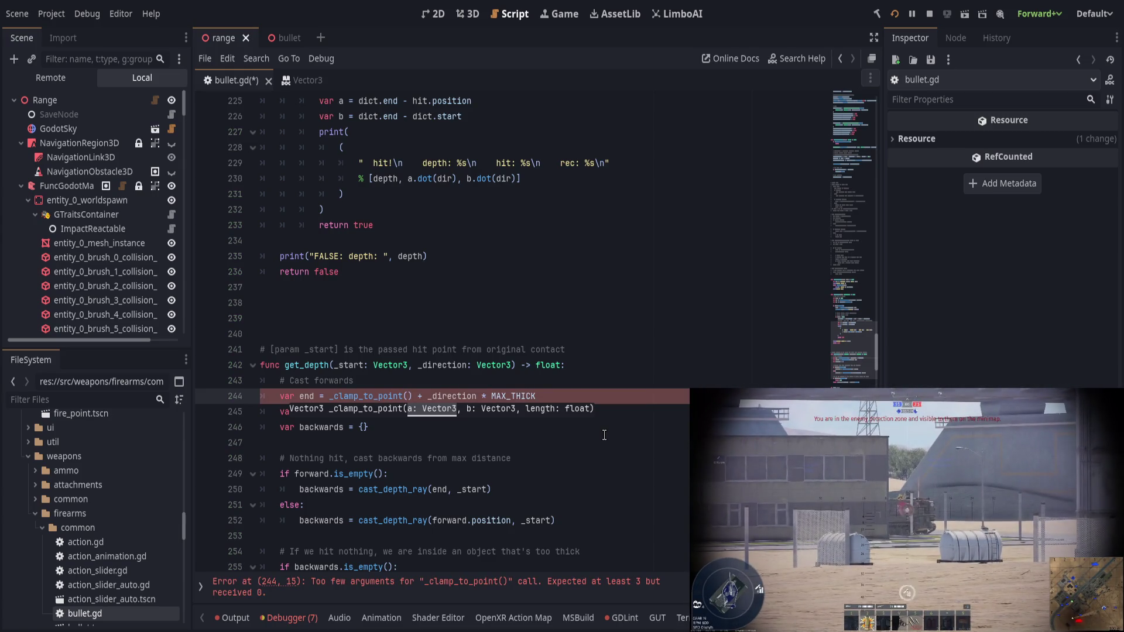
text(_star)
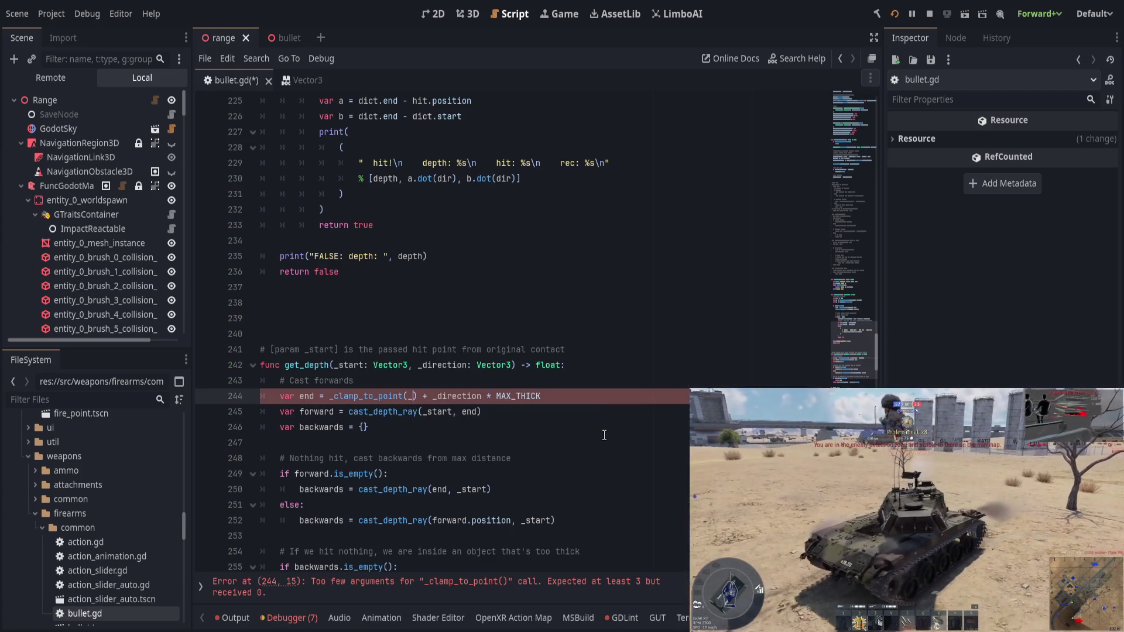
text(t,)
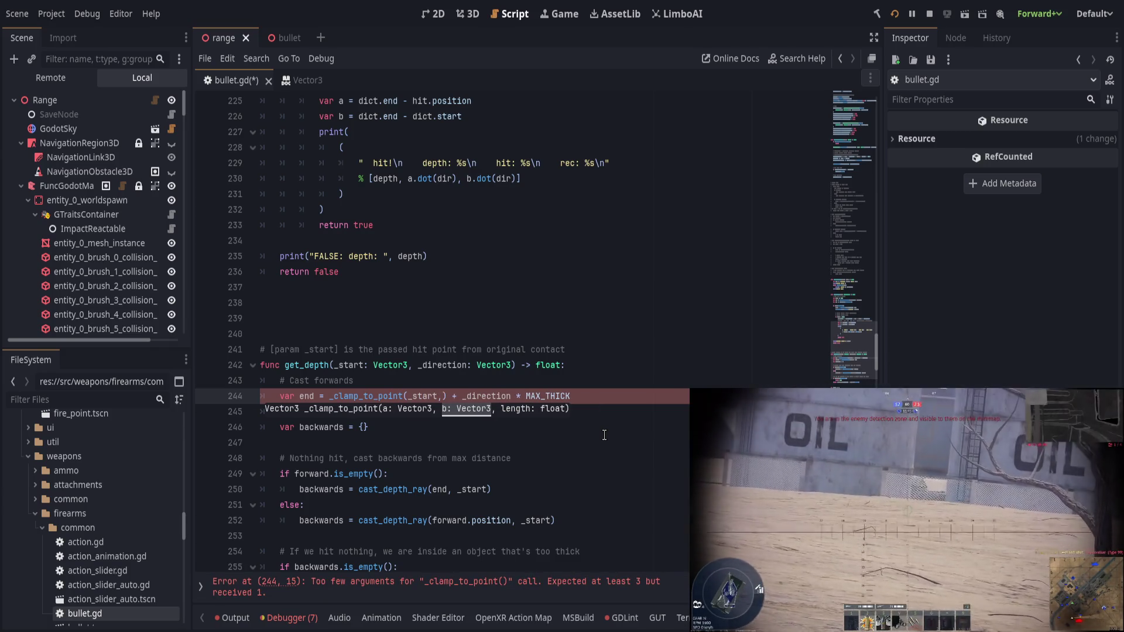
key(Escape)
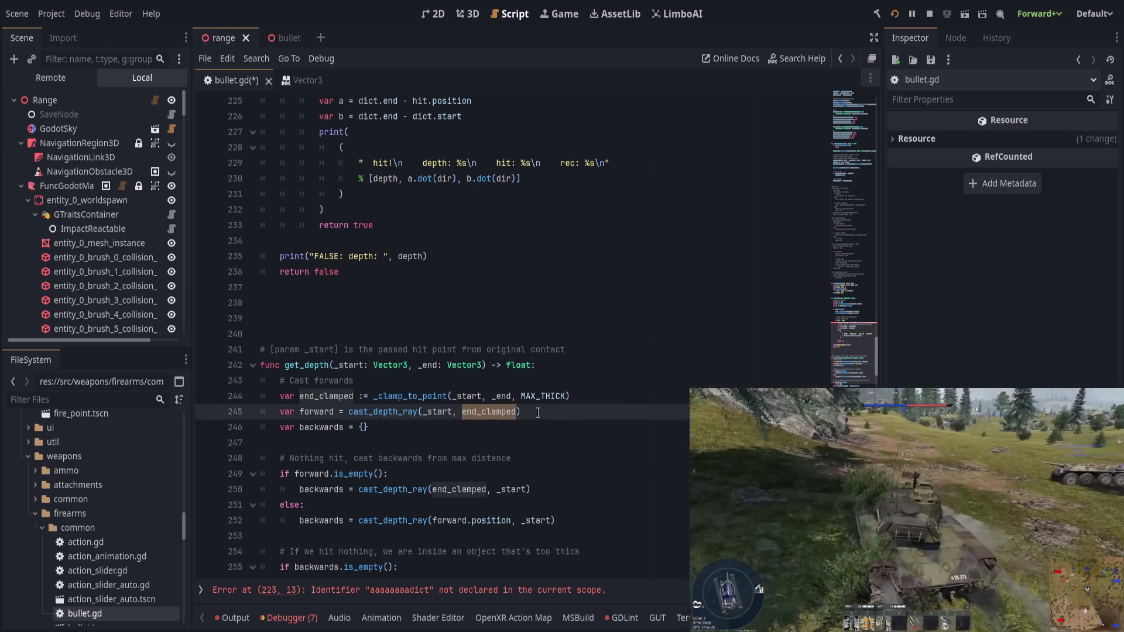
Step: Check both cast_depth_ray calls use end_clamped, then add a new line below line 250
click(519, 431)
click(315, 457)
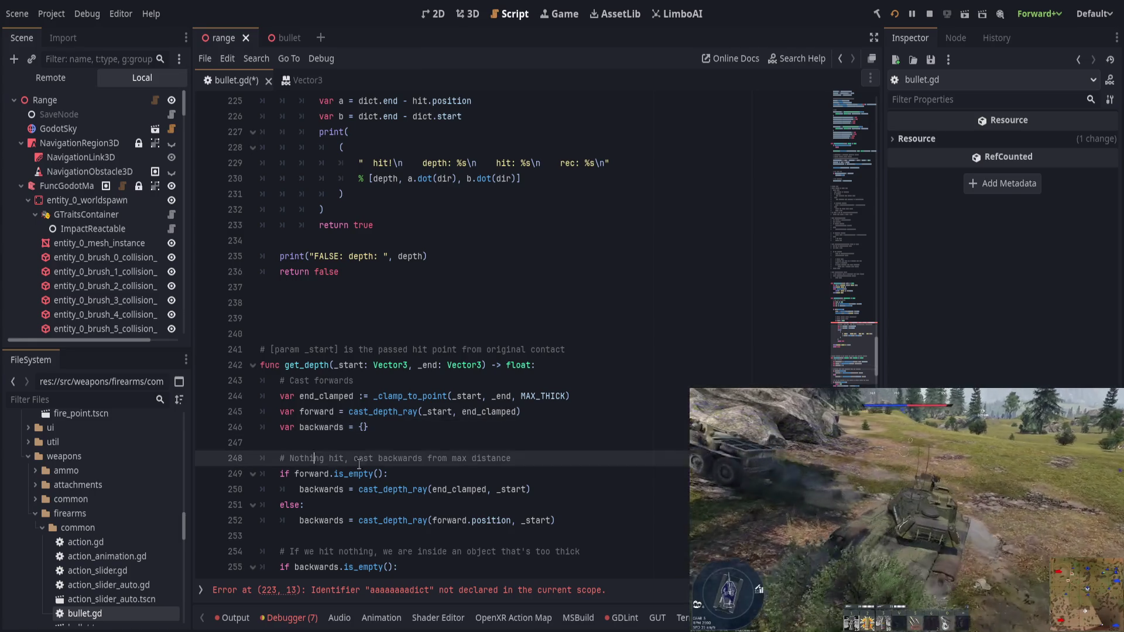
double_click(385, 489)
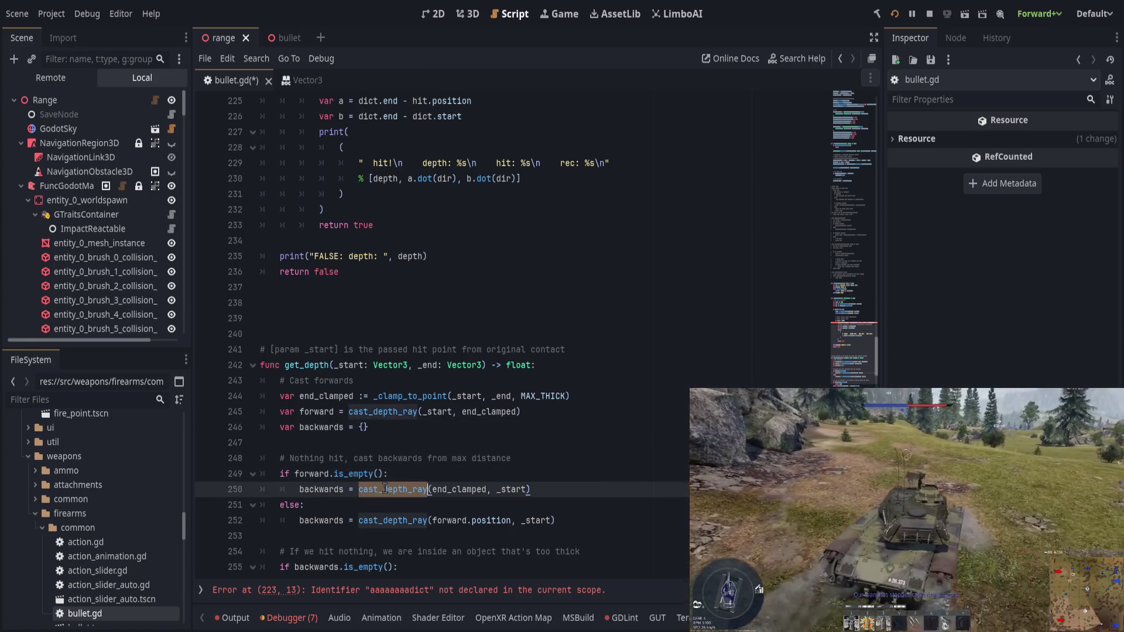
click(461, 488)
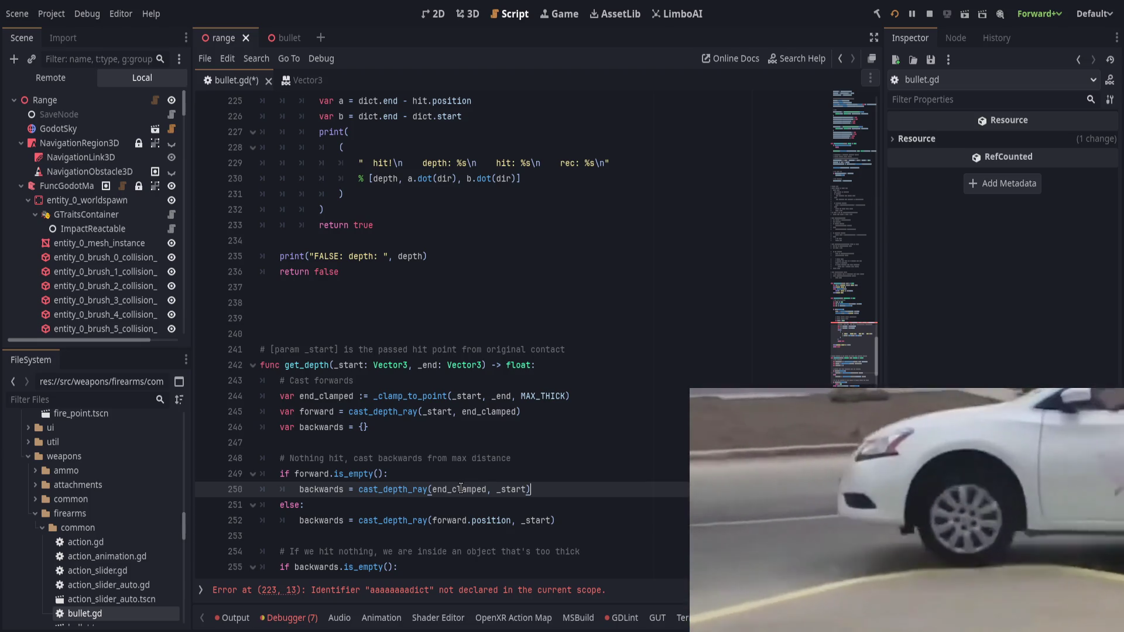
double_click(461, 489)
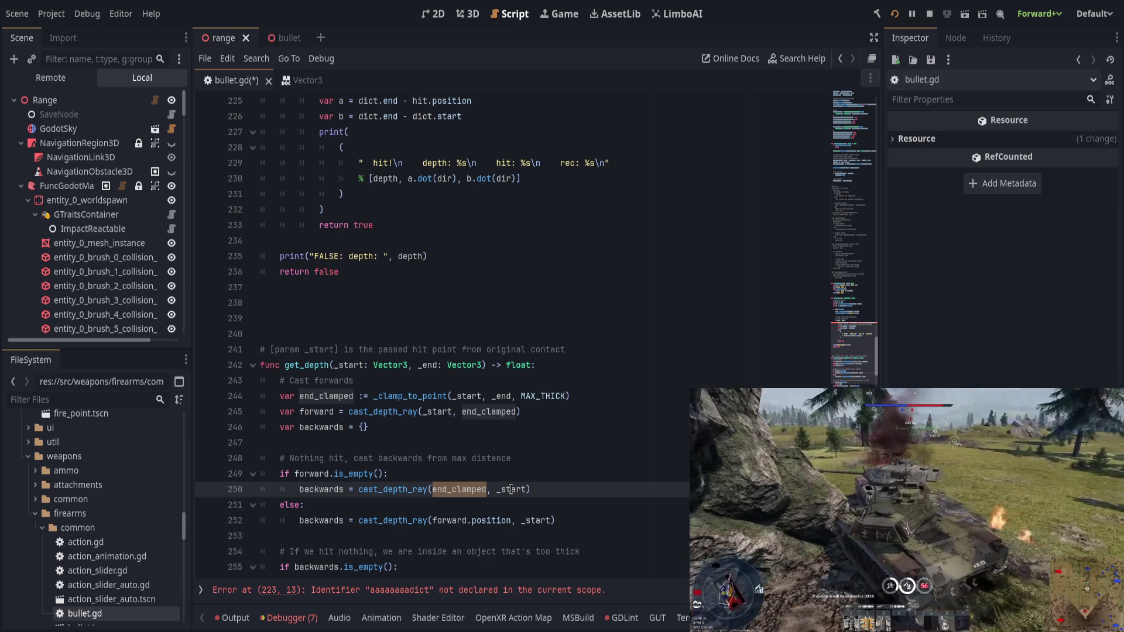
double_click(511, 489)
click(392, 504)
click(385, 520)
double_click(462, 520)
shift+click(511, 519)
click(592, 520)
click(565, 491)
key(Return)
Step: Add '# Hit, cast backwards from hit position' and relabel the 'Nothing hit,' comment to 'Hit:'
text(# Hit, cast back)
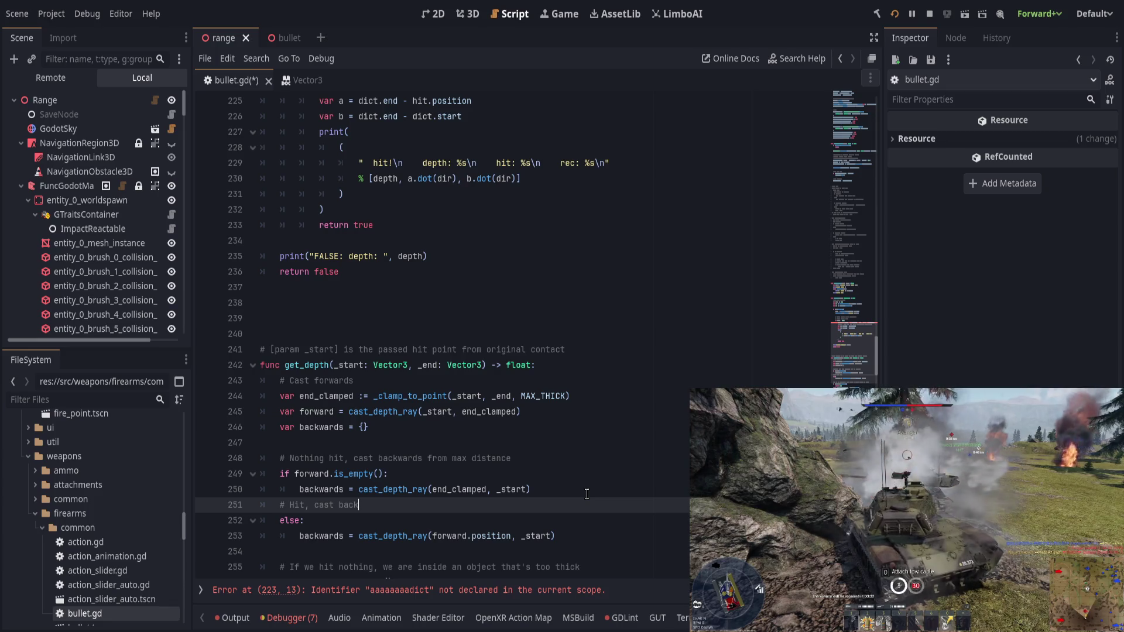
text(wards from hit position)
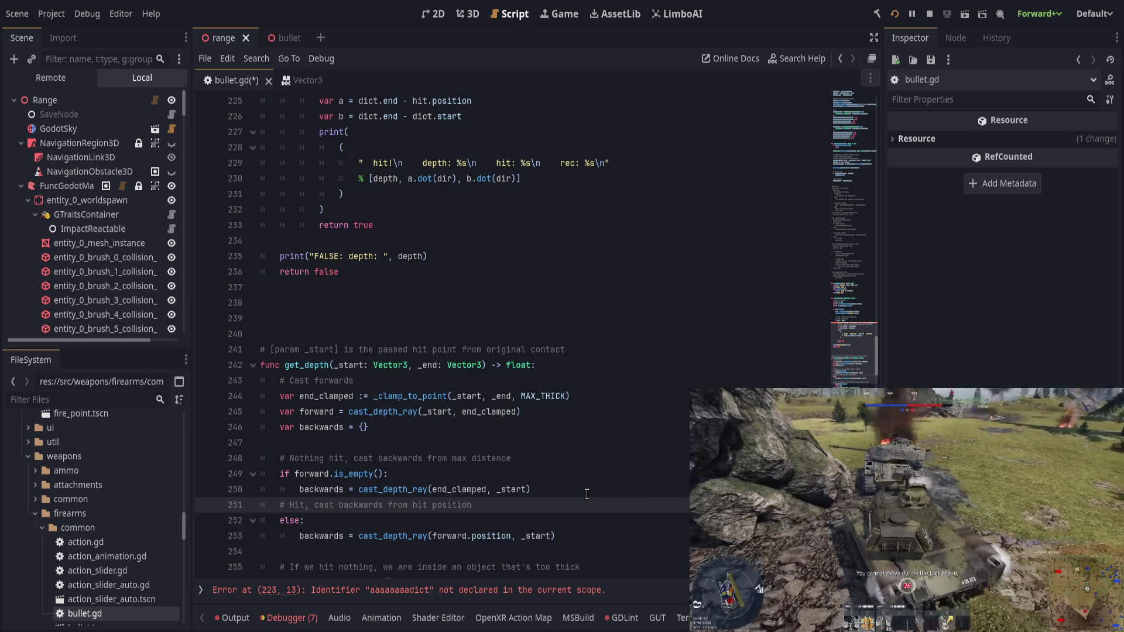
click(348, 459)
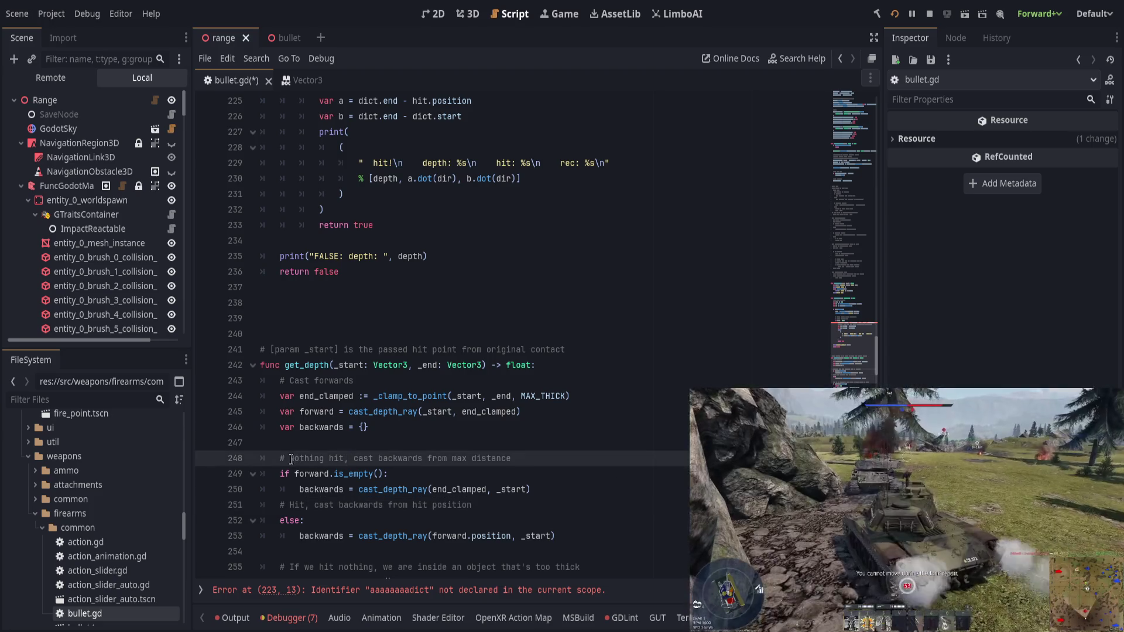
shift+click(291, 459)
text(Hit:)
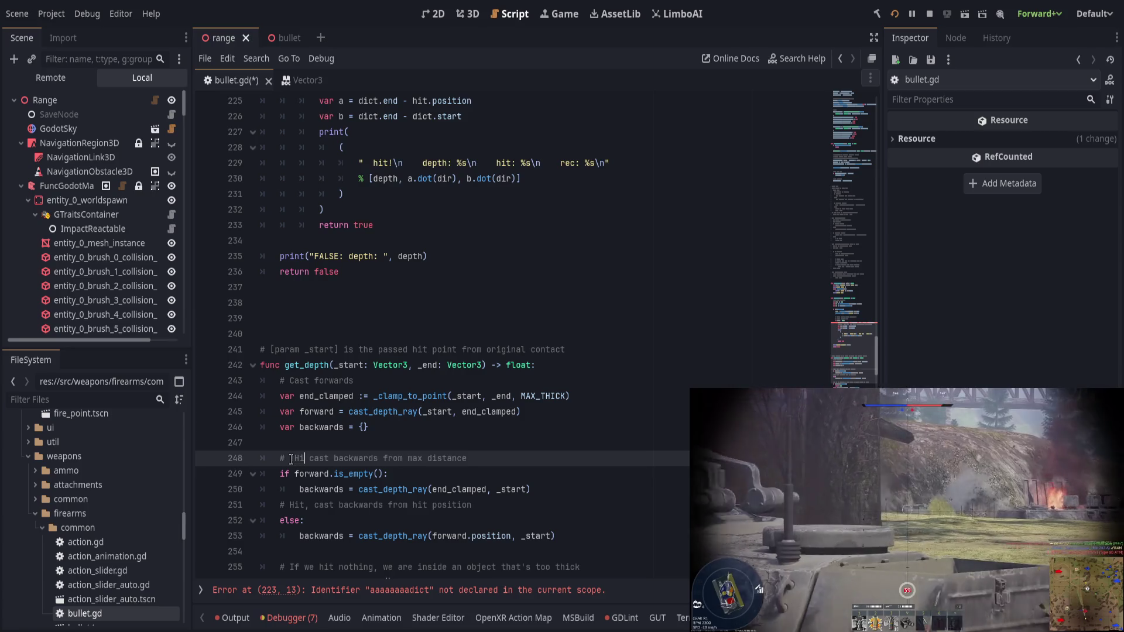
Step: Add a colon to the hit comment, make the other read 'No Hit:', and save
key(Down)
key(Down)
key(Down)
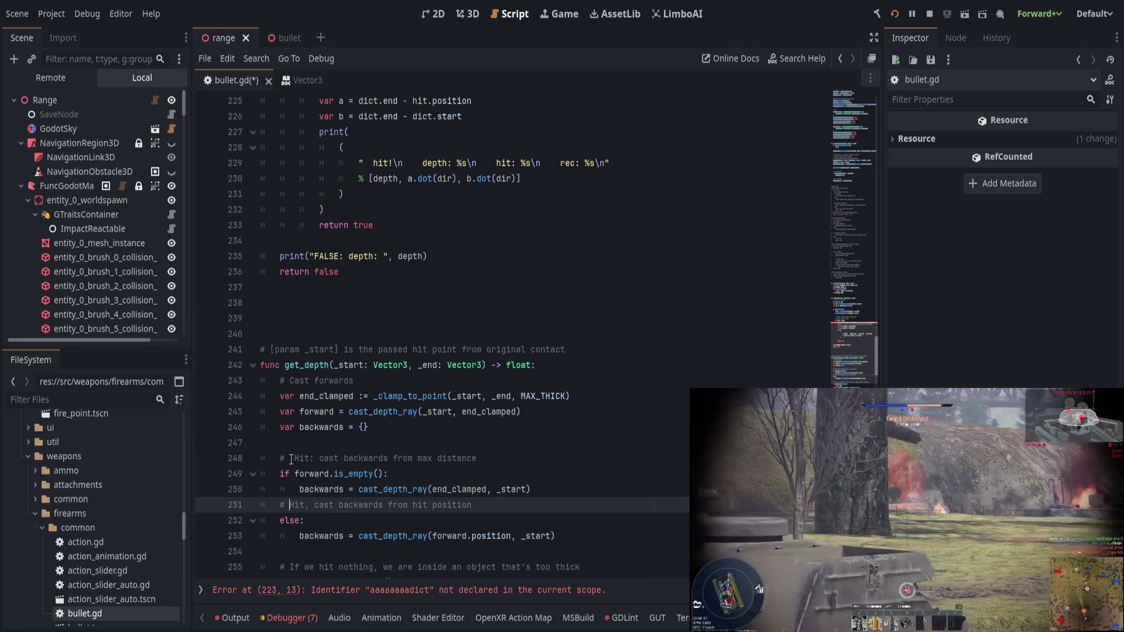
text(:)
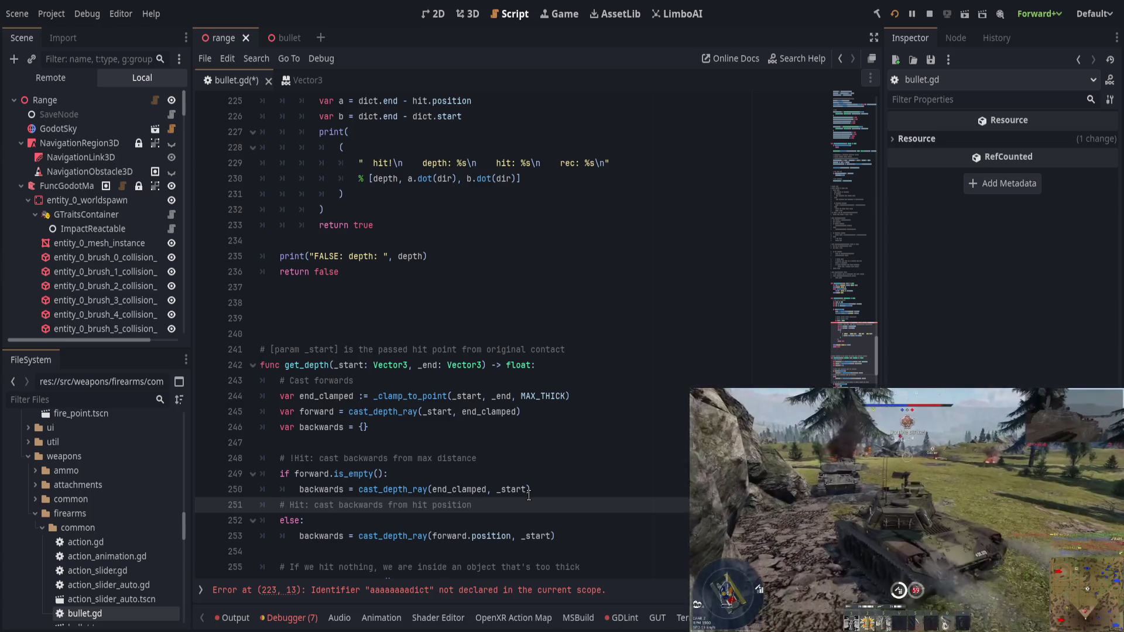
click(530, 456)
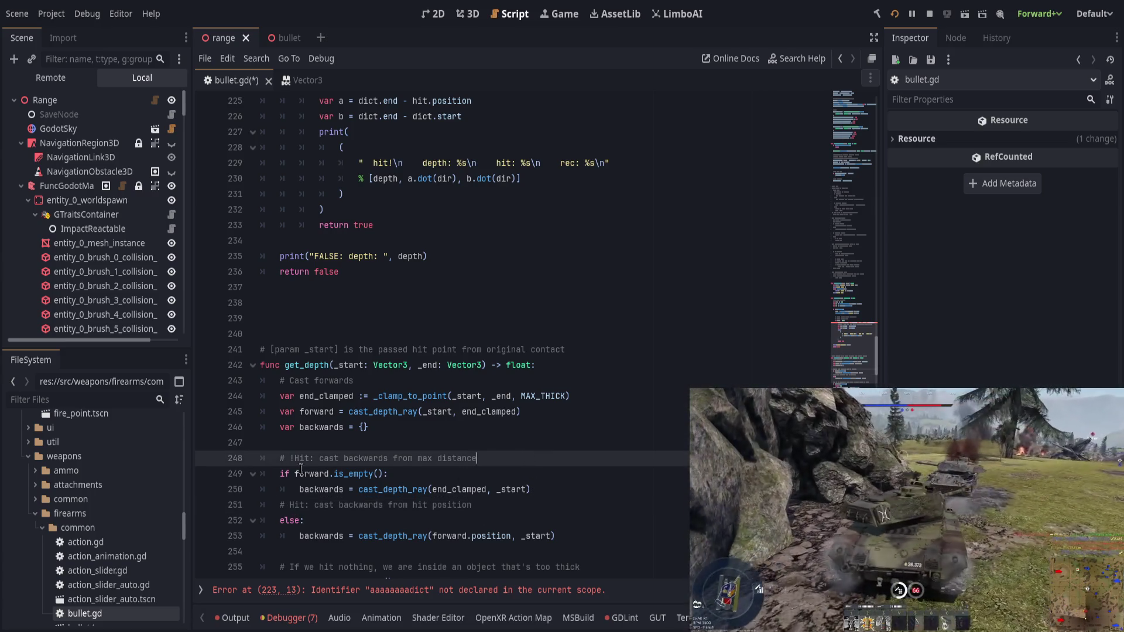
key(BackSpace)
text(No)
key(ctrl+s)
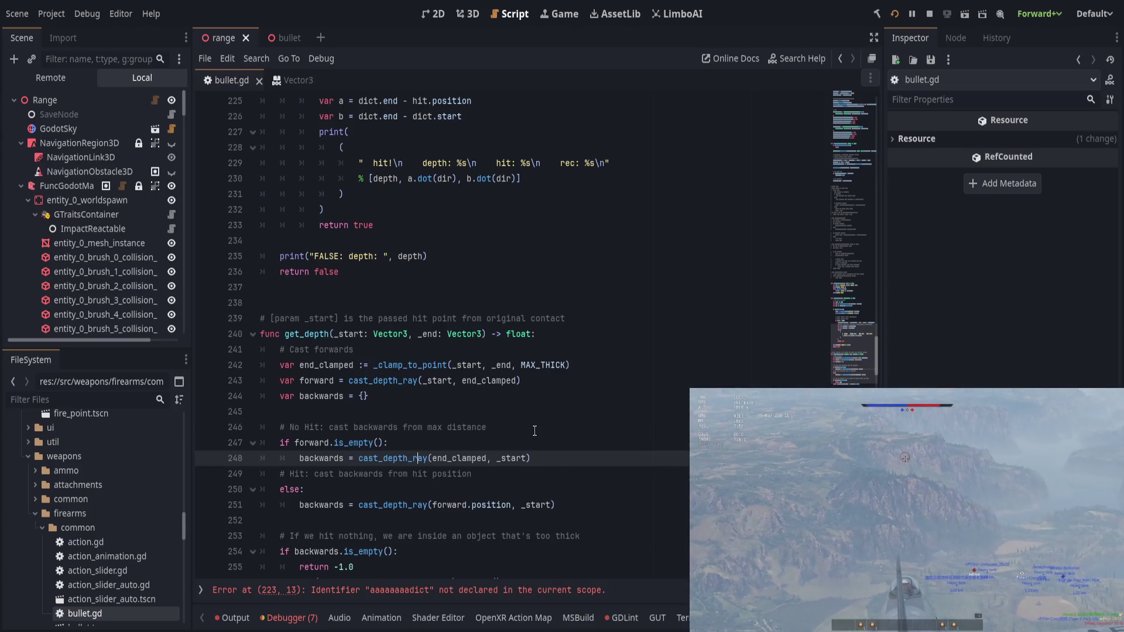
Step: Replace 'max distance' with 'end_clamped' in the no-hit comment and review the else comments
click(535, 431)
drag(428, 429, 566, 427)
text(end_clamped)
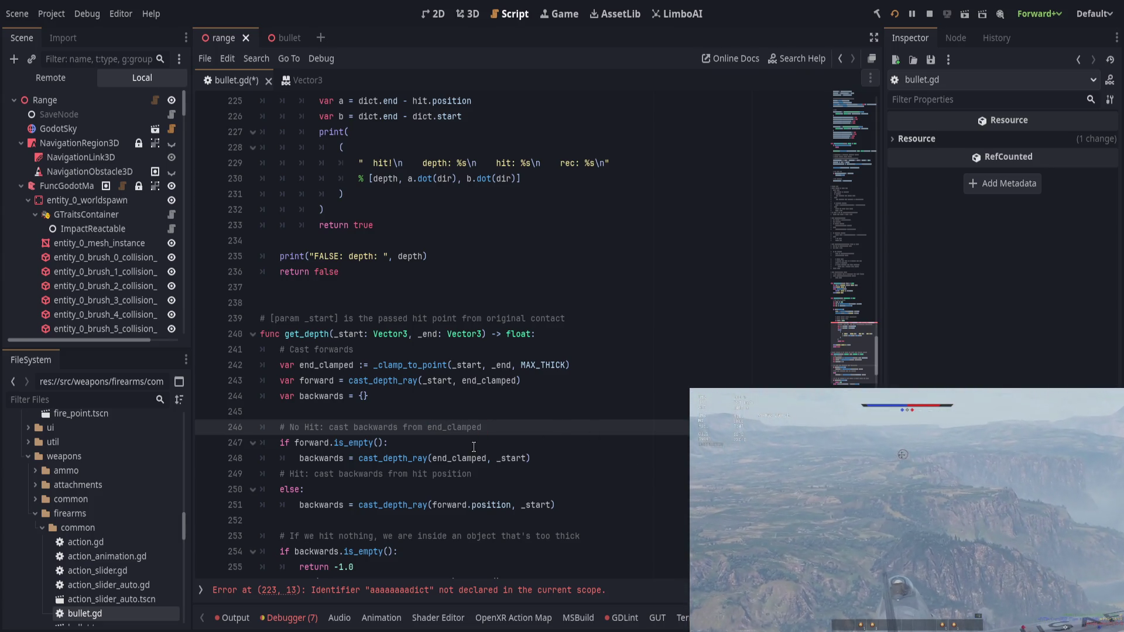
click(475, 473)
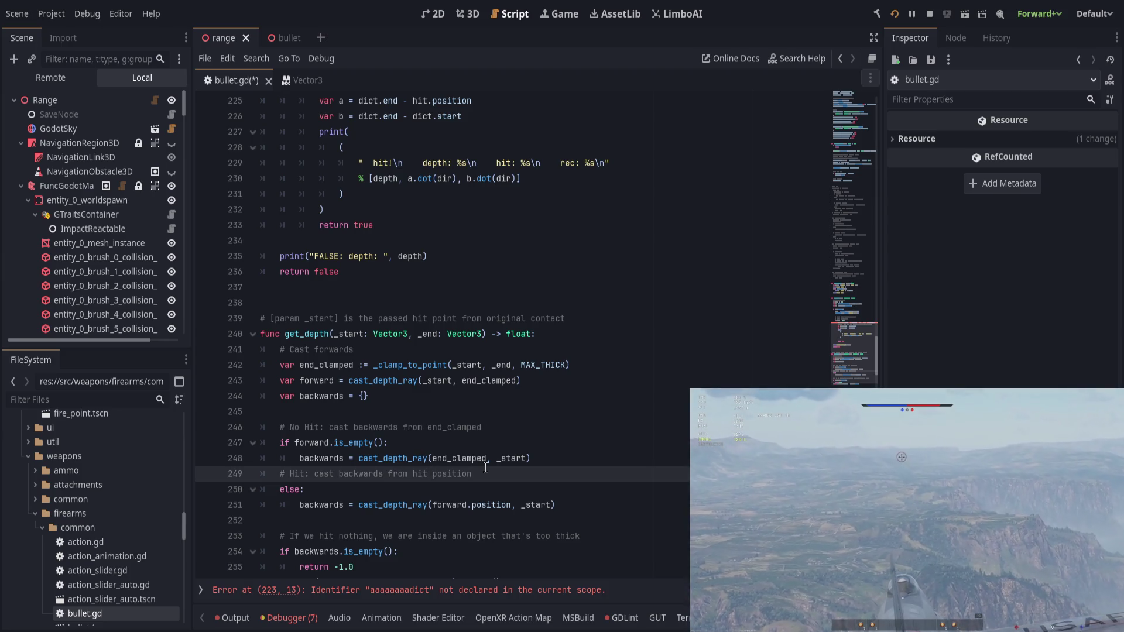
click(529, 427)
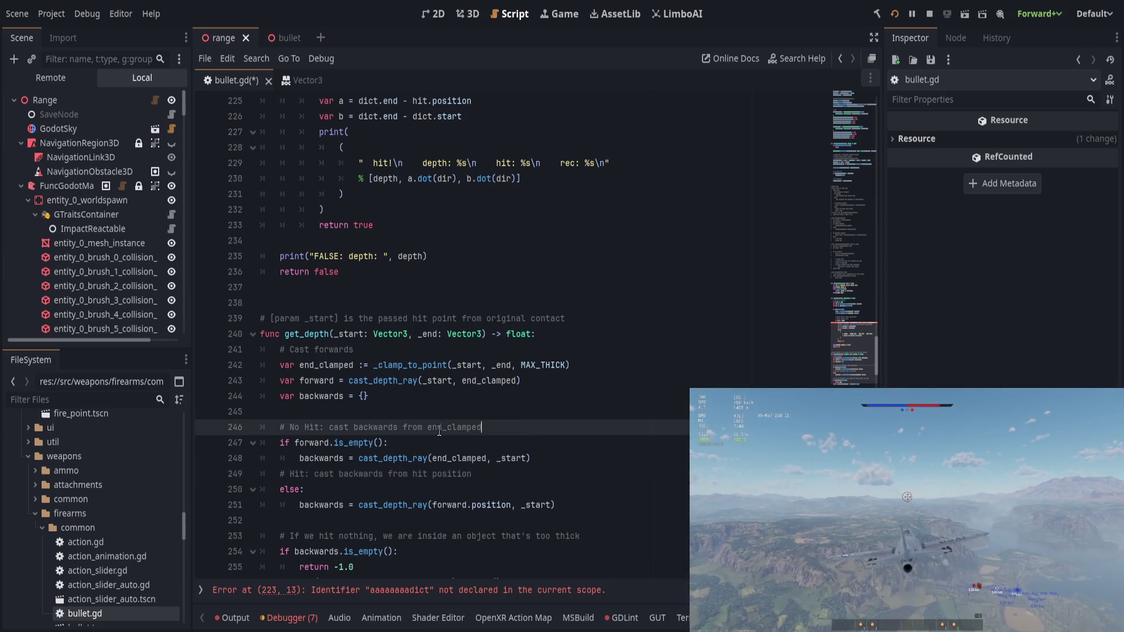
click(438, 489)
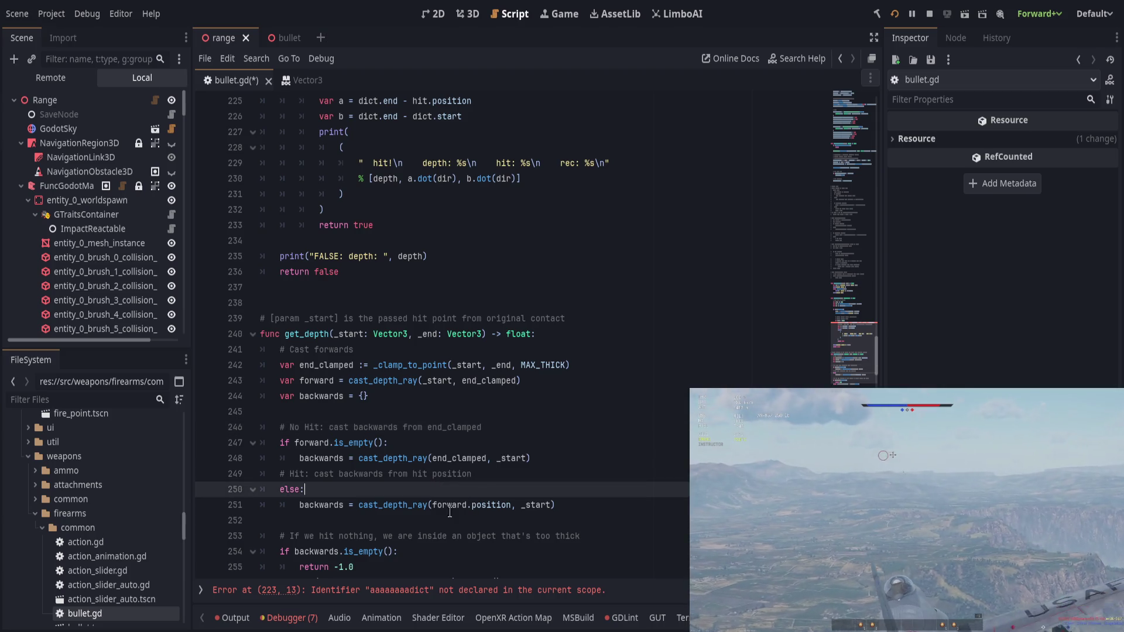
scroll(451, 510, down, 1)
drag(329, 489, 502, 489)
click(595, 488)
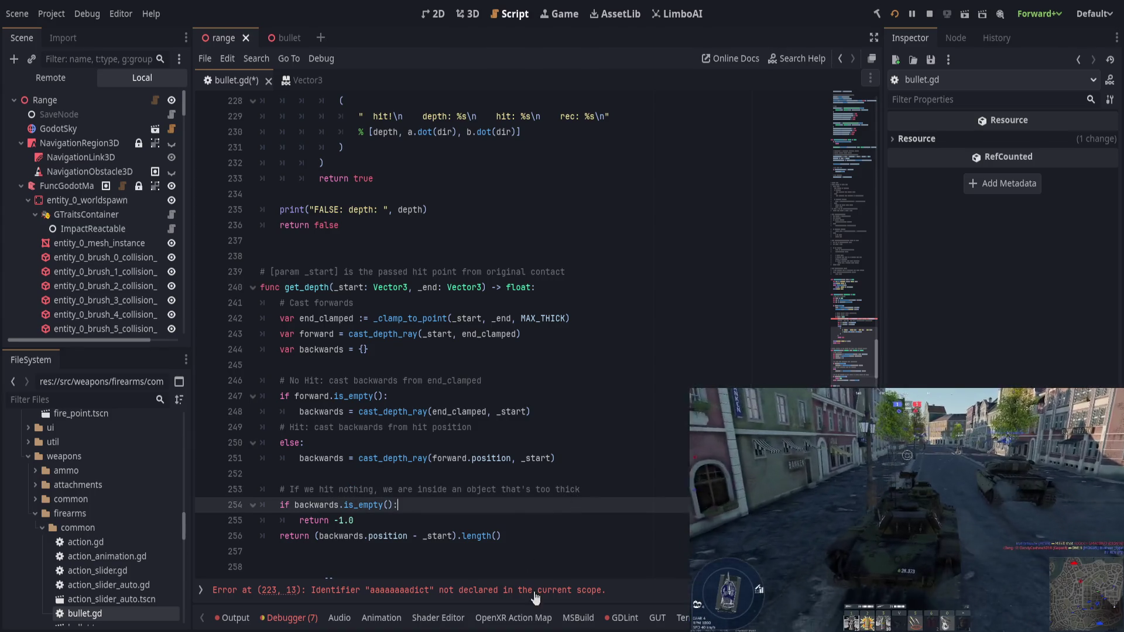
click(534, 590)
scroll(494, 539, up, 3)
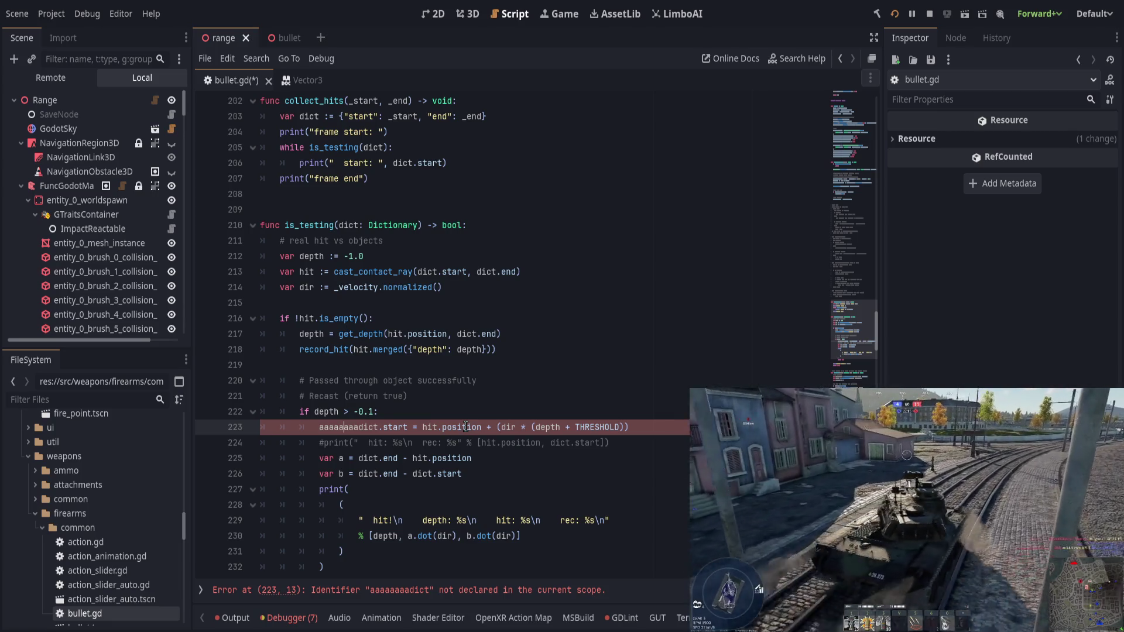
scroll(465, 427, down, 4)
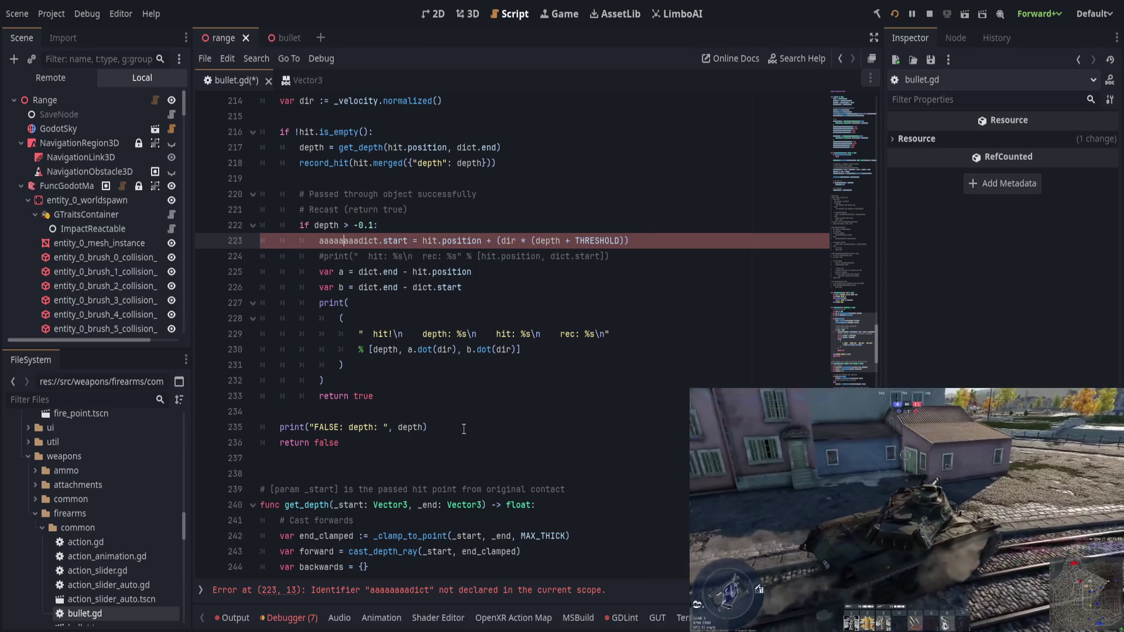
scroll(465, 440, down, 1)
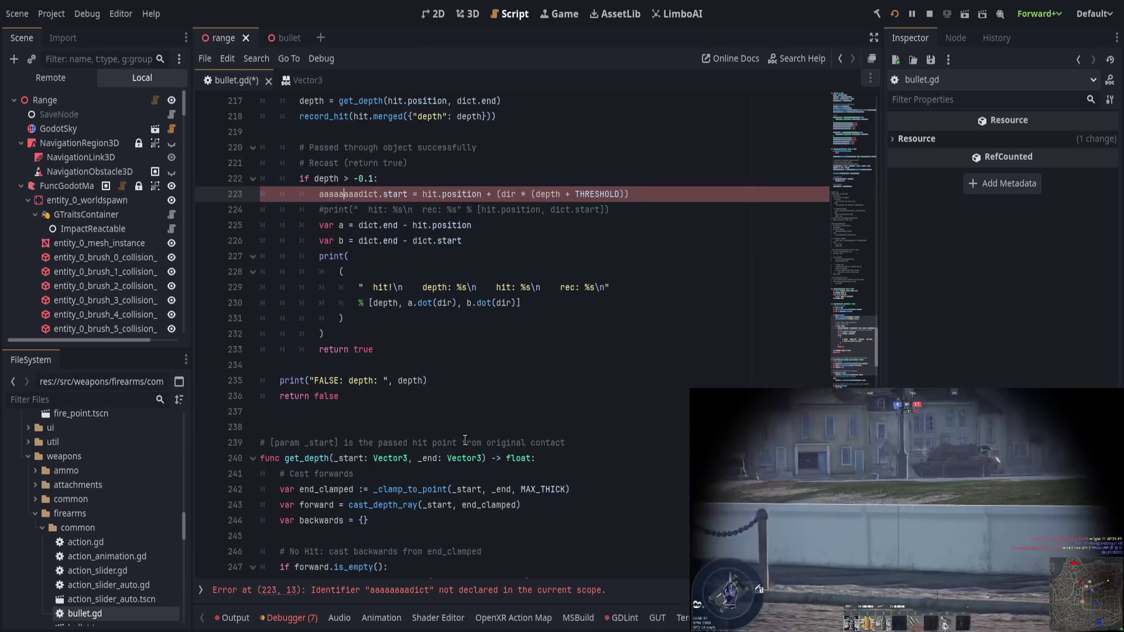
scroll(465, 441, up, 2)
scroll(465, 440, up, 2)
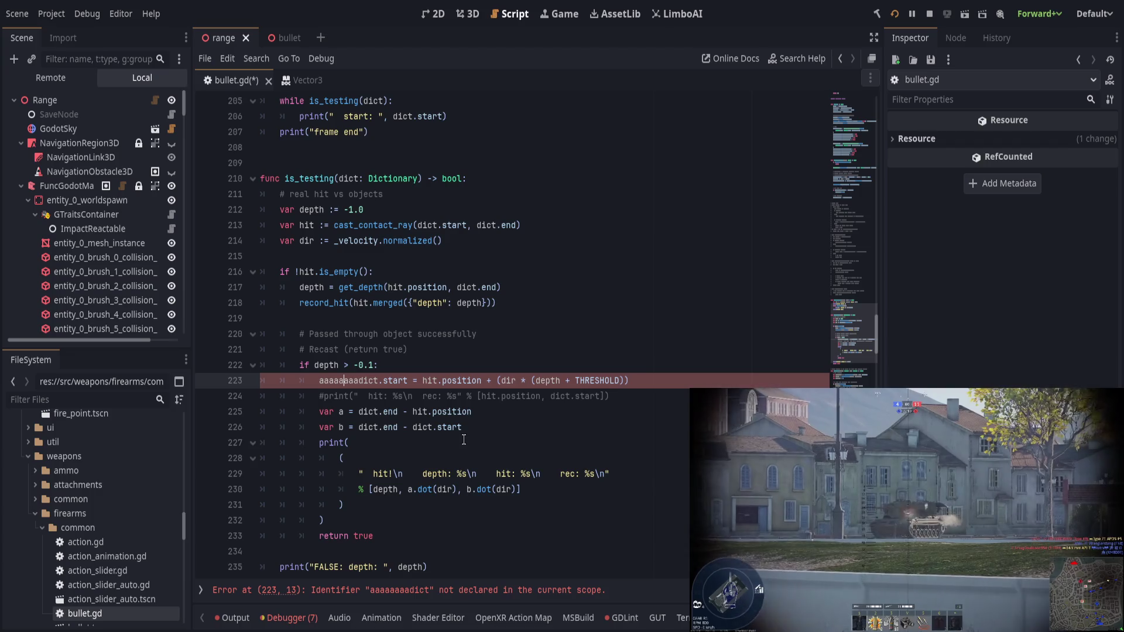
scroll(388, 405, down, 4)
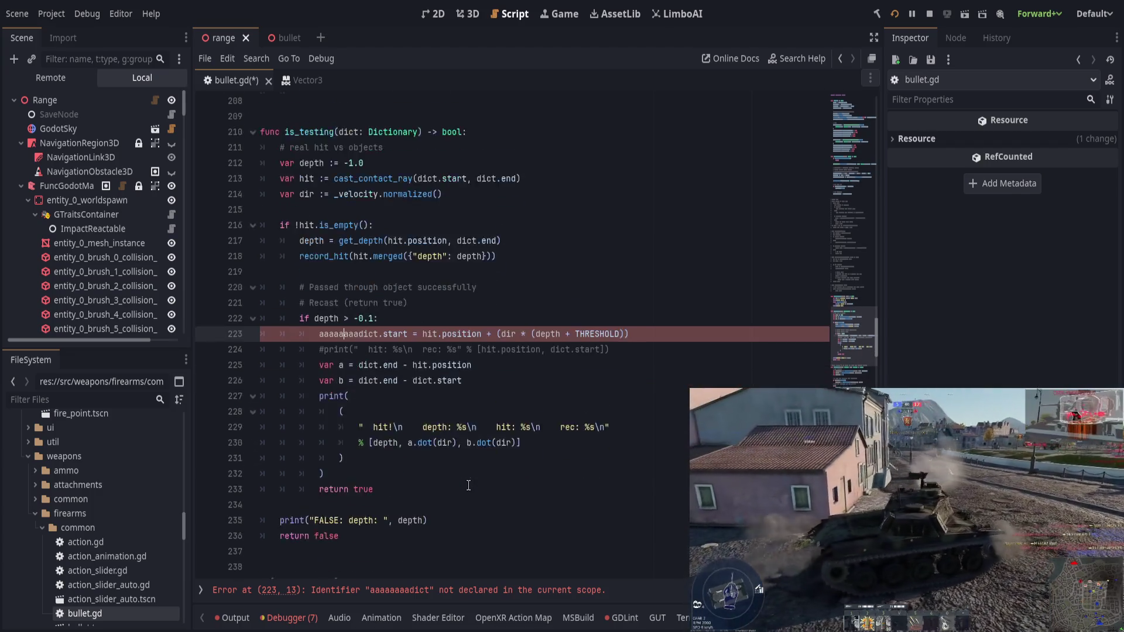
click(364, 458)
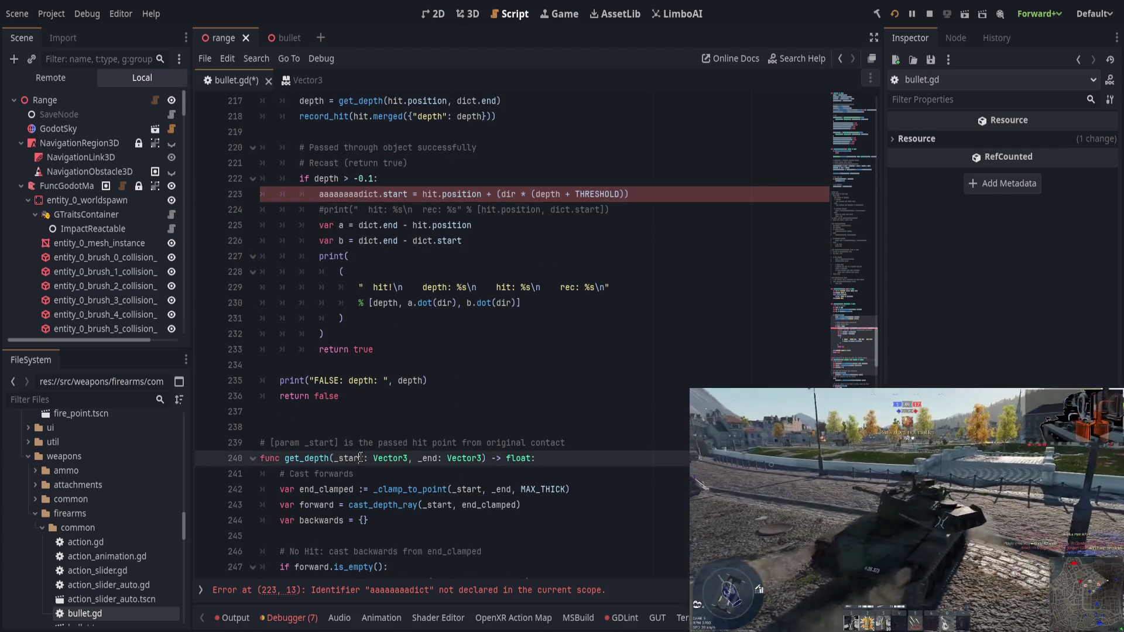
scroll(525, 472, down, 2)
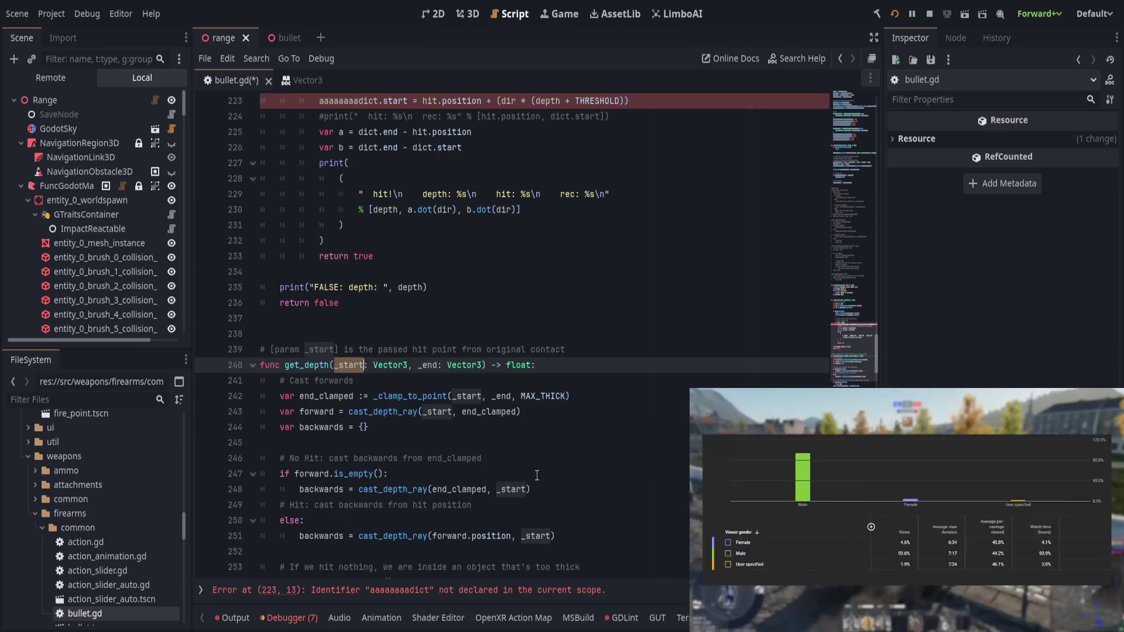
scroll(537, 475, down, 2)
scroll(537, 475, up, 8)
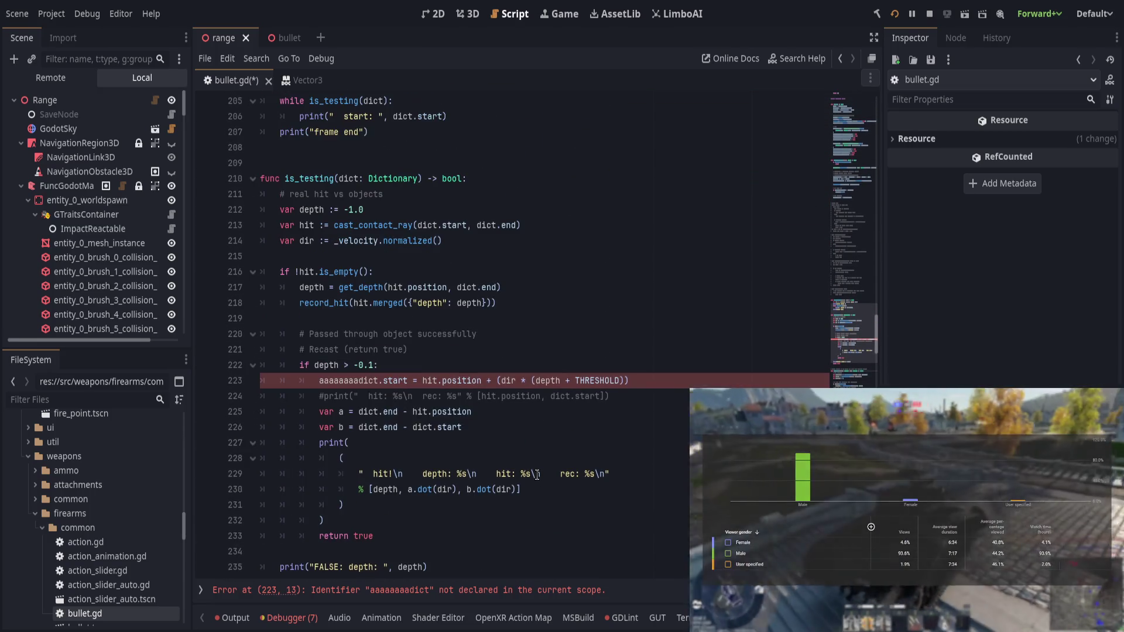
scroll(537, 475, up, 1)
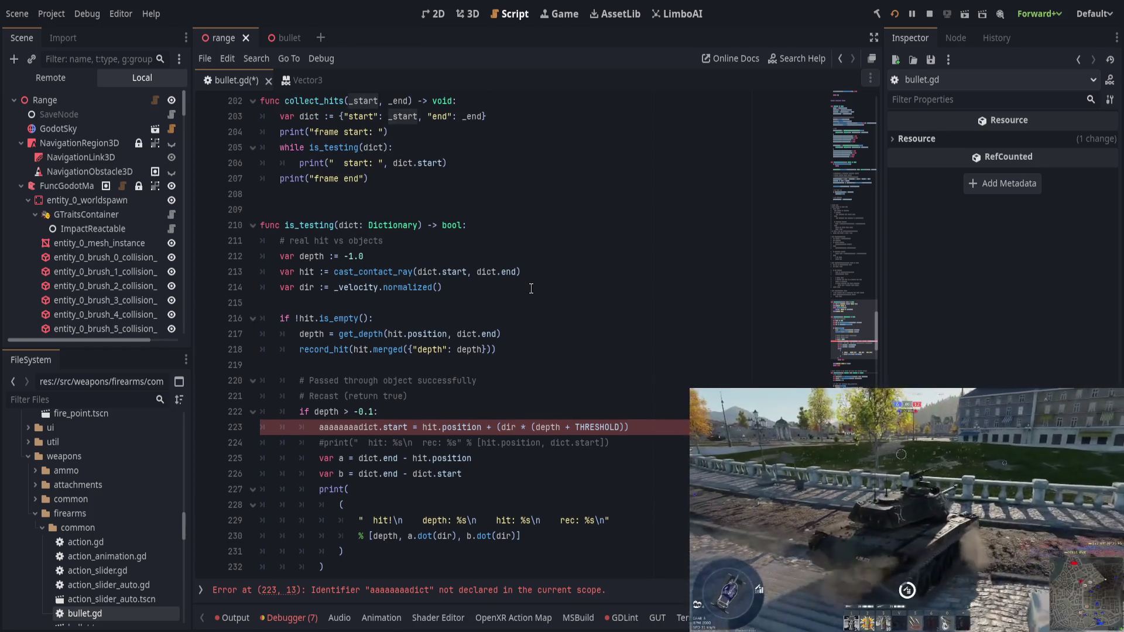
click(531, 288)
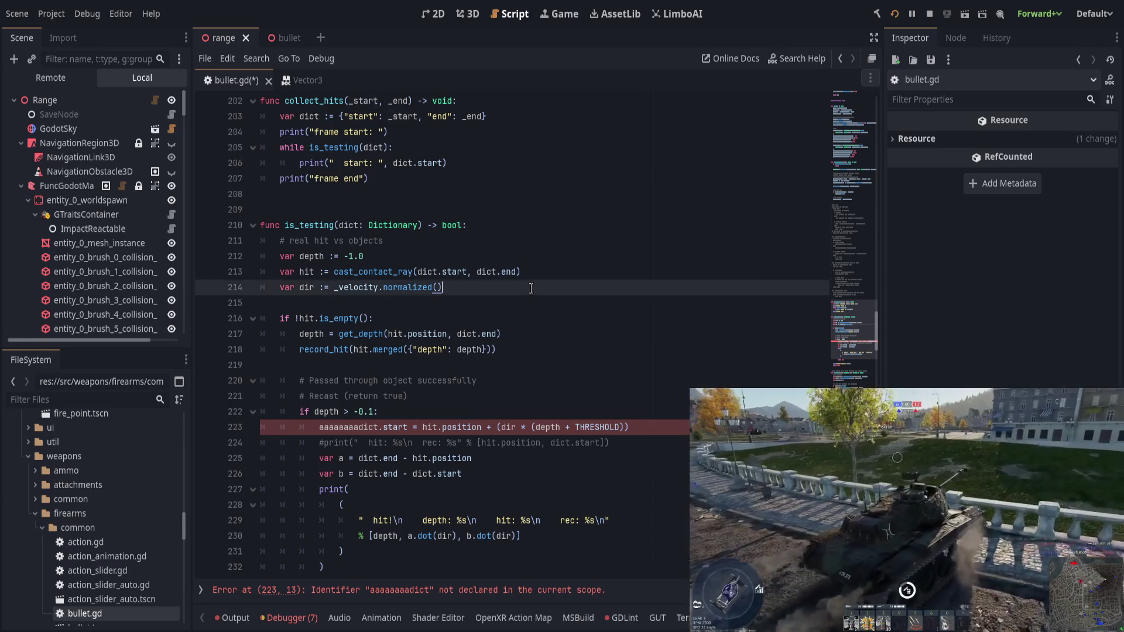
double_click(427, 270)
drag(428, 271, 448, 271)
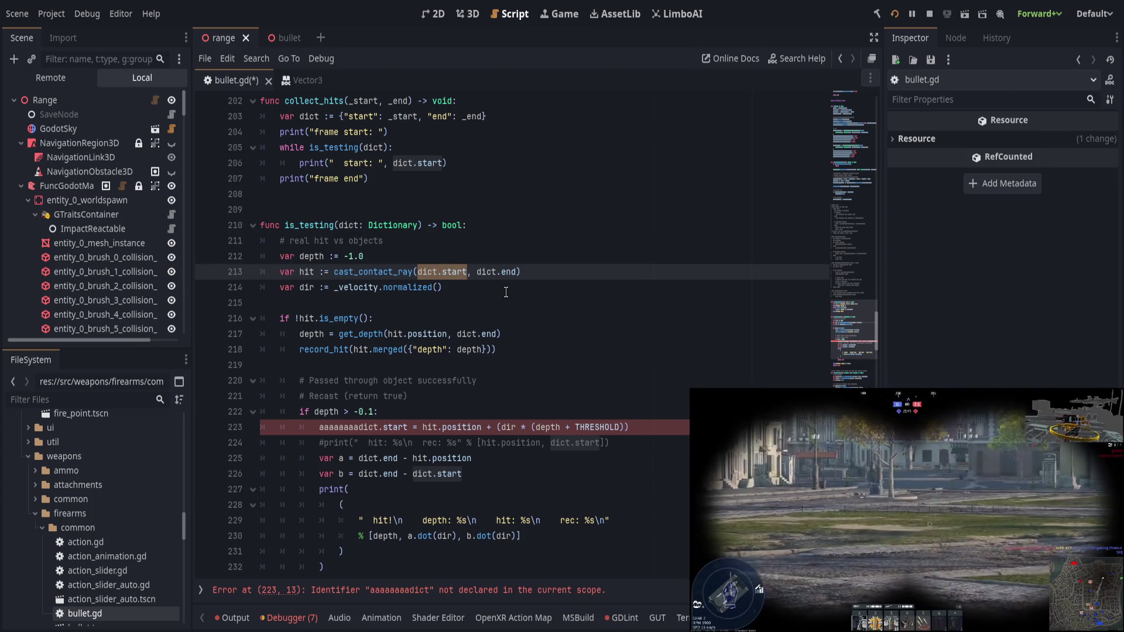
click(506, 292)
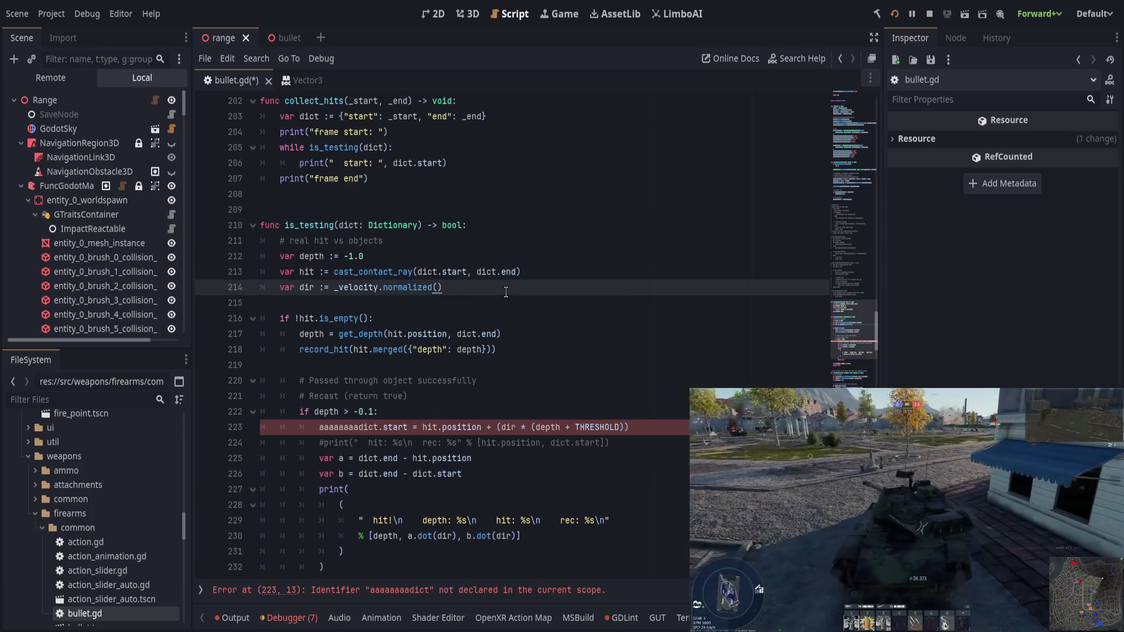
click(396, 334)
drag(397, 334, 448, 333)
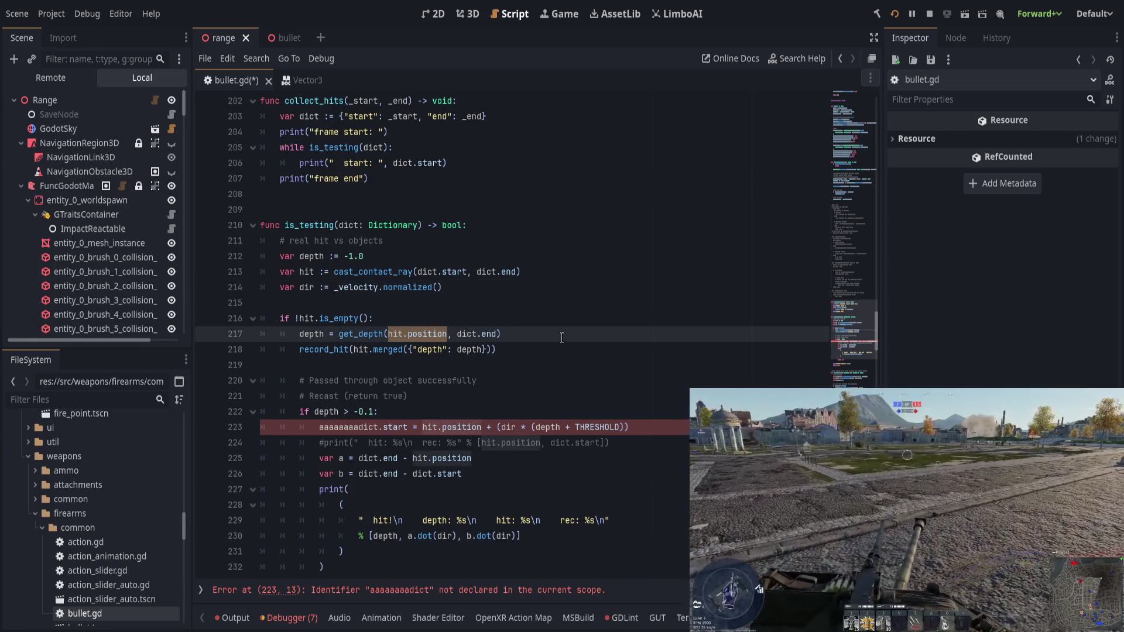
double_click(365, 428)
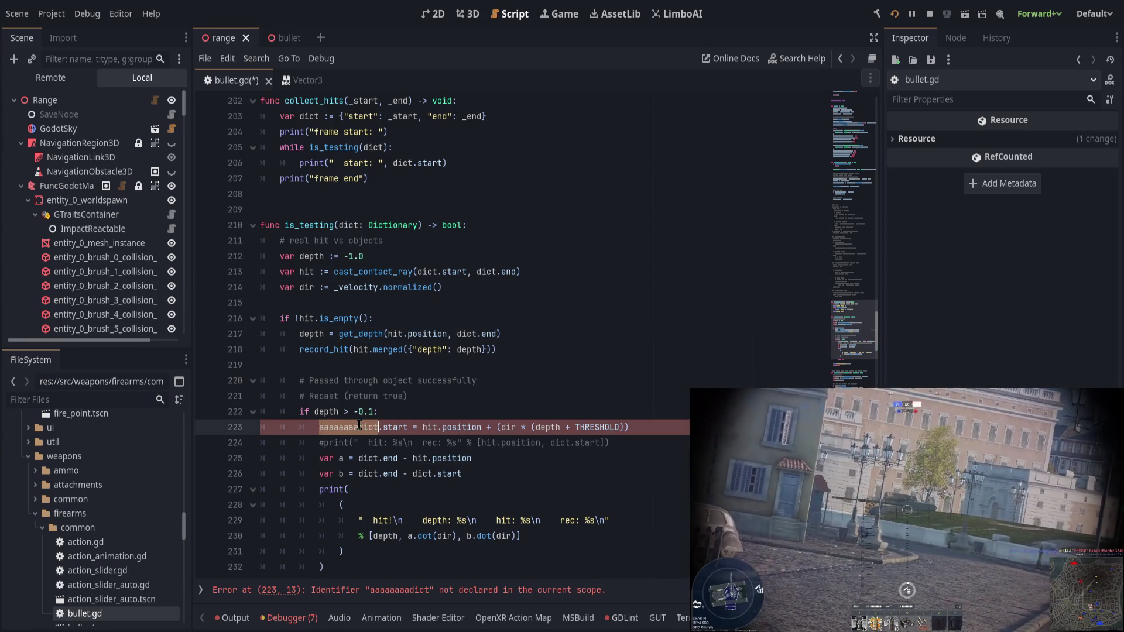
Step: Change the misspelled identifier on line 223 to dict and check the nearby dict uses
text(dict)
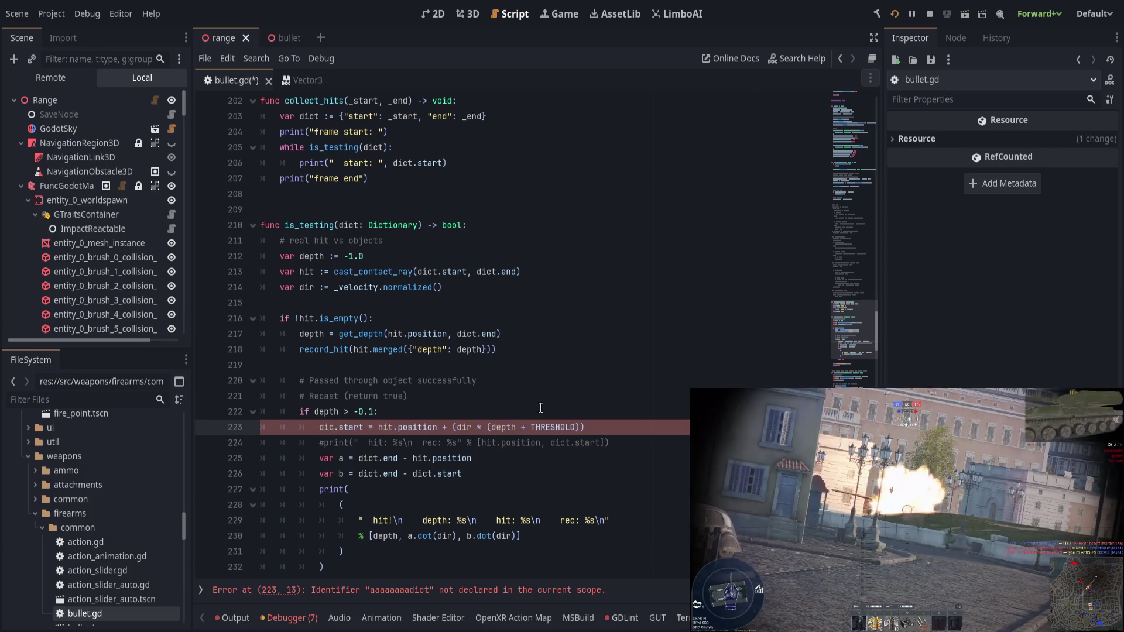
key(Escape)
key(Right)
key(Right)
key(Right)
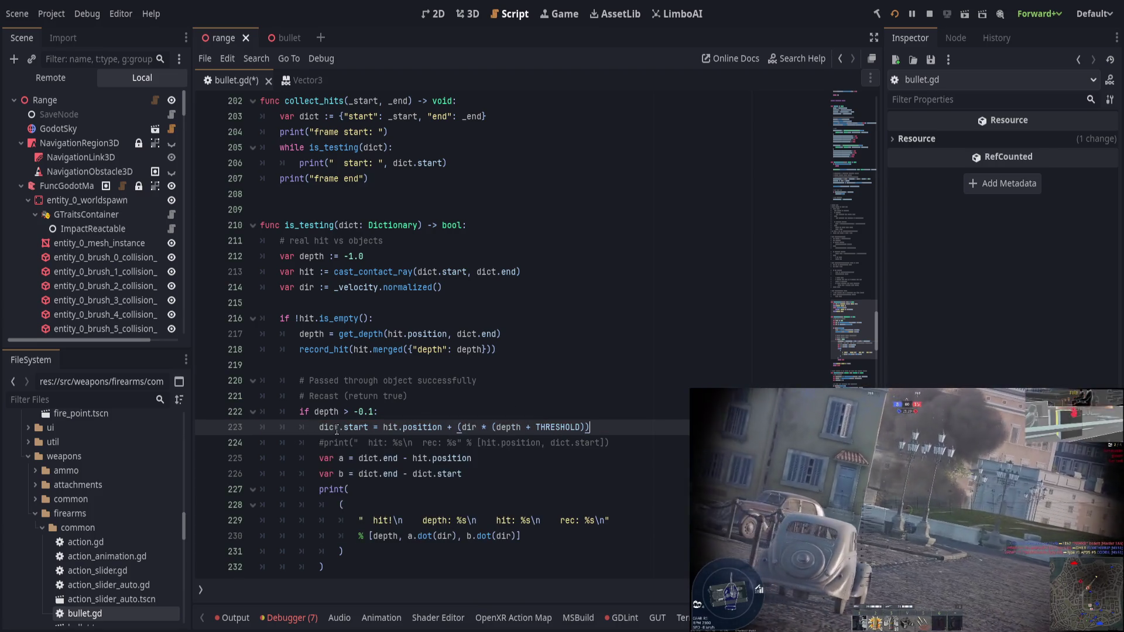
drag(383, 427, 443, 427)
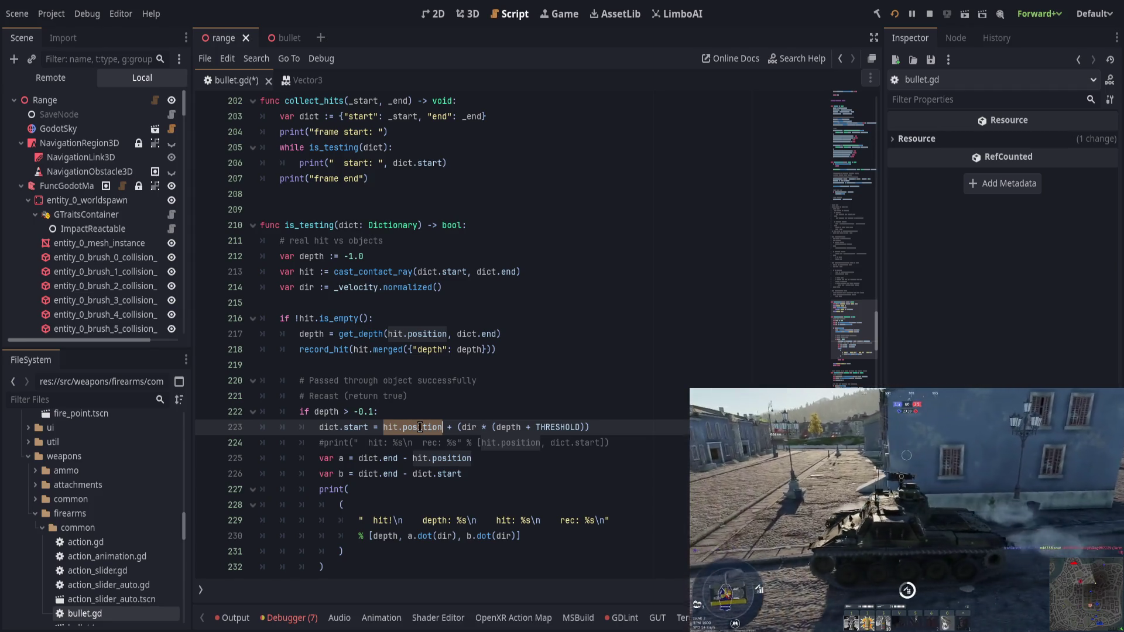
double_click(365, 459)
drag(385, 458, 394, 459)
Step: Save the corrected bullet.gd and launch the game
scroll(437, 546, down, 1)
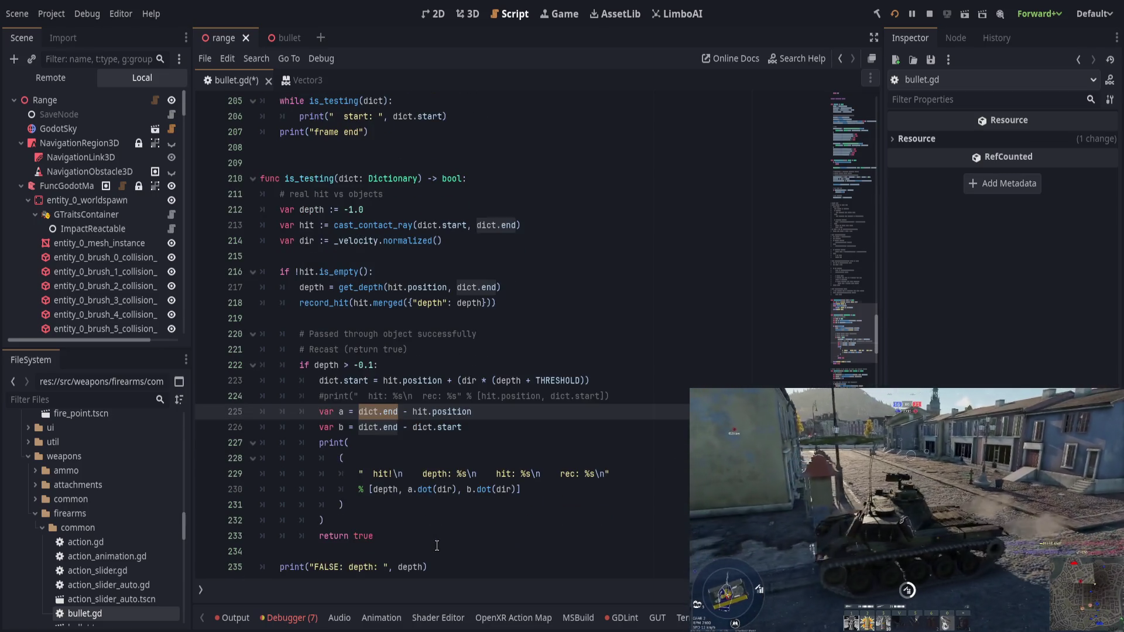
scroll(437, 545, down, 2)
click(467, 473)
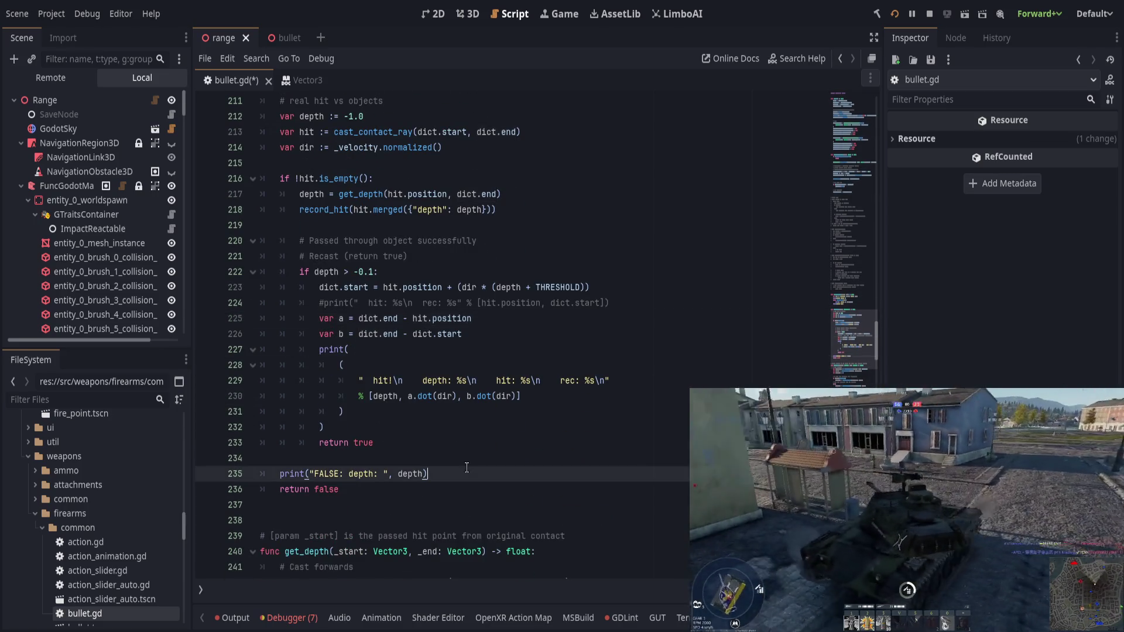
key(ctrl+s)
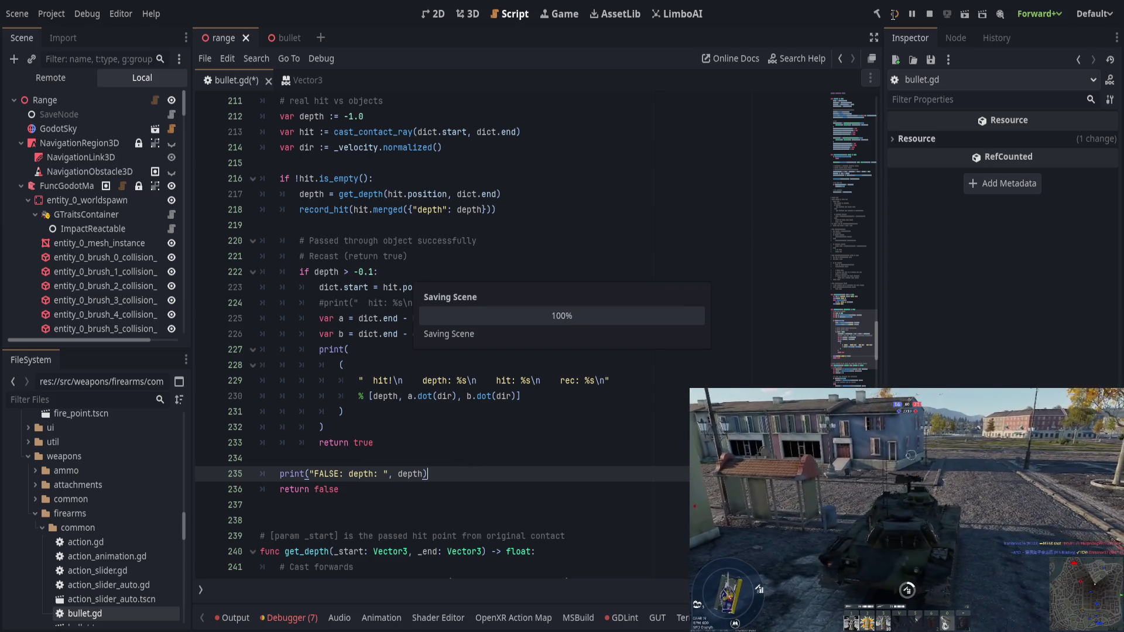
click(893, 14)
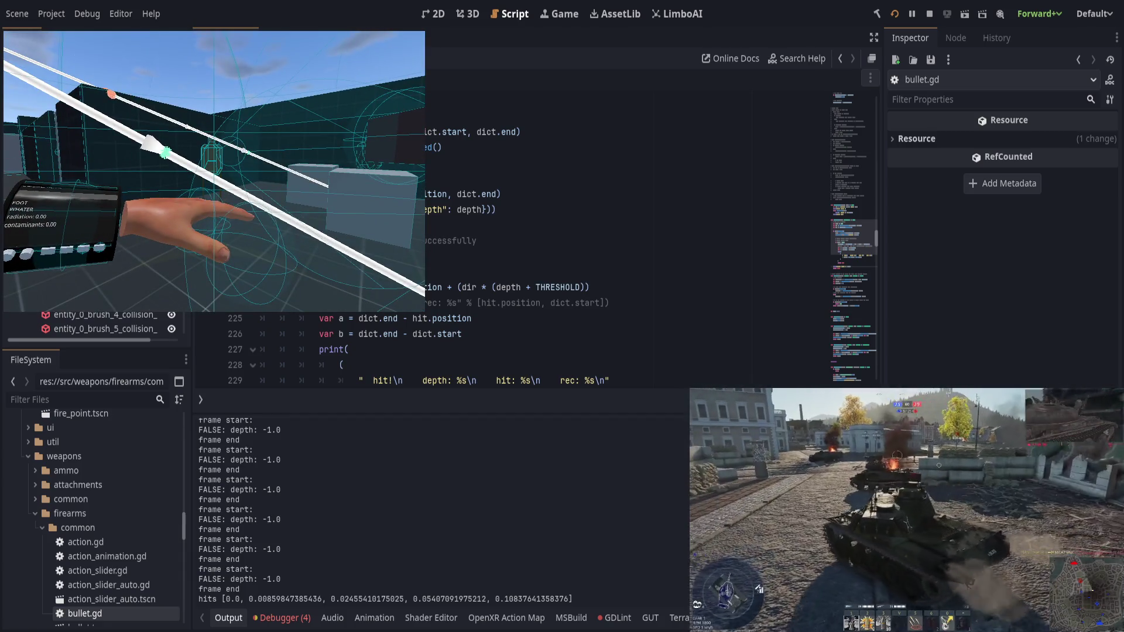
Step: Restart the running game with F5 to retest bullet penetration output
key(F5)
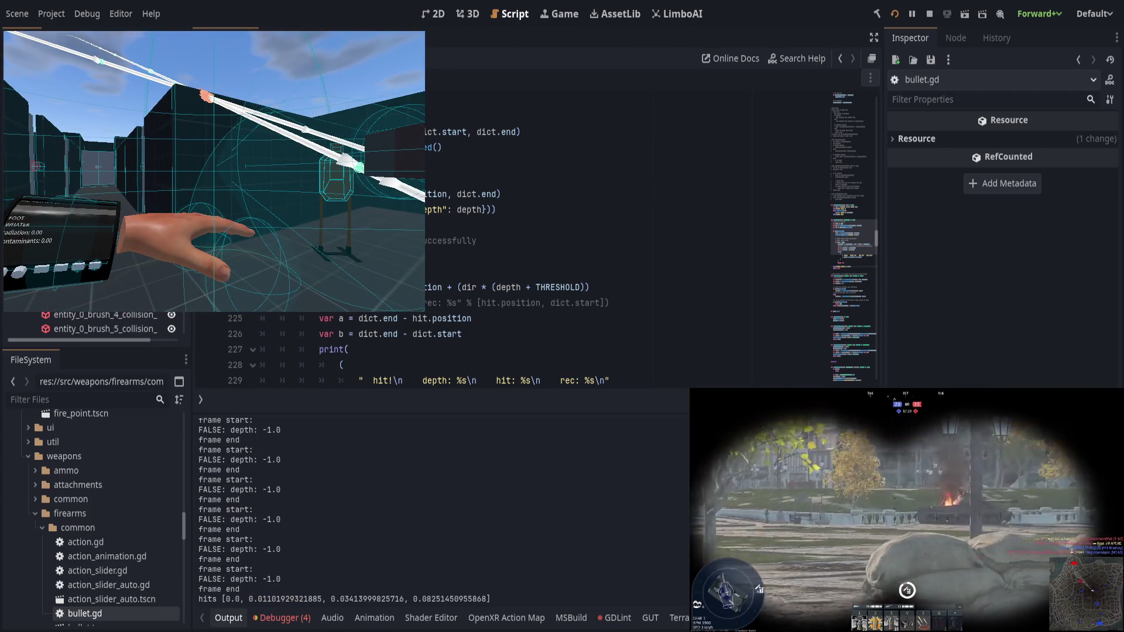
Step: Scroll through the hit/depth log, then select the right food table in TrenchBroom's range.map
scroll(286, 513, up, 2)
scroll(287, 513, up, 5)
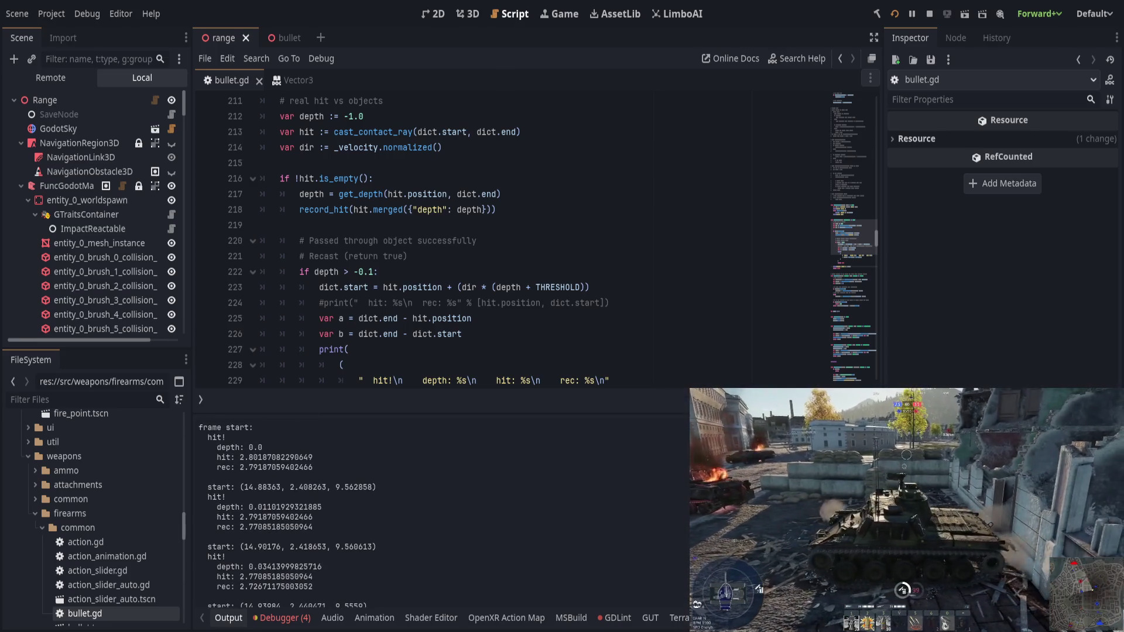
scroll(287, 513, down, 5)
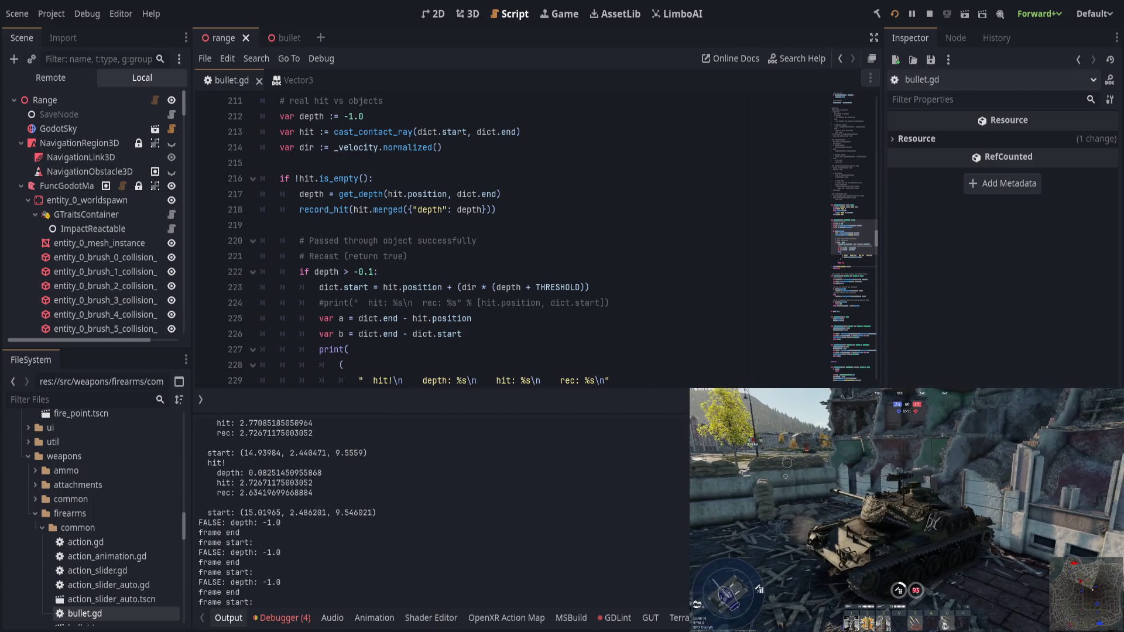
scroll(286, 513, up, 2)
scroll(286, 514, up, 4)
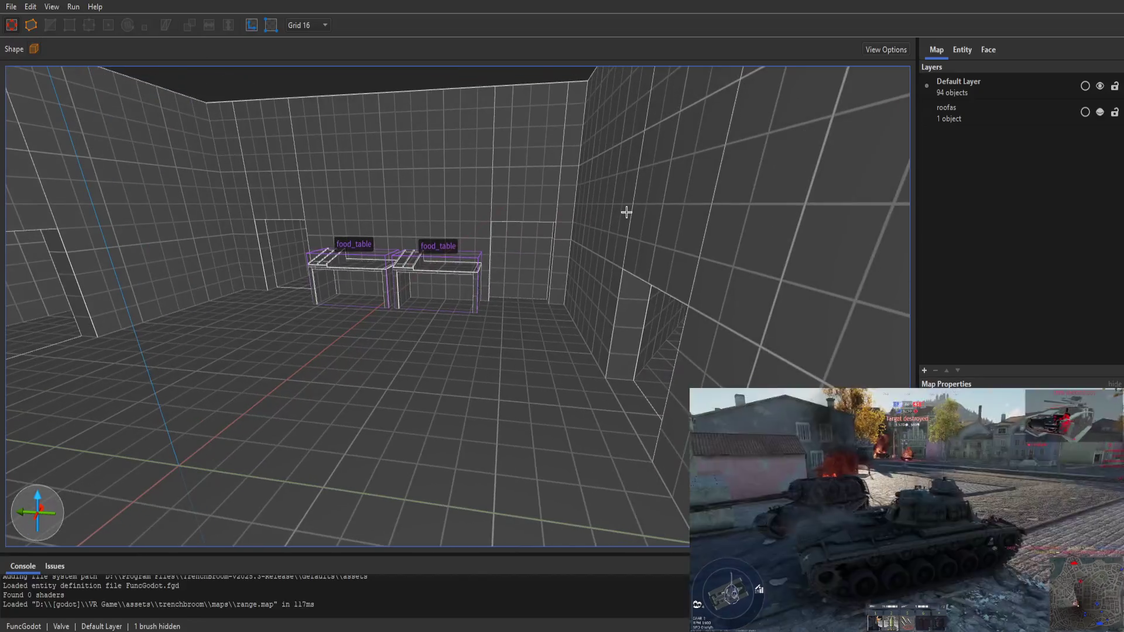
mouse_move(626, 211)
mouse_down()
mouse_move(710, 193)
mouse_move(762, 226)
mouse_move(728, 241)
mouse_move(521, 263)
mouse_move(499, 283)
mouse_up()
click(501, 298)
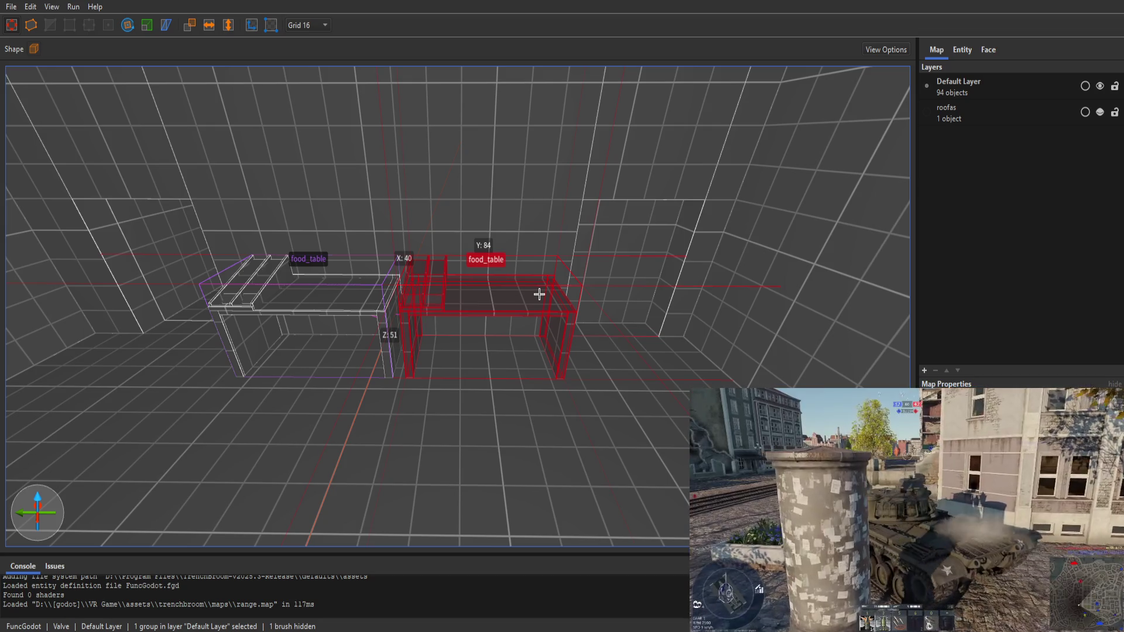
Step: Delete the wall brush beside the food tables
click(634, 285)
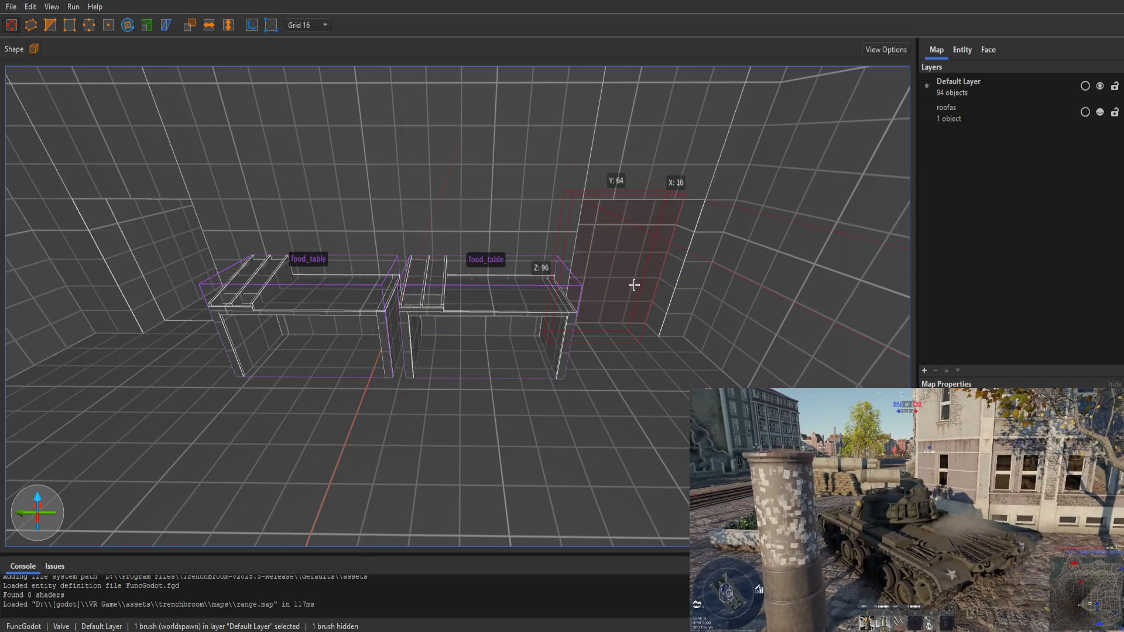
key(Delete)
scroll(640, 281, up, 5)
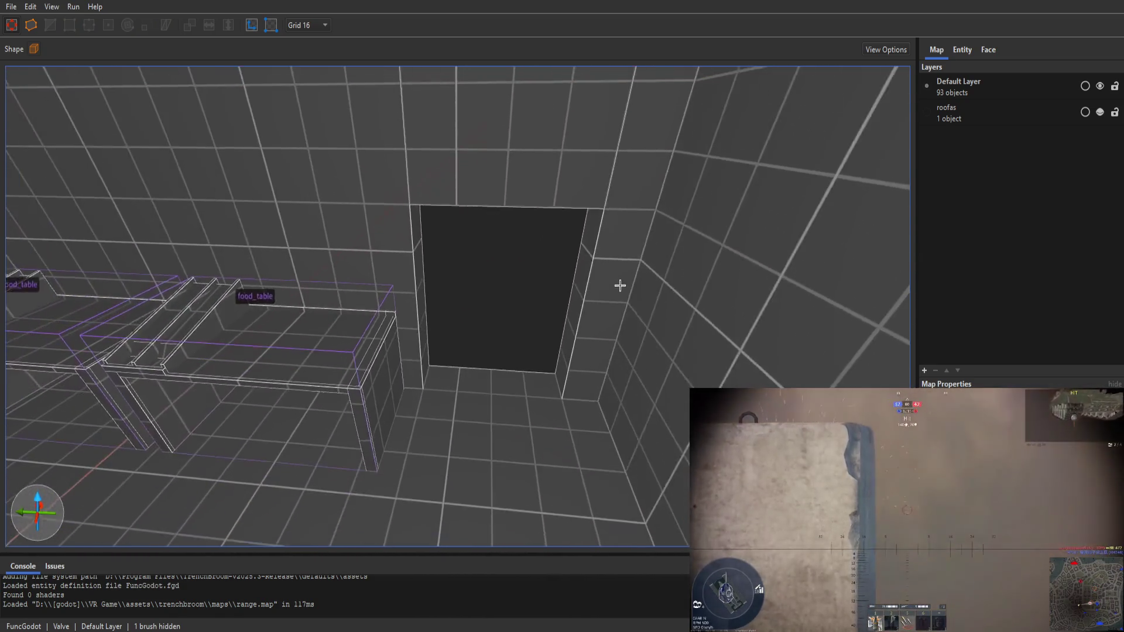
scroll(620, 284, up, 8)
scroll(537, 272, down, 3)
Step: Draw a new floor block past the opening and shift it left and down
mouse_move(395, 267)
mouse_down()
mouse_move(655, 456)
mouse_move(696, 454)
mouse_up()
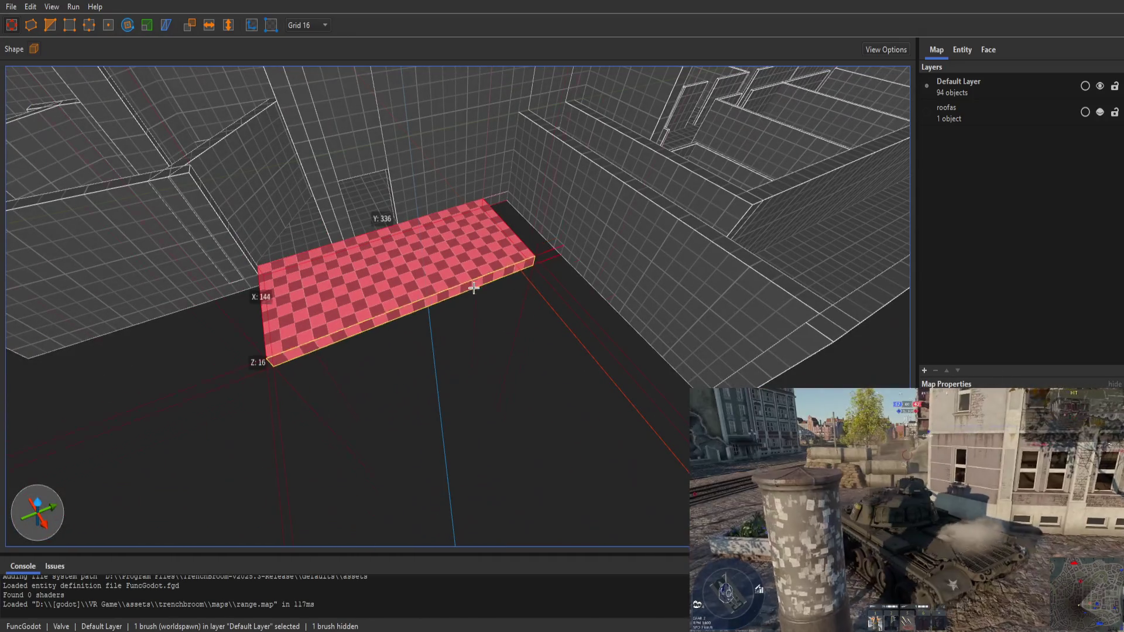
drag(474, 288, 577, 401)
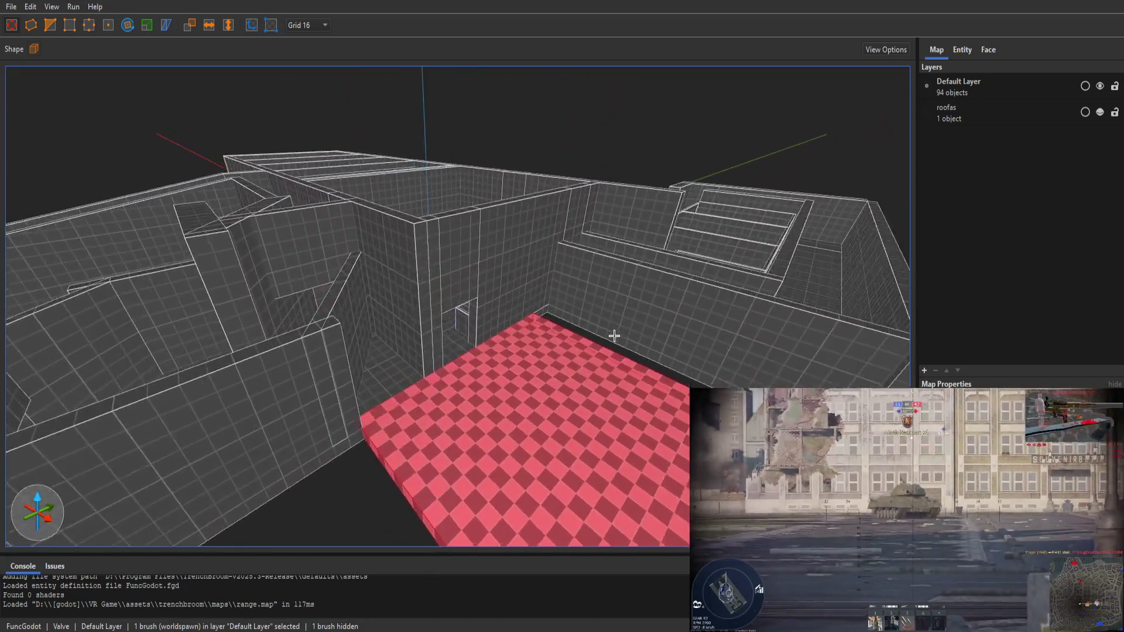
scroll(451, 359, up, 10)
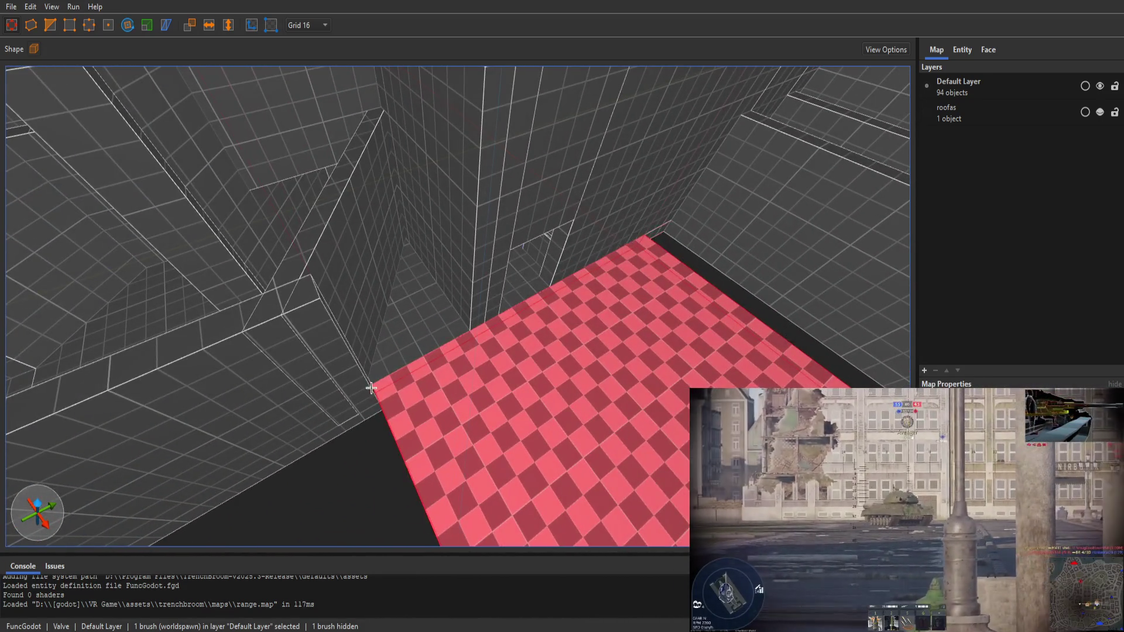
drag(451, 358, 396, 387)
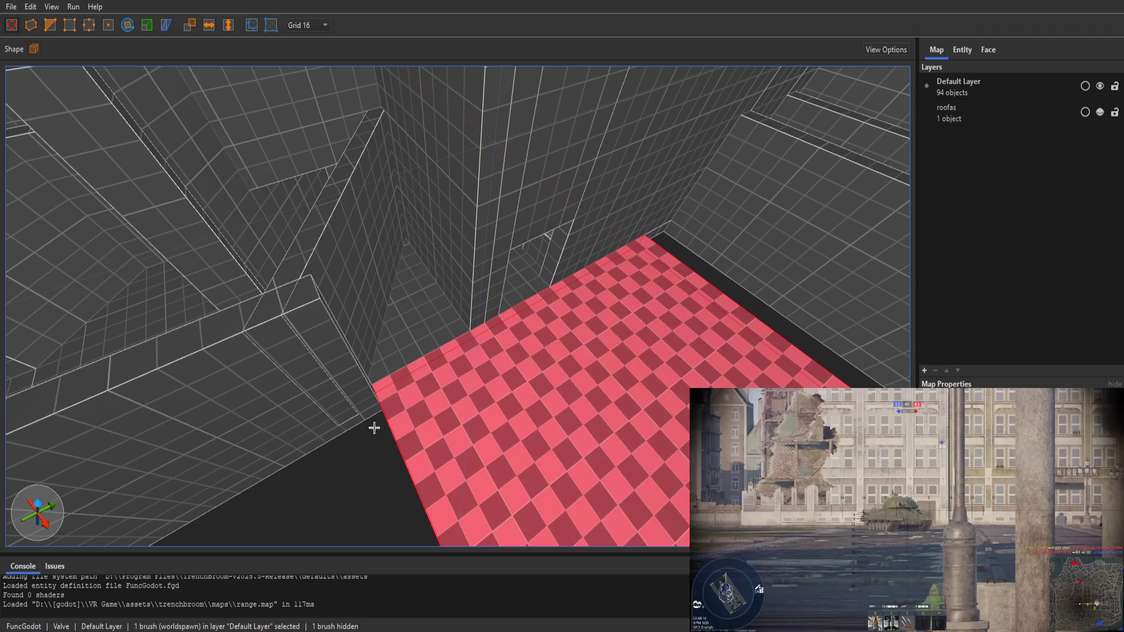
key(Escape)
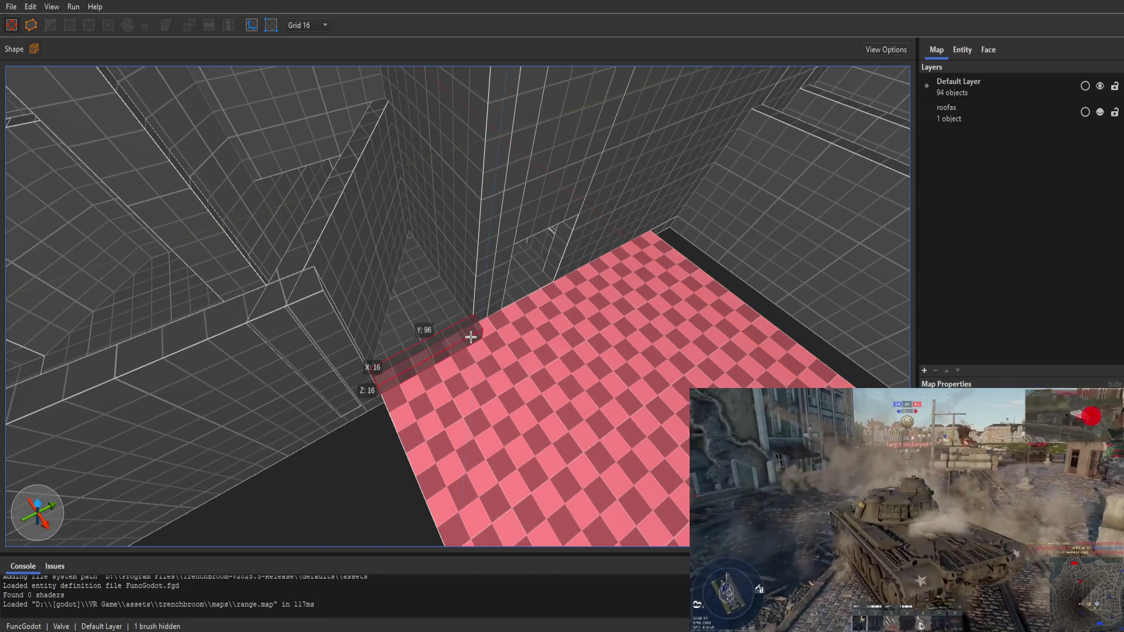
Step: Stretch the red floor brush outward on its right, left and far edges
scroll(442, 254, down, 5)
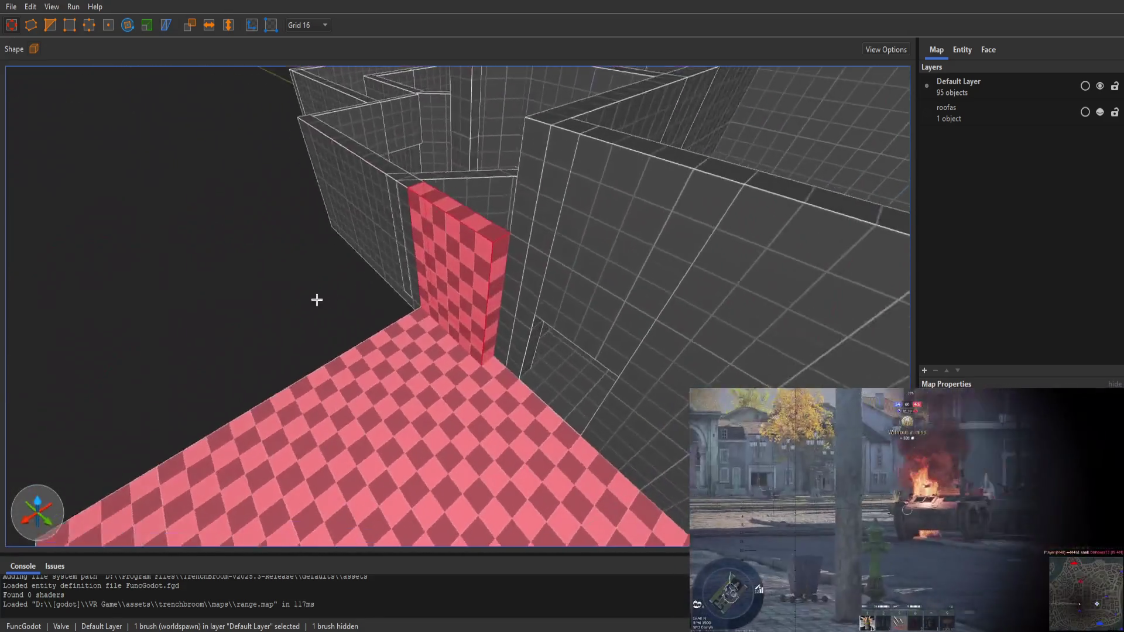
mouse_move(317, 300)
mouse_down()
mouse_move(241, 281)
mouse_move(223, 319)
mouse_move(245, 347)
mouse_move(484, 350)
mouse_up()
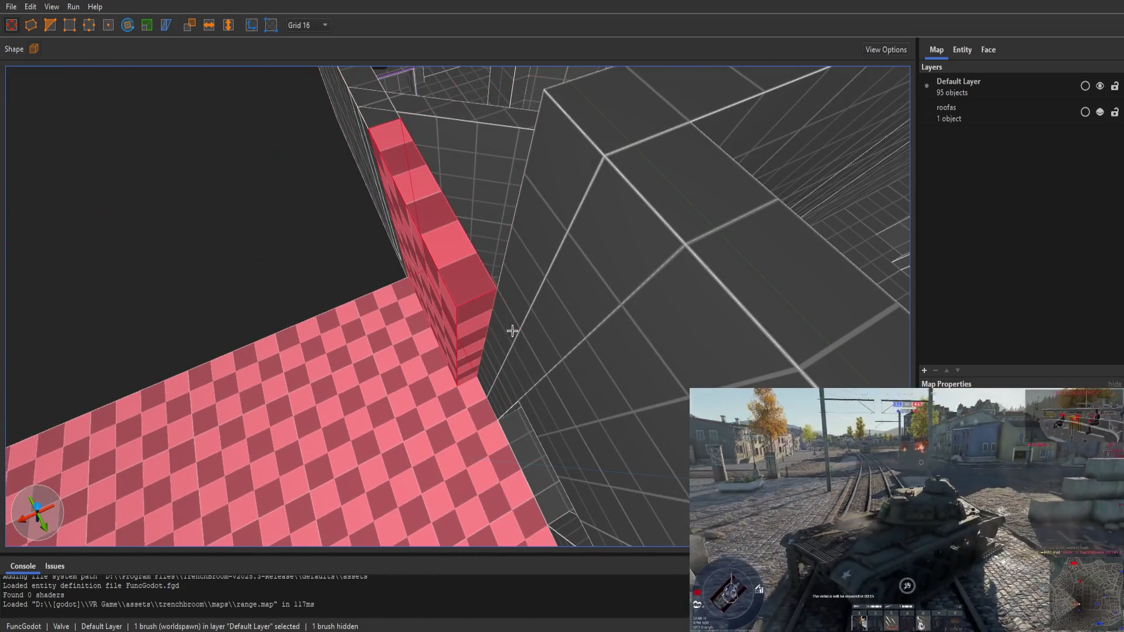
drag(474, 353, 484, 345)
mouse_move(502, 399)
mouse_down()
mouse_move(673, 353)
mouse_move(571, 375)
mouse_move(499, 367)
mouse_move(410, 258)
mouse_move(462, 364)
mouse_move(406, 318)
mouse_move(398, 326)
mouse_move(375, 250)
mouse_move(367, 313)
mouse_move(383, 284)
mouse_move(346, 229)
mouse_up()
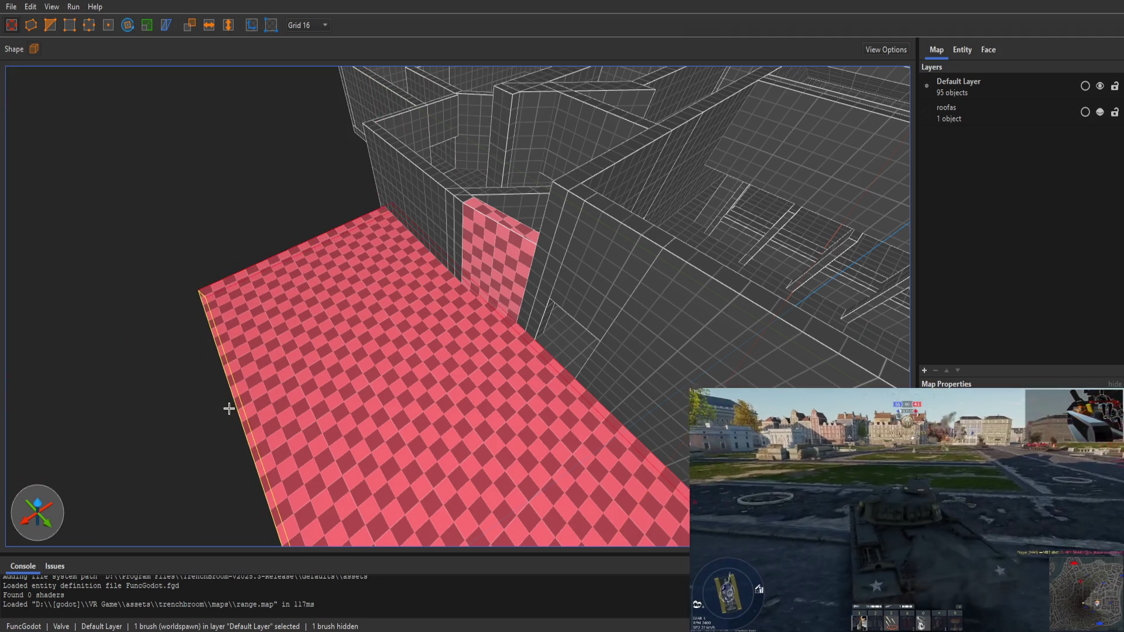
drag(229, 408, 163, 427)
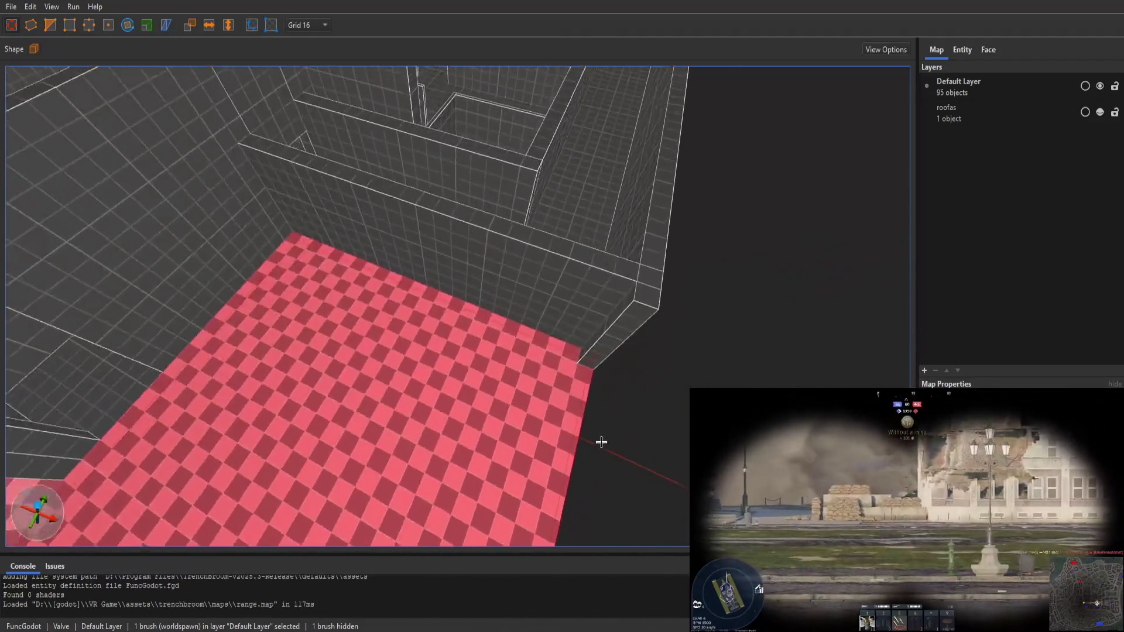
mouse_move(601, 441)
mouse_down()
mouse_move(252, 349)
mouse_move(271, 422)
mouse_move(176, 380)
mouse_move(109, 385)
mouse_move(260, 348)
mouse_up()
mouse_move(336, 342)
mouse_down()
mouse_move(214, 217)
mouse_move(209, 269)
mouse_move(316, 252)
mouse_move(329, 334)
mouse_move(196, 346)
mouse_move(143, 318)
mouse_move(2, 286)
mouse_move(433, 429)
mouse_move(481, 393)
mouse_up()
click(448, 408)
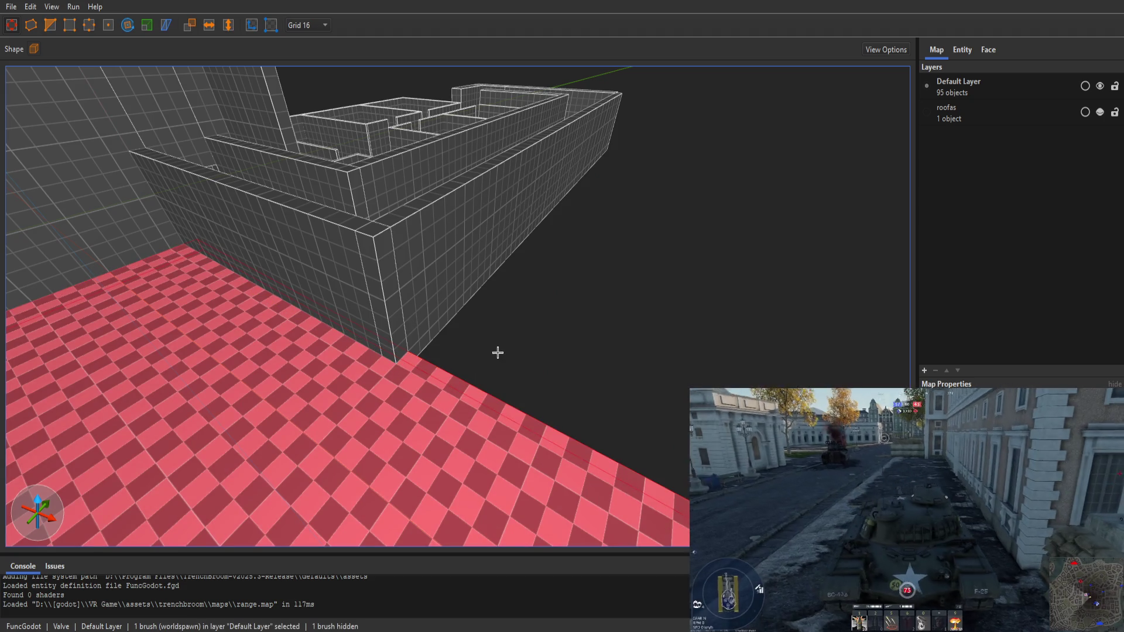
click(456, 357)
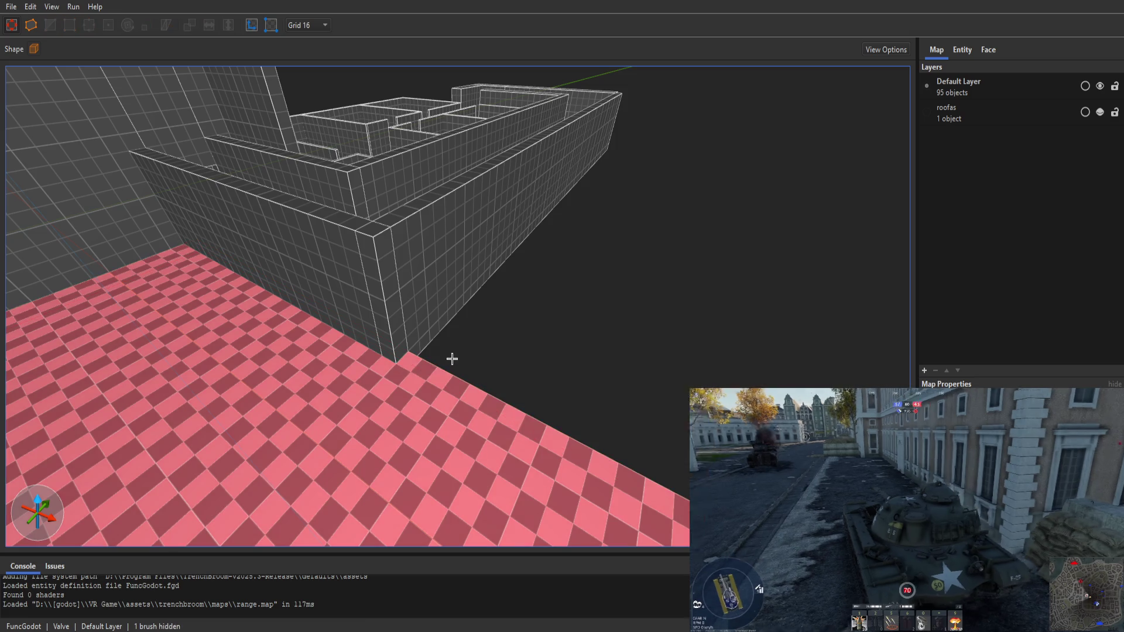
Step: Draw a side wall brush and group it with the floor brushes as 'outdoor pen test'
drag(431, 371, 565, 389)
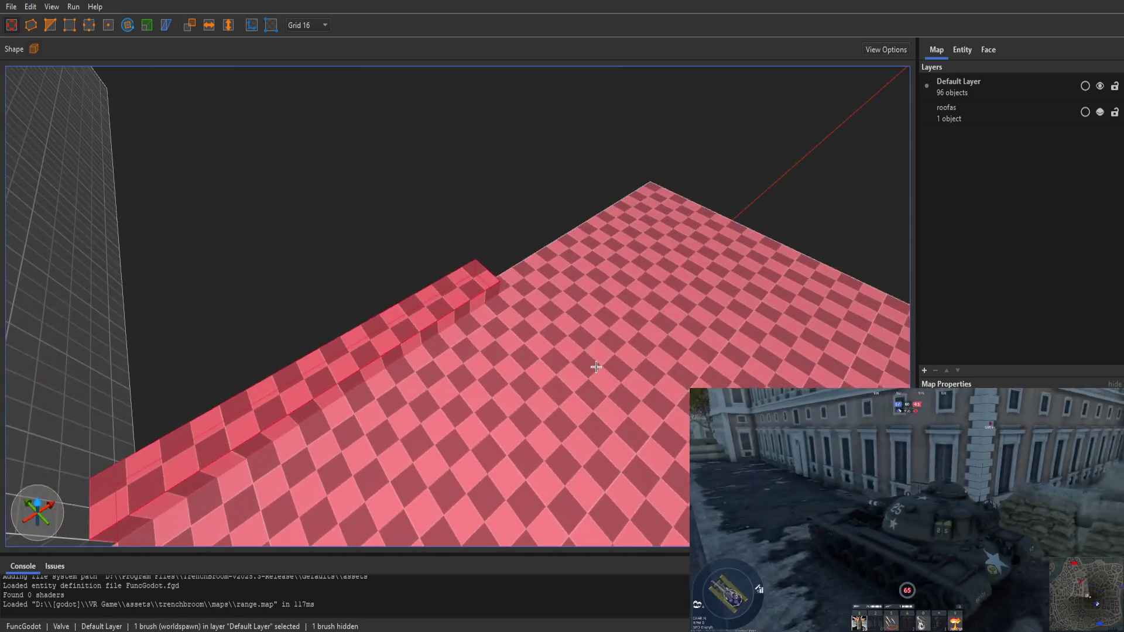
mouse_move(742, 189)
mouse_down()
mouse_move(642, 188)
mouse_move(677, 150)
mouse_up()
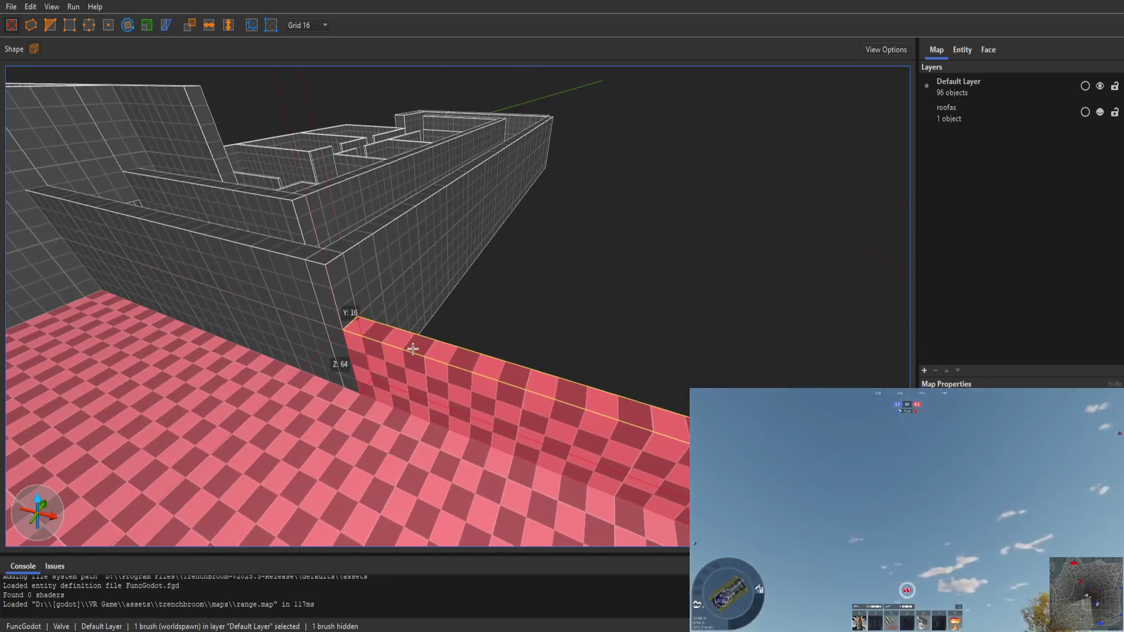
mouse_move(405, 288)
mouse_down()
mouse_move(246, 354)
mouse_move(361, 361)
mouse_up()
ctrl+click(590, 330)
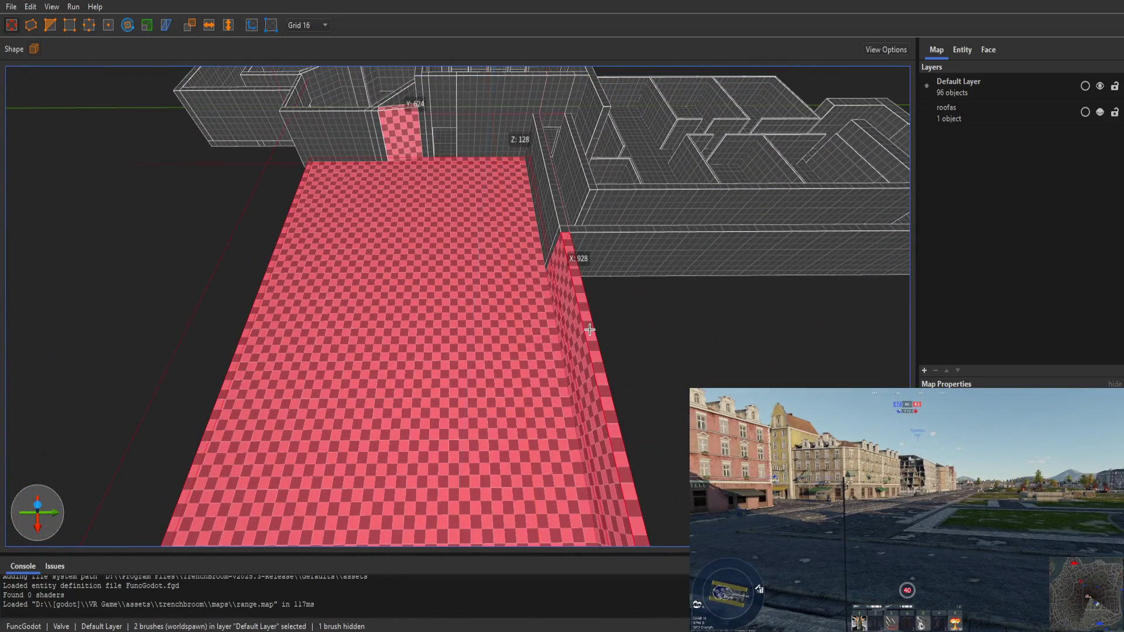
ctrl+click(414, 152)
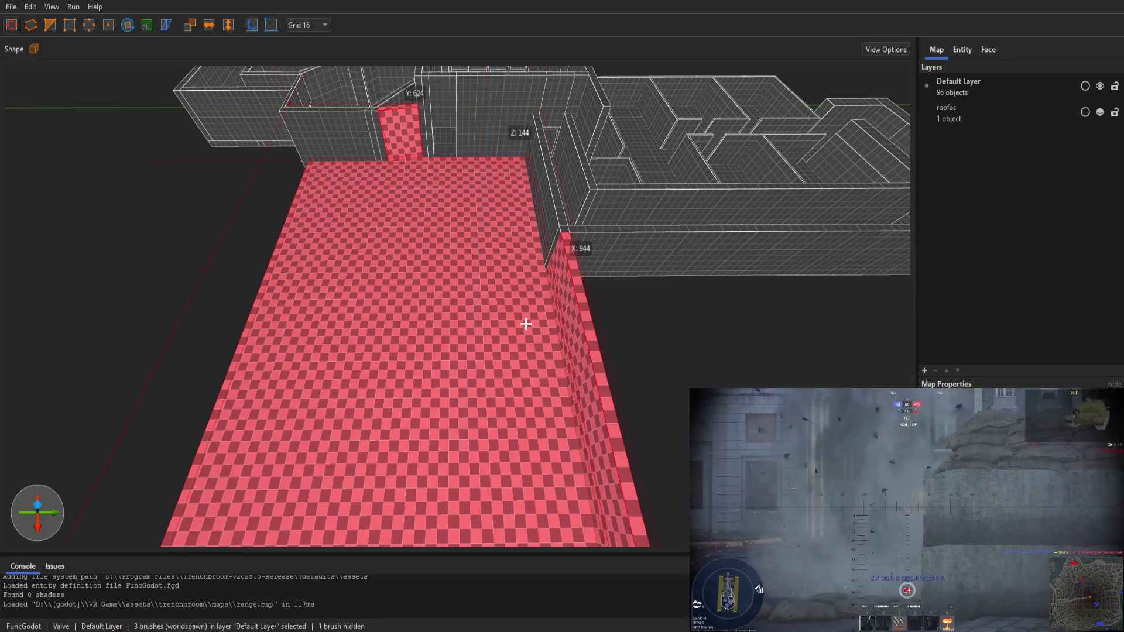
key(Return)
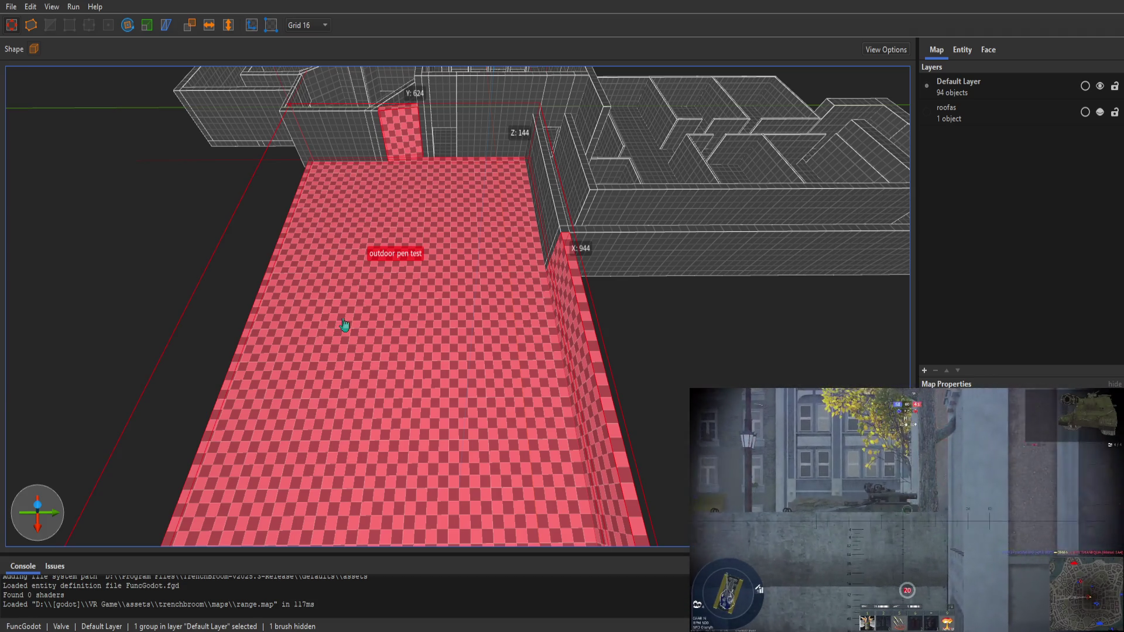
Step: Open the outdoor pen test group, draw a 16×80×64 box on the pink floor, switch to grid 1
double_click(344, 325)
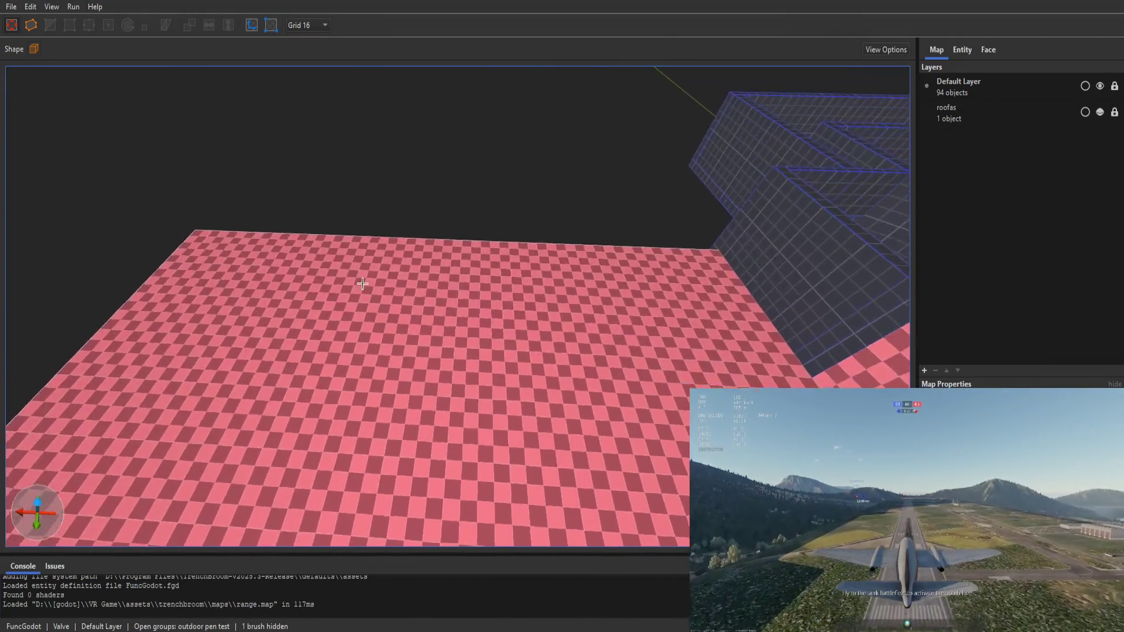
mouse_move(362, 283)
mouse_down()
mouse_move(420, 243)
mouse_move(684, 313)
mouse_move(1083, 253)
mouse_move(750, 293)
mouse_up()
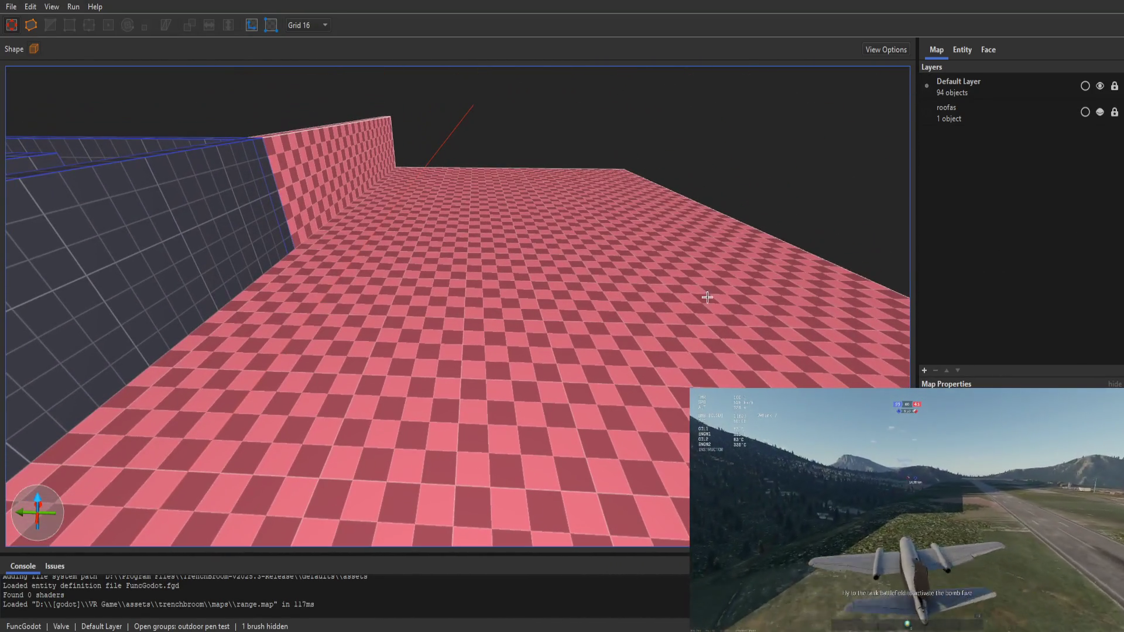
mouse_move(456, 324)
mouse_down()
mouse_move(572, 555)
mouse_move(527, 520)
mouse_move(534, 425)
mouse_up()
mouse_move(394, 311)
mouse_down()
mouse_move(494, 306)
mouse_move(468, 274)
mouse_move(477, 245)
mouse_move(457, 162)
mouse_move(329, 201)
mouse_move(276, 231)
mouse_move(432, 268)
mouse_move(412, 262)
mouse_move(379, 457)
mouse_move(377, 410)
mouse_up()
key(1)
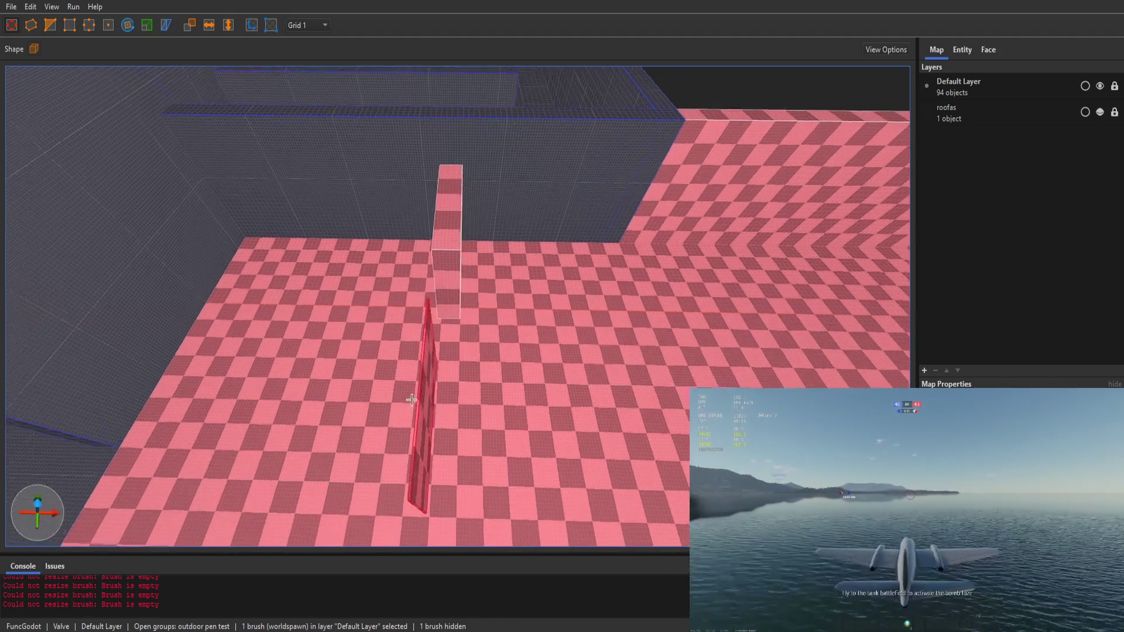
Step: Reshape the left slab to 8×80×64 at grid 8 and slide a copy beside it
mouse_move(432, 401)
mouse_down()
mouse_move(534, 392)
mouse_move(562, 351)
mouse_up()
mouse_move(632, 404)
mouse_down()
mouse_move(660, 359)
mouse_move(598, 356)
mouse_up()
key(bracketright)
key(bracketright)
key(bracketright)
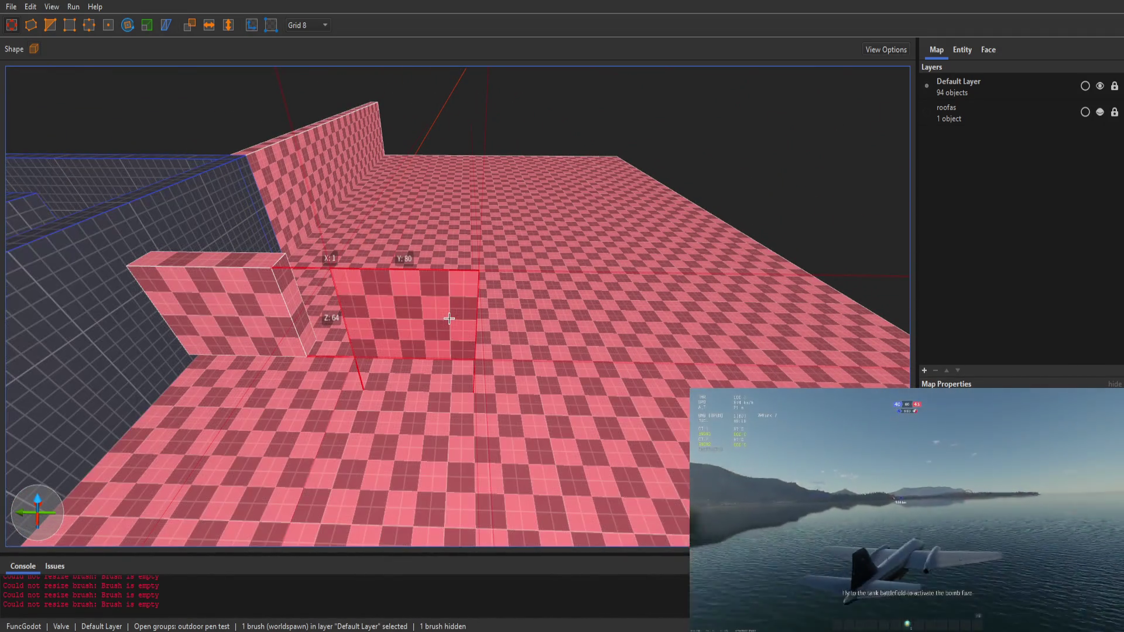
key(bracketleft)
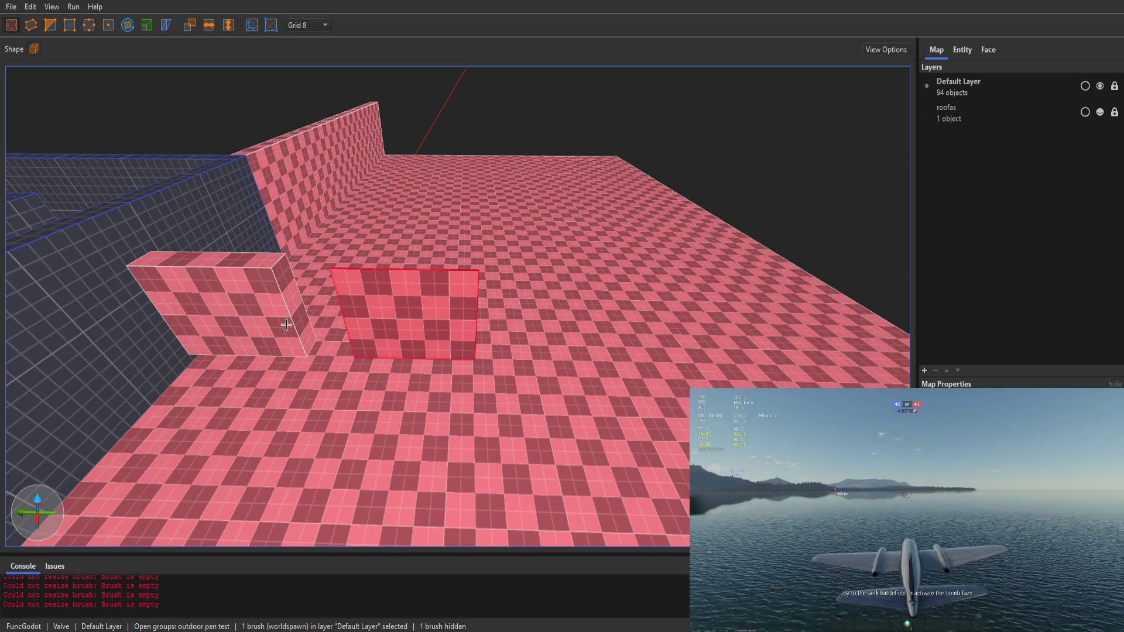
click(303, 293)
drag(303, 293, 292, 306)
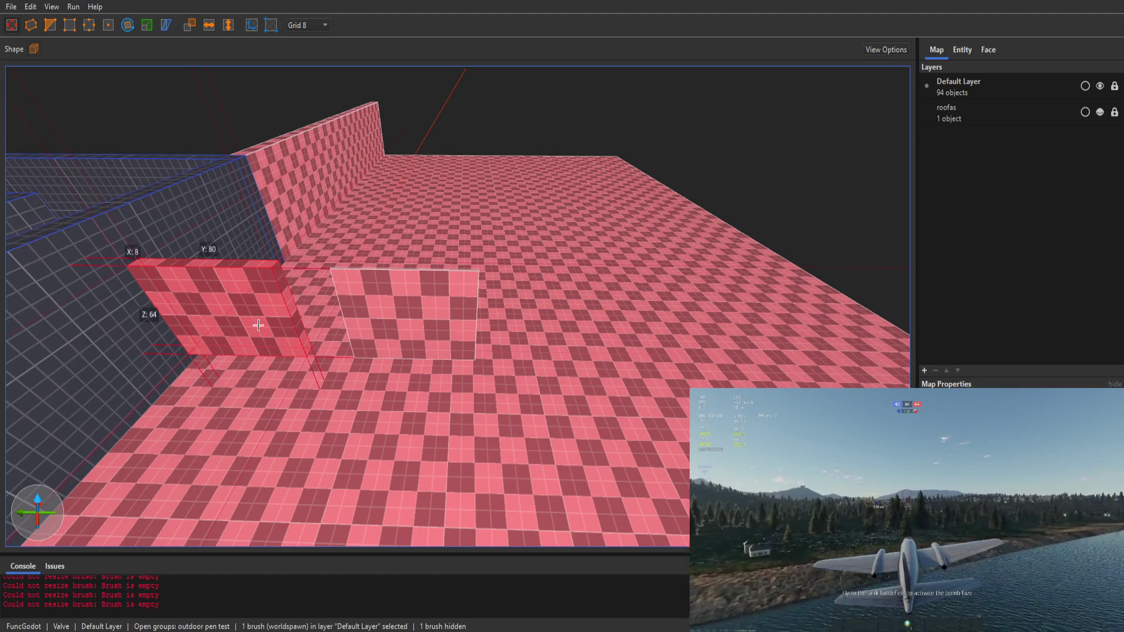
mouse_move(394, 325)
mouse_down()
mouse_move(375, 328)
mouse_move(456, 351)
mouse_move(313, 336)
mouse_move(331, 341)
mouse_up()
key(d)
mouse_move(609, 316)
mouse_down()
mouse_move(419, 339)
mouse_move(445, 335)
mouse_up()
Step: Stretch out another plate copy and nudge it forward one 16-unit grid step
drag(579, 344, 434, 328)
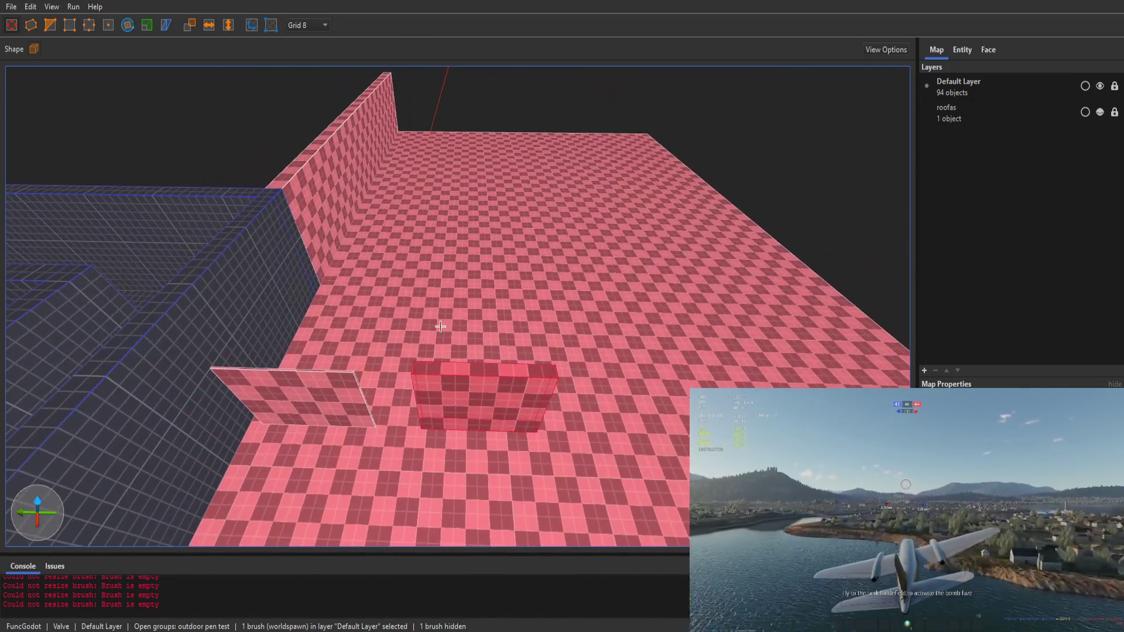
key(Escape)
mouse_move(527, 155)
mouse_down()
mouse_move(445, 472)
mouse_move(477, 373)
mouse_move(677, 392)
mouse_up()
click(477, 373)
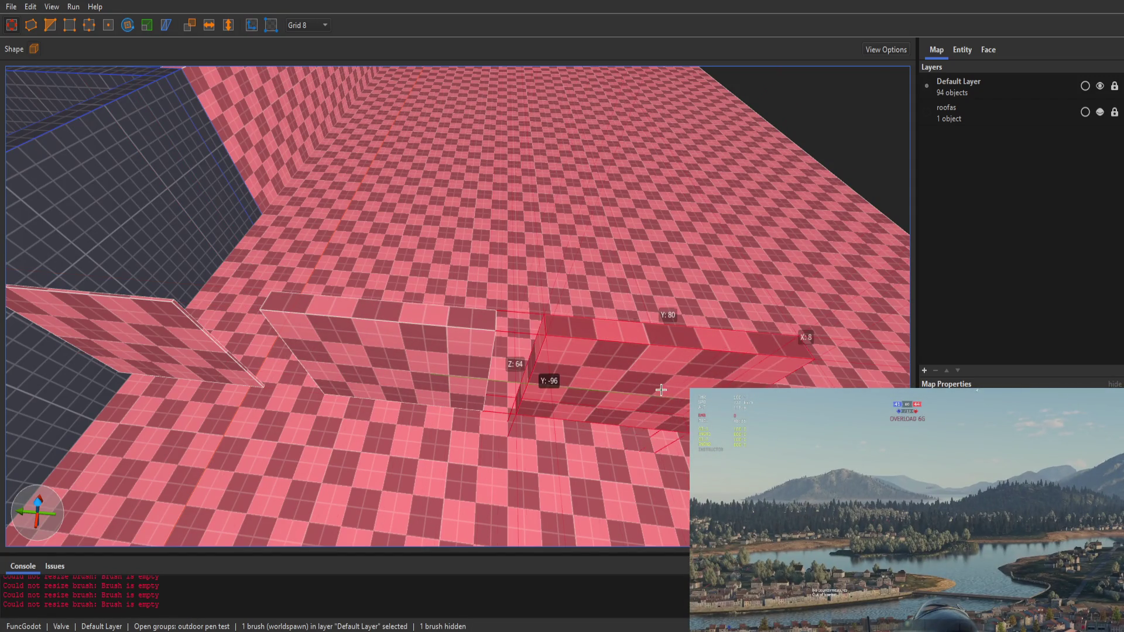
key(5)
drag(668, 390, 674, 383)
mouse_move(571, 374)
mouse_down()
mouse_move(507, 369)
mouse_move(464, 334)
mouse_move(450, 351)
mouse_move(525, 321)
mouse_up()
Step: Move the copy overlapping the right plate down onto the open floor
click(316, 339)
mouse_move(316, 338)
mouse_down()
mouse_move(580, 319)
mouse_move(617, 293)
mouse_move(565, 174)
mouse_up()
click(580, 319)
scroll(733, 185, down, 5)
scroll(605, 243, up, 5)
mouse_move(443, 170)
mouse_down()
mouse_move(426, 314)
mouse_move(691, 324)
mouse_move(696, 316)
mouse_move(644, 231)
mouse_move(631, 231)
mouse_move(627, 144)
mouse_move(585, 114)
mouse_move(583, 126)
mouse_up()
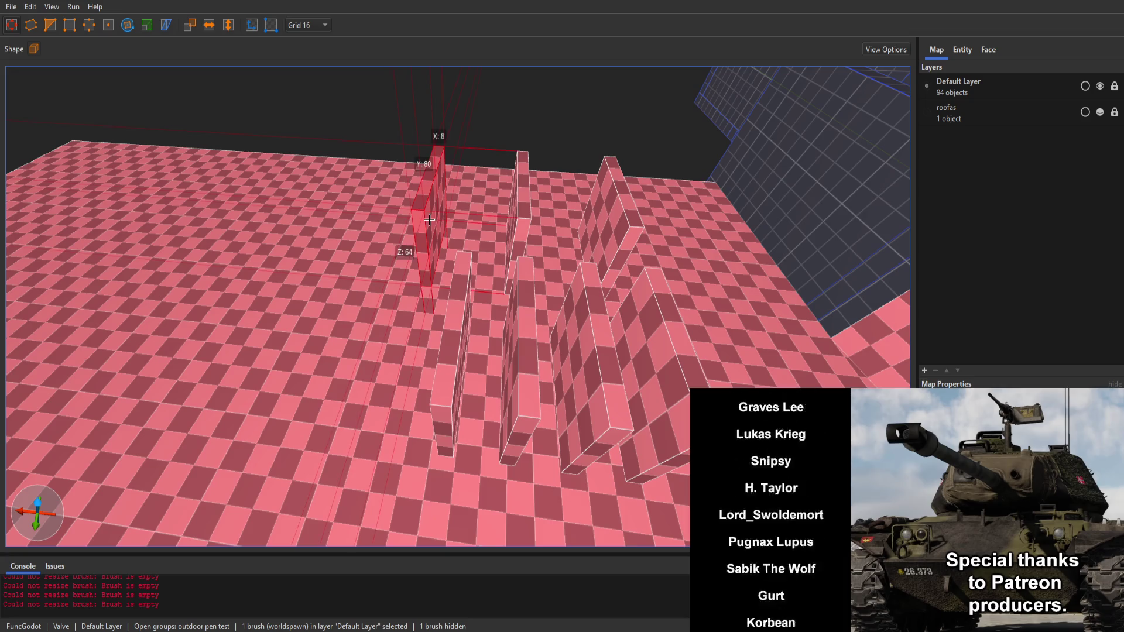
Step: Shift the plate 64 units left into the row and save range.map
drag(430, 220, 229, 202)
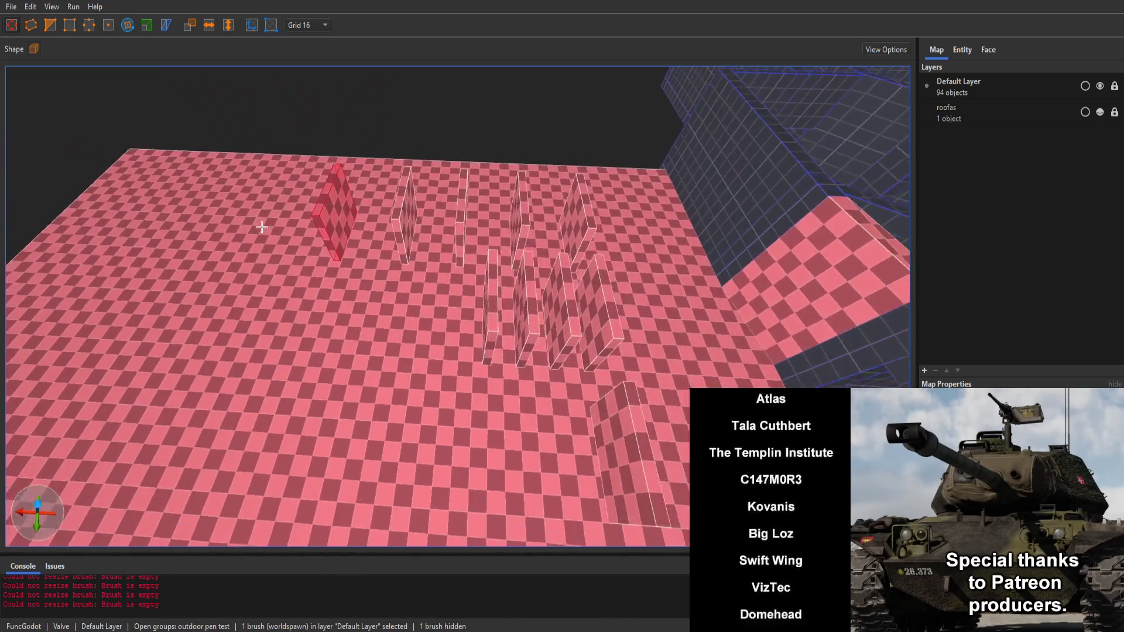
key(a)
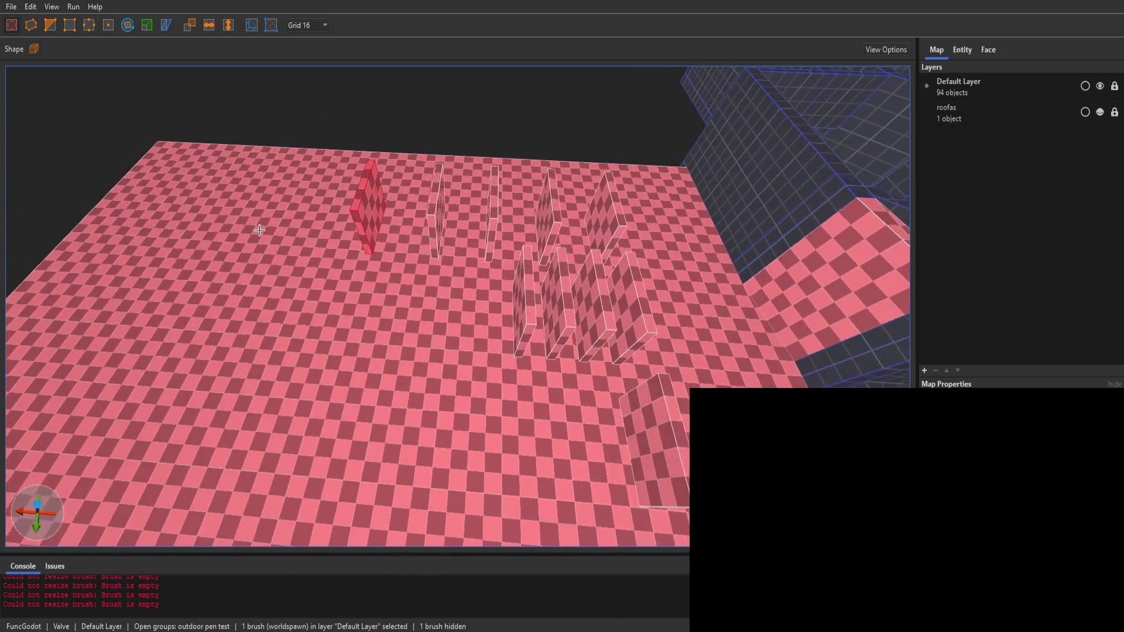
key(ctrl+s)
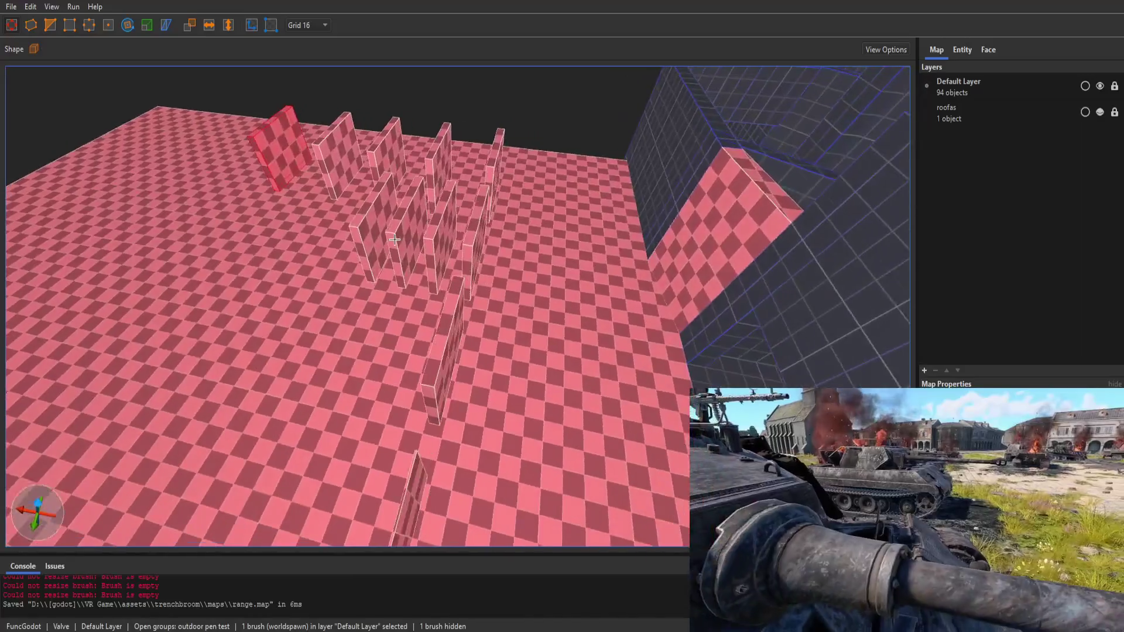
Step: Move another thin plate into place in the row and save range.map again
key(a)
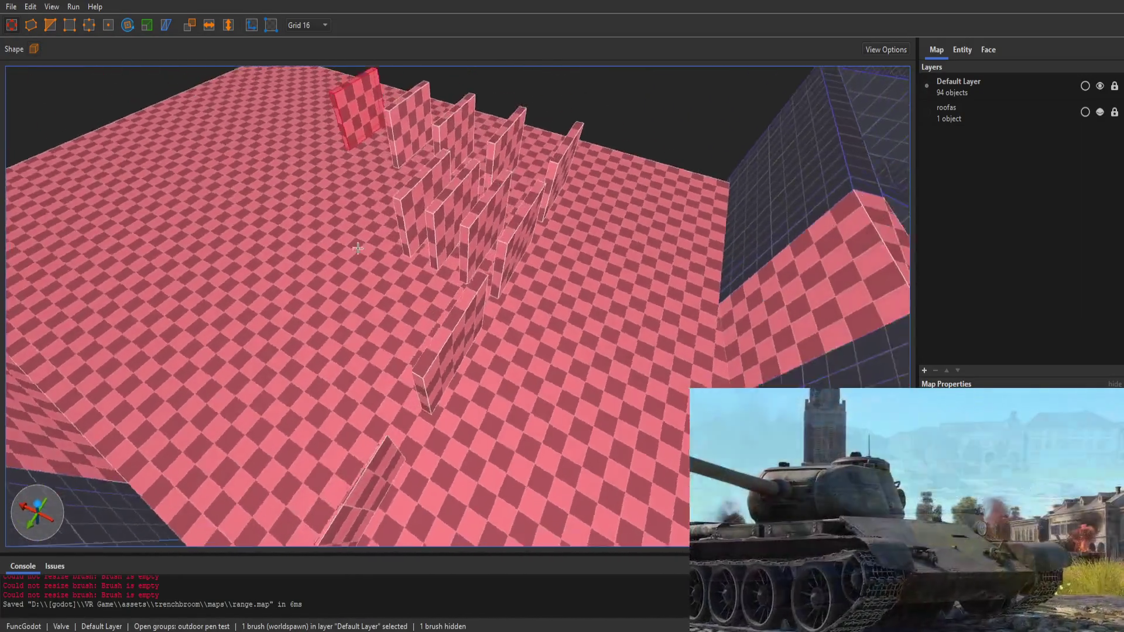
key(w)
drag(474, 273, 313, 273)
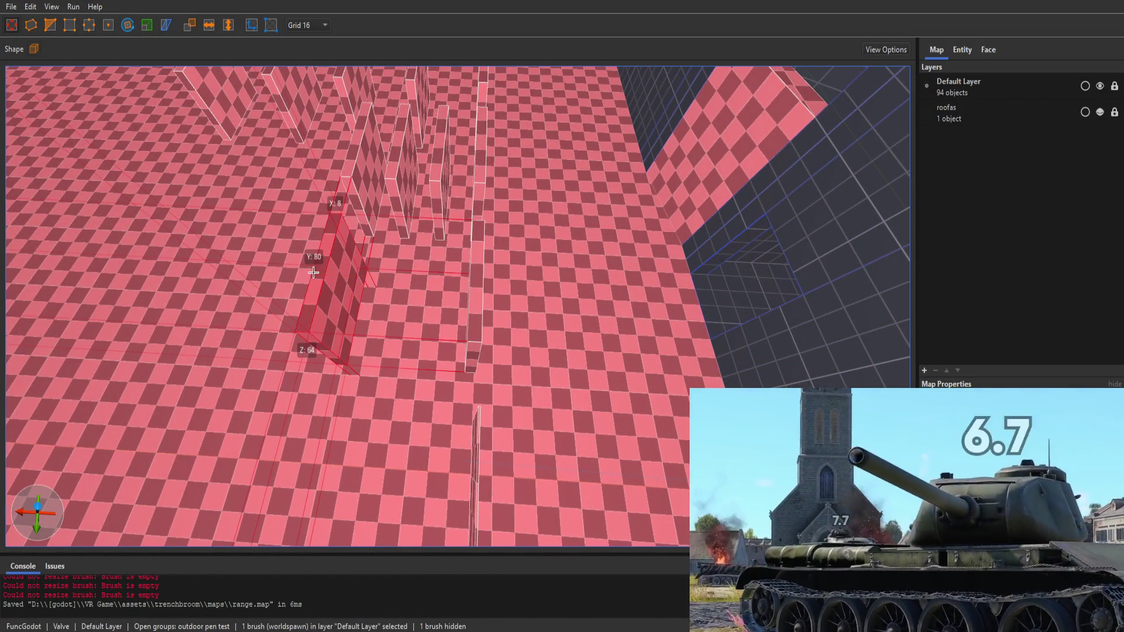
key(Escape)
key(ctrl+s)
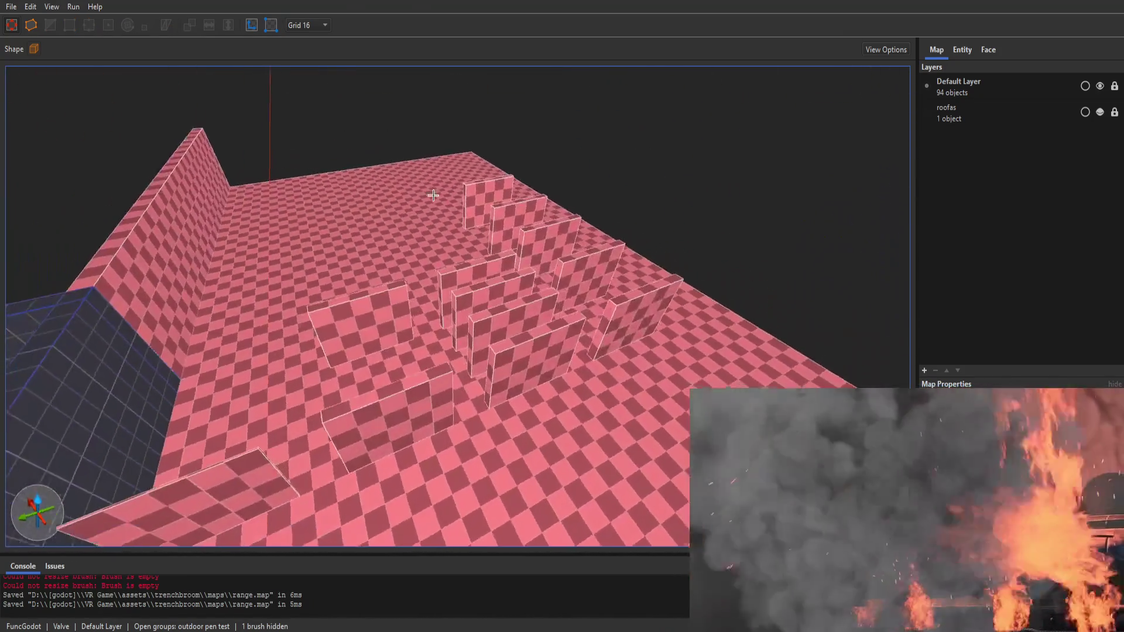
drag(433, 195, 343, 192)
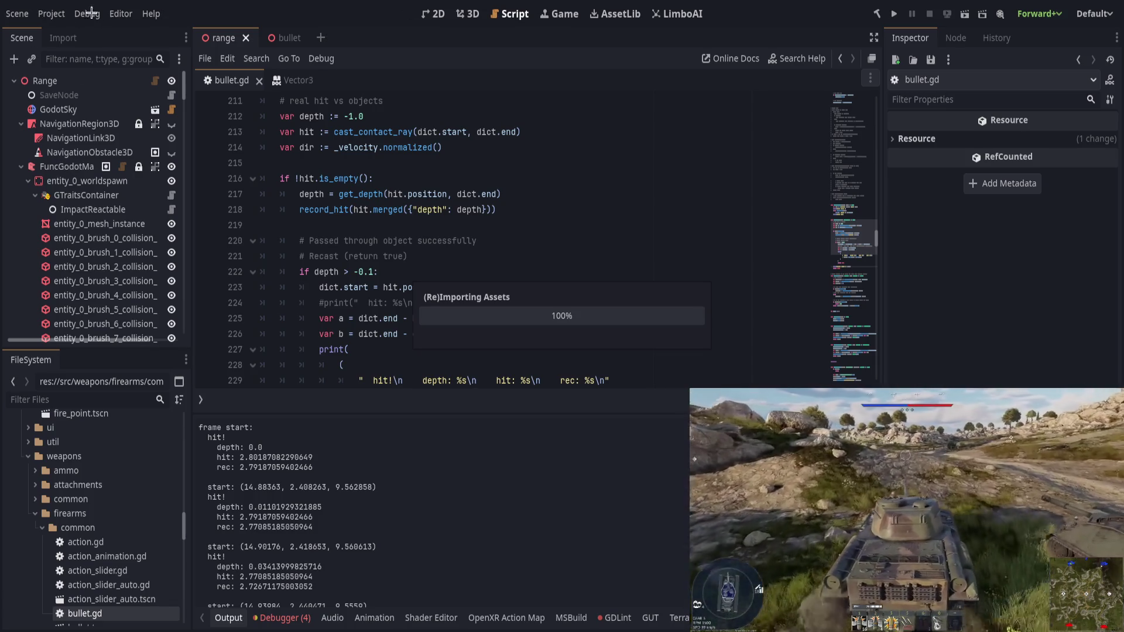
Step: Rebuild the range map from the FuncGodotMap node using Build Map
shift+click(426, 173)
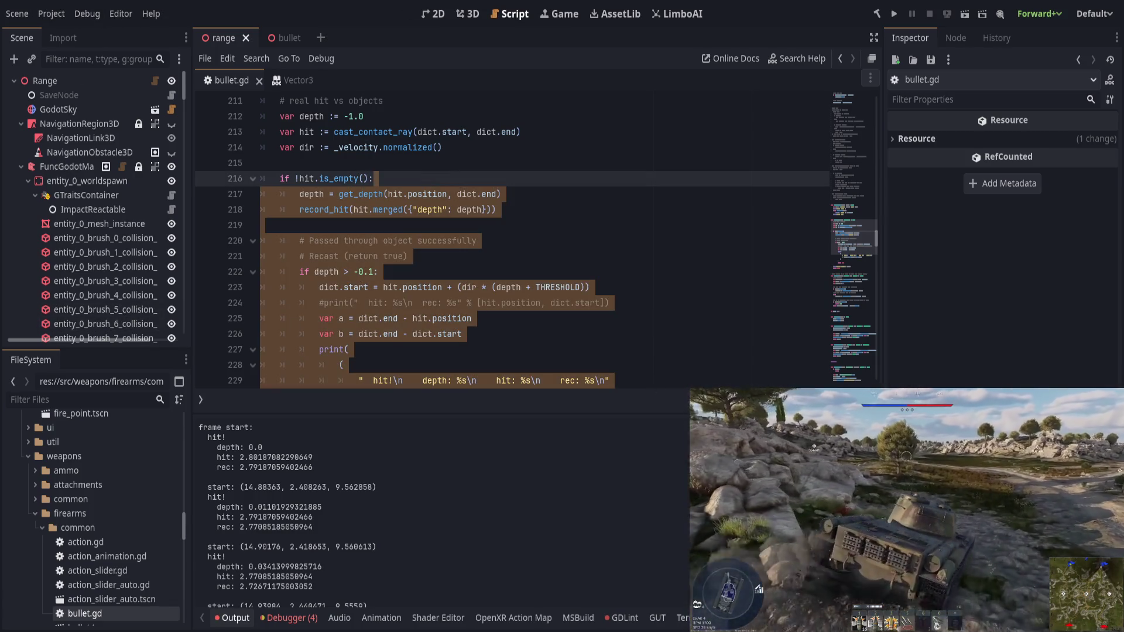
click(88, 181)
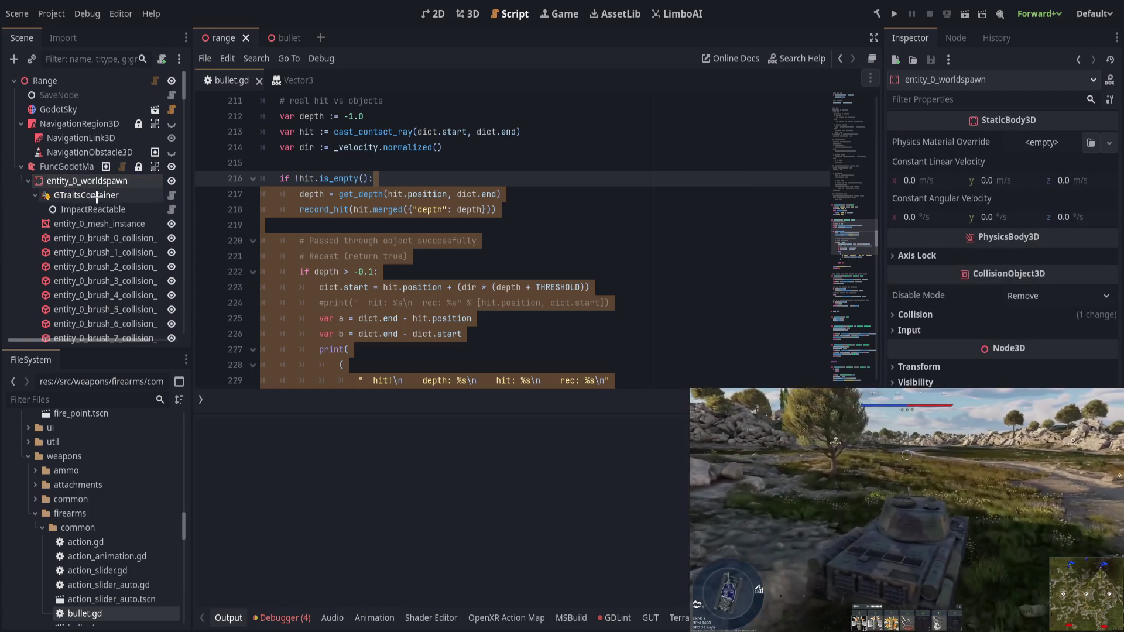
click(64, 166)
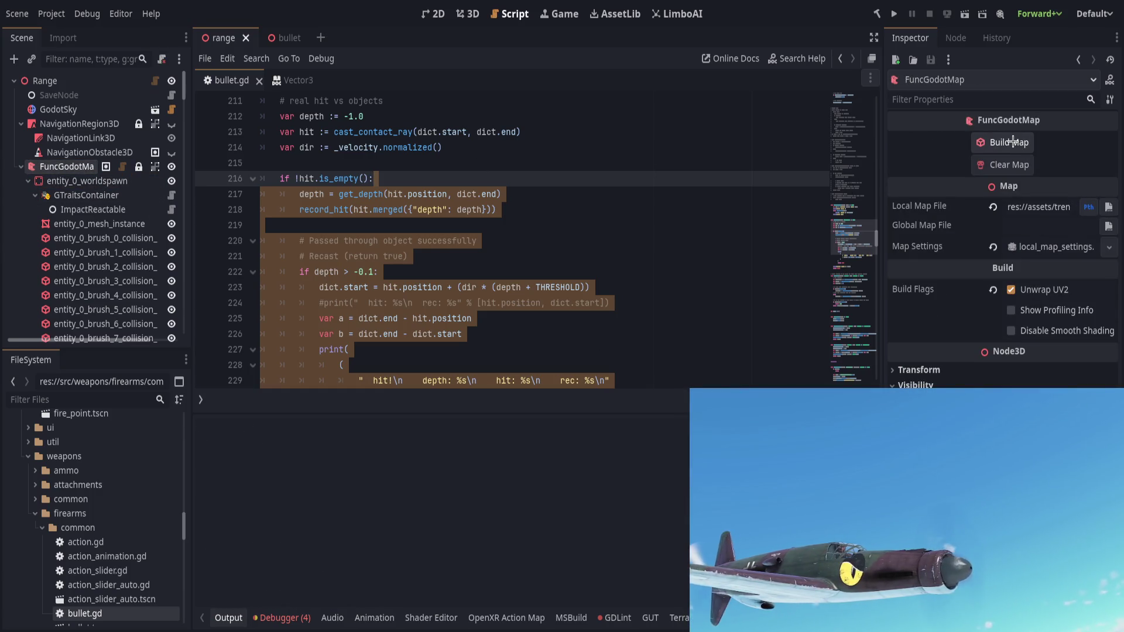
click(474, 14)
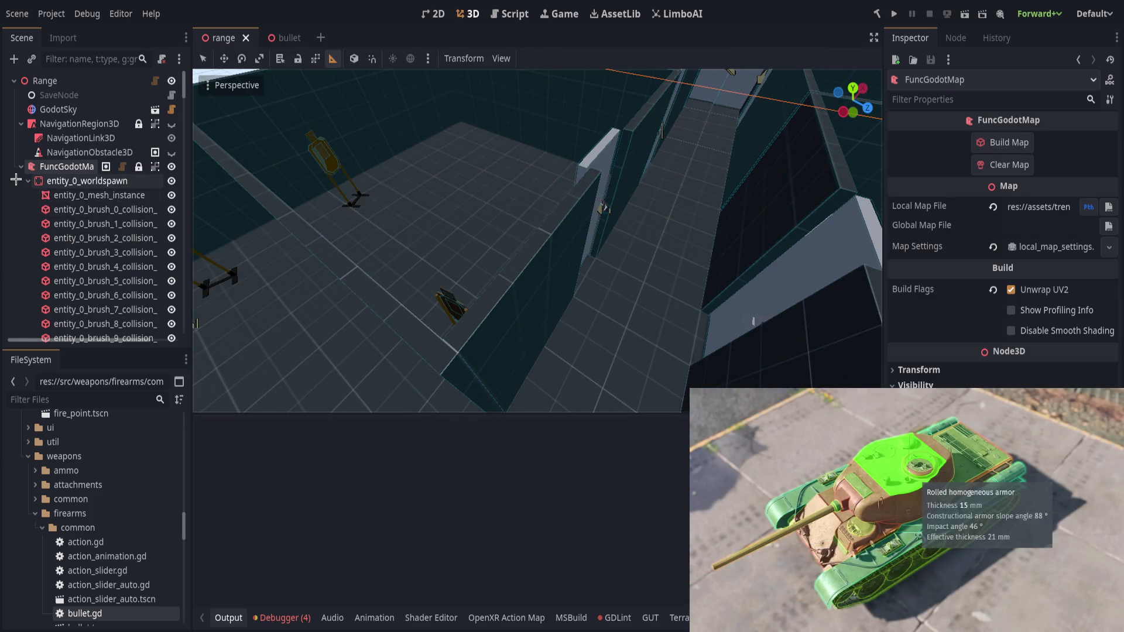
mouse_move(182, 84)
mouse_down()
mouse_move(188, 287)
mouse_move(182, 85)
mouse_up()
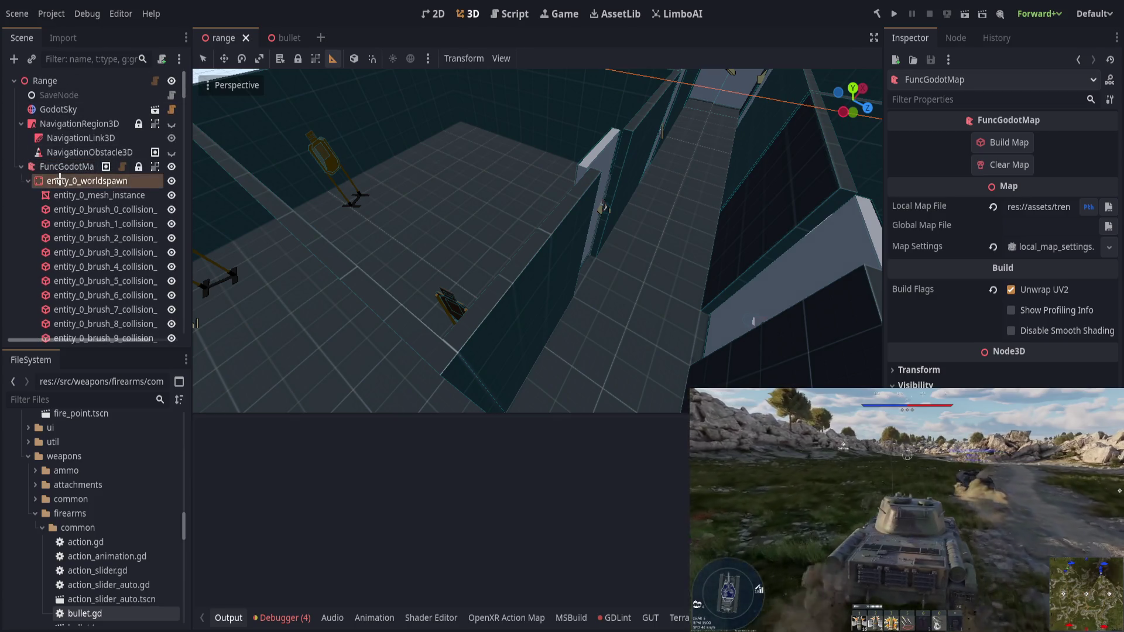
Step: Paste an ImpactReactable node and make it a child of entity_0_worldspawn
click(61, 178)
key(ctrl+v)
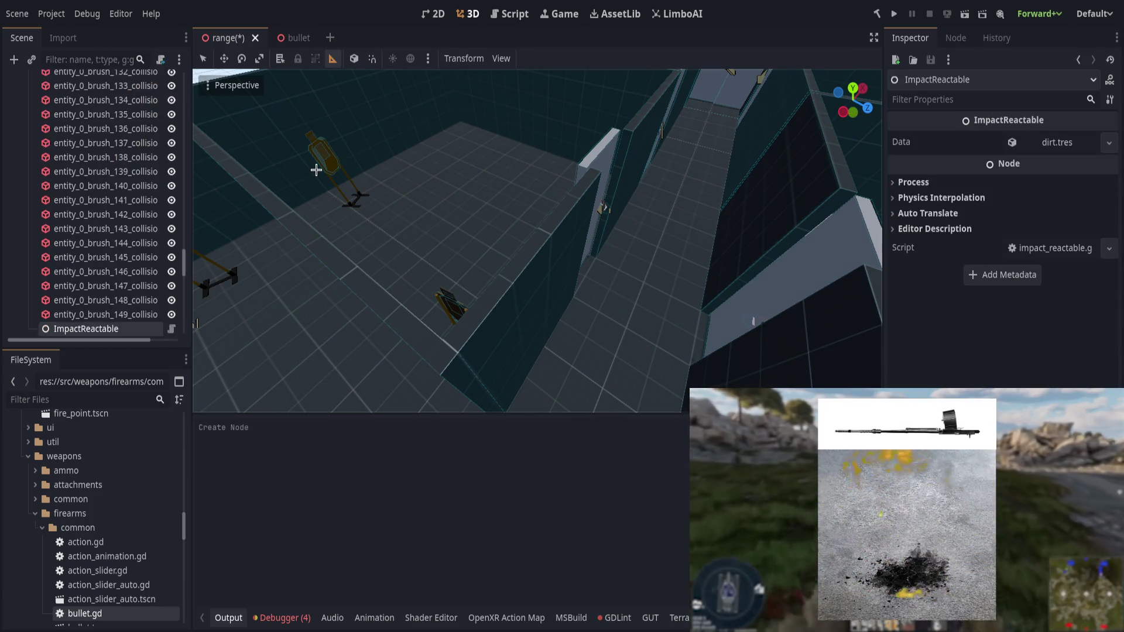
mouse_move(88, 328)
mouse_down()
mouse_move(111, 234)
mouse_move(115, 108)
mouse_move(118, 130)
mouse_up()
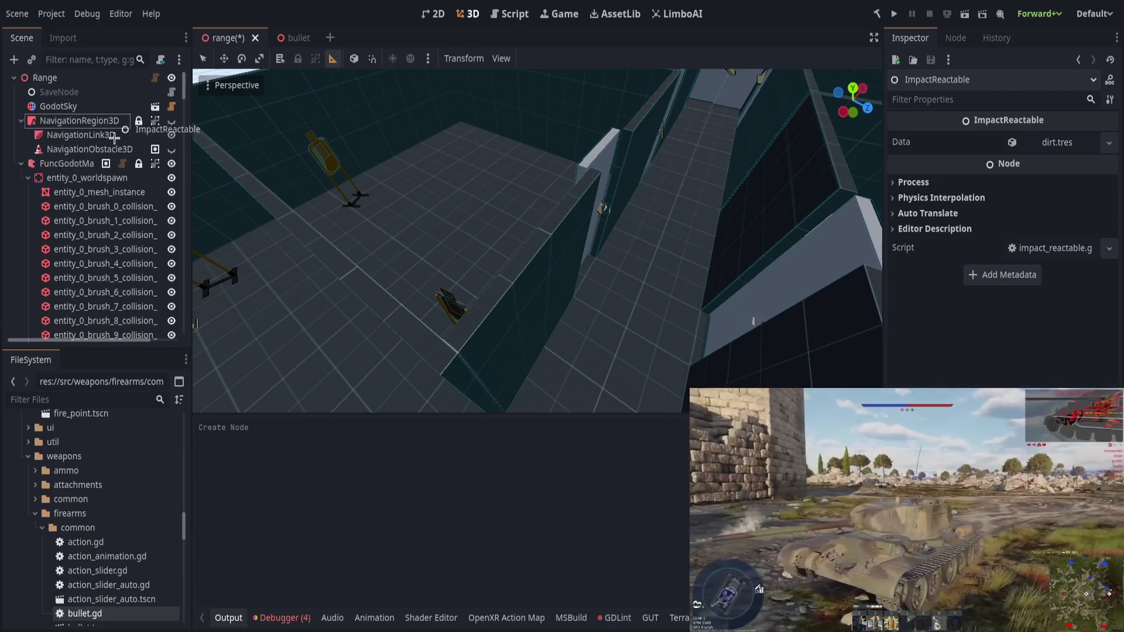
drag(90, 183, 90, 179)
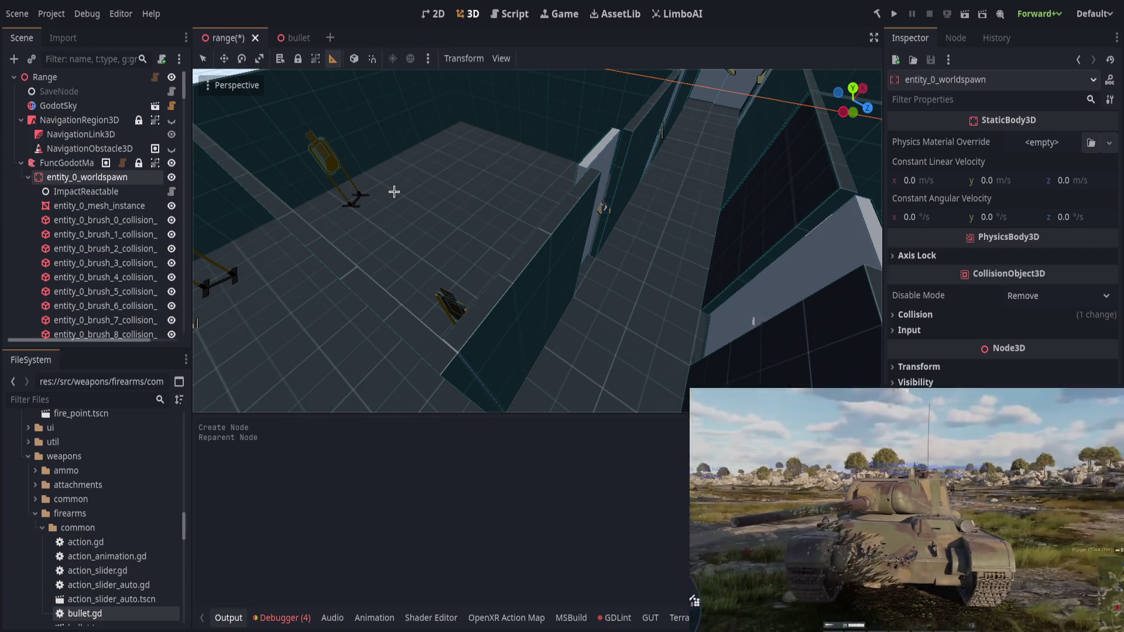
Step: Cut GTraitsContainer and paste it back under entity_0_worldspawn alongside ImpactReactable
key(ctrl+a)
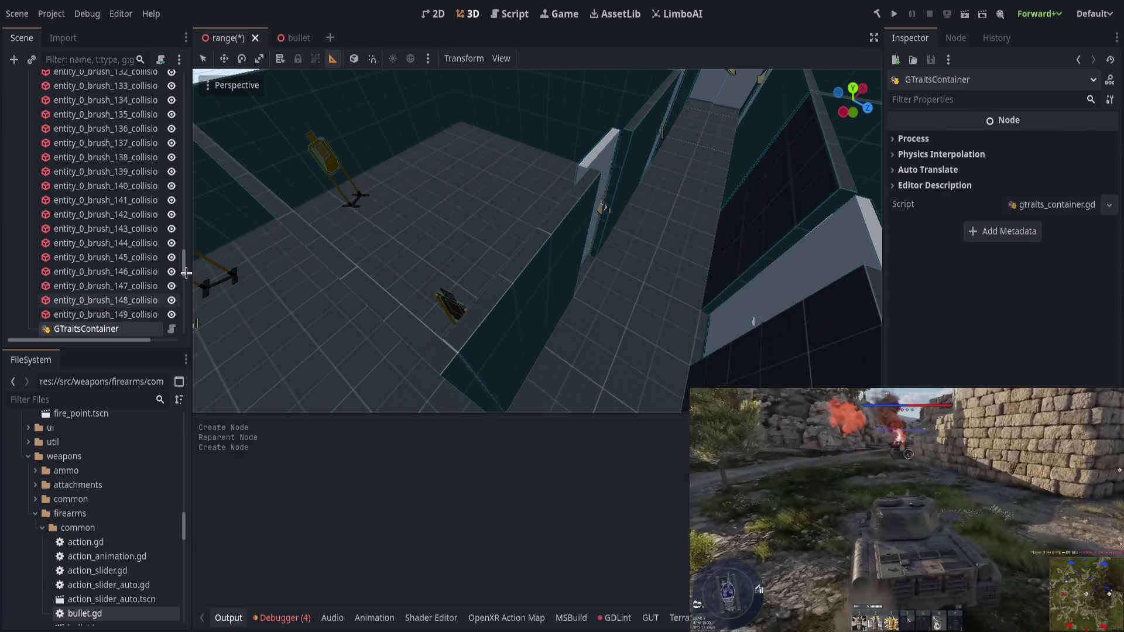
key(ctrl+x)
drag(185, 246, 185, 76)
click(86, 158)
click(81, 173)
key(ctrl+v)
mouse_move(87, 186)
mouse_down()
mouse_move(93, 167)
mouse_move(90, 176)
mouse_up()
Step: Review the dirt.tres reaction settings and save the scene
click(1038, 148)
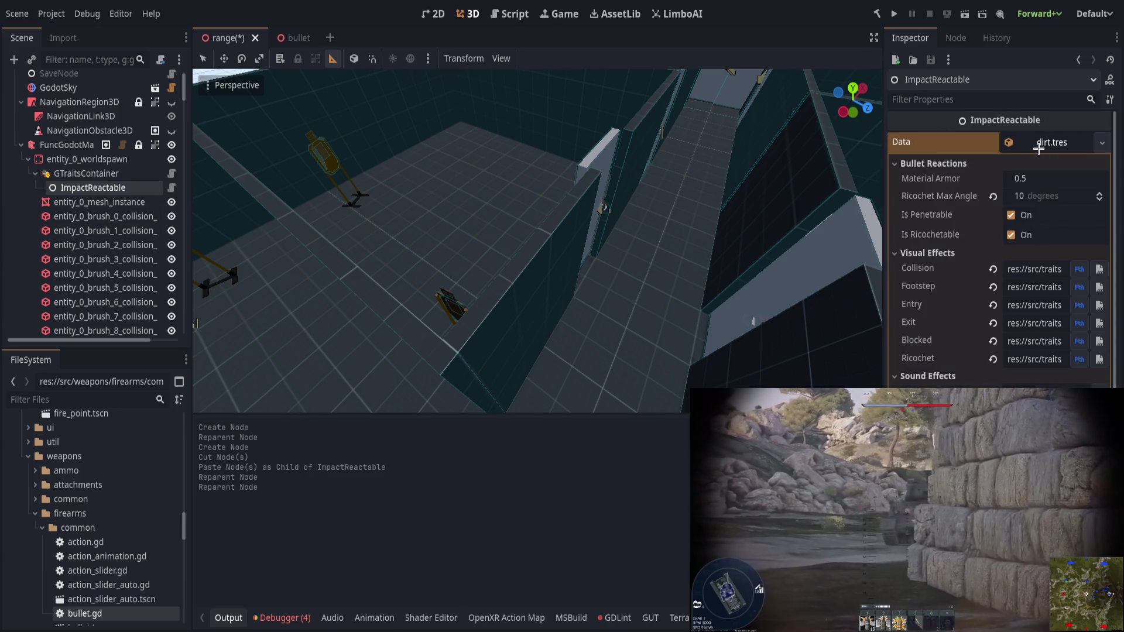
click(1036, 141)
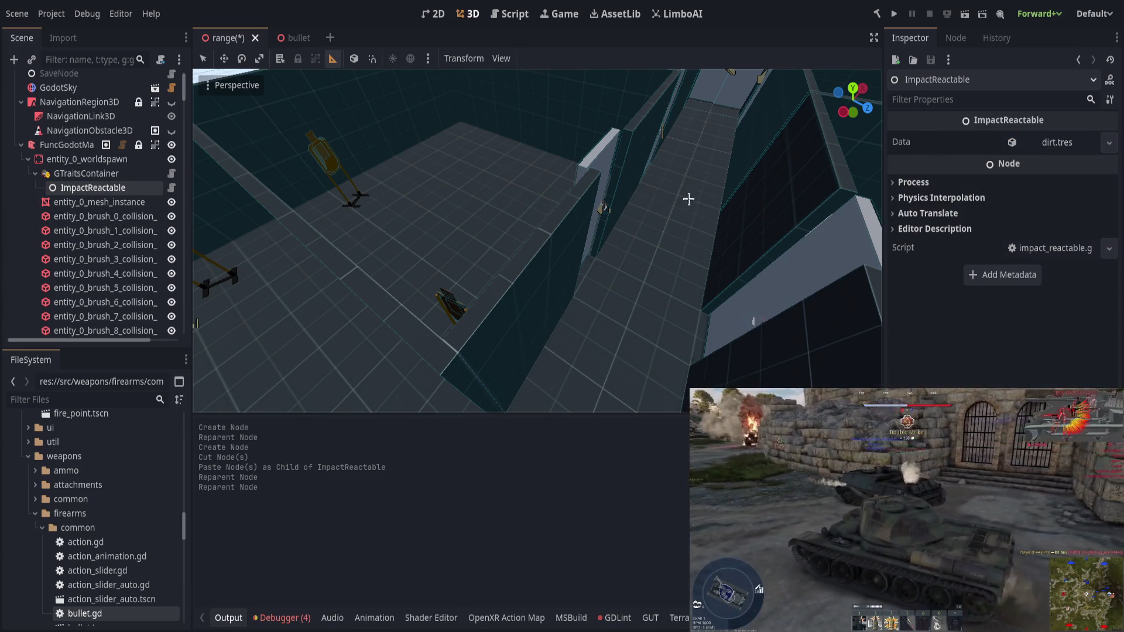
key(ctrl+s)
drag(660, 206, 659, 206)
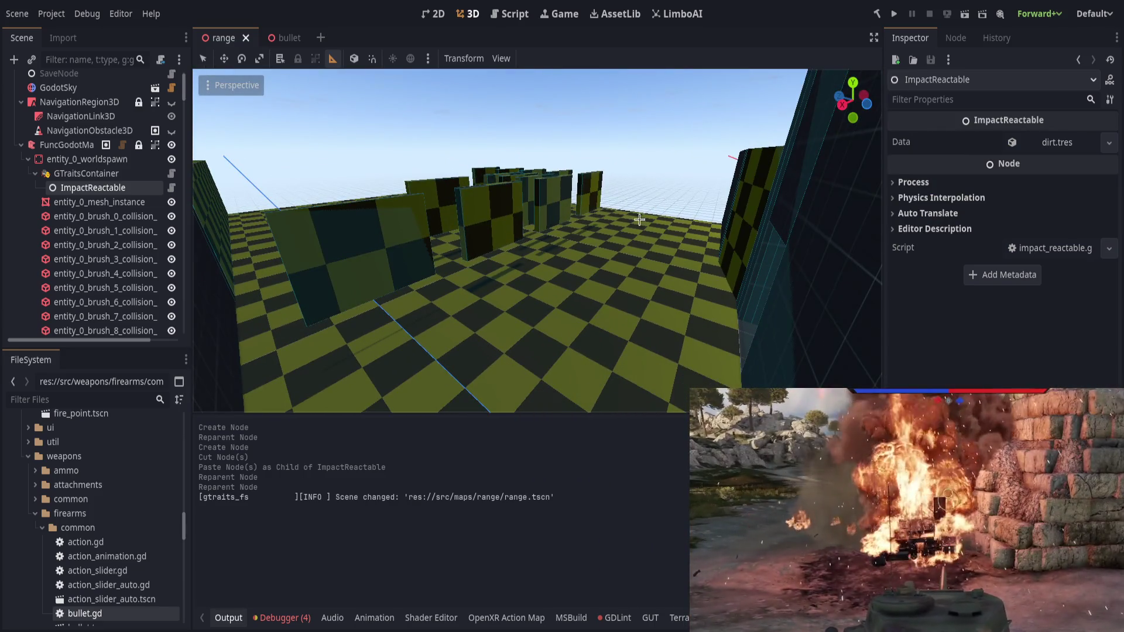
Step: Copy GTraitsContainer, undoing an accidental paste under entity_0_worldspawn
click(116, 174)
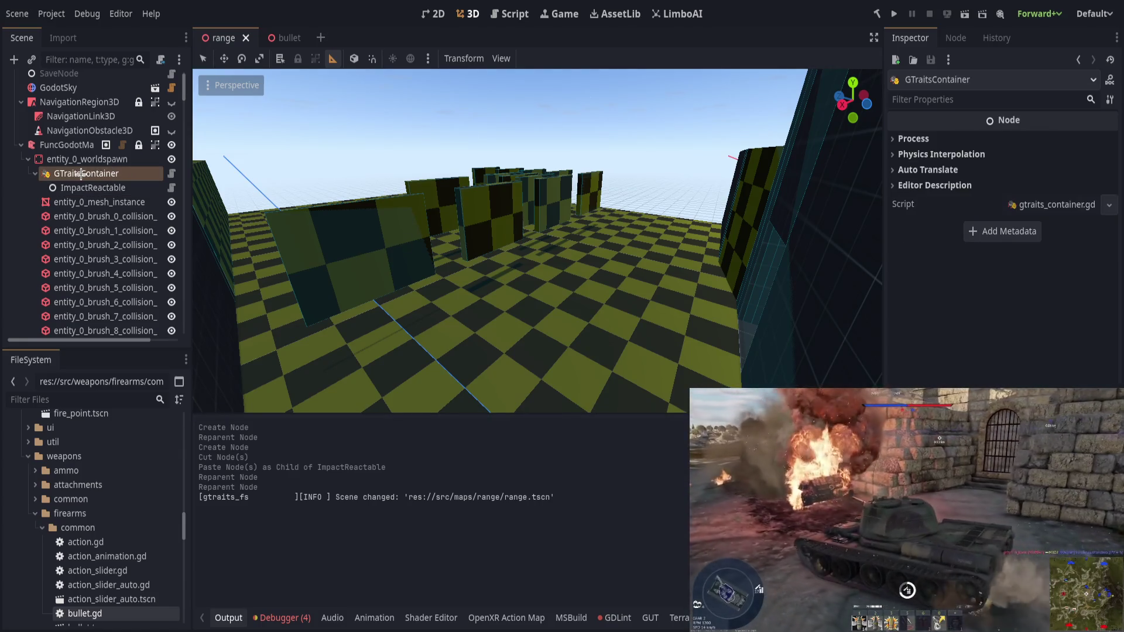
click(80, 158)
click(68, 144)
click(78, 158)
key(ctrl+v)
key(ctrl+z)
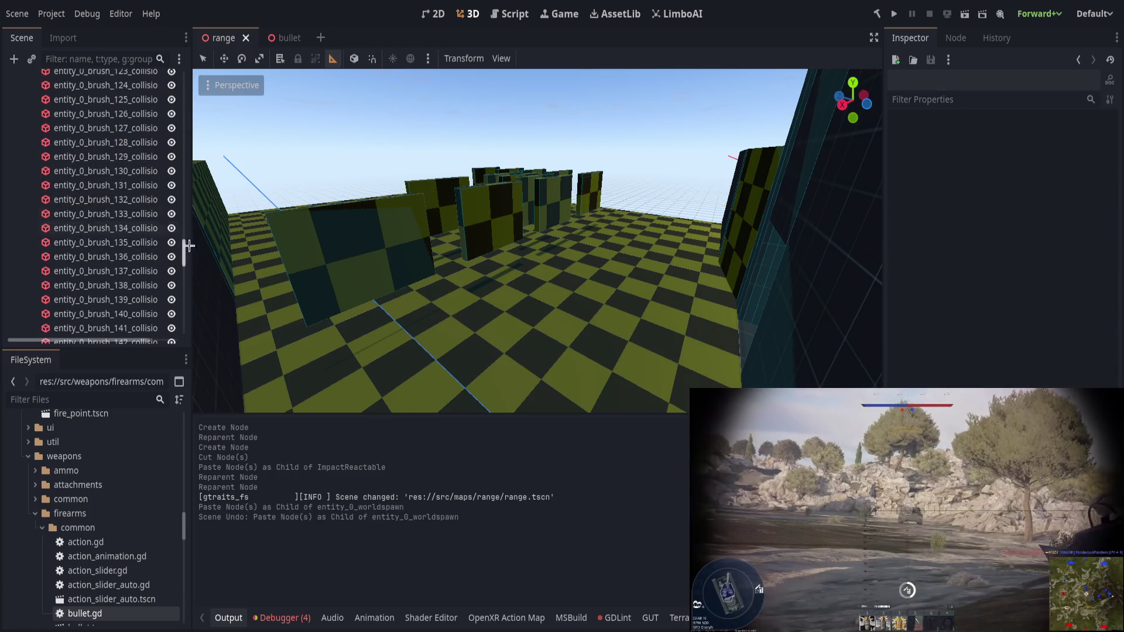
Step: Paste GTraitsContainer under FuncGodotMap, positioned above entity_0_worldspawn
drag(185, 252, 197, 72)
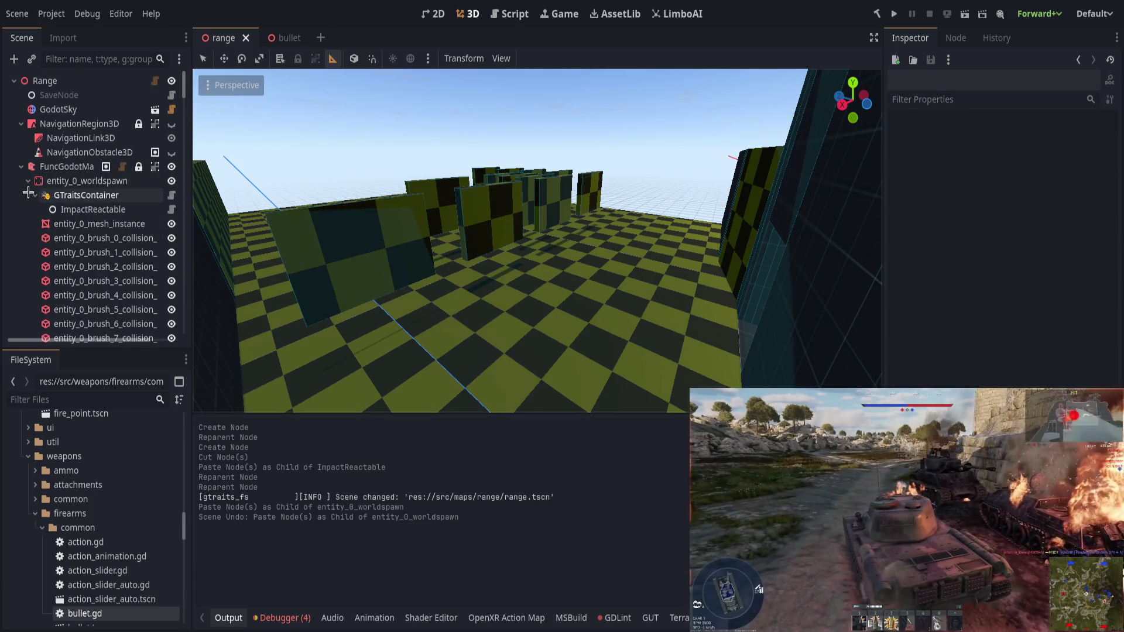
click(82, 181)
click(28, 181)
click(67, 167)
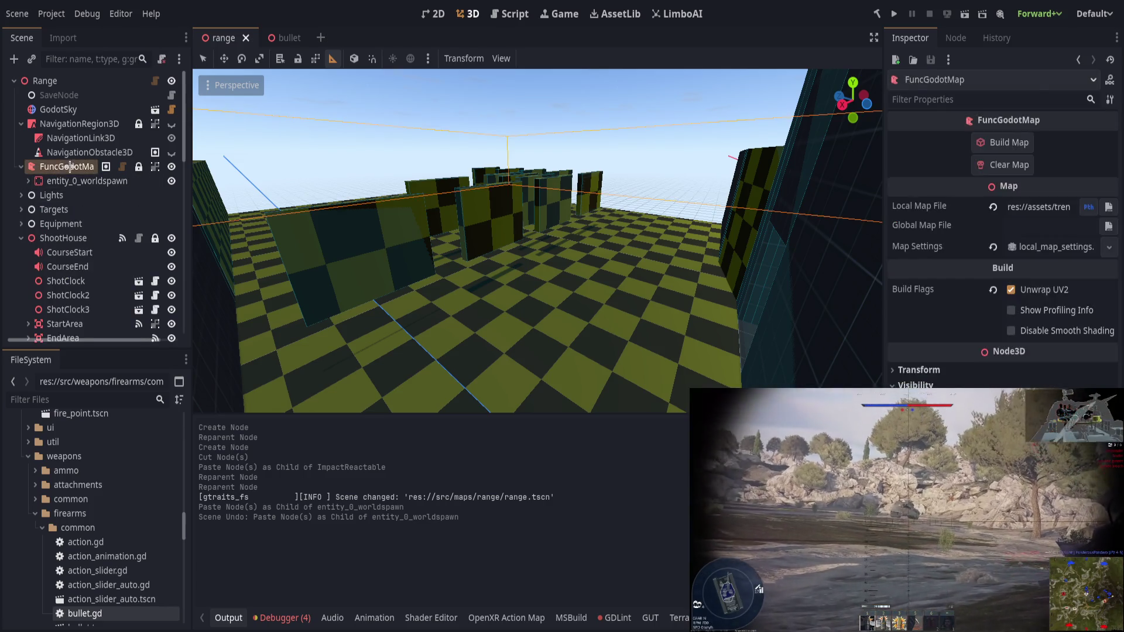
key(ctrl+v)
drag(73, 193, 71, 172)
drag(112, 223, 113, 223)
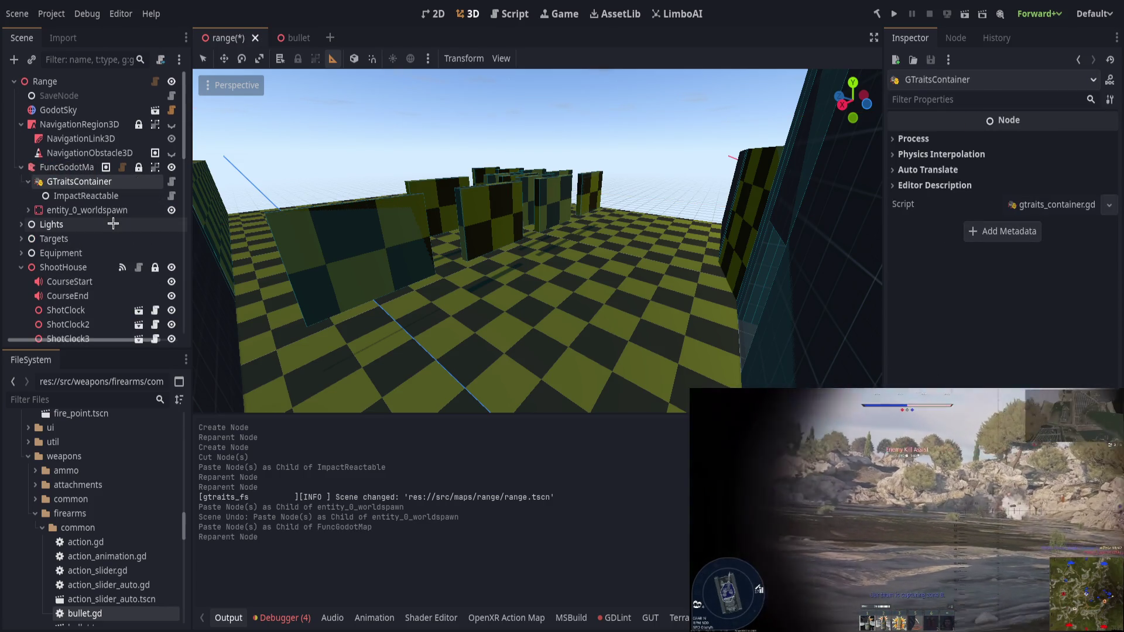
click(28, 210)
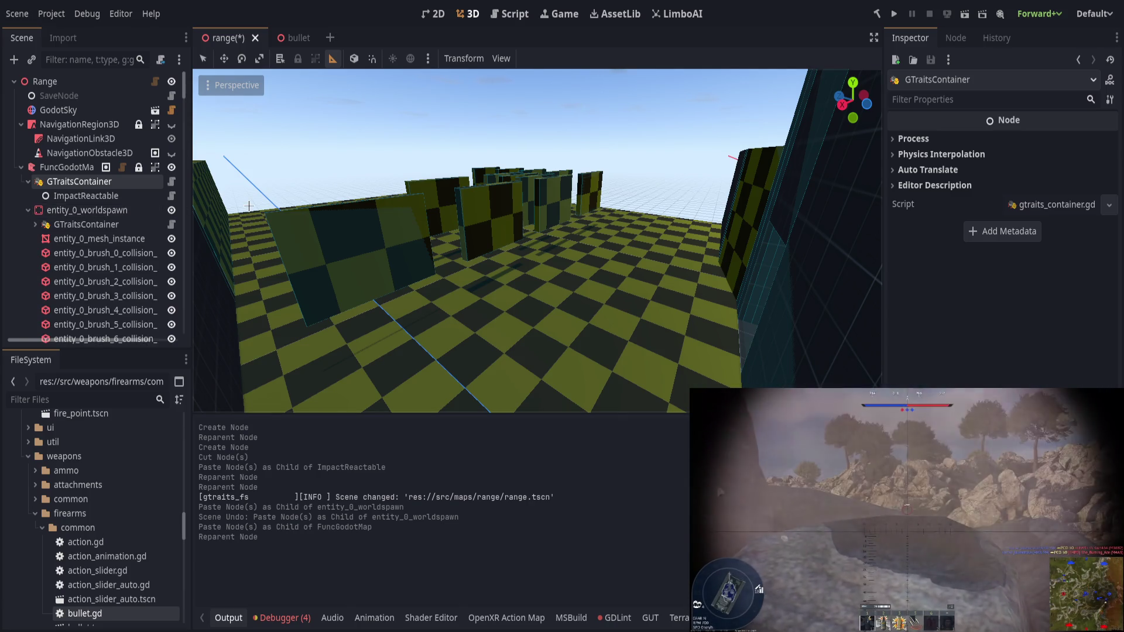
key(alt+Tab)
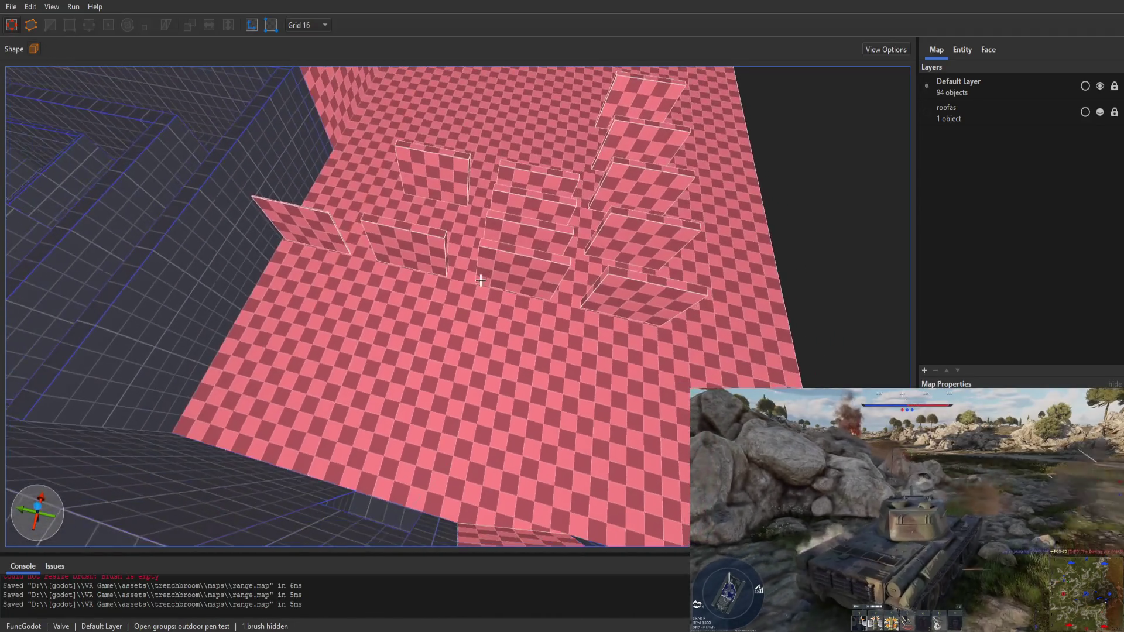
key(ctrl+a)
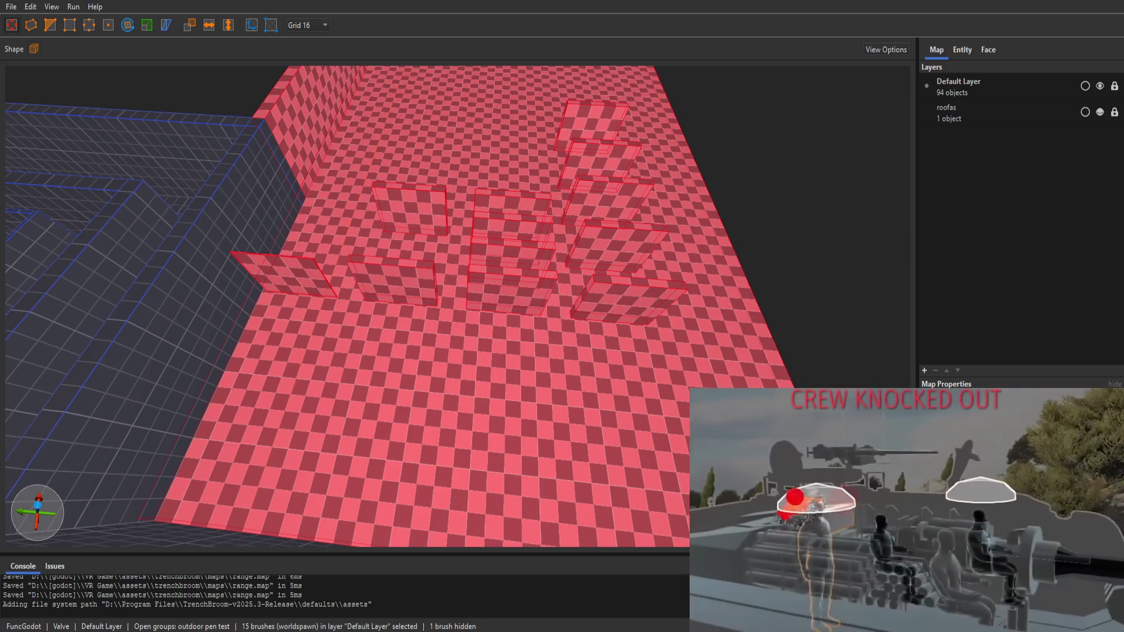
click(963, 49)
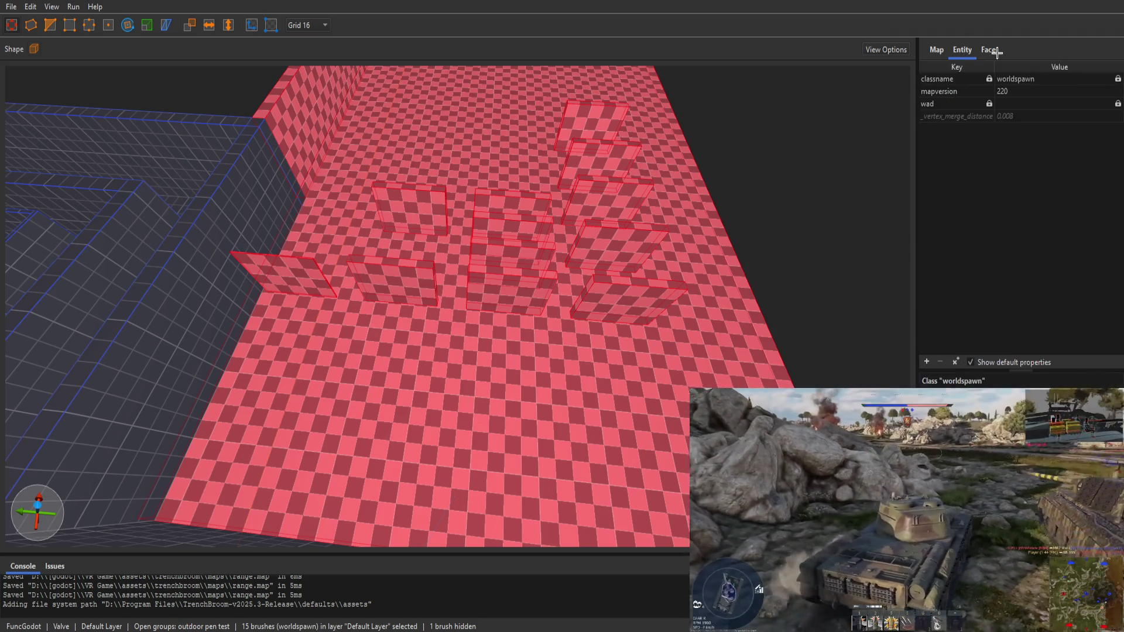
click(989, 50)
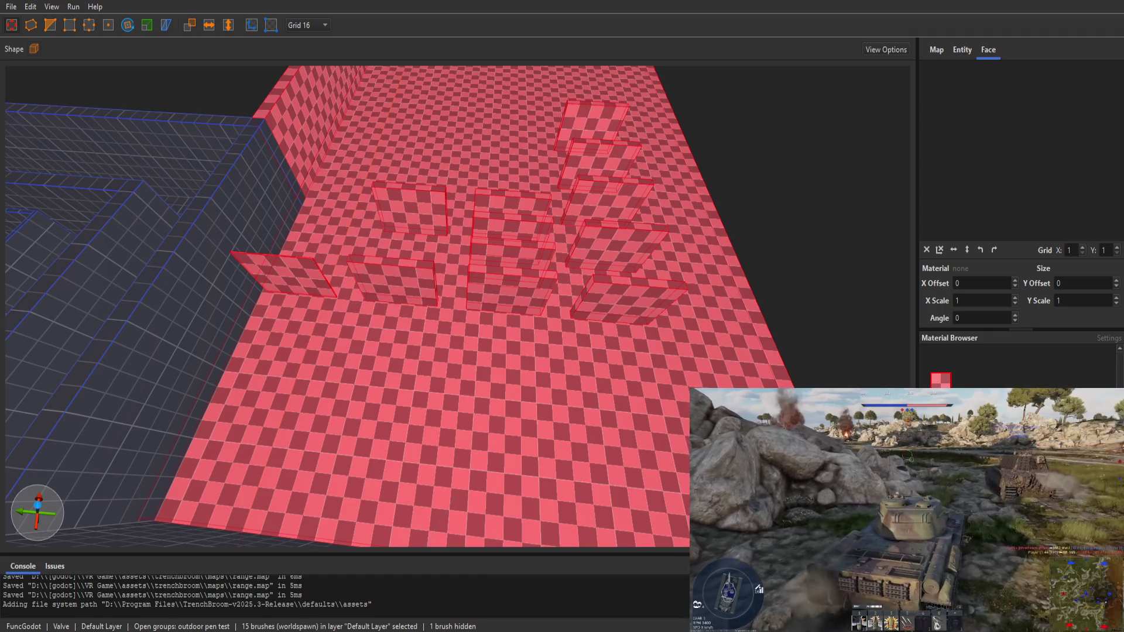
click(962, 50)
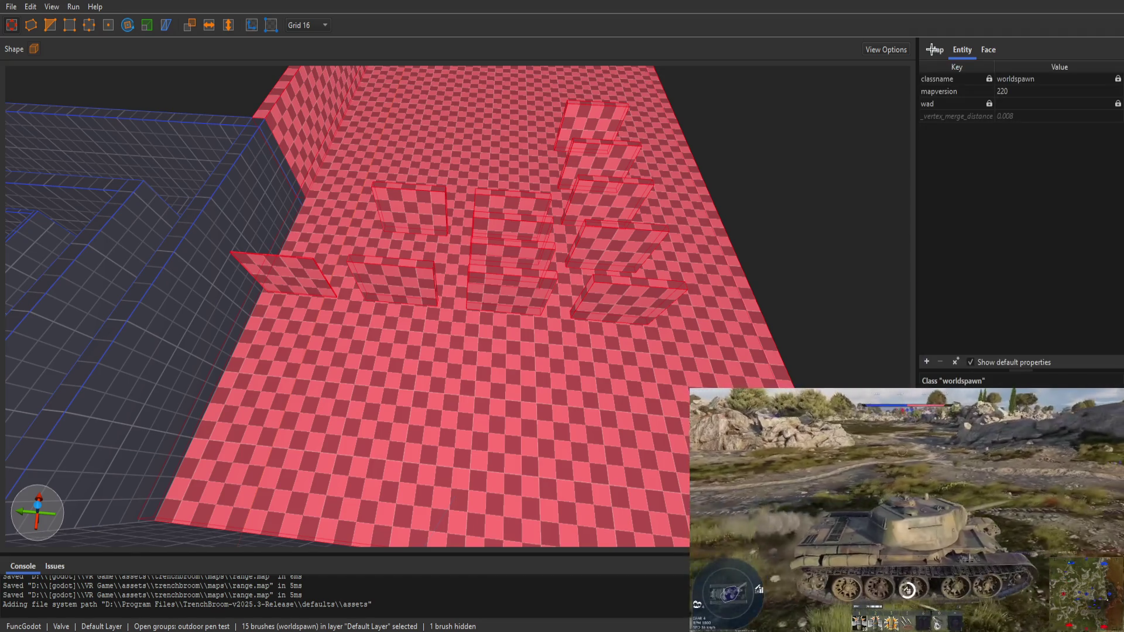
click(936, 50)
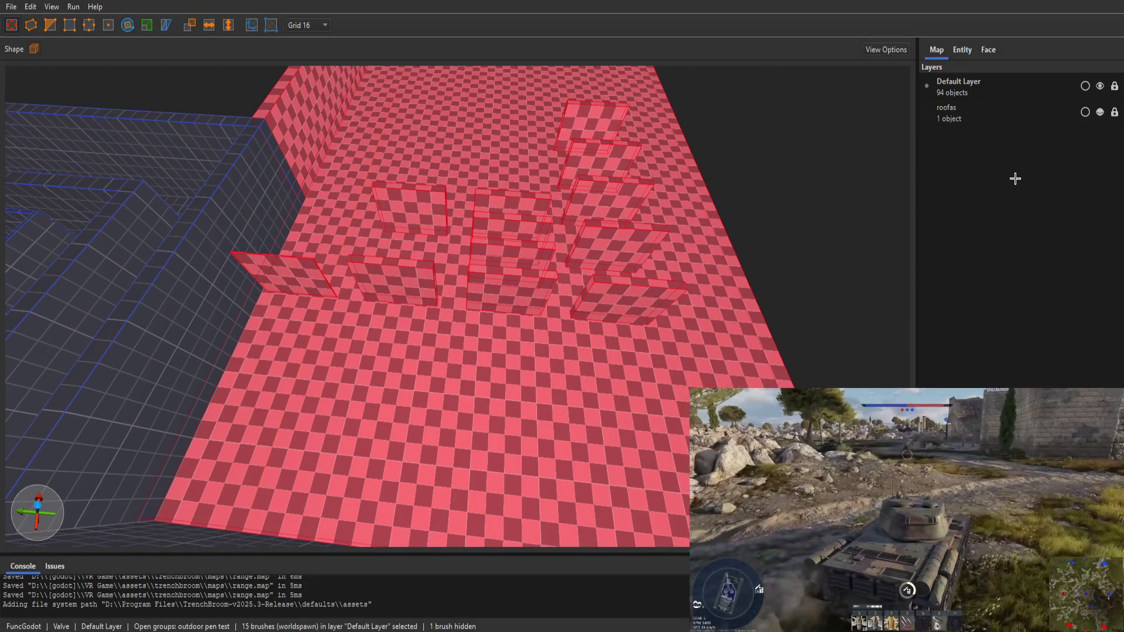
click(954, 50)
click(936, 50)
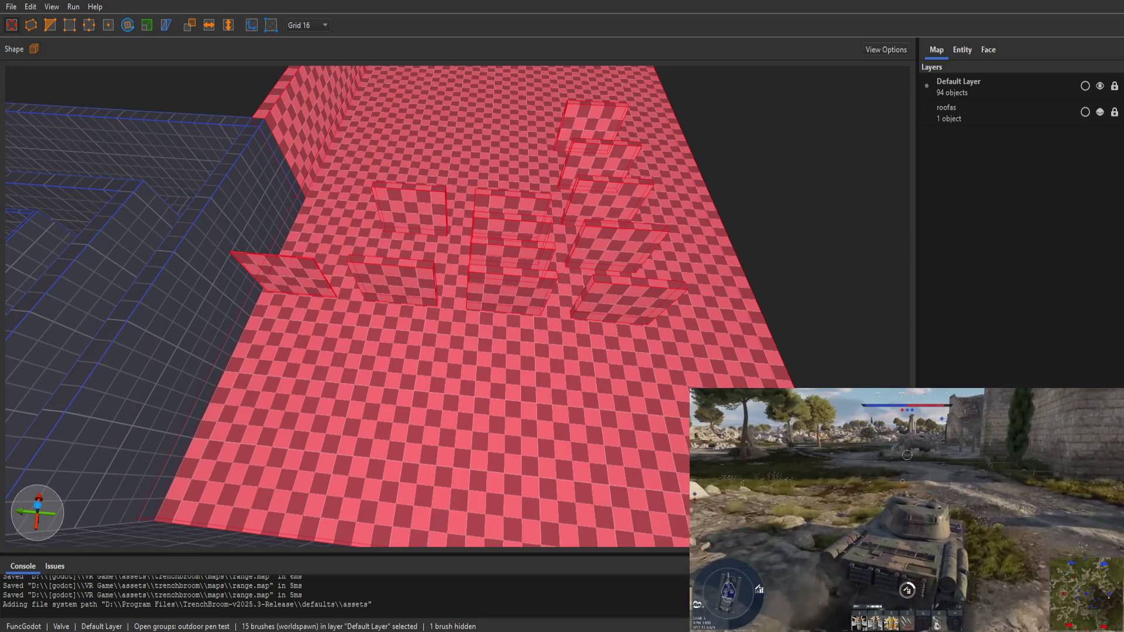
click(962, 50)
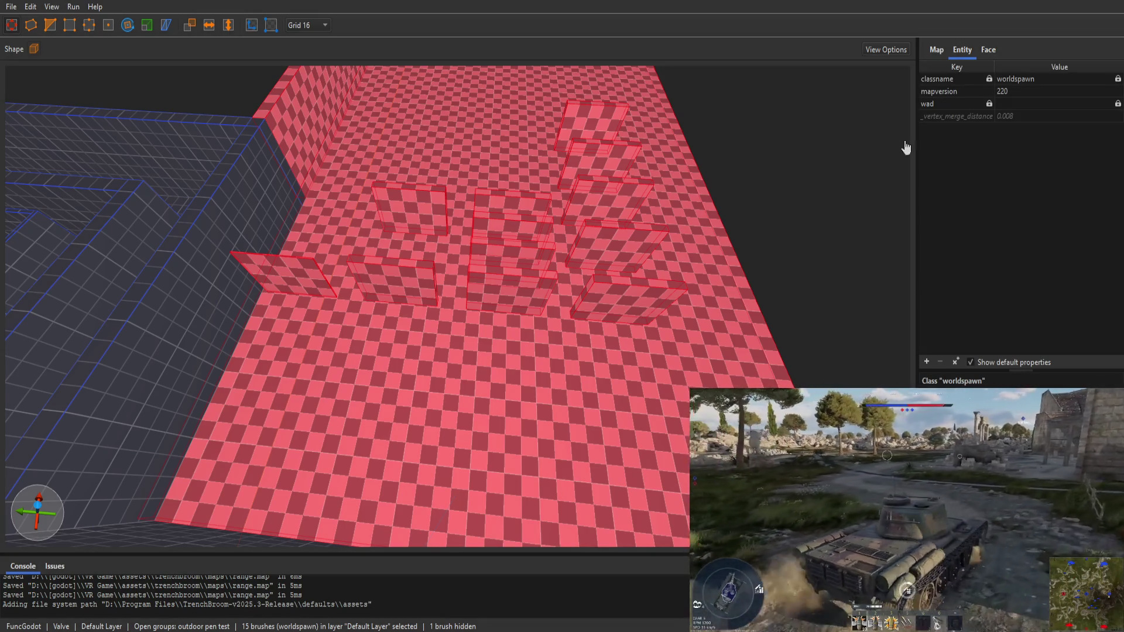
click(758, 304)
click(934, 48)
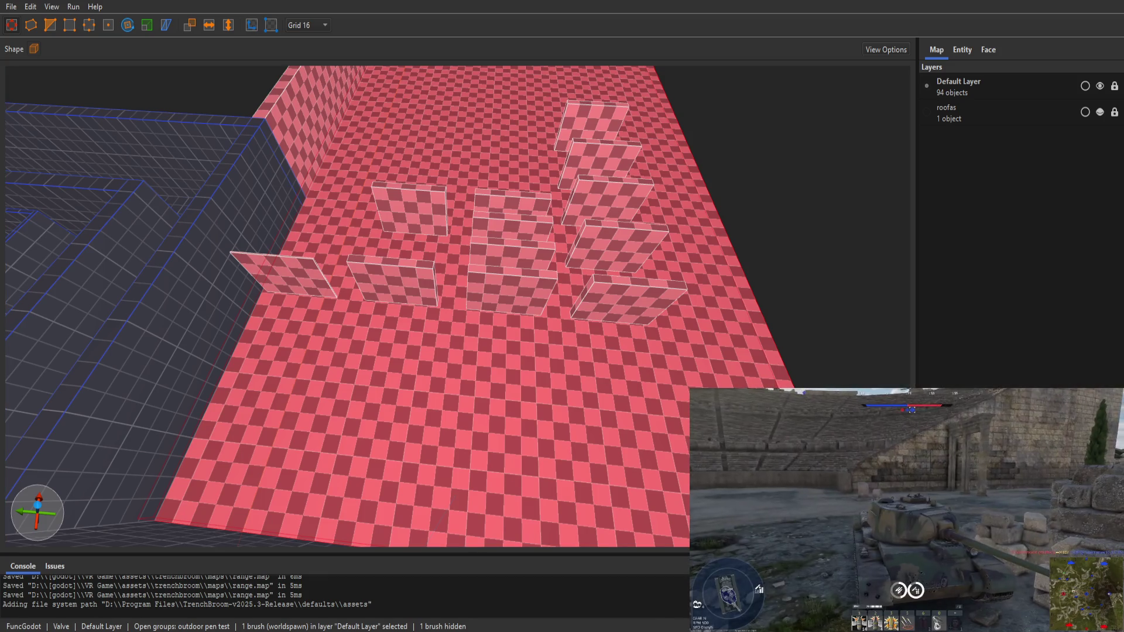
click(631, 302)
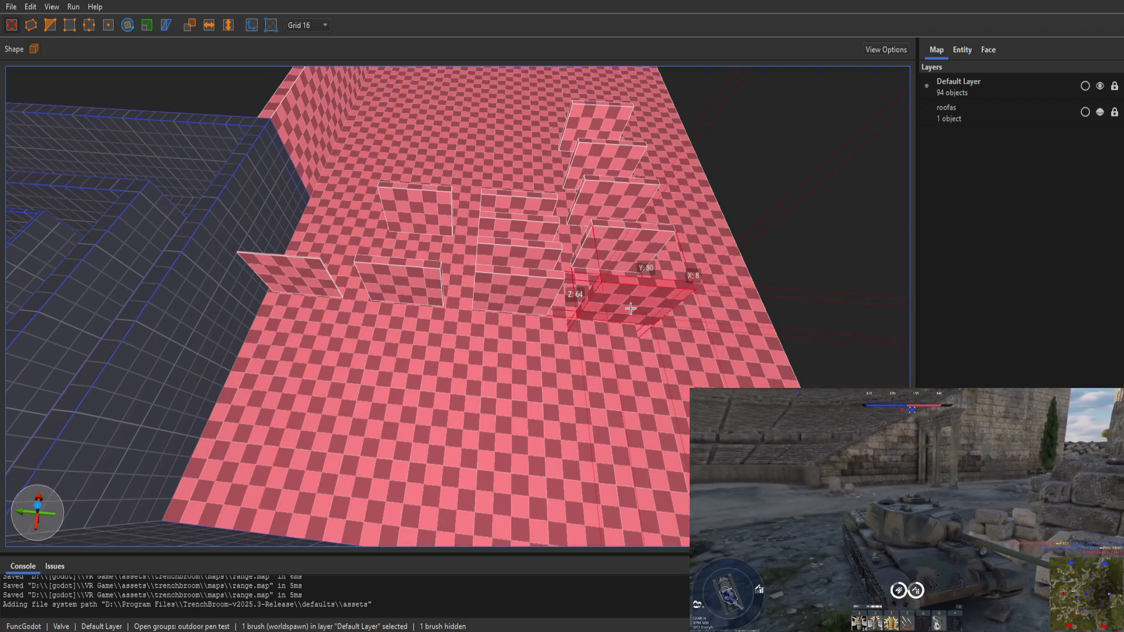
Step: Select the right wall brush and hide the default entity properties
click(953, 49)
key(Escape)
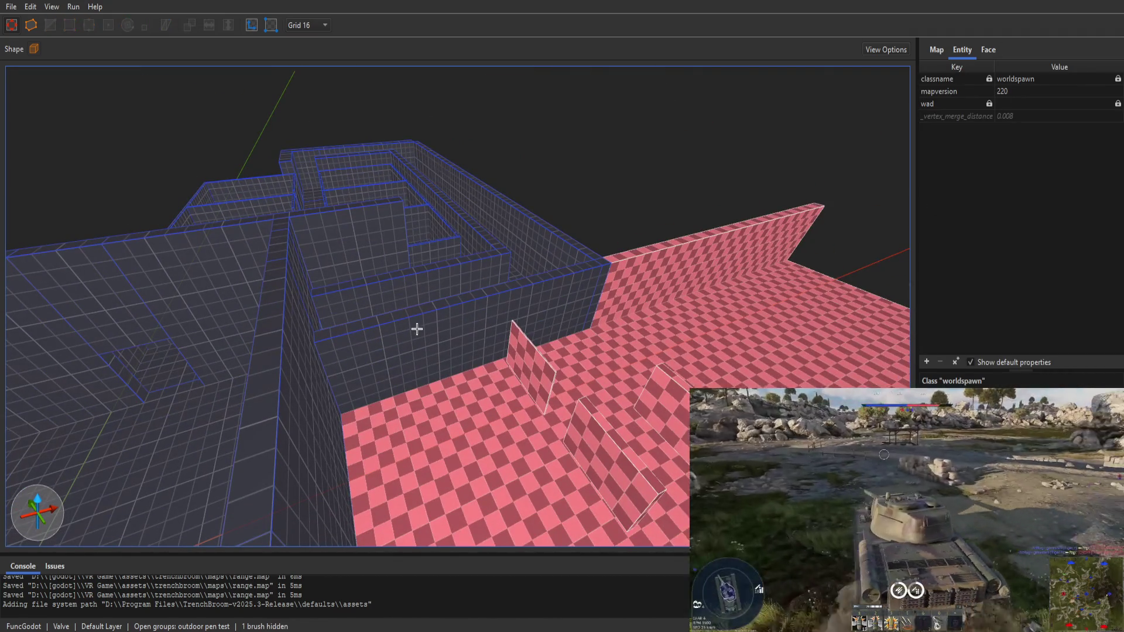
scroll(404, 339, up, 3)
click(534, 326)
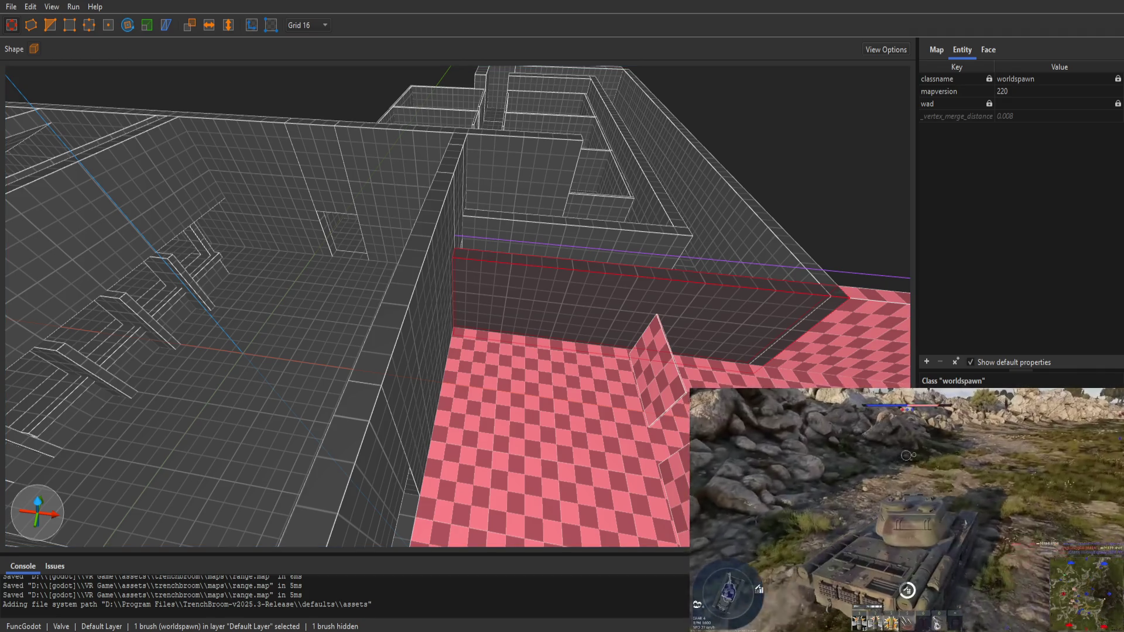
click(985, 362)
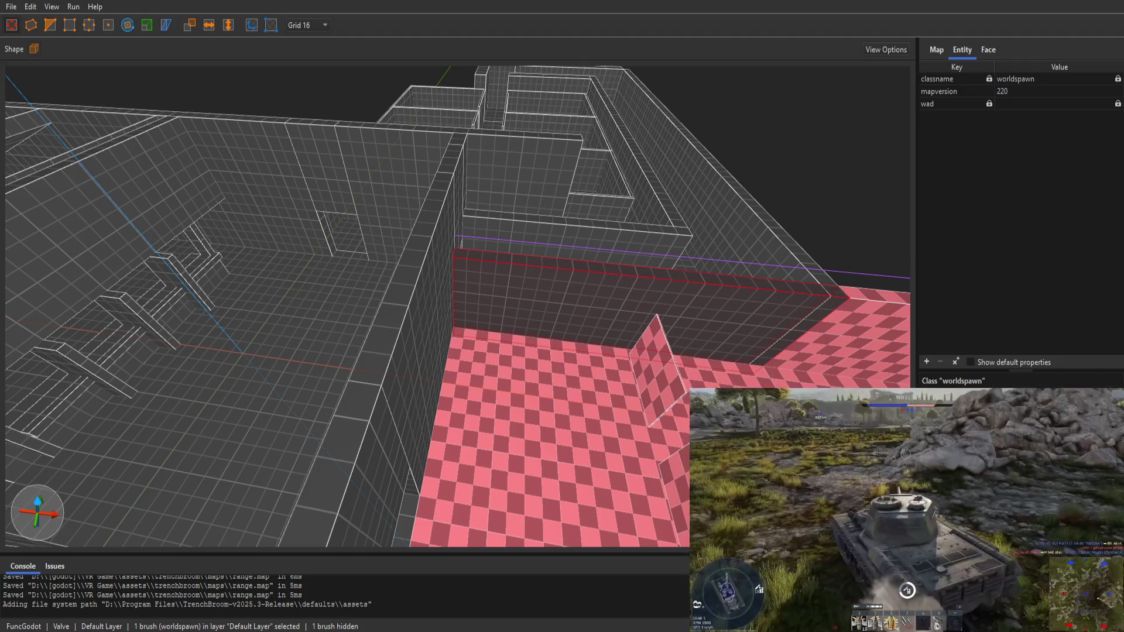
Step: Show the face material settings with the material browser's texture grid, then return to the Select tool
click(988, 52)
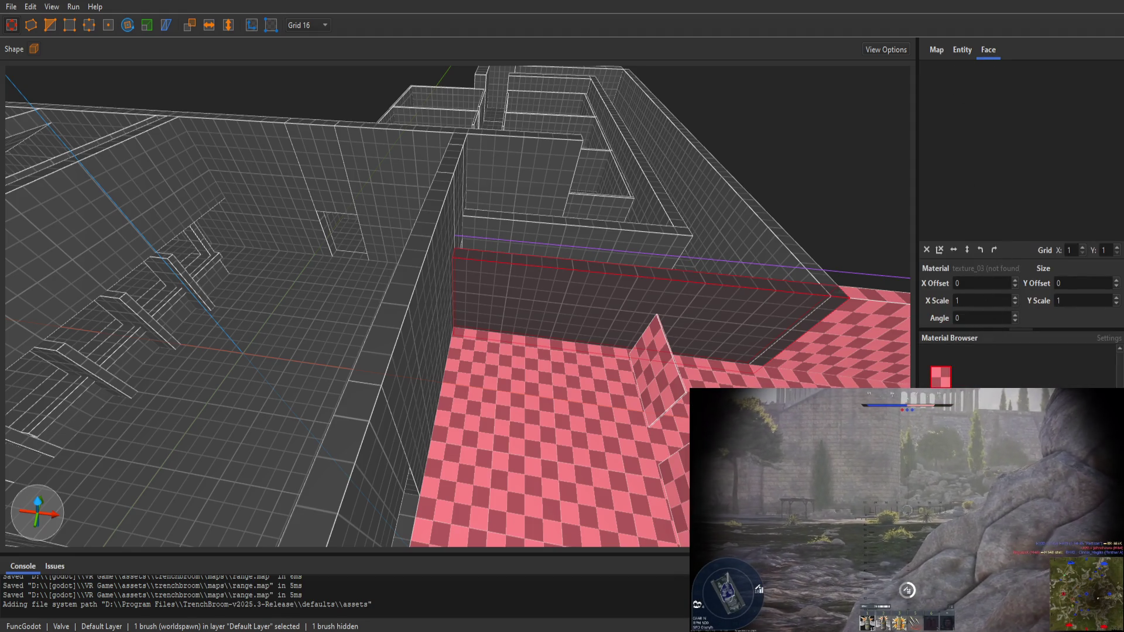
click(1109, 337)
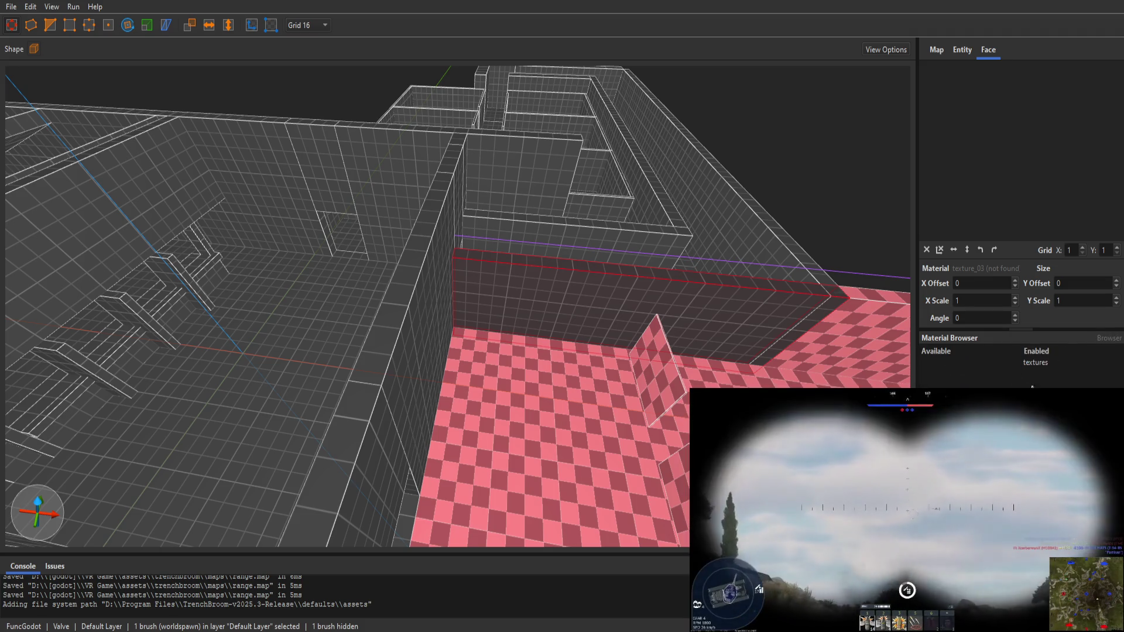
click(1109, 338)
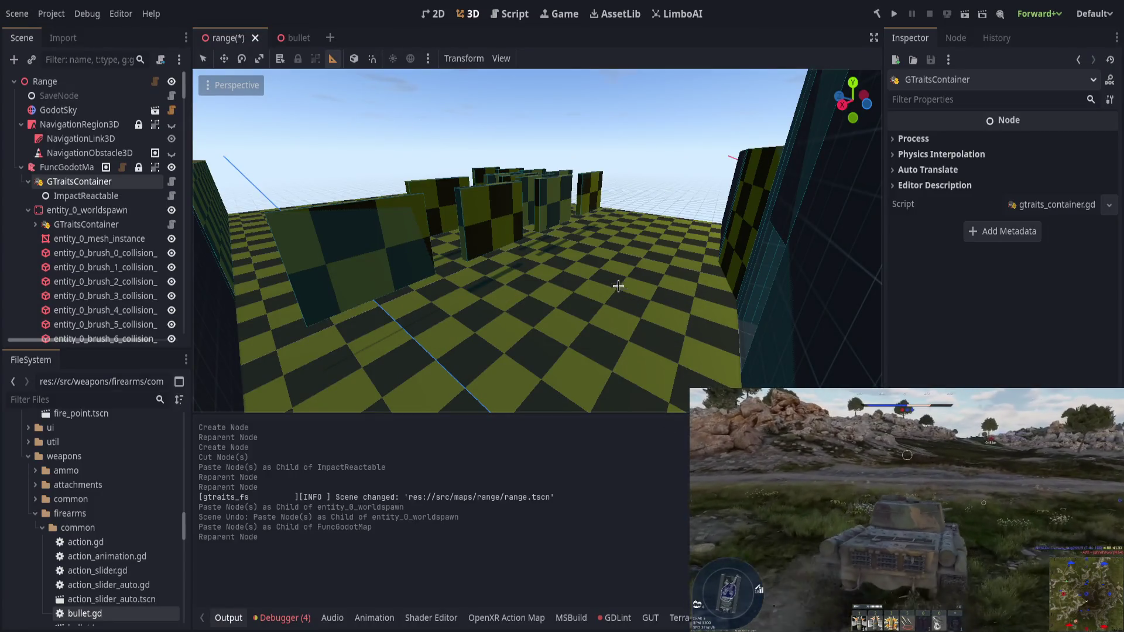
click(203, 58)
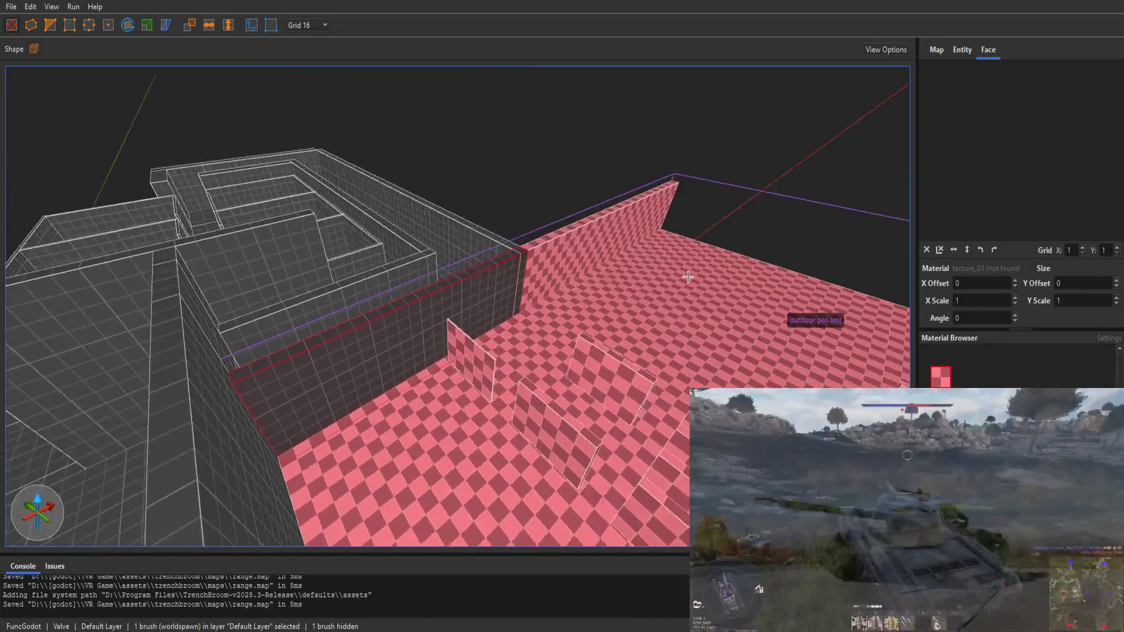
Step: Orbit over the plate-filled room and check the Default Layer and roofas layer
drag(687, 277, 586, 305)
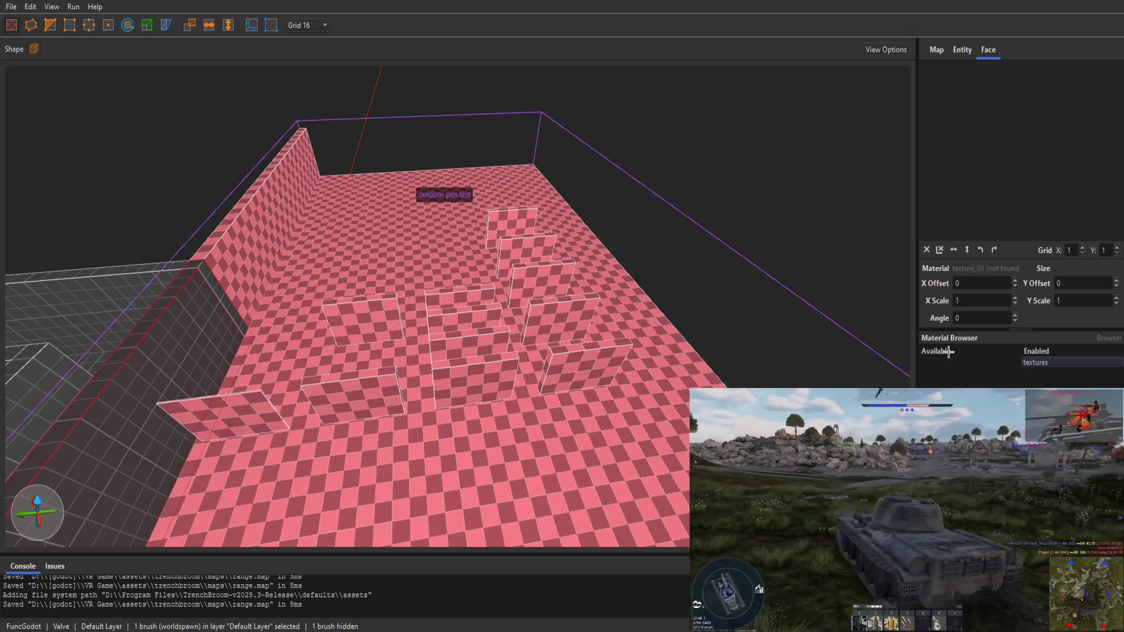
click(963, 47)
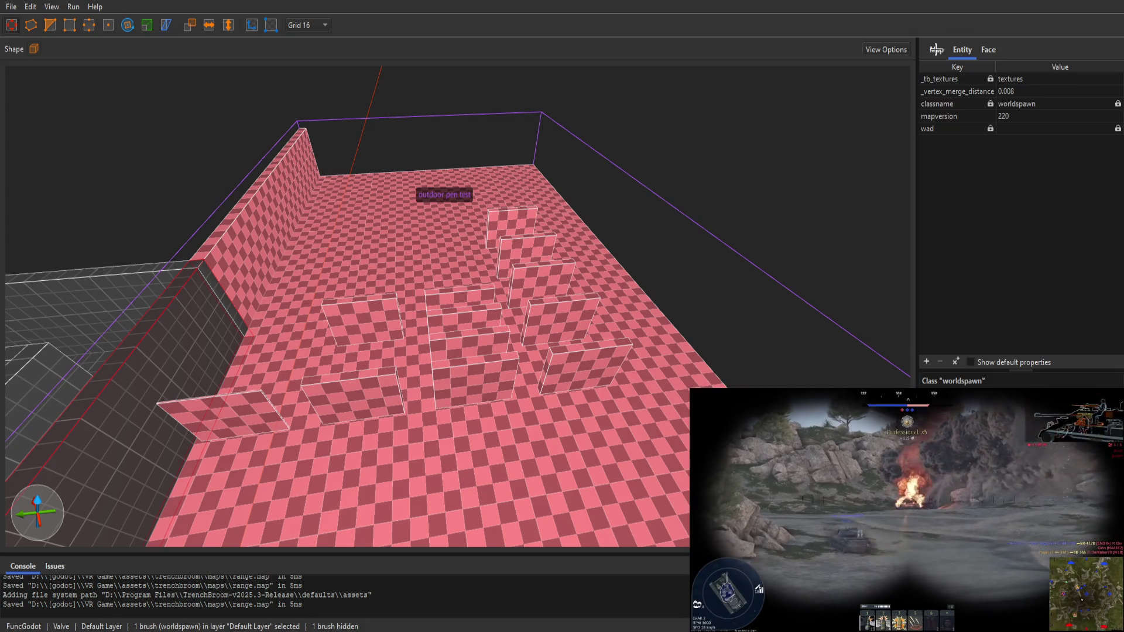
click(936, 49)
click(972, 87)
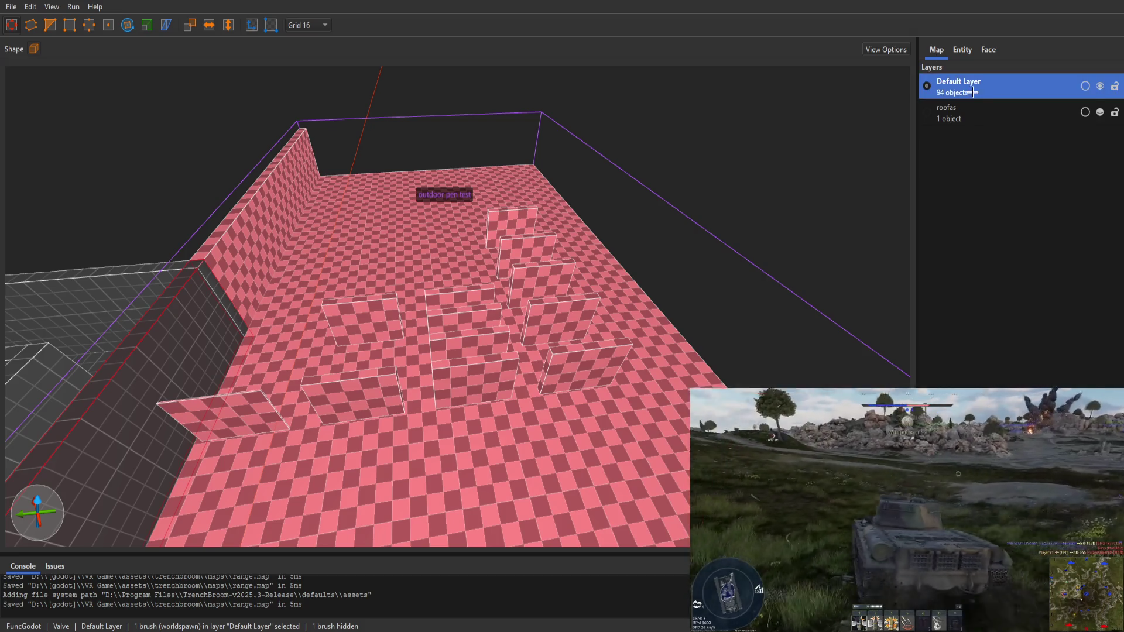
click(973, 112)
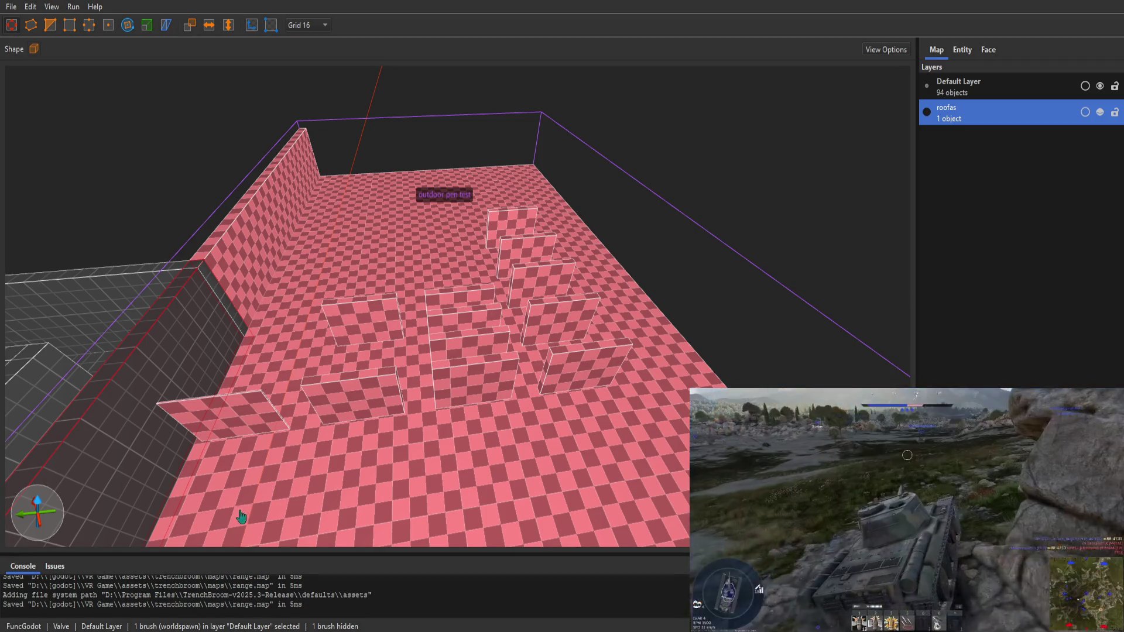
key(alt+Tab)
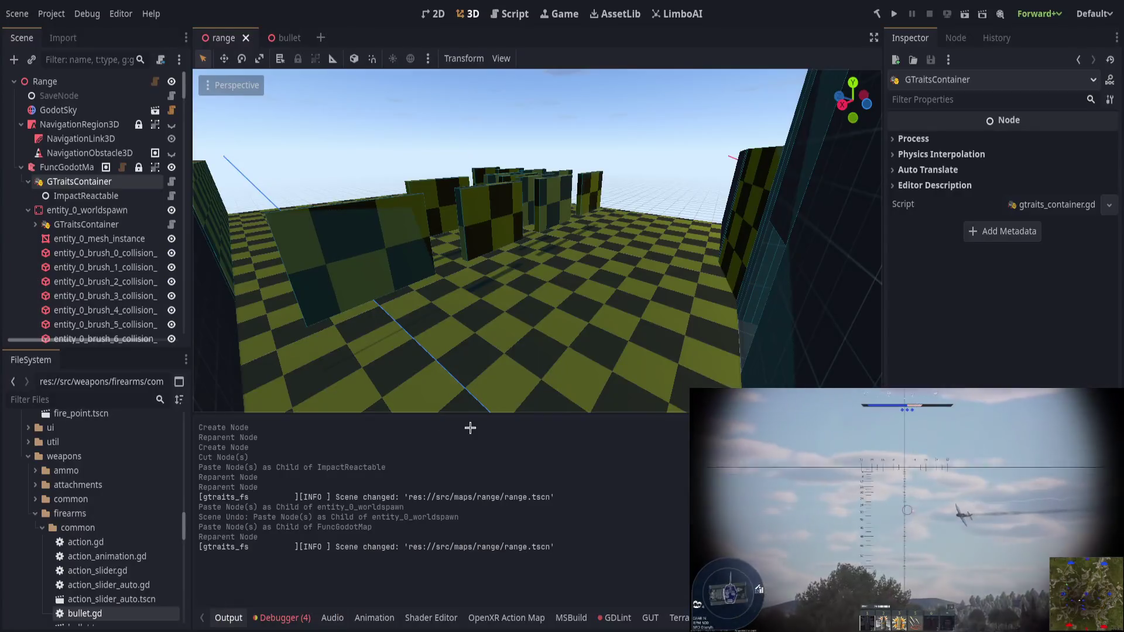
Step: Edit the FuncGodotMap's Local Map File path and expand its Map Settings
click(67, 167)
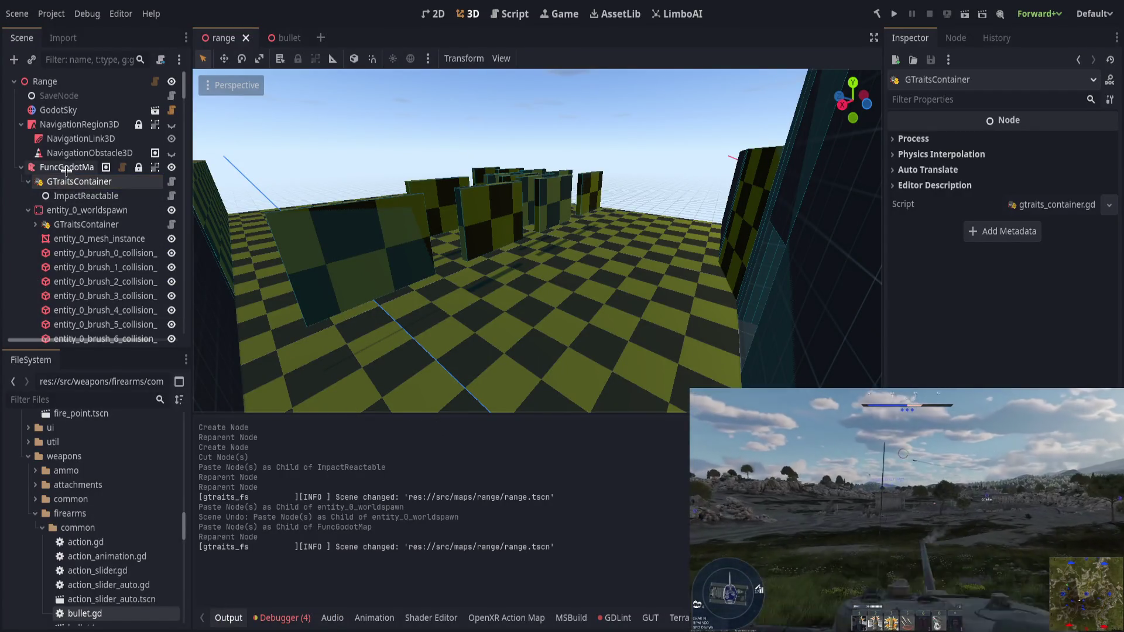
click(1046, 207)
key(shift+Home)
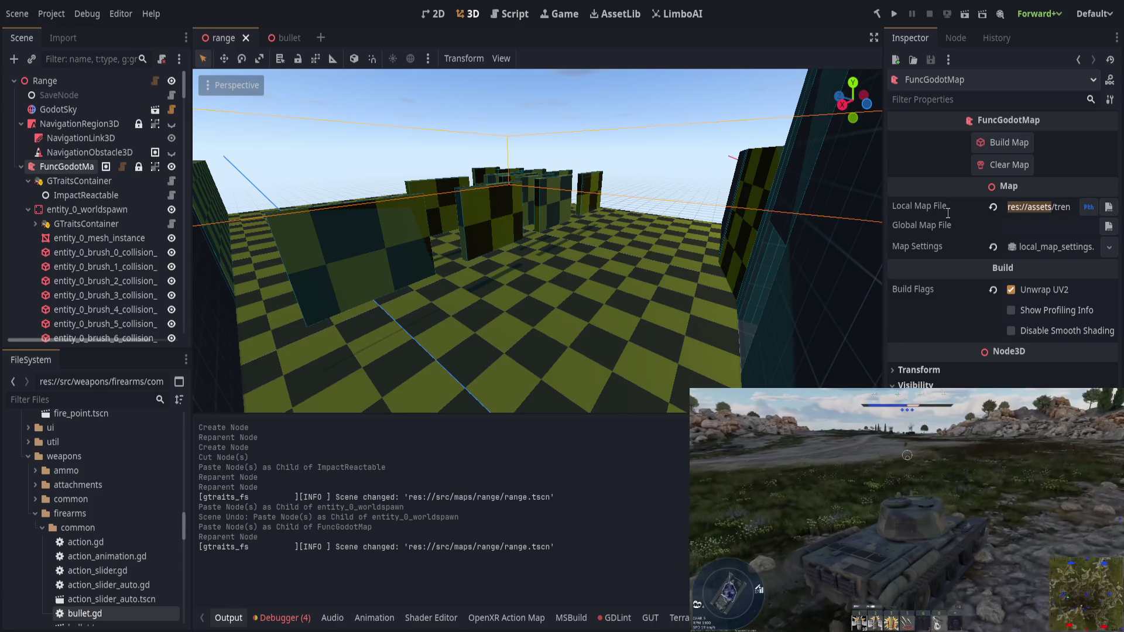
click(1035, 247)
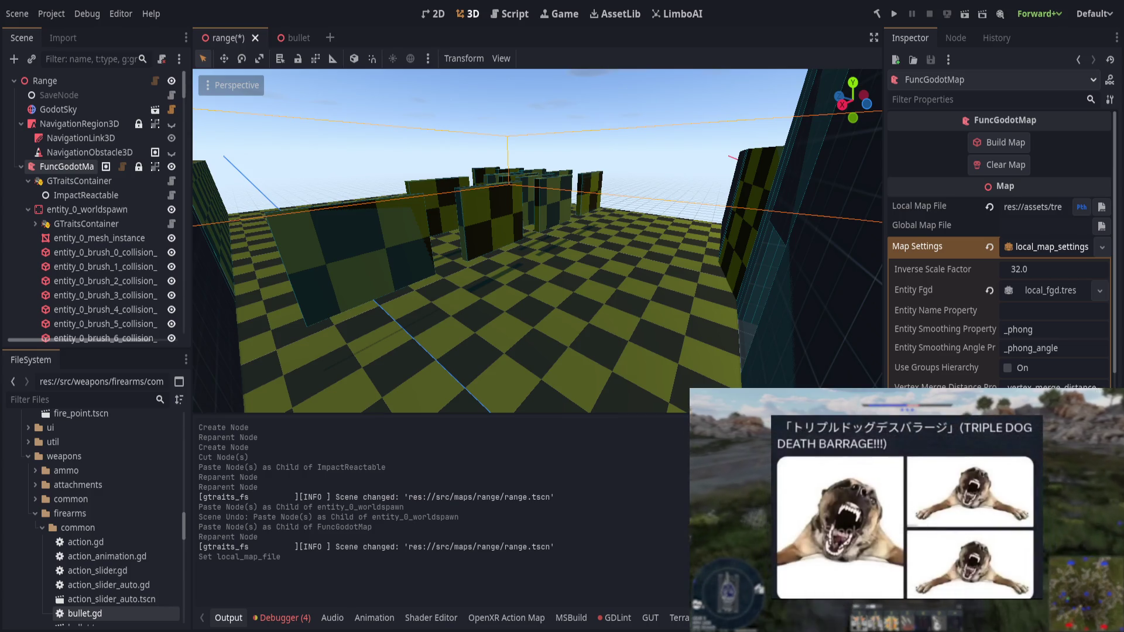
scroll(998, 264, down, 3)
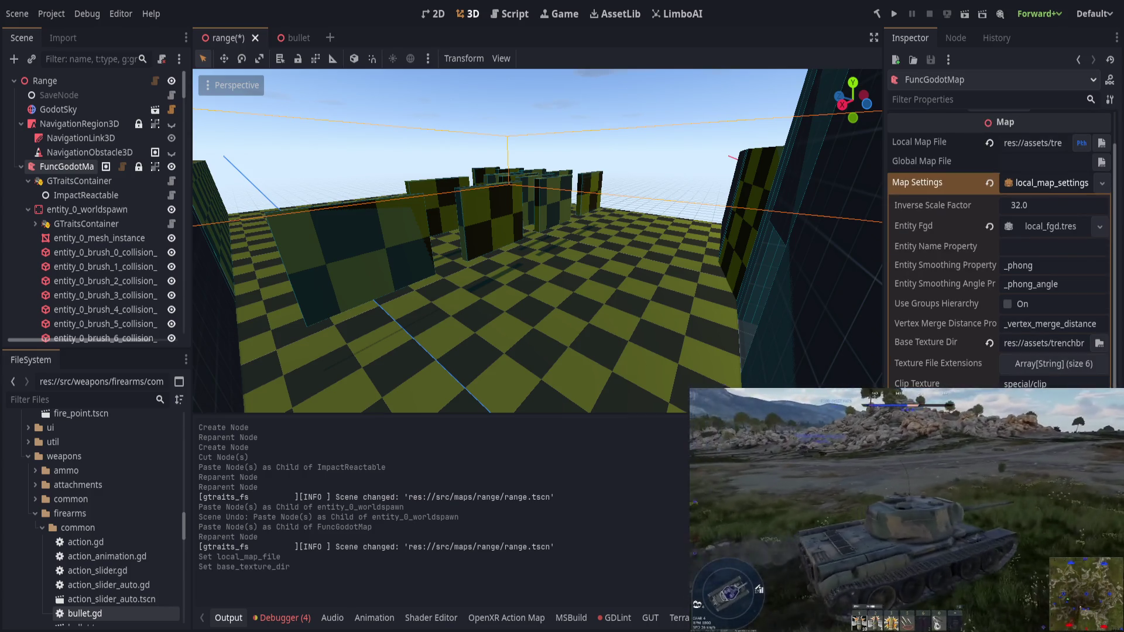
scroll(998, 246, down, 5)
scroll(998, 246, up, 3)
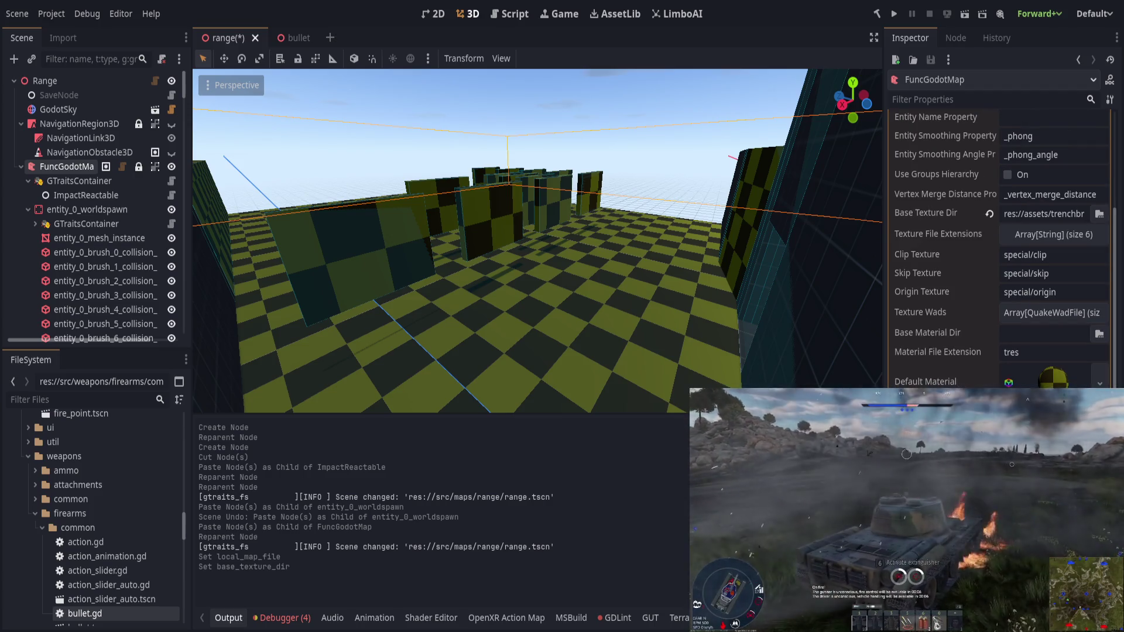
scroll(998, 246, up, 4)
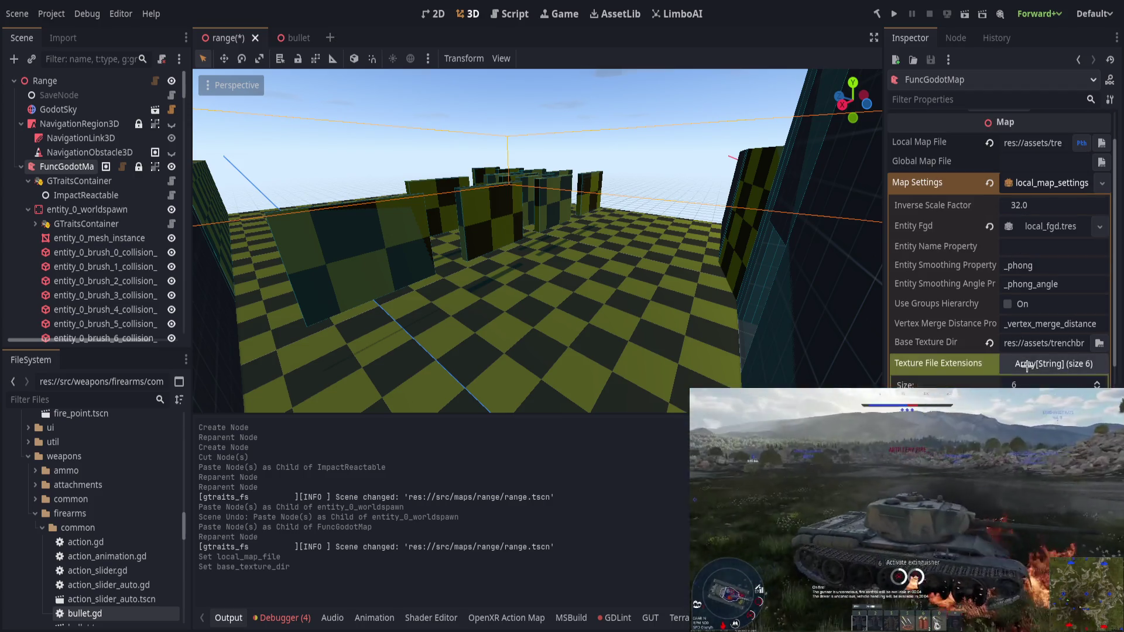
Step: Set the Base Texture Dir to res://assets/trenchbroom
click(1084, 344)
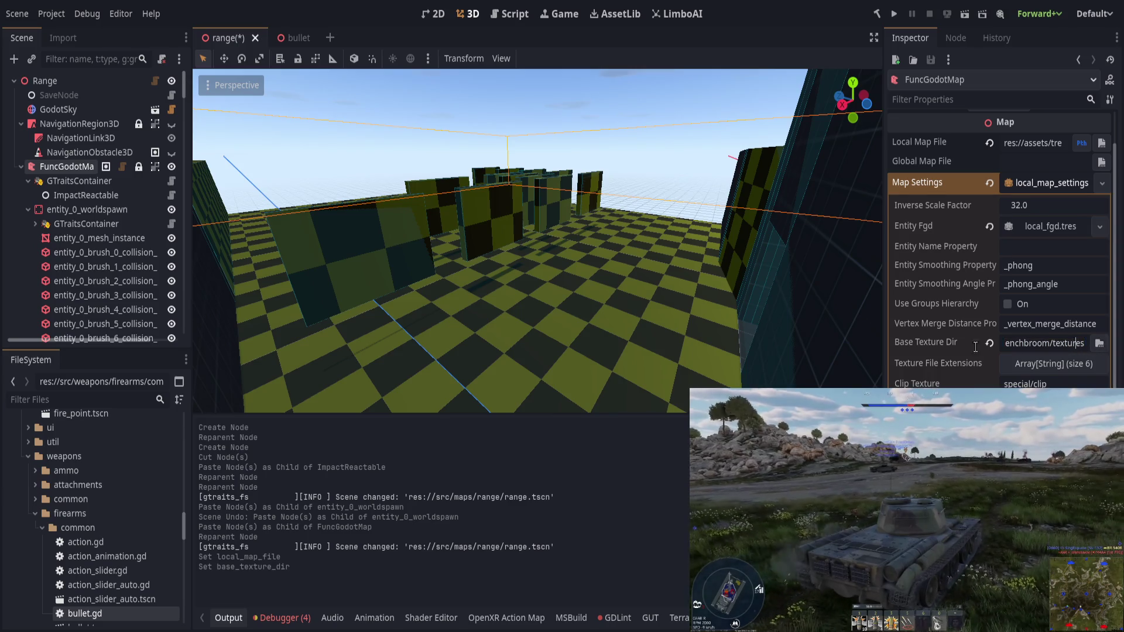
scroll(87, 417, up, 4)
scroll(88, 418, up, 5)
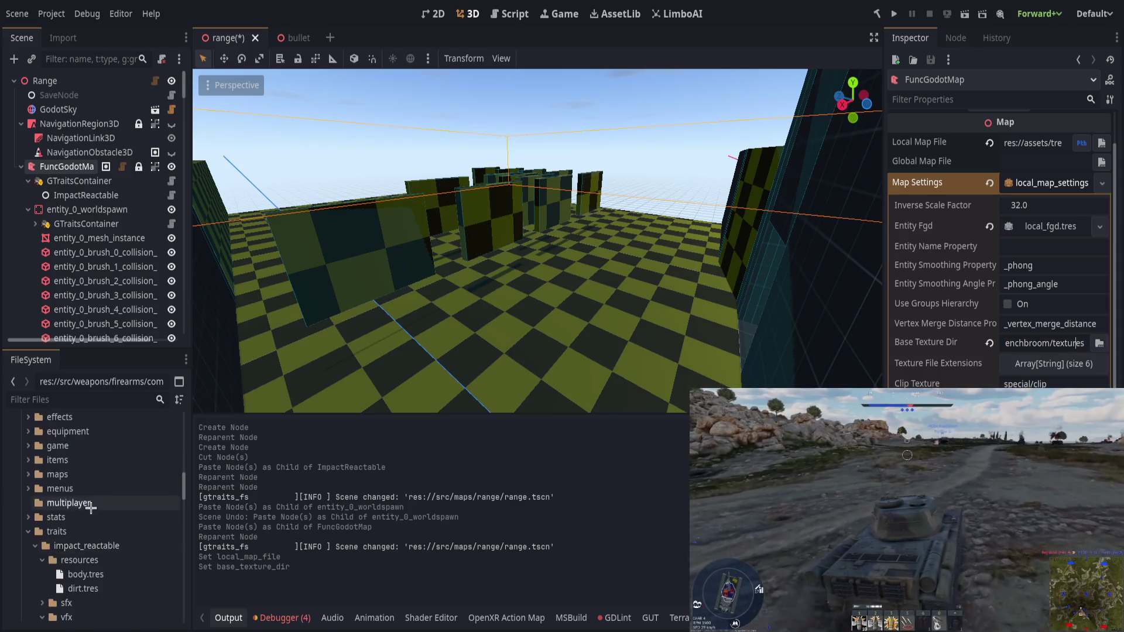
scroll(95, 510, up, 4)
scroll(96, 511, up, 3)
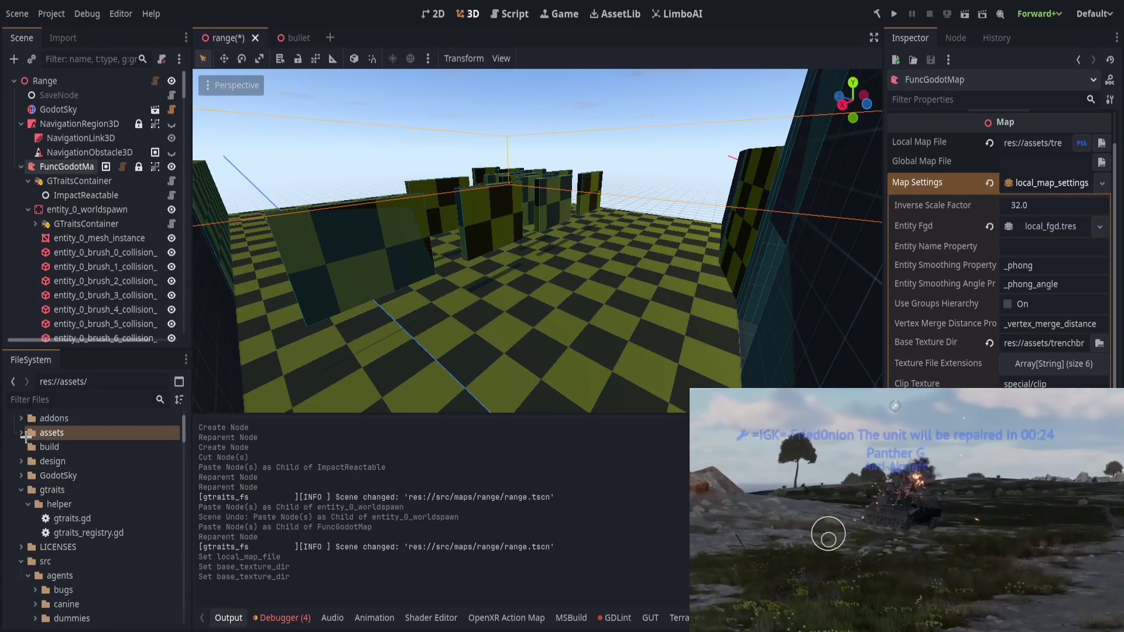
Step: Browse the FileSystem into assets/trenchbroom and open local_config.tres
click(26, 446)
click(21, 432)
click(28, 547)
scroll(29, 552, down, 4)
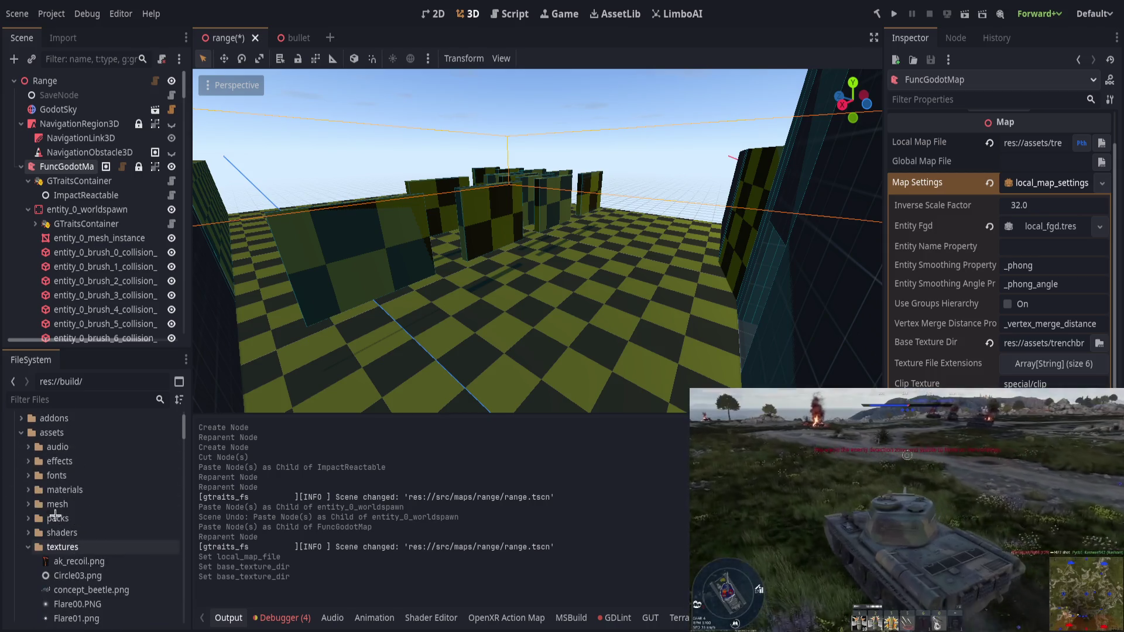
double_click(88, 529)
scroll(89, 525, down, 2)
double_click(89, 525)
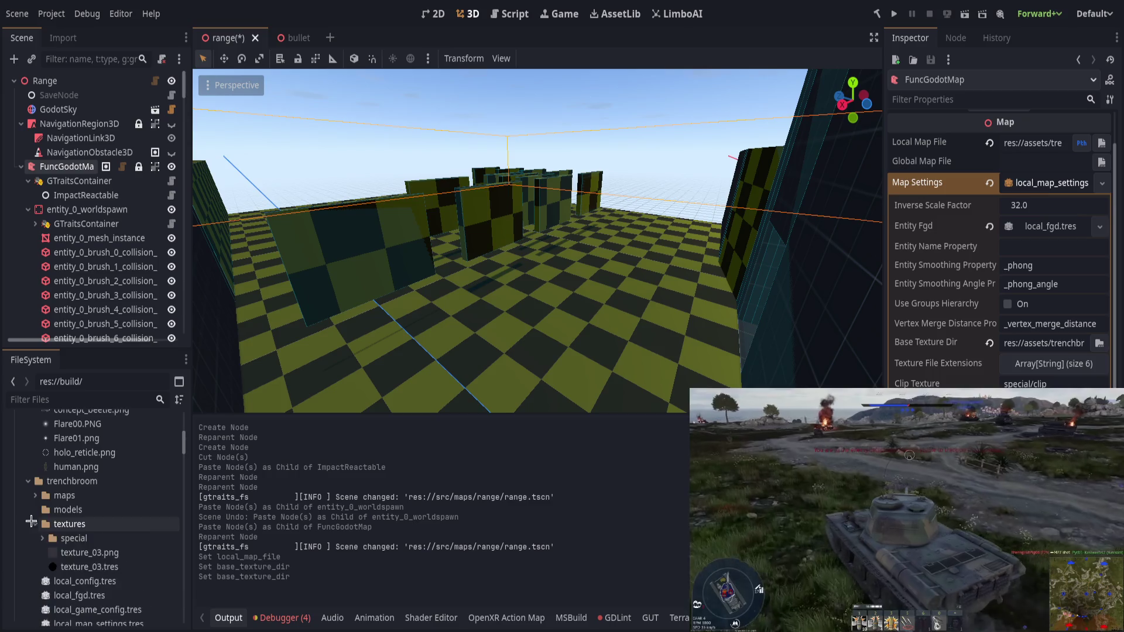
scroll(91, 493, down, 2)
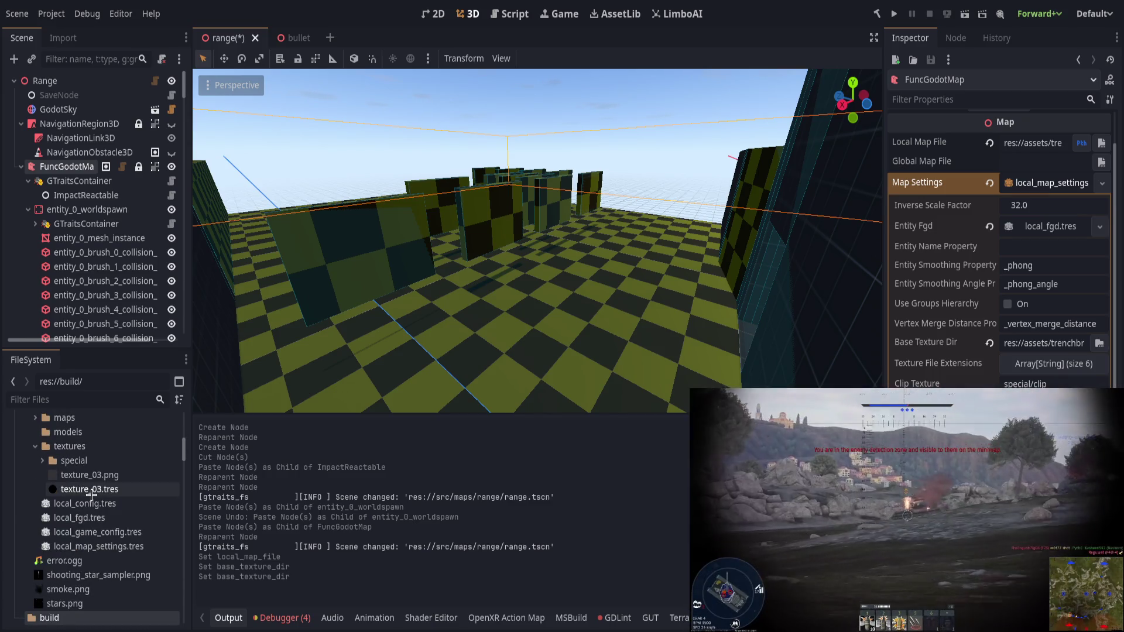
click(86, 505)
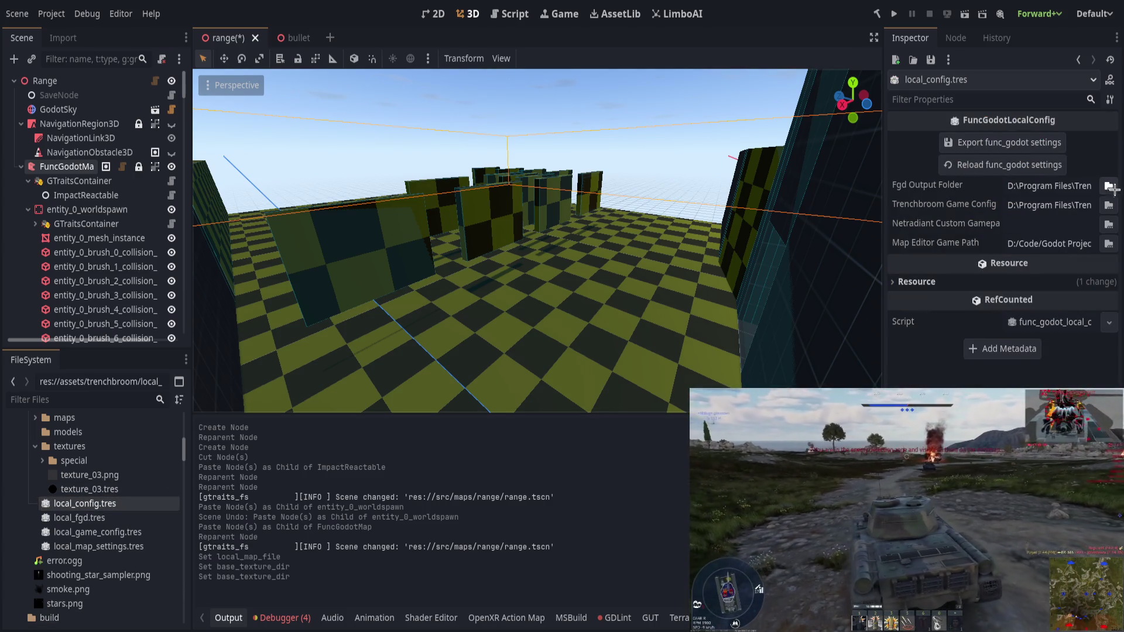
Step: Edit the Fgd Output Folder, Trenchbroom Game Config and Map Editor Game Path fields
click(1046, 186)
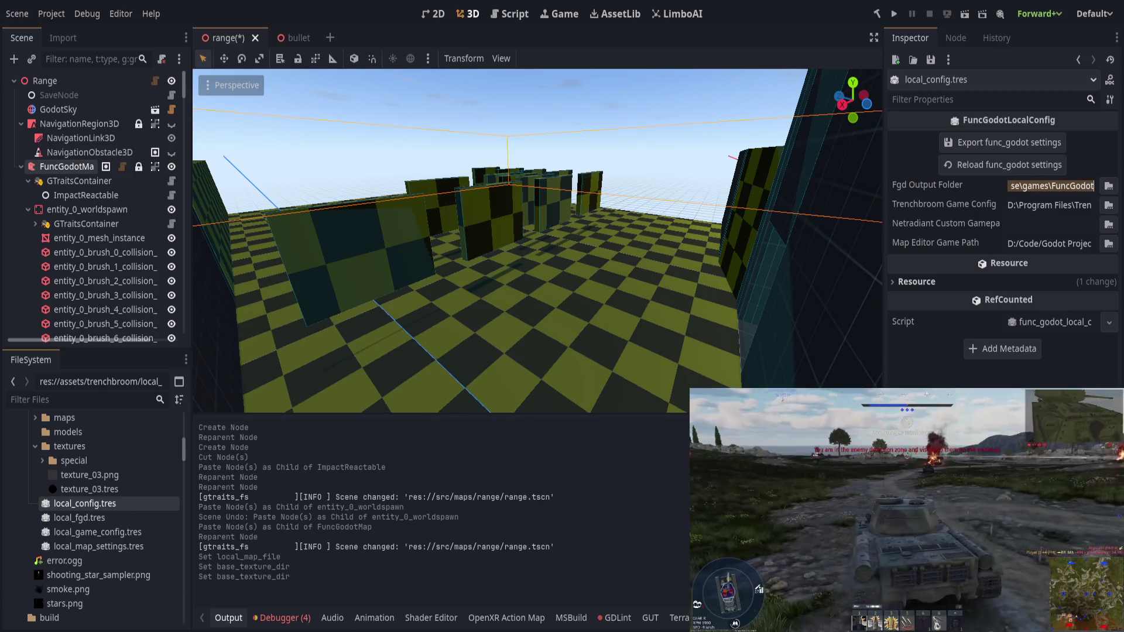
drag(1046, 186, 928, 199)
click(1047, 205)
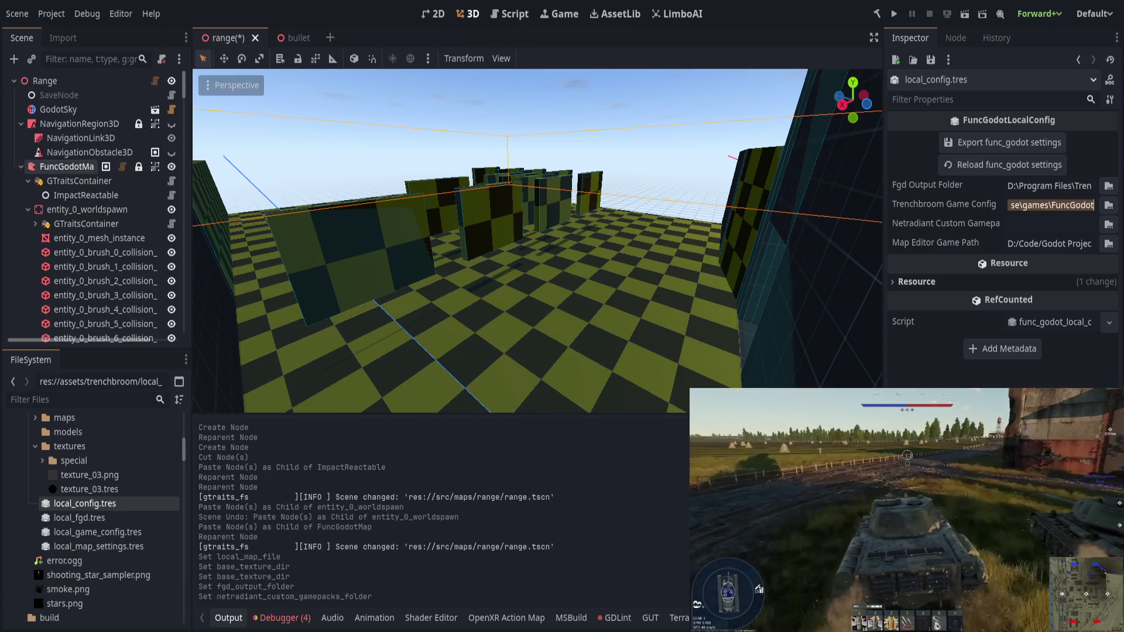
click(1037, 232)
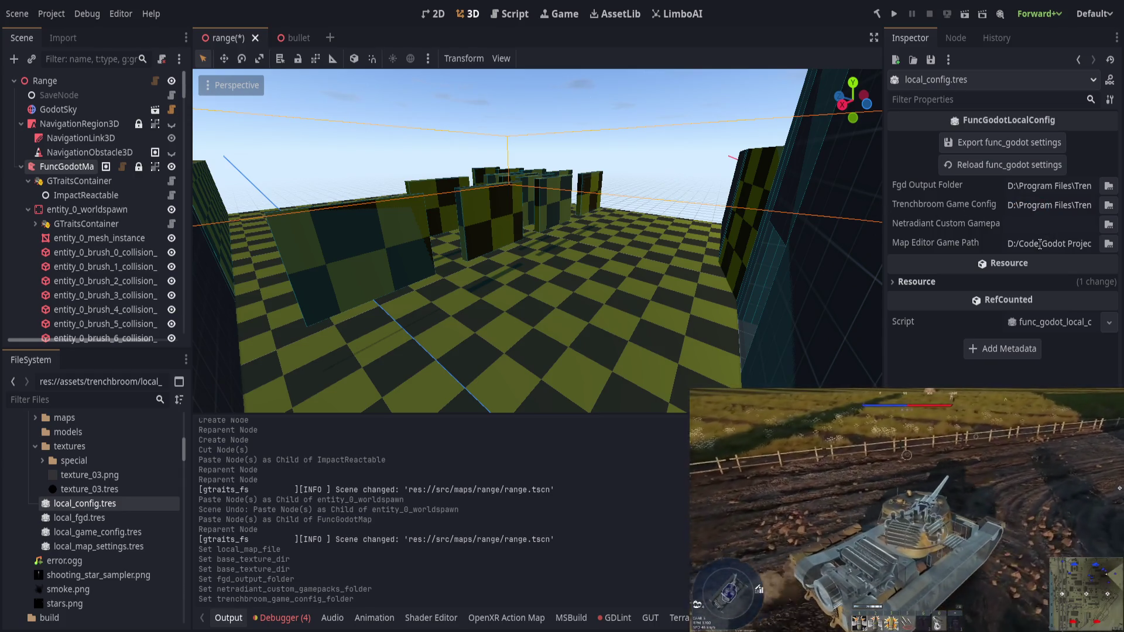
click(1055, 248)
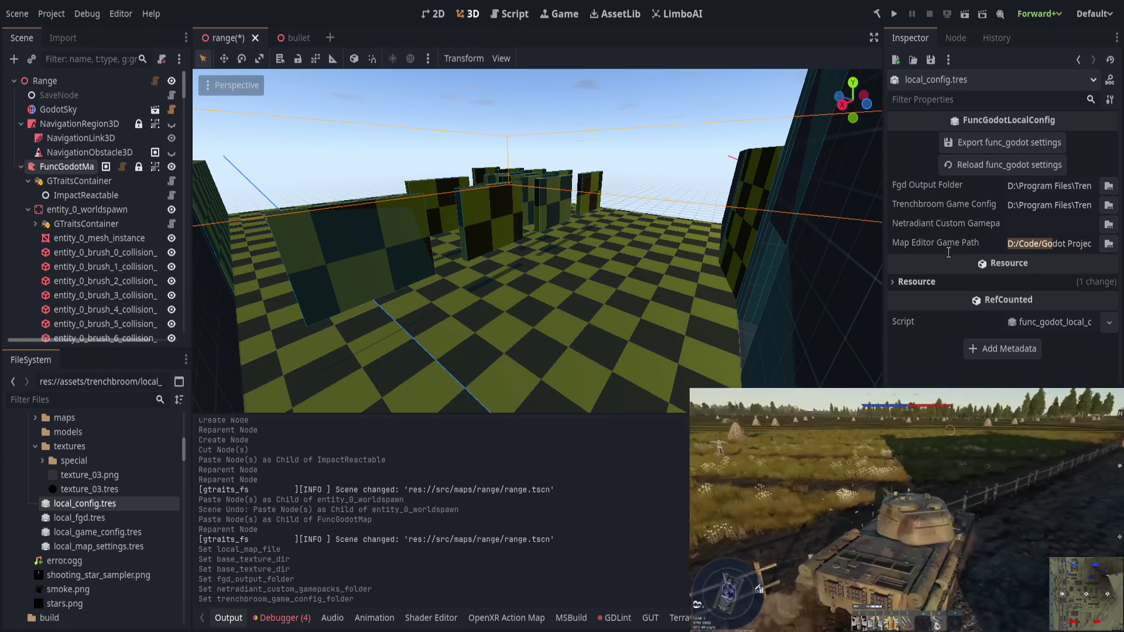
key(Return)
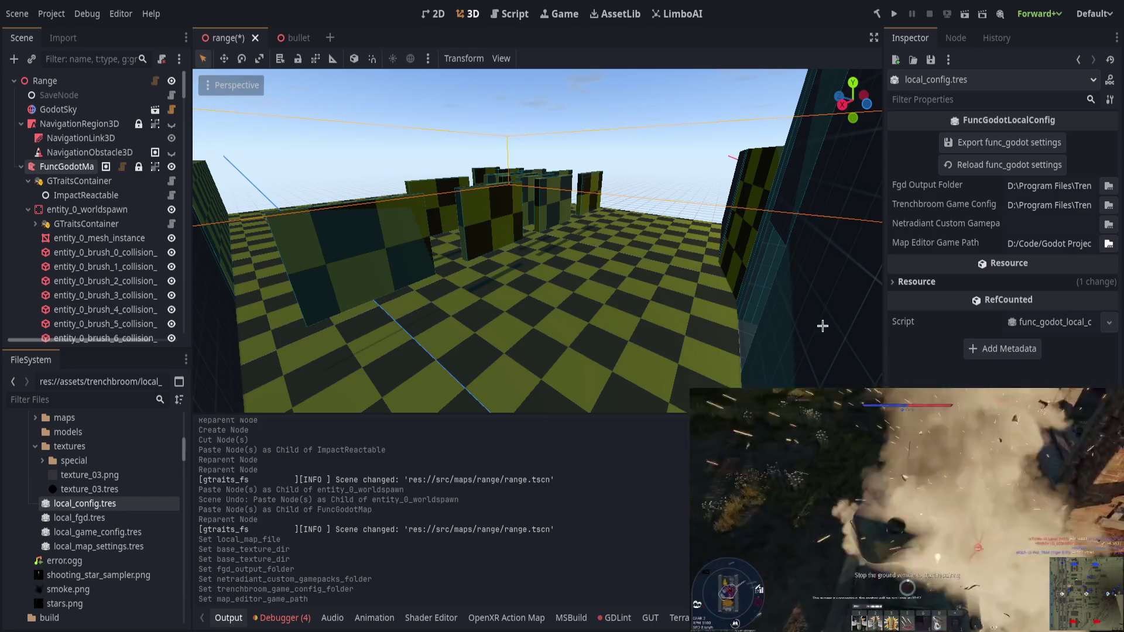
Step: Replace the Map Editor Game Path with the D:/Code/Godot Projects/VR Game folder
drag(1059, 251, 885, 250)
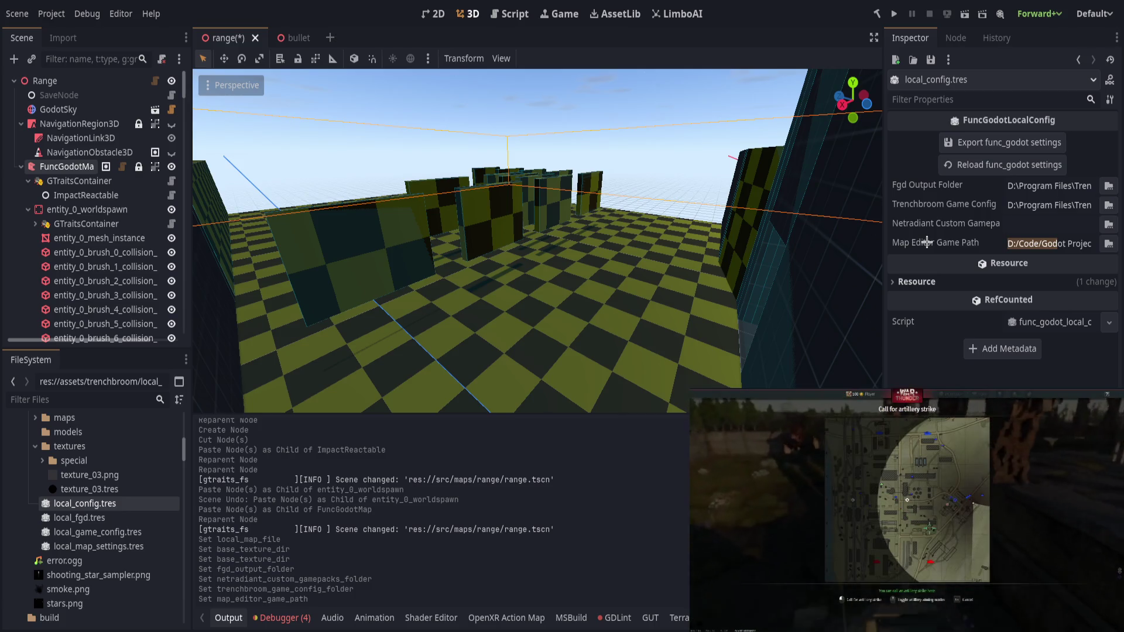
text(D:/Code/Godot Projects/VR Game)
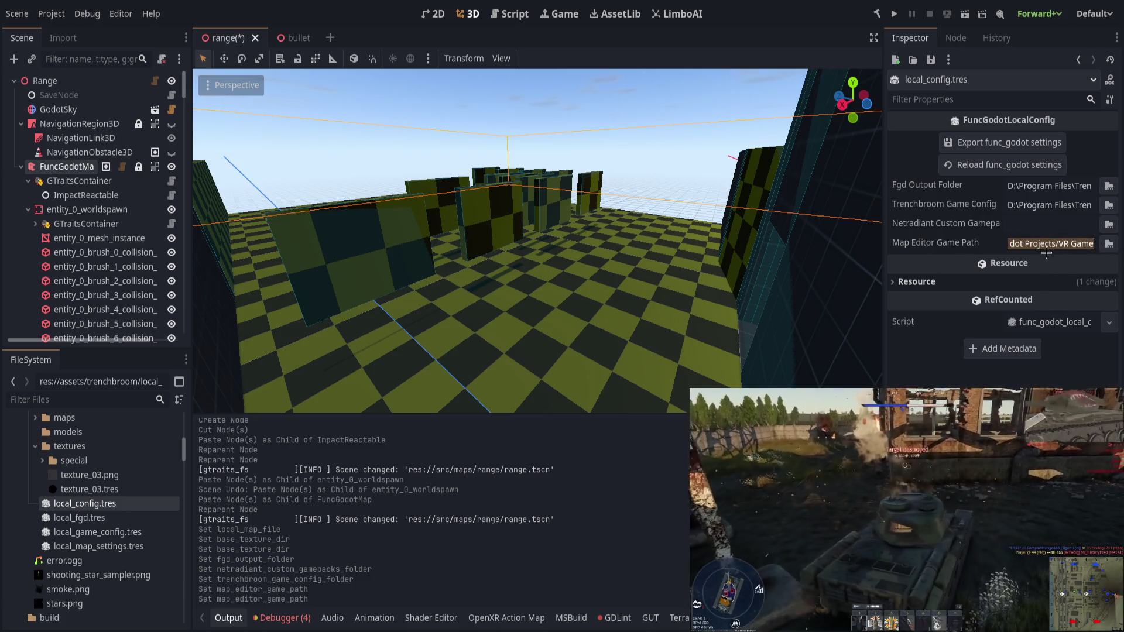
key(Return)
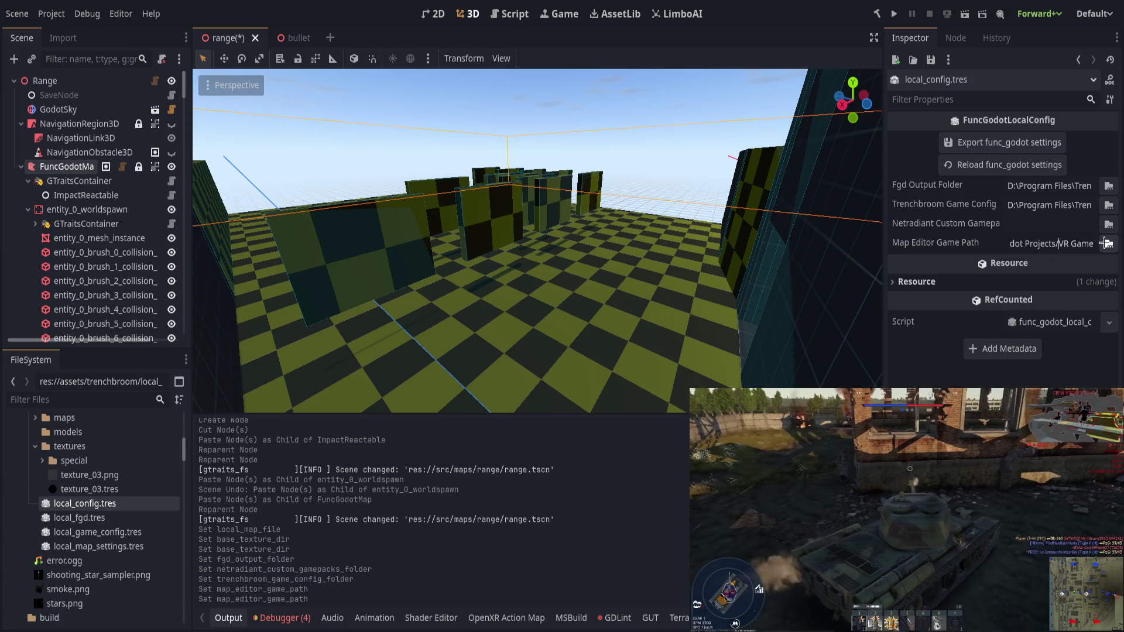
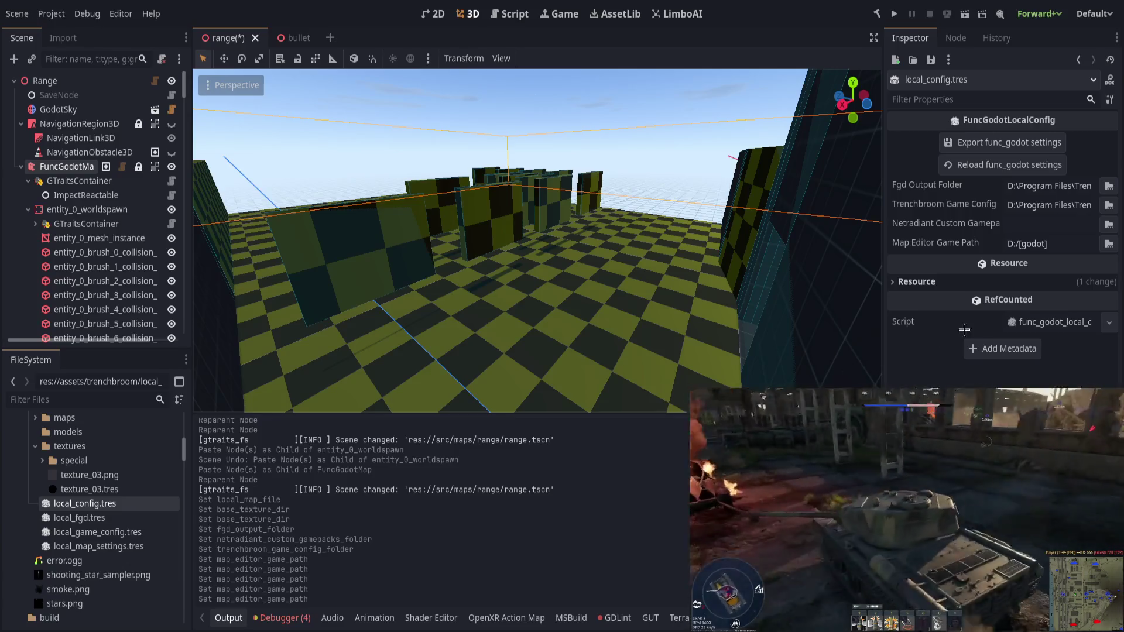
text(/VR Game)
Step: Commit D:/[godot]/VR Game as the Map Editor Game Path, then switch to TrenchBroom
key(Return)
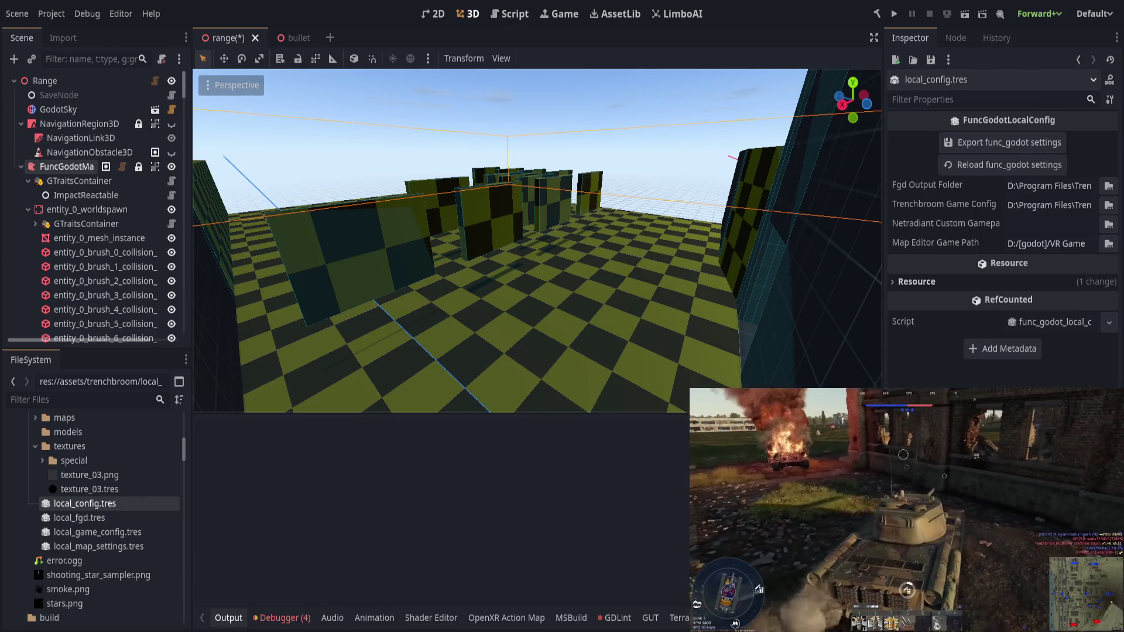
key(alt+Tab)
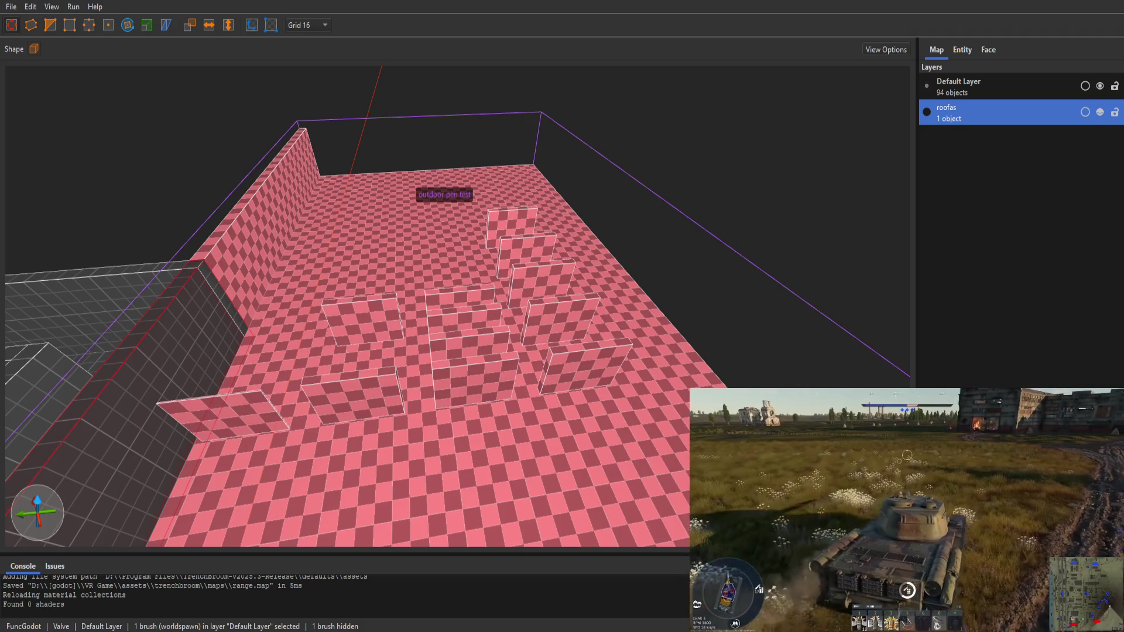
Step: Show the Face tab's material browser with material thumbnails
click(997, 50)
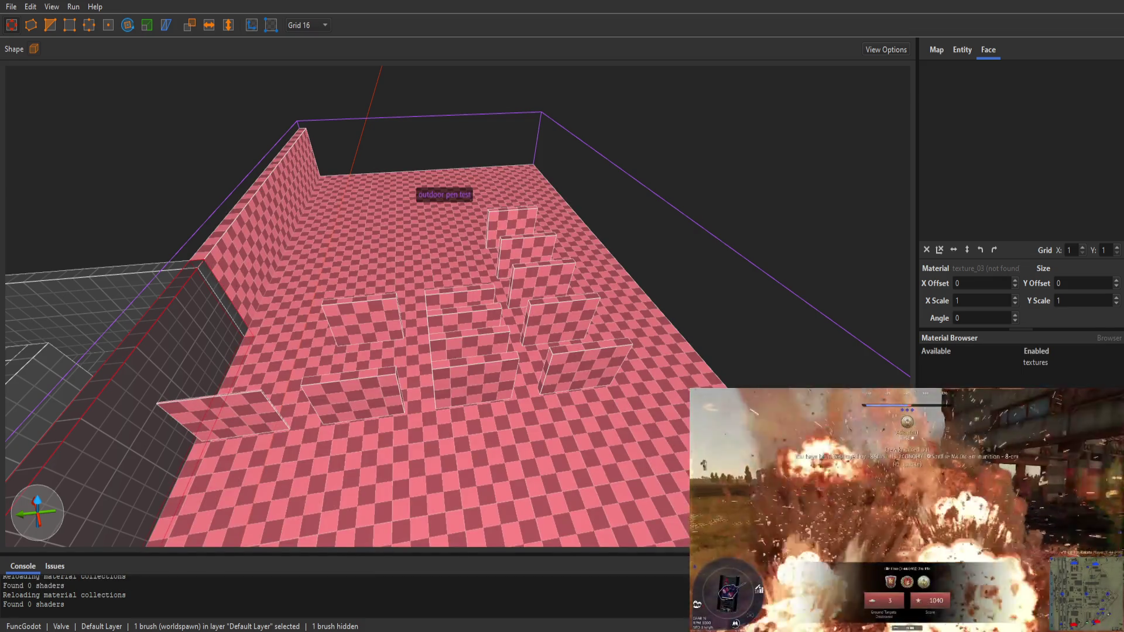
click(1105, 338)
click(1105, 339)
click(1106, 338)
click(1106, 338)
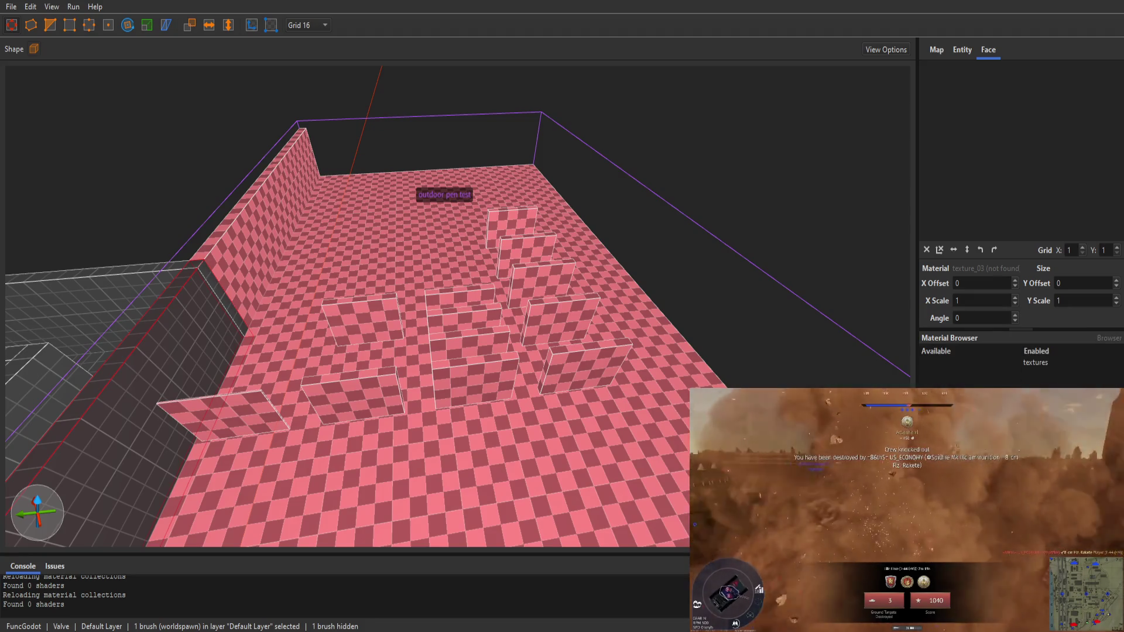
click(1107, 338)
click(1109, 338)
click(1110, 338)
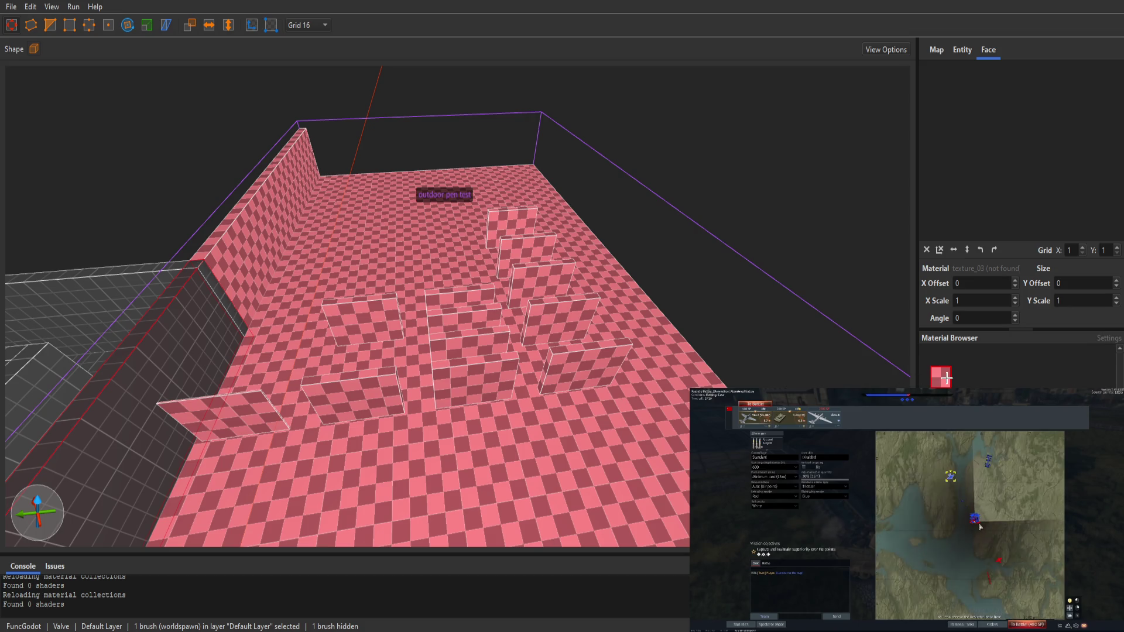
Step: Open the outdoor pen test group to view its pink walls, save the range map, and return to Godot
mouse_move(728, 322)
mouse_down()
mouse_move(526, 290)
mouse_move(548, 231)
mouse_up()
click(493, 291)
double_click(493, 291)
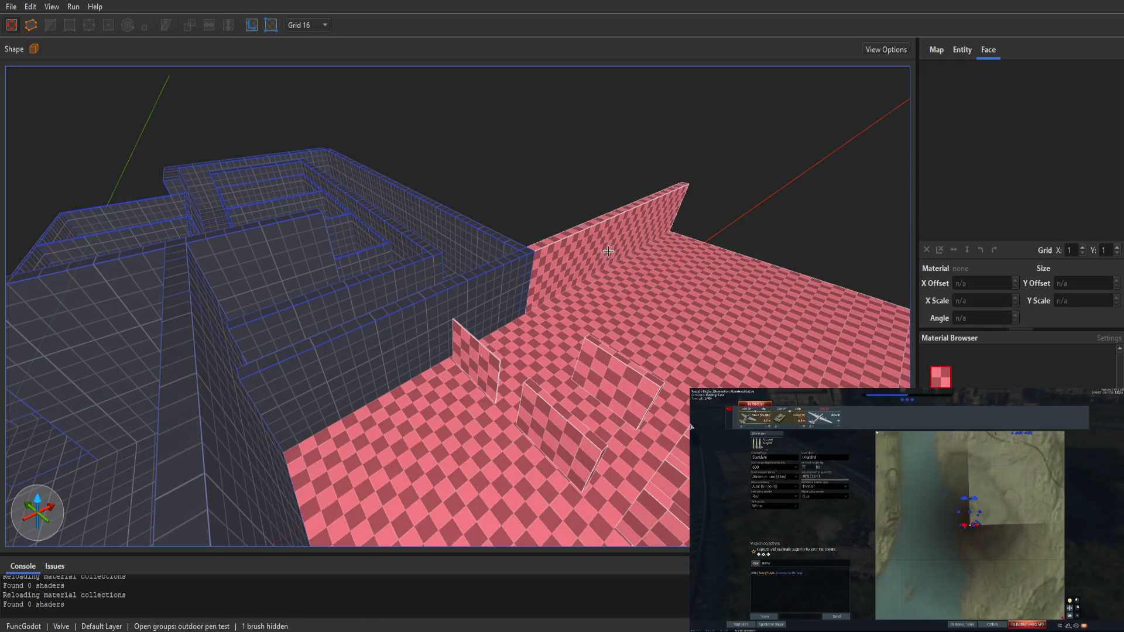
key(ctrl+a)
scroll(690, 312, up, 3)
drag(690, 313, 760, 324)
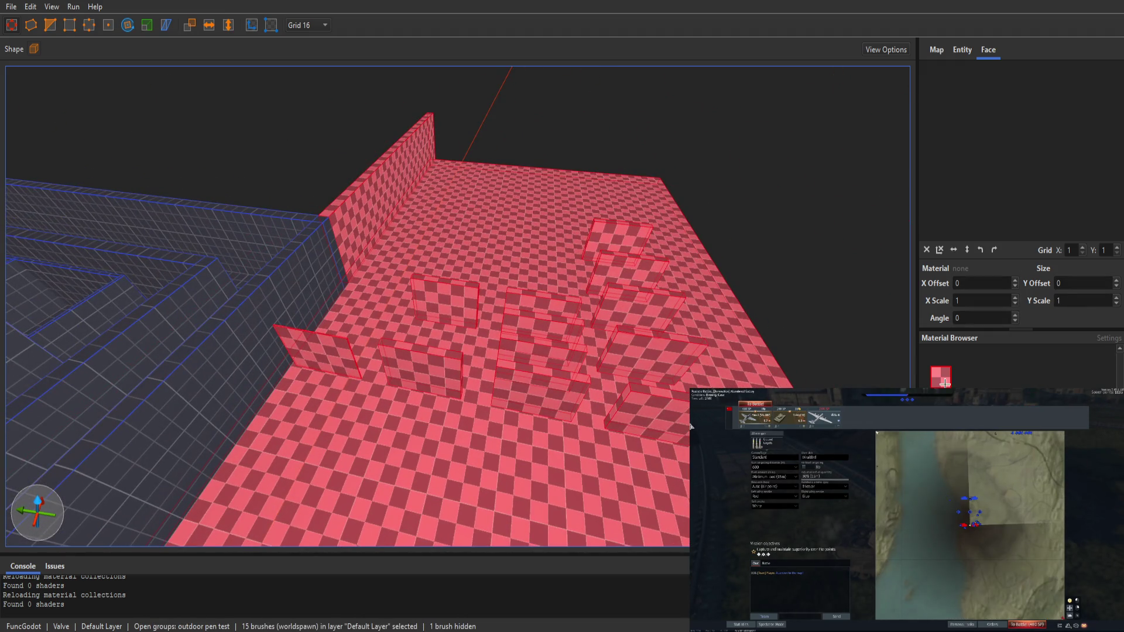
drag(753, 367, 765, 293)
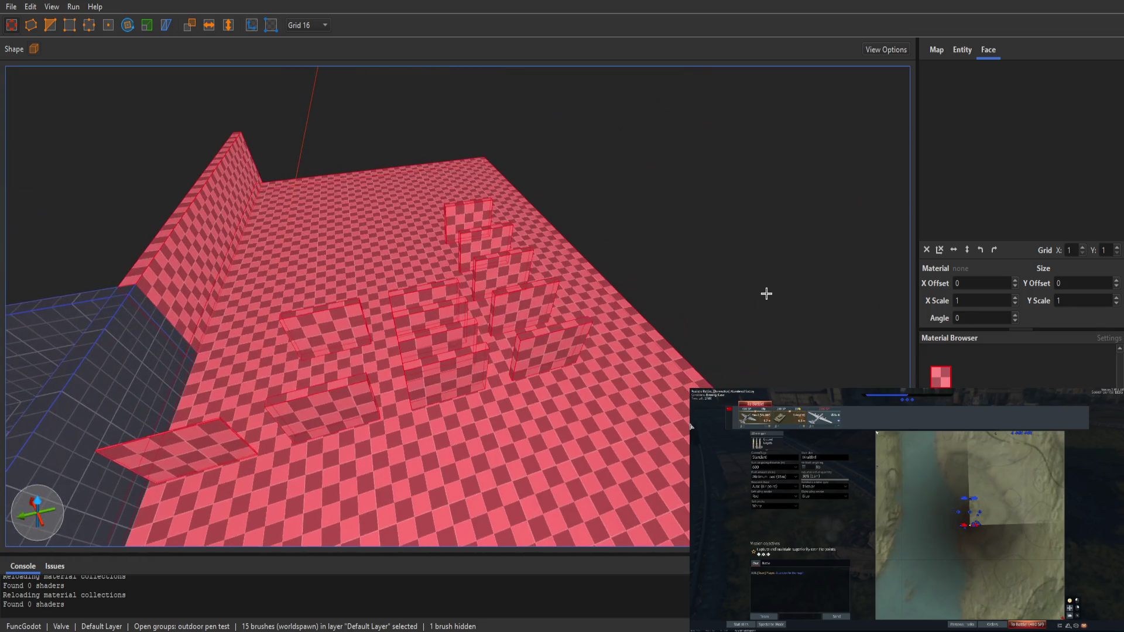
click(765, 293)
key(ctrl+s)
key(alt+Tab)
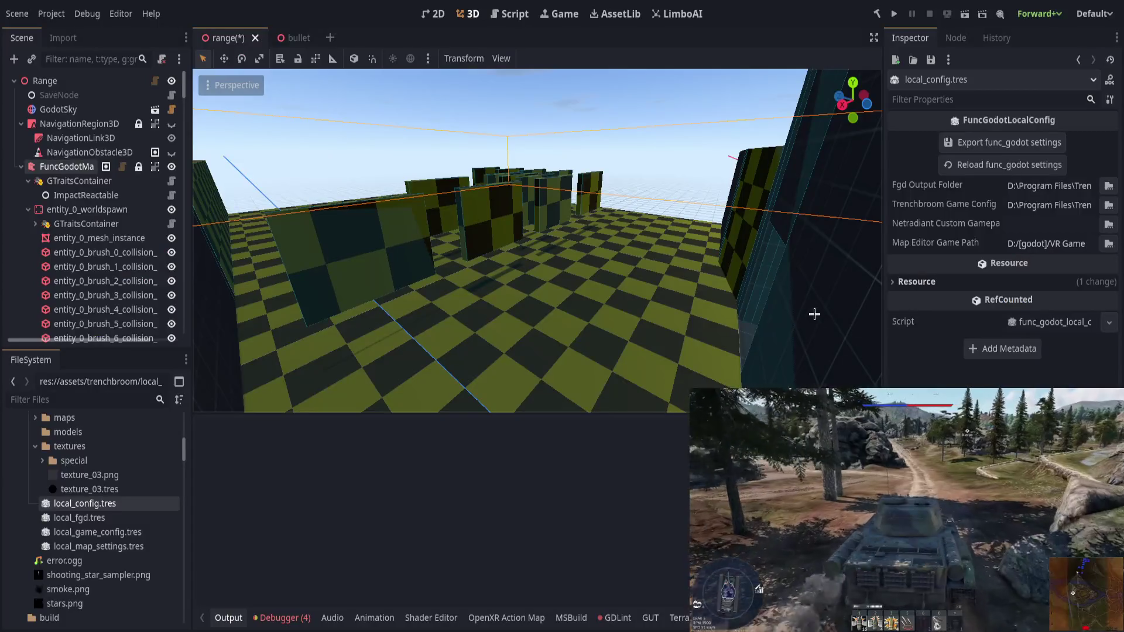
Step: Reload func_godot settings, paste D:/[godot]/VR Game as Map Editor Game Path, export the settings
click(992, 165)
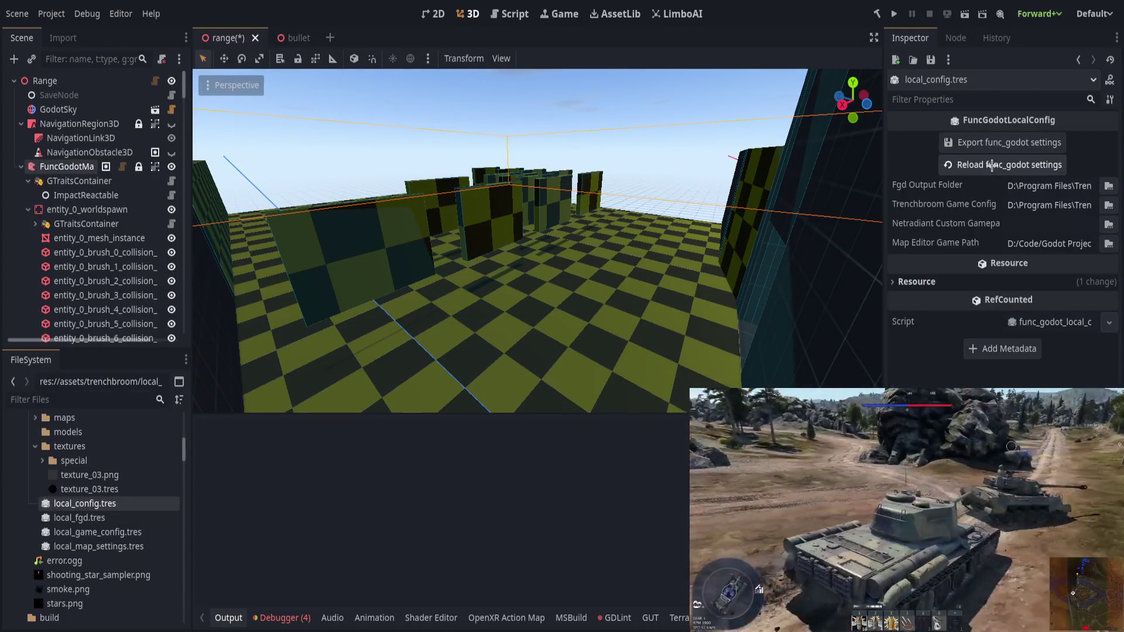
drag(1090, 243, 934, 242)
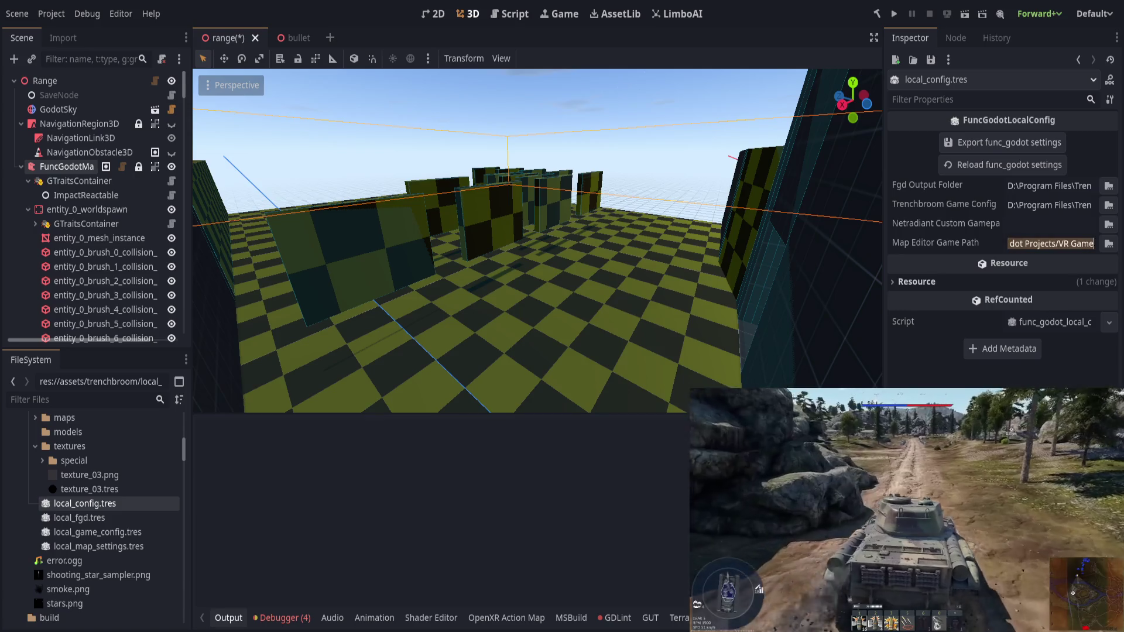
key(ctrl+v)
key(Return)
click(454, 520)
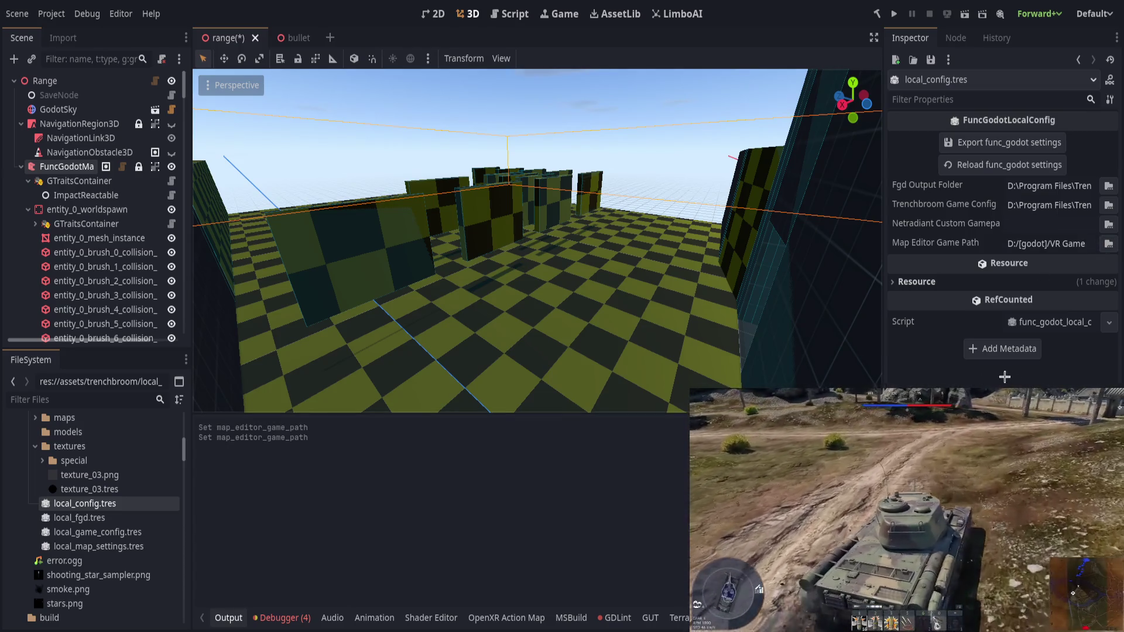
click(1007, 143)
click(996, 164)
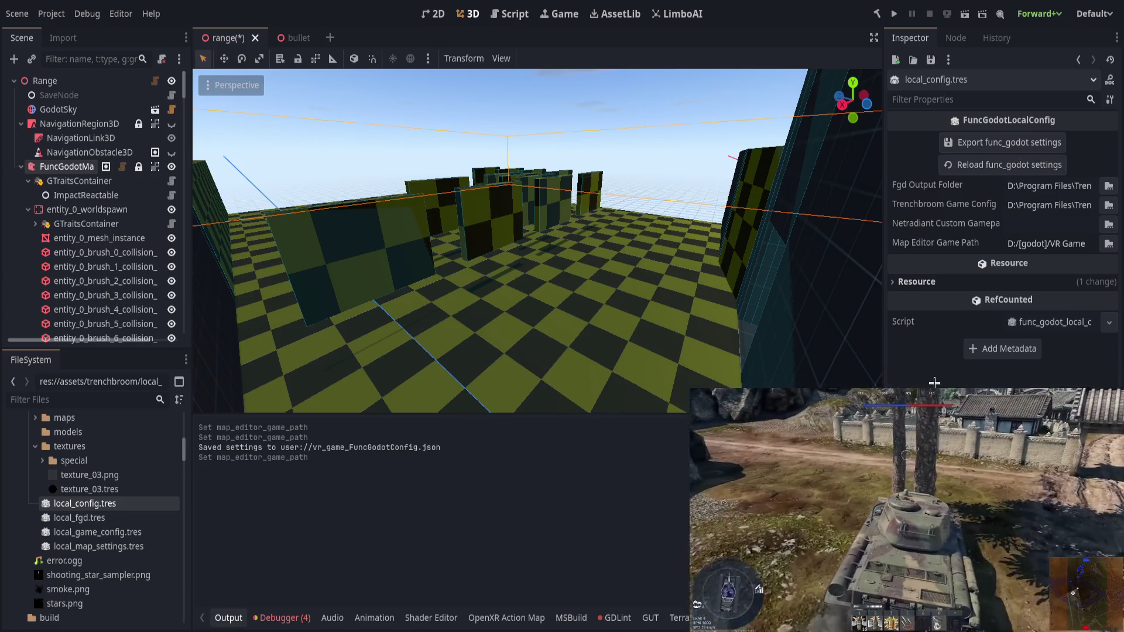
key(alt+Tab)
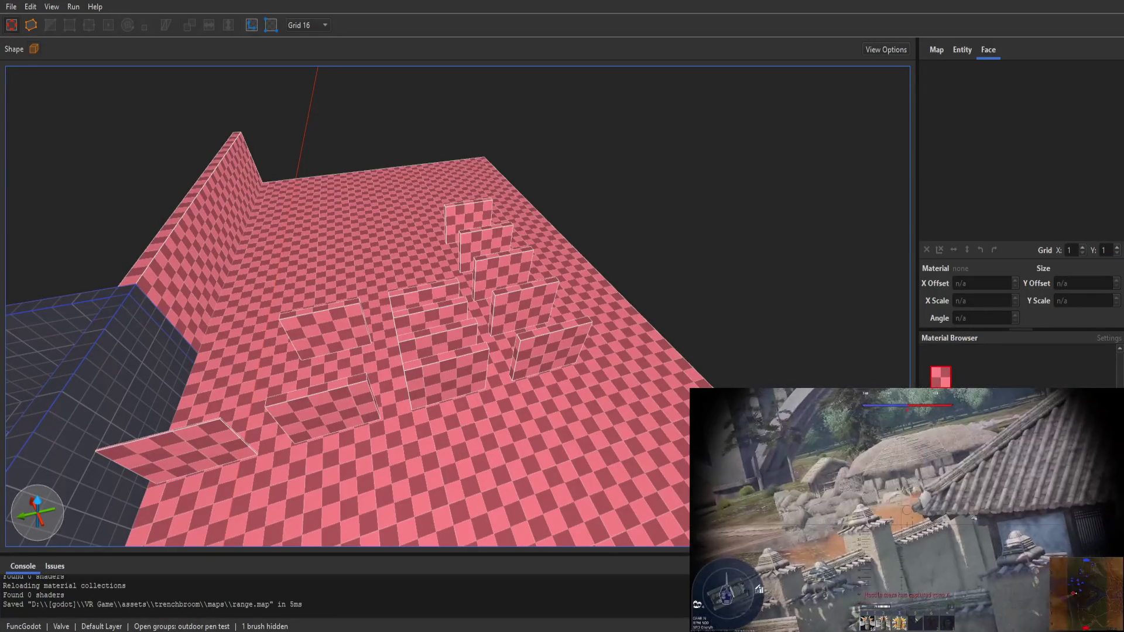
Step: Reload materials with F5, select a pen wall, save the range map, and check the Entity and Face tabs
key(F5)
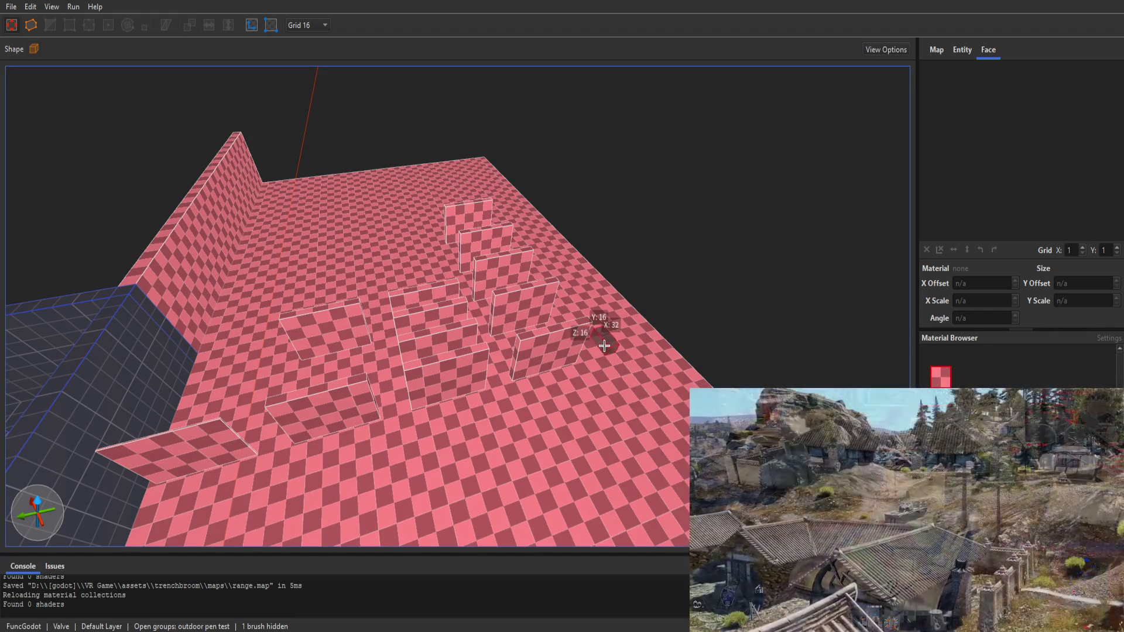
mouse_move(629, 391)
mouse_down()
mouse_move(730, 258)
mouse_move(399, 261)
mouse_move(421, 301)
mouse_up()
click(383, 299)
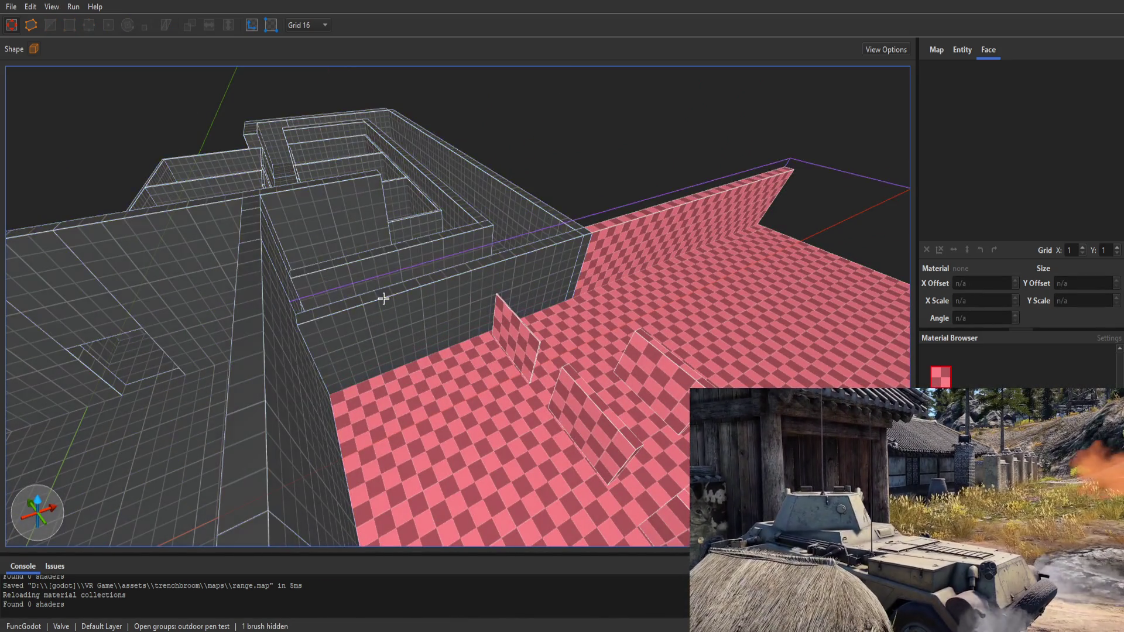
click(444, 302)
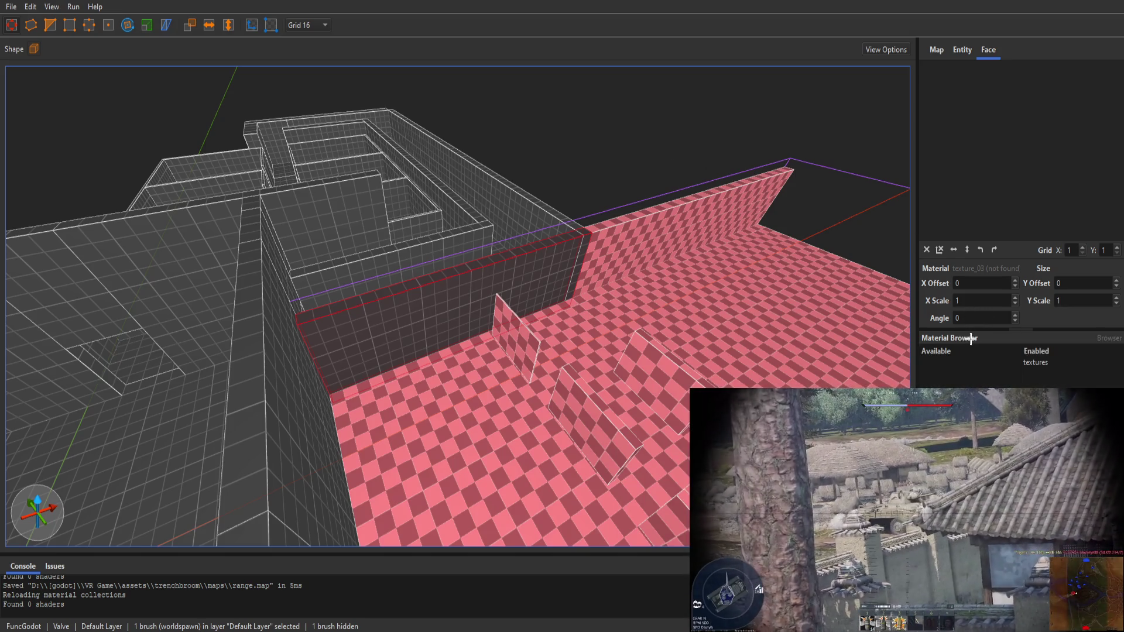
key(ctrl+s)
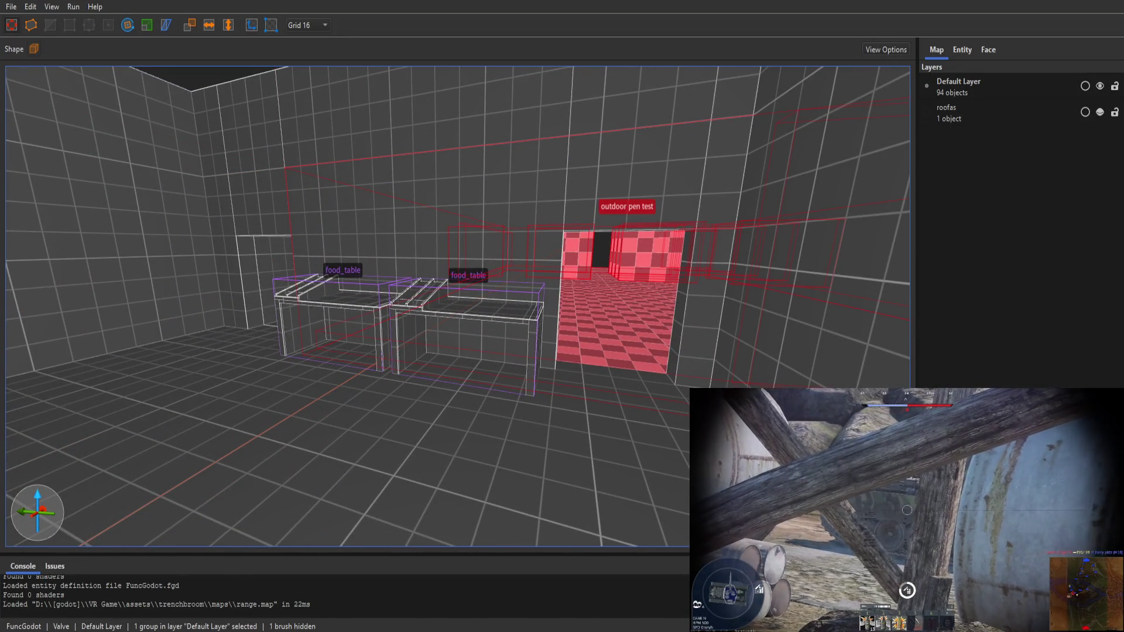
click(965, 49)
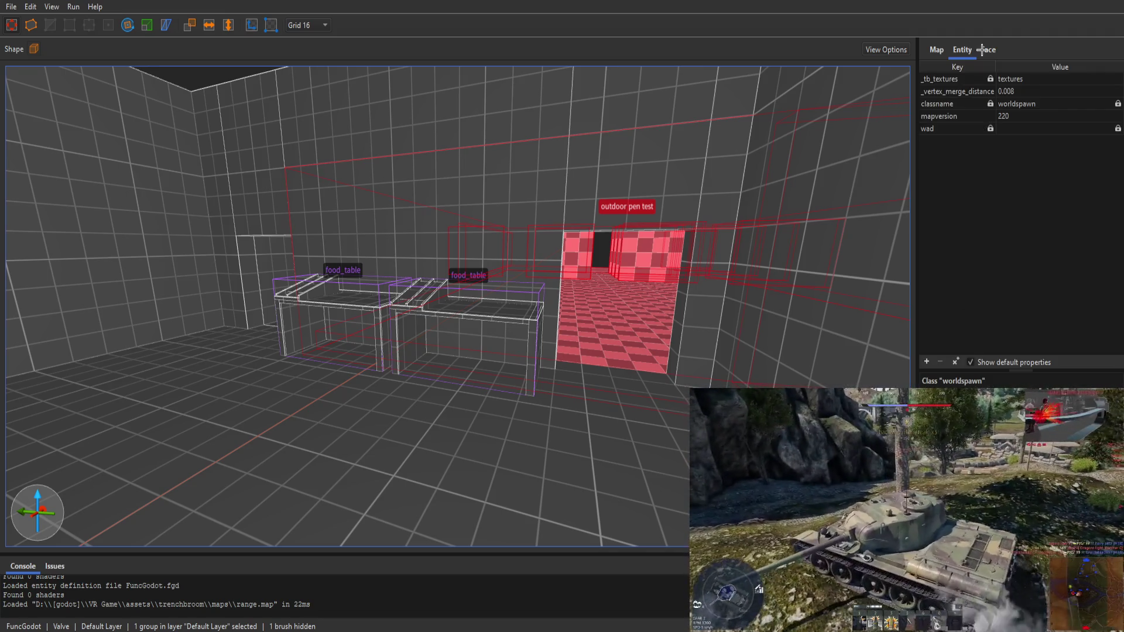
click(989, 50)
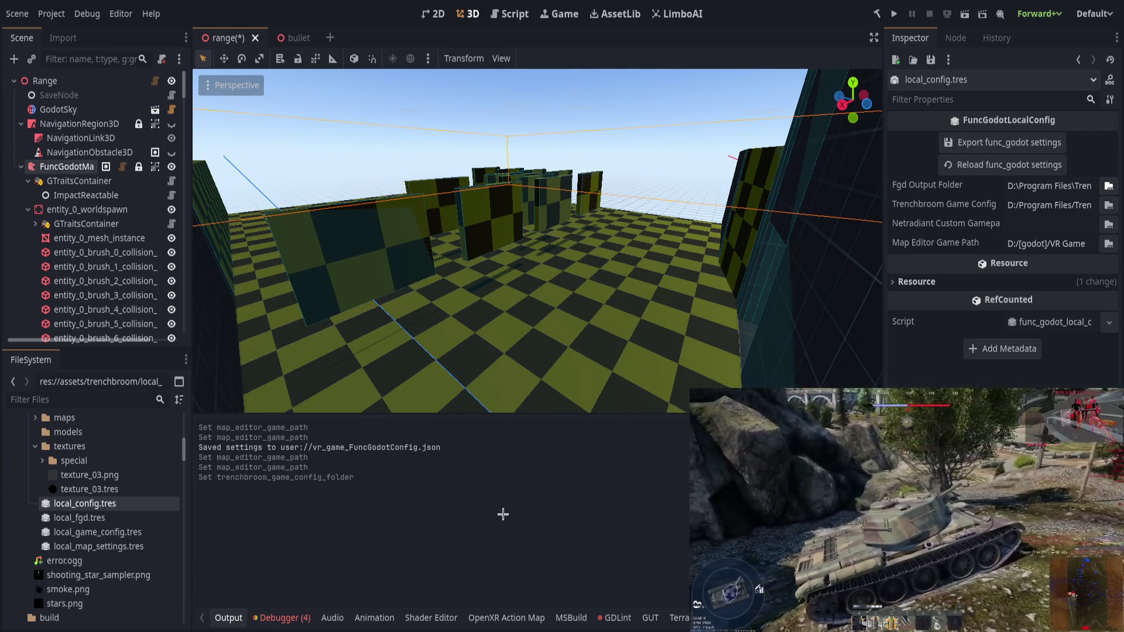
Step: Export and reload the func_godot settings, inspect local_fgd.tres, and export the FGD to TrenchBroom
click(1010, 142)
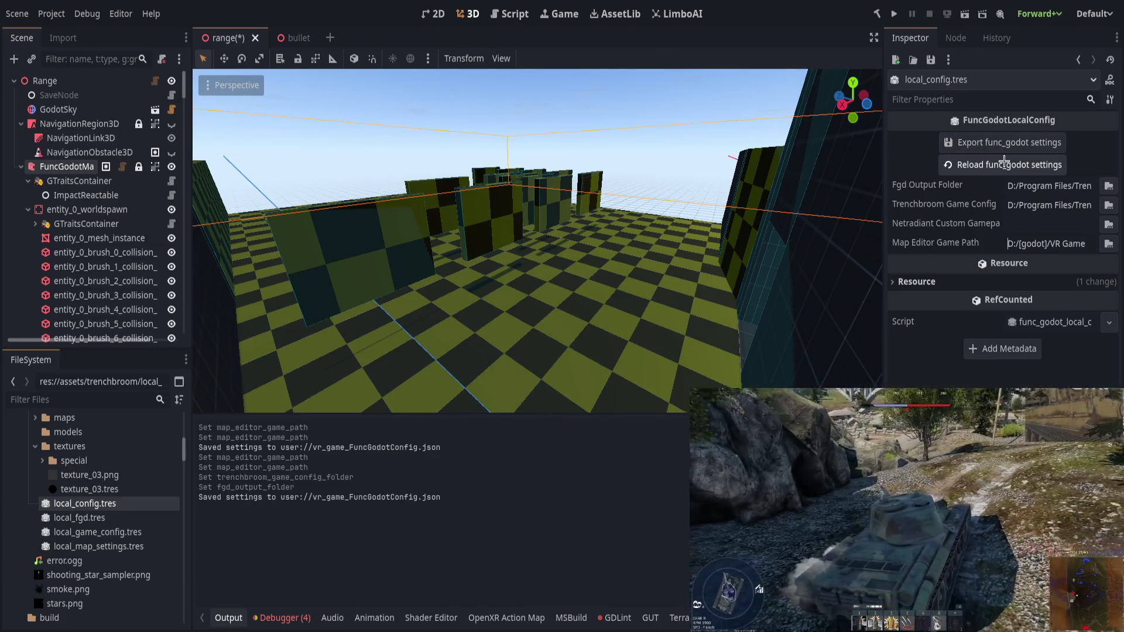
click(1005, 162)
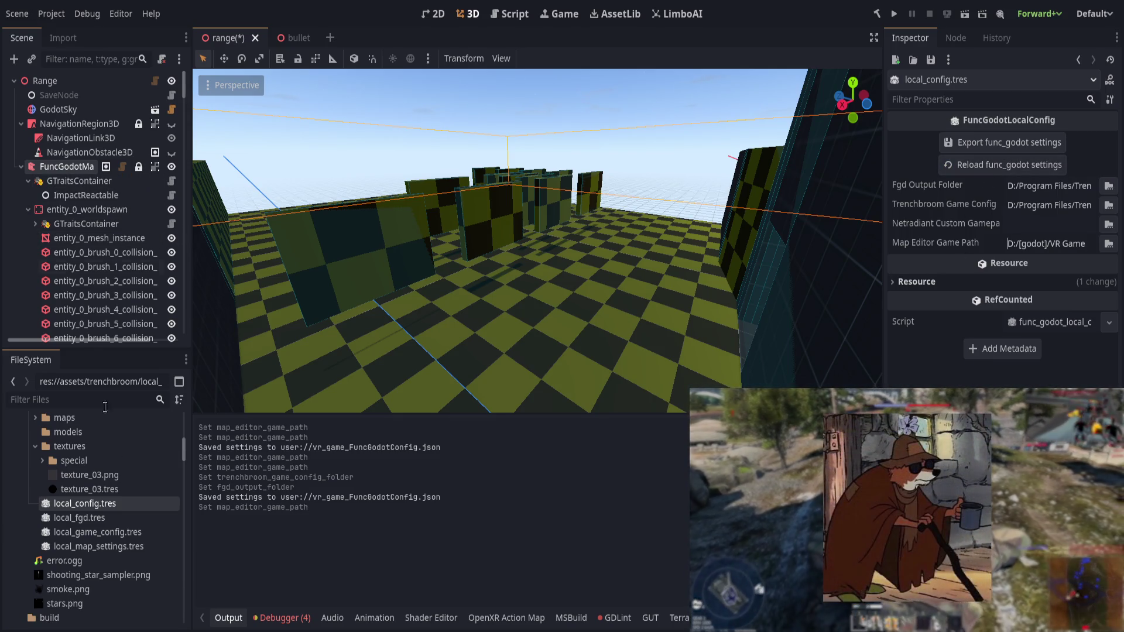
click(121, 520)
click(906, 176)
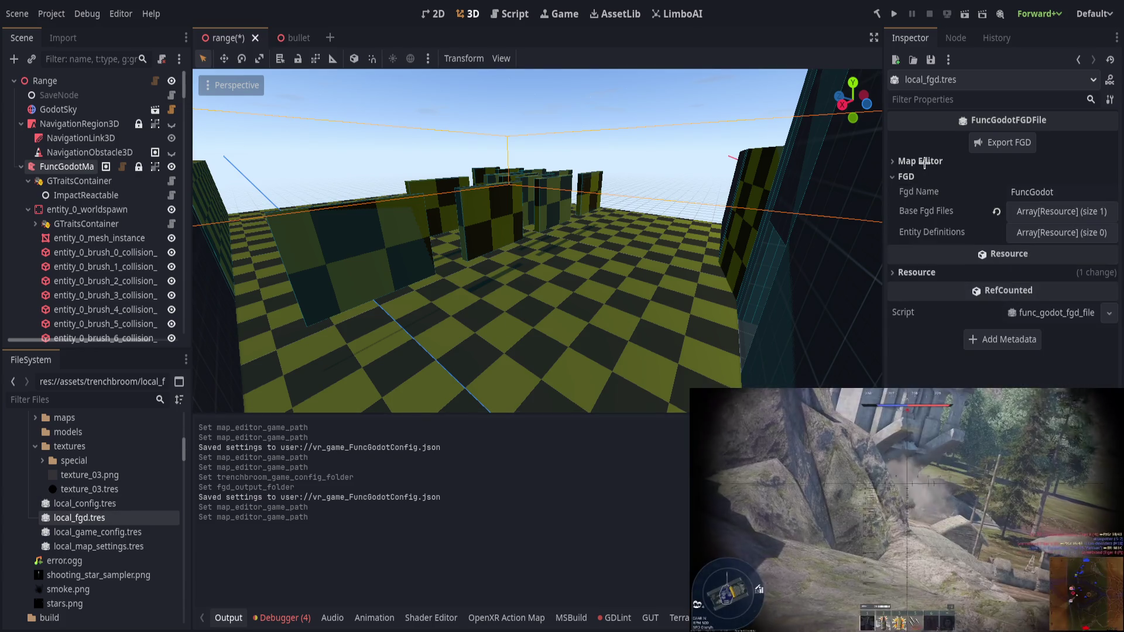
click(1057, 211)
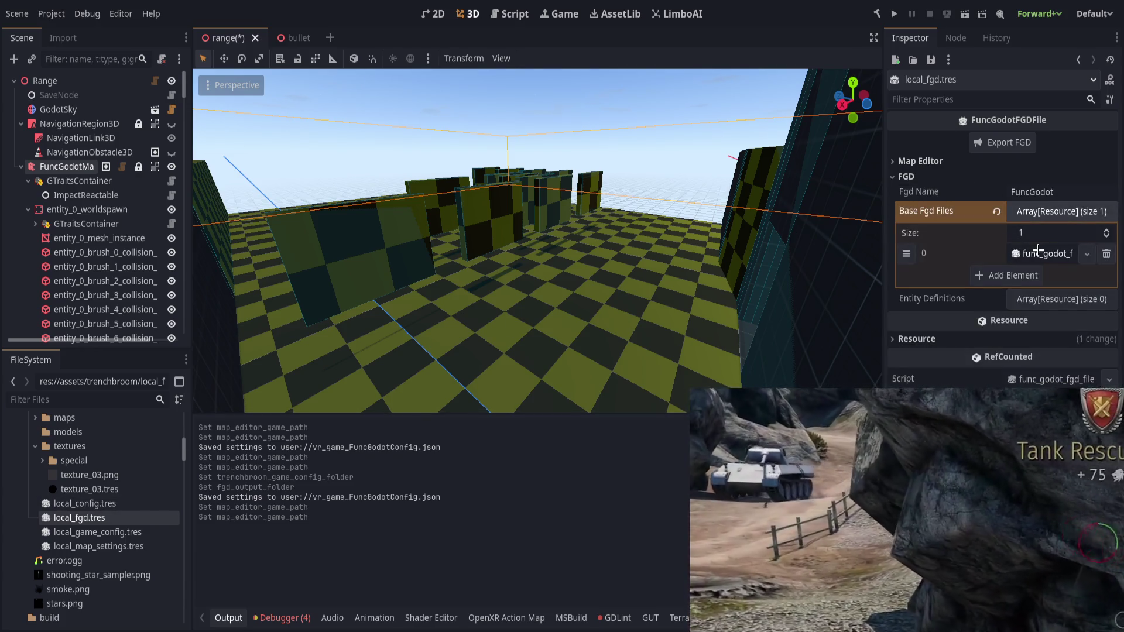
click(1036, 254)
click(938, 313)
click(952, 297)
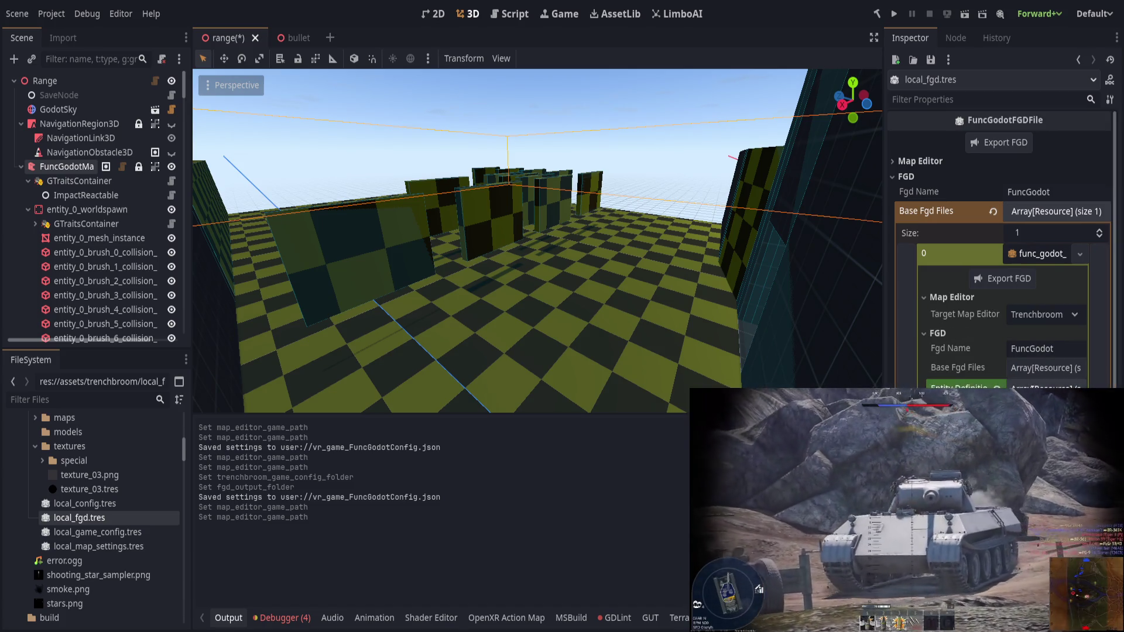
click(915, 161)
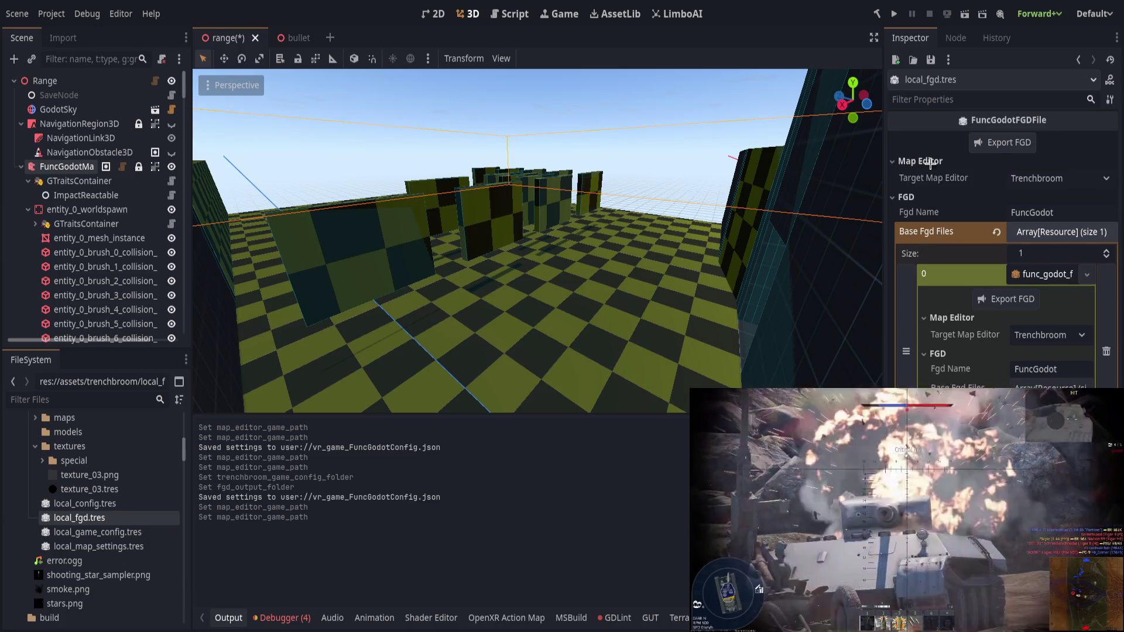
click(1002, 142)
Step: Inspect local_game_config.tres, export the TrenchBroom game config, and select local_map_settings.tres
click(117, 532)
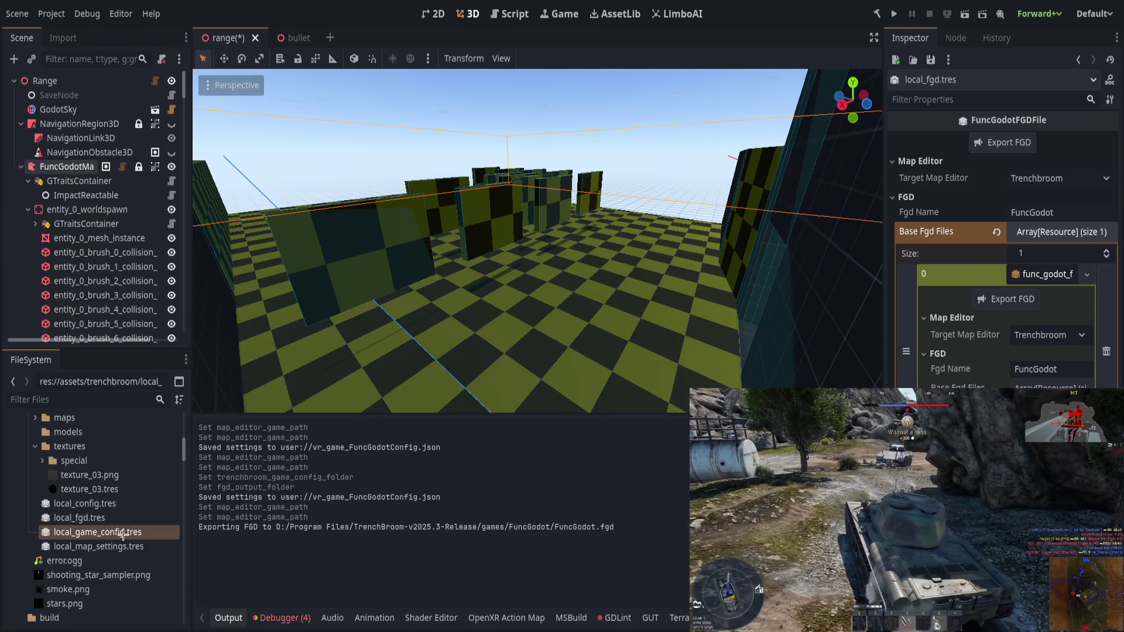
click(1045, 233)
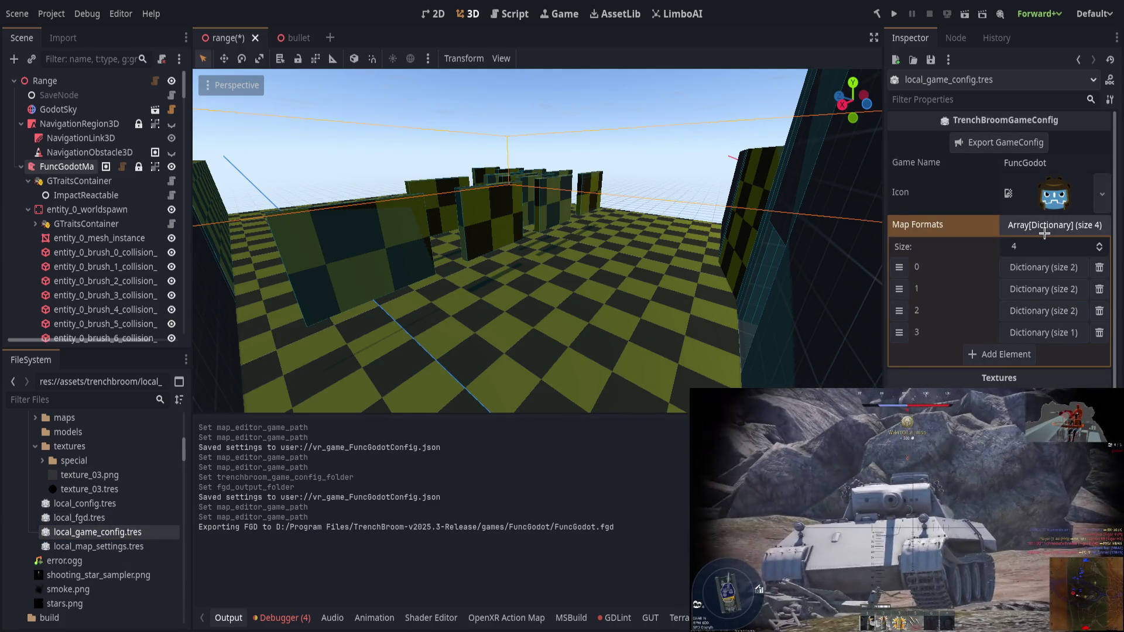
click(1045, 288)
click(1040, 267)
click(1041, 267)
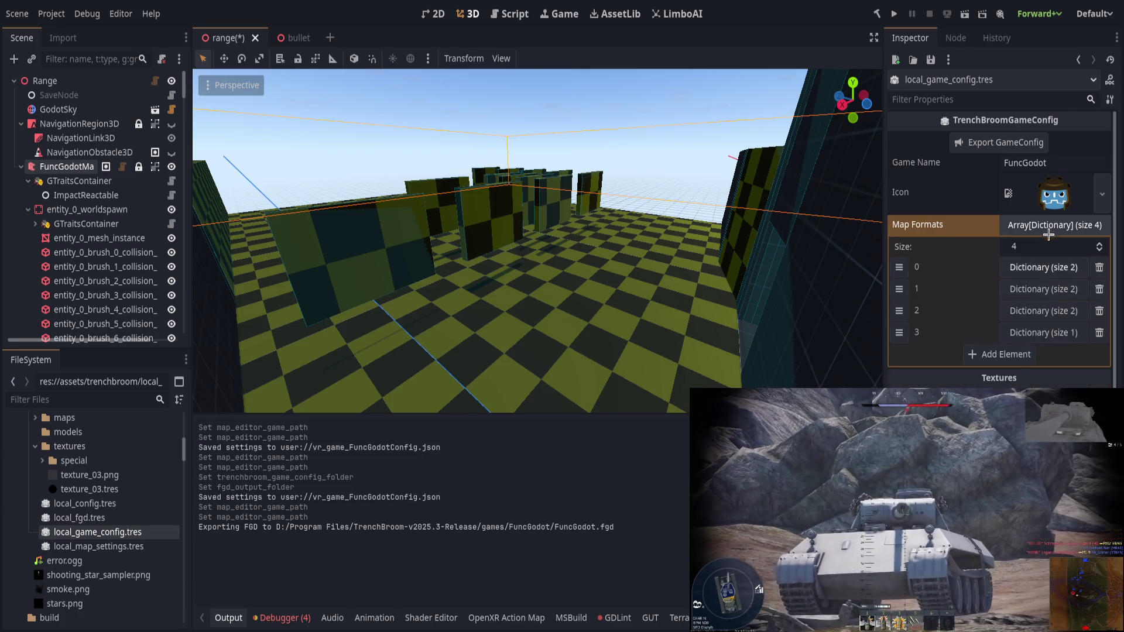
click(1042, 225)
click(1042, 287)
click(1041, 286)
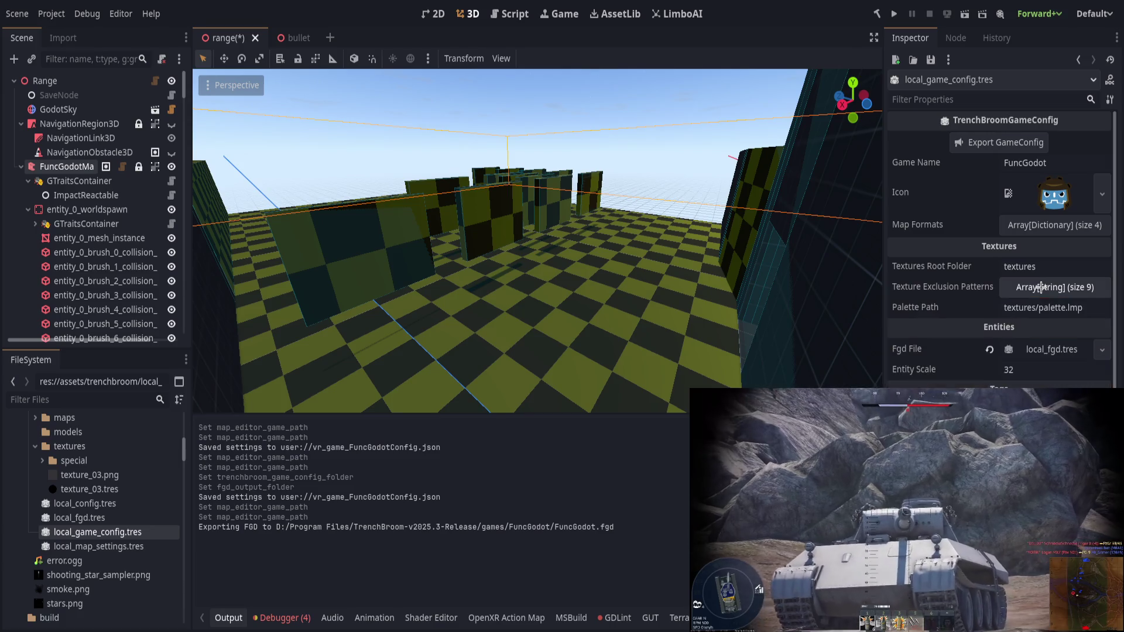
click(1042, 349)
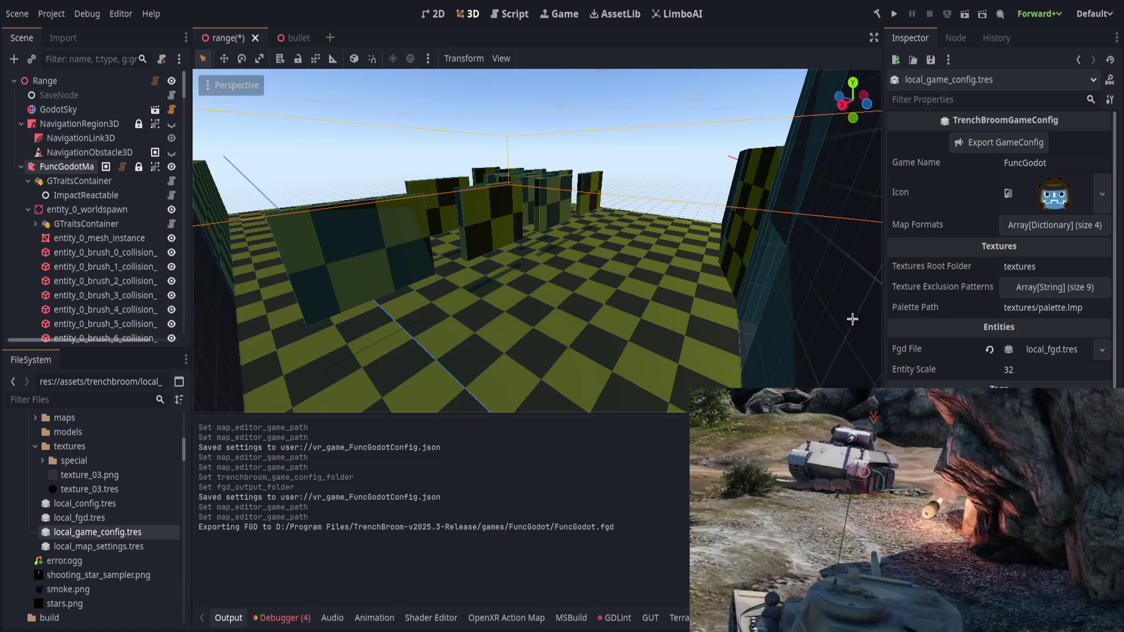
click(1000, 143)
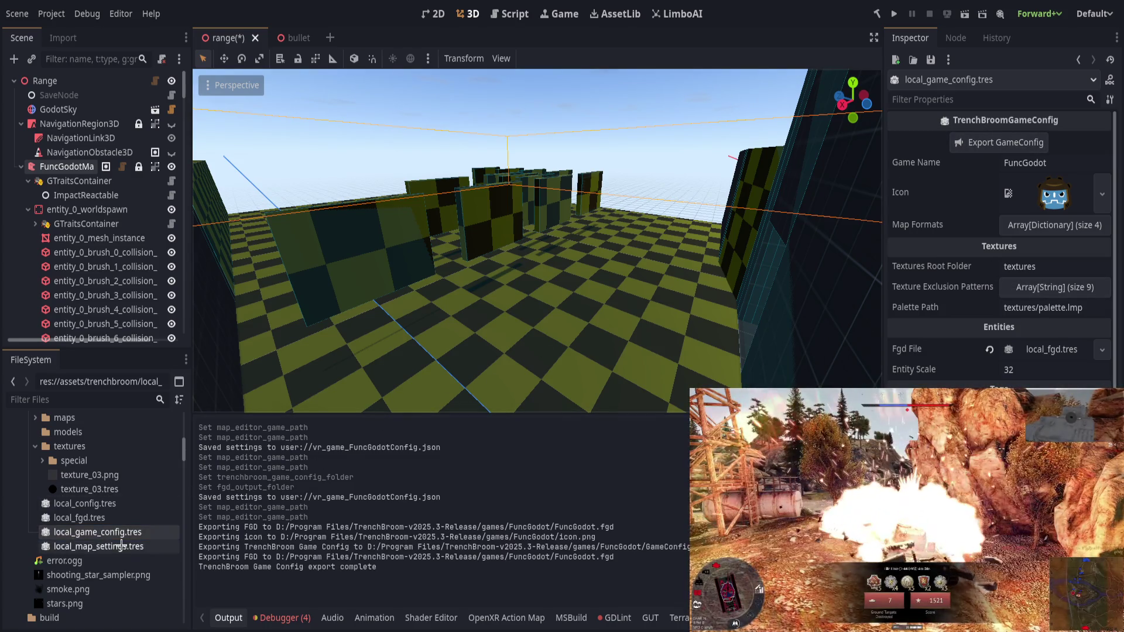
click(120, 546)
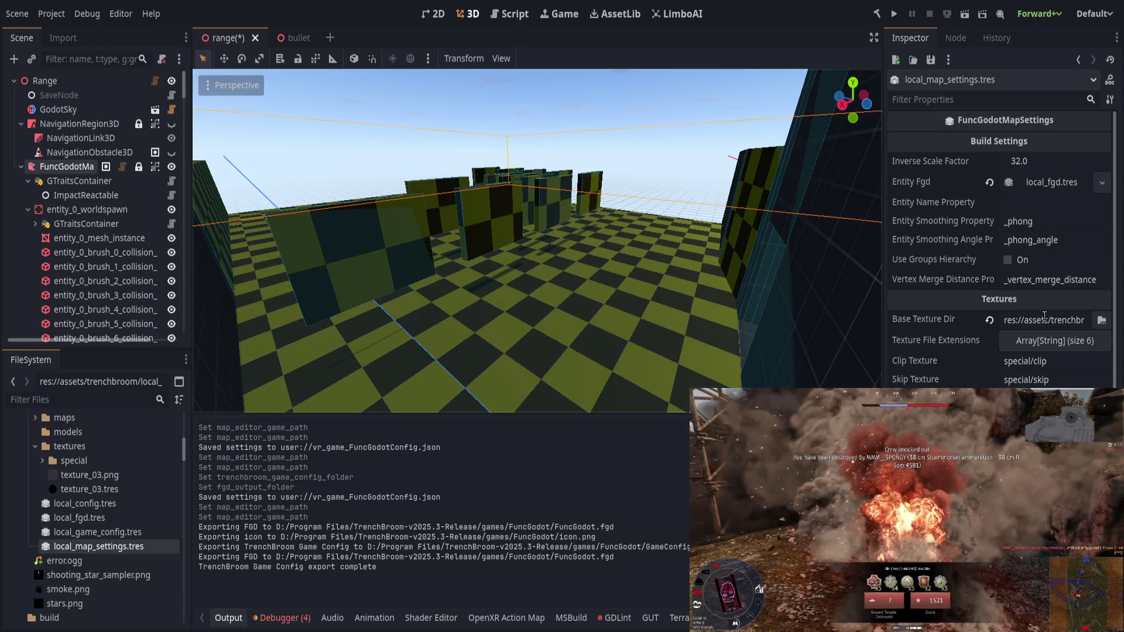
Step: Edit and commit the map settings' Base Texture Dir, then save the range scene
click(1028, 320)
key(Return)
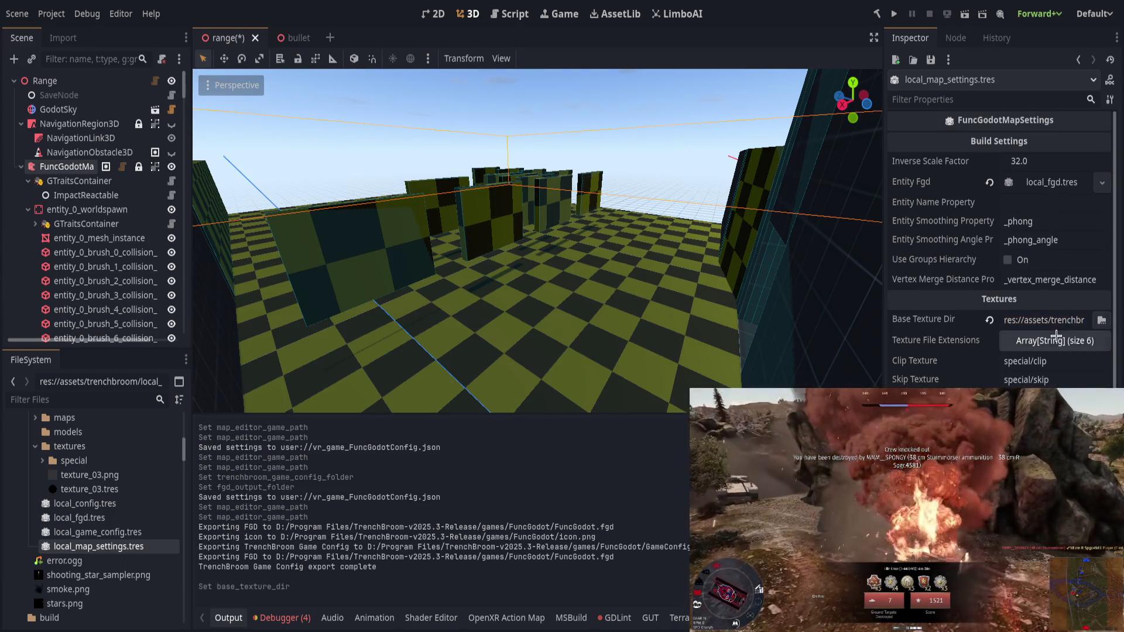
click(1077, 321)
double_click(1077, 322)
click(1023, 321)
key(Return)
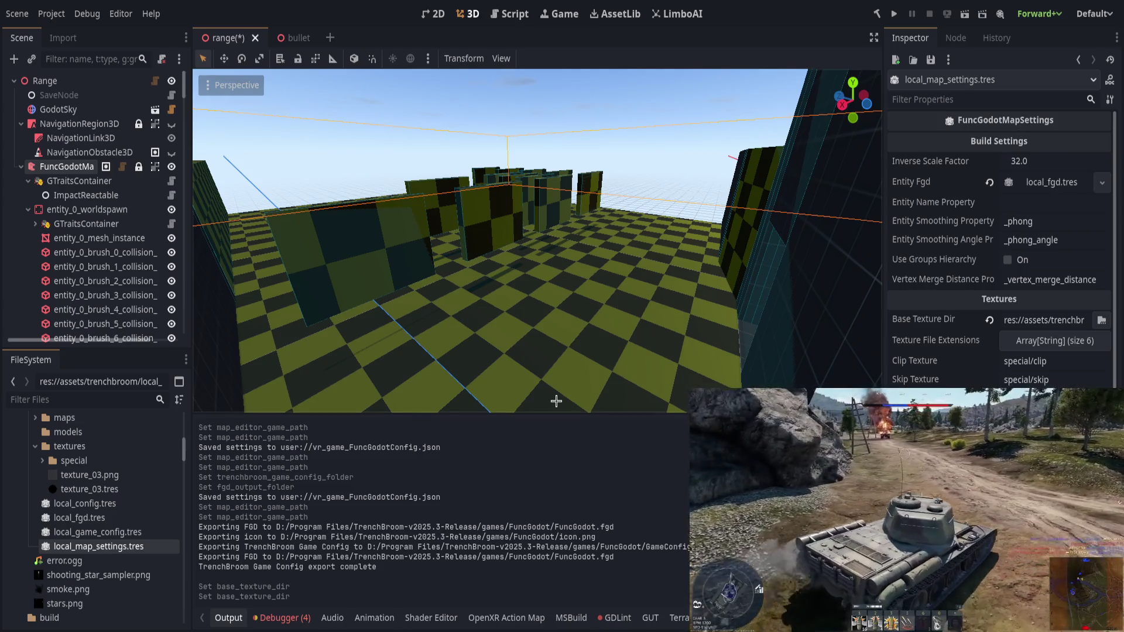
key(ctrl+s)
scroll(998, 234, down, 5)
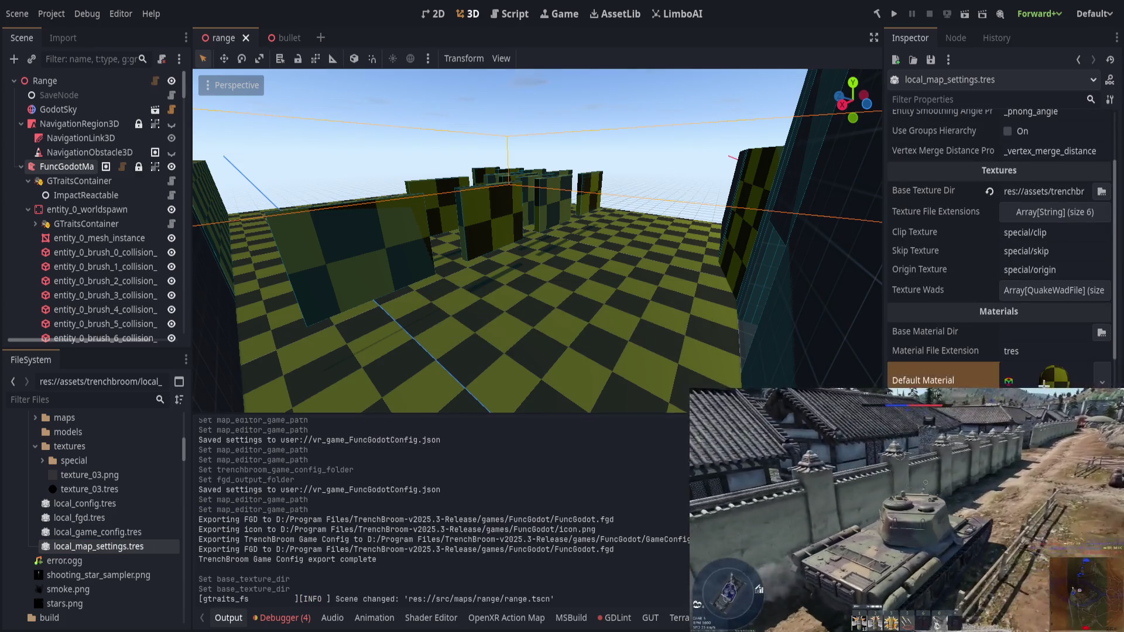
scroll(998, 234, down, 2)
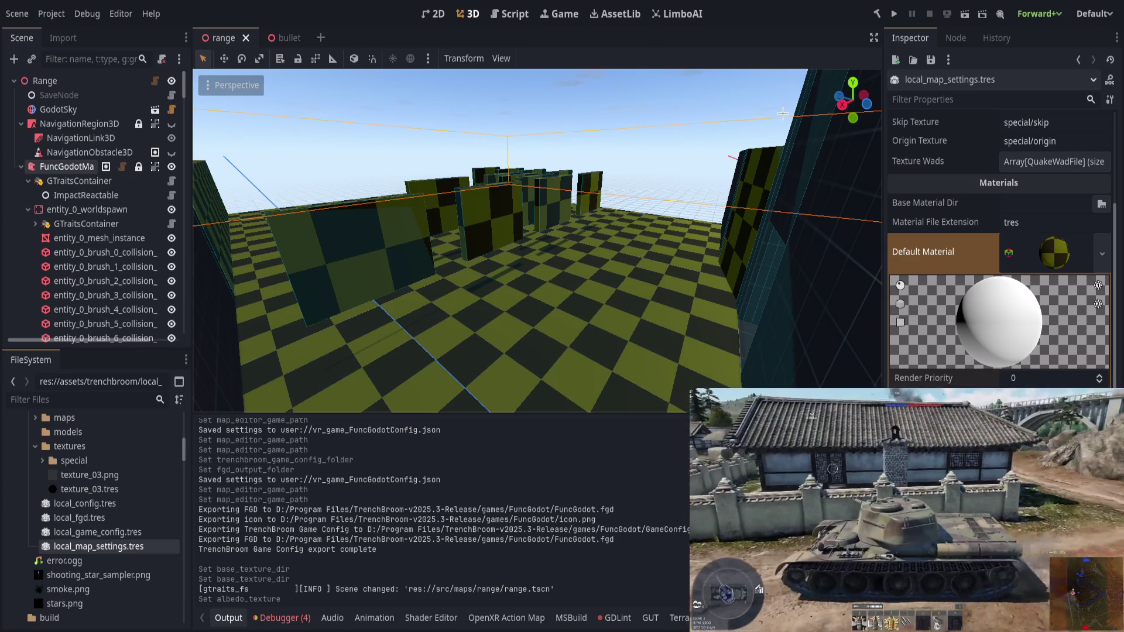
Step: Undo the accidental default material albedo texture change and switch to TrenchBroom
key(ctrl+z)
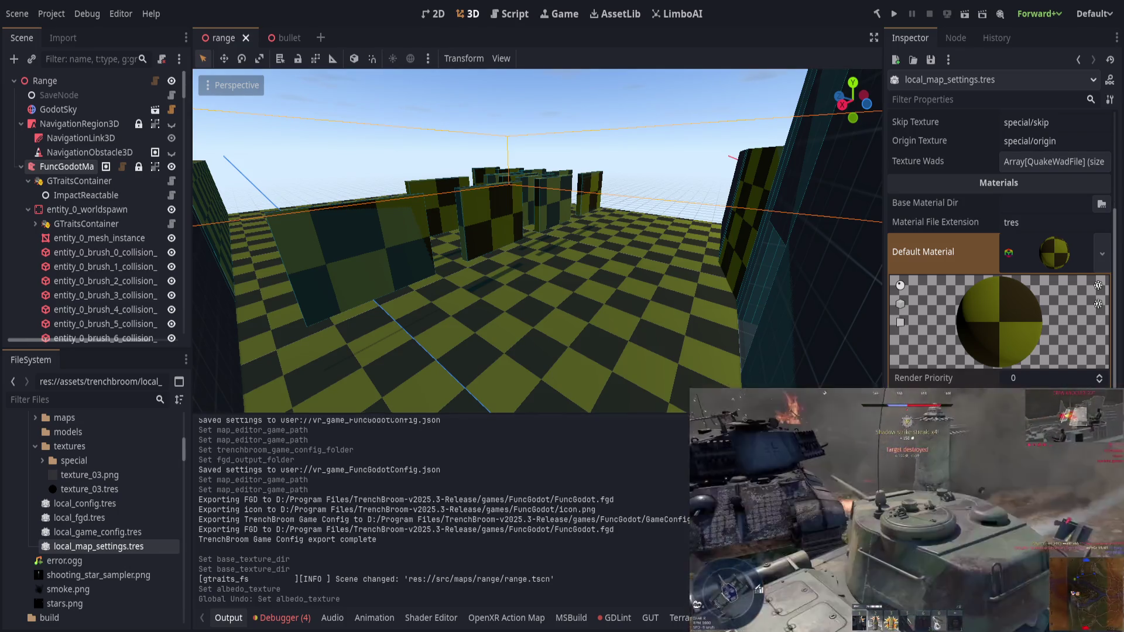
click(1047, 258)
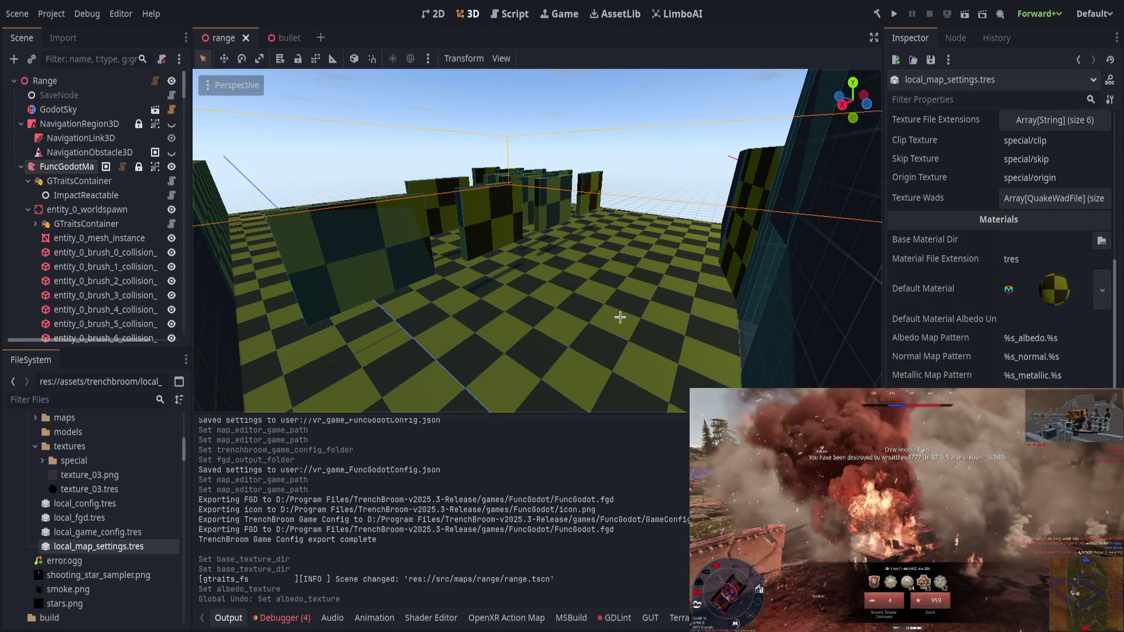
key(alt+Tab)
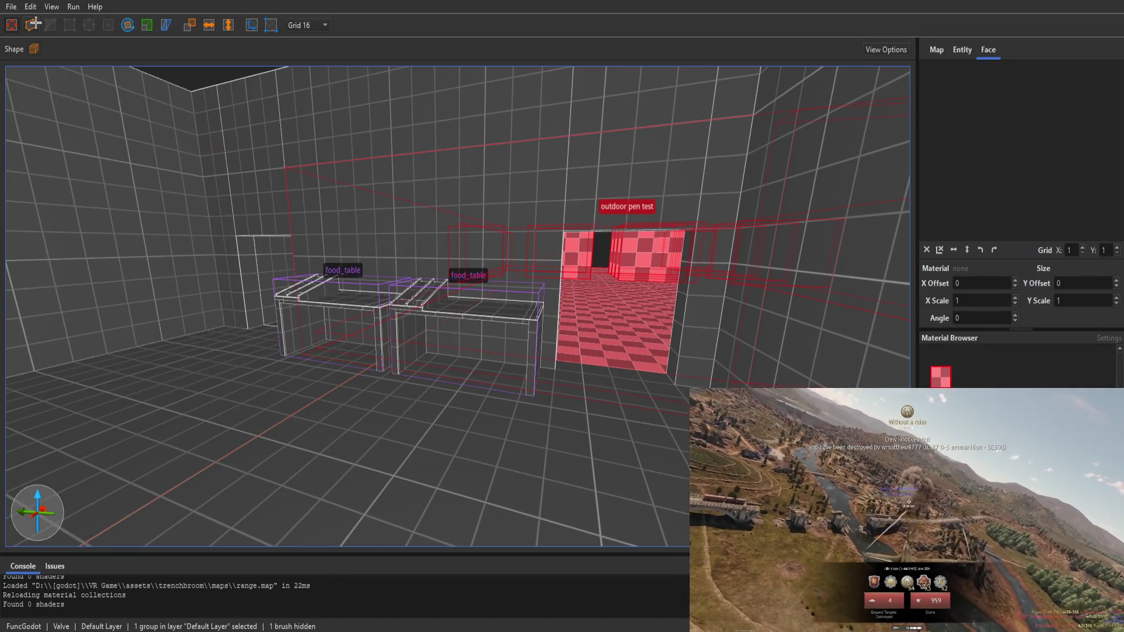
Step: Inspect the outdoor pen test group's entity and face materials with the textures collection shown
key(alt+Tab)
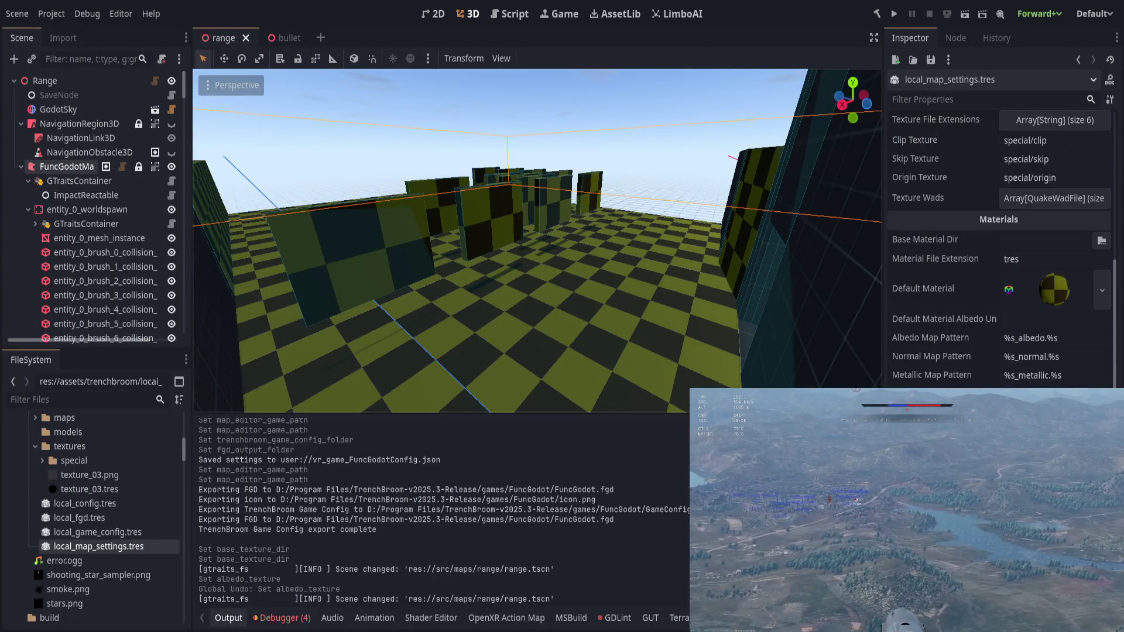
key(alt+Tab)
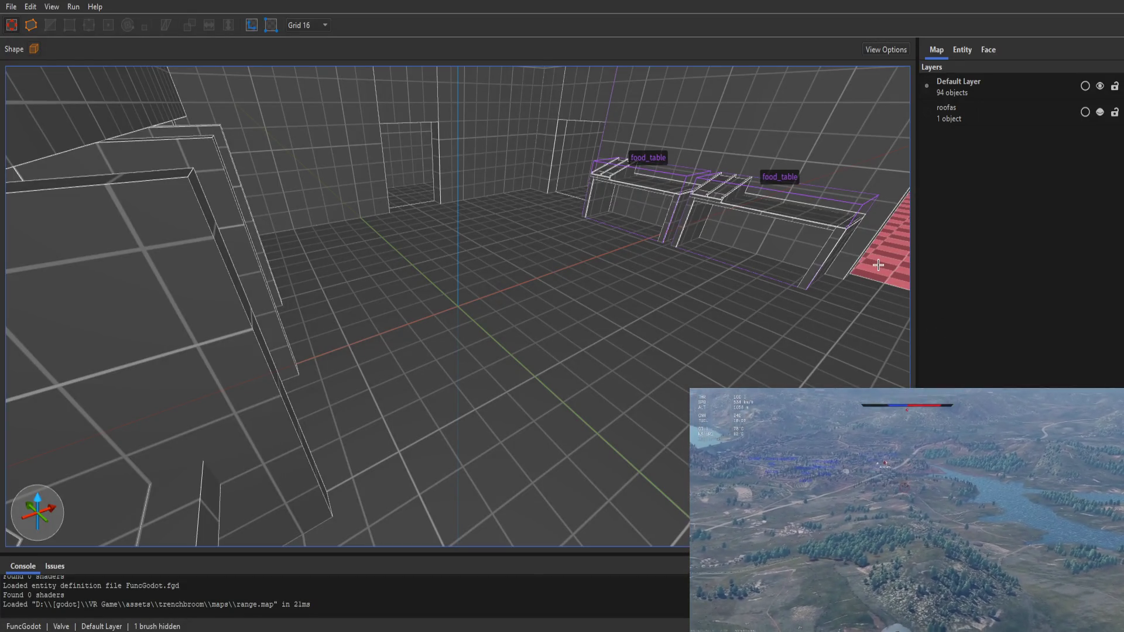
click(875, 267)
click(969, 50)
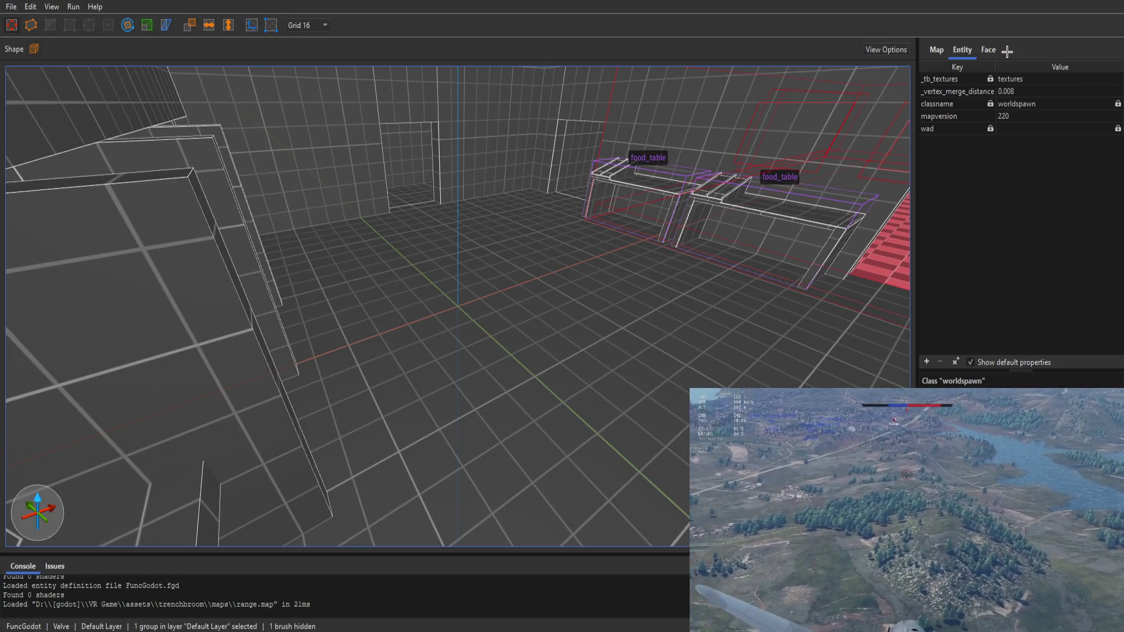
click(998, 50)
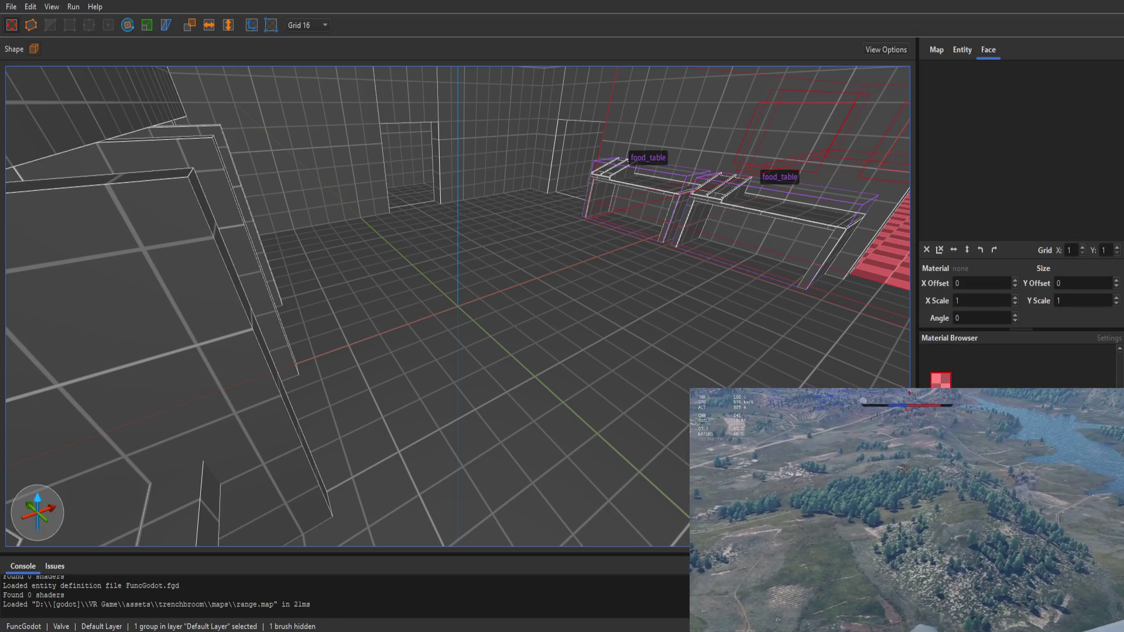
click(1042, 363)
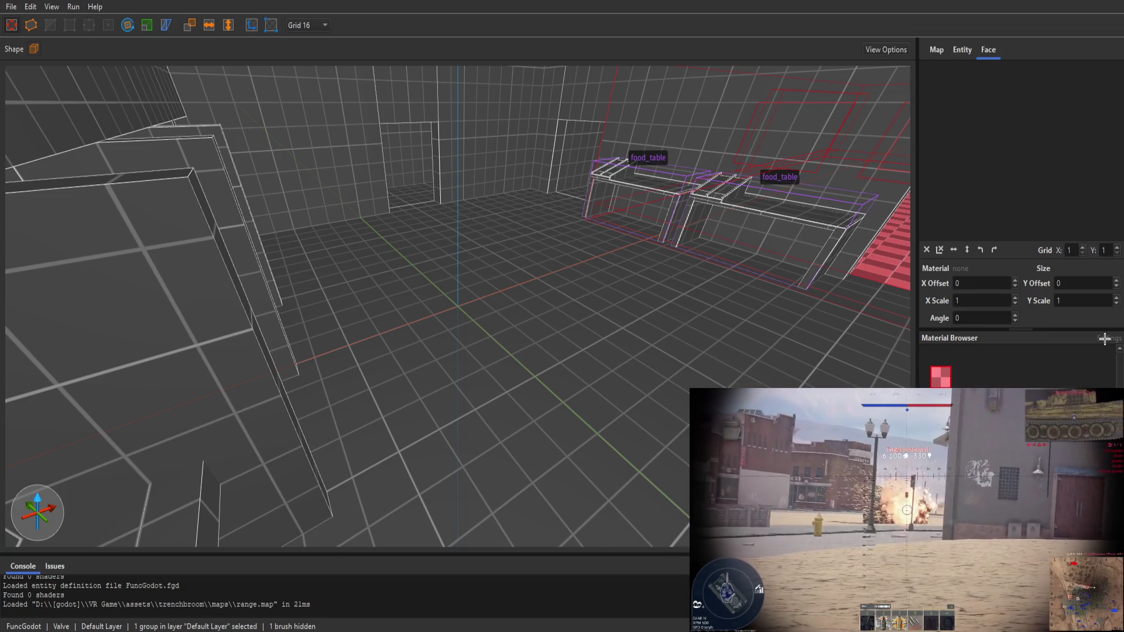
key(ctrl+u)
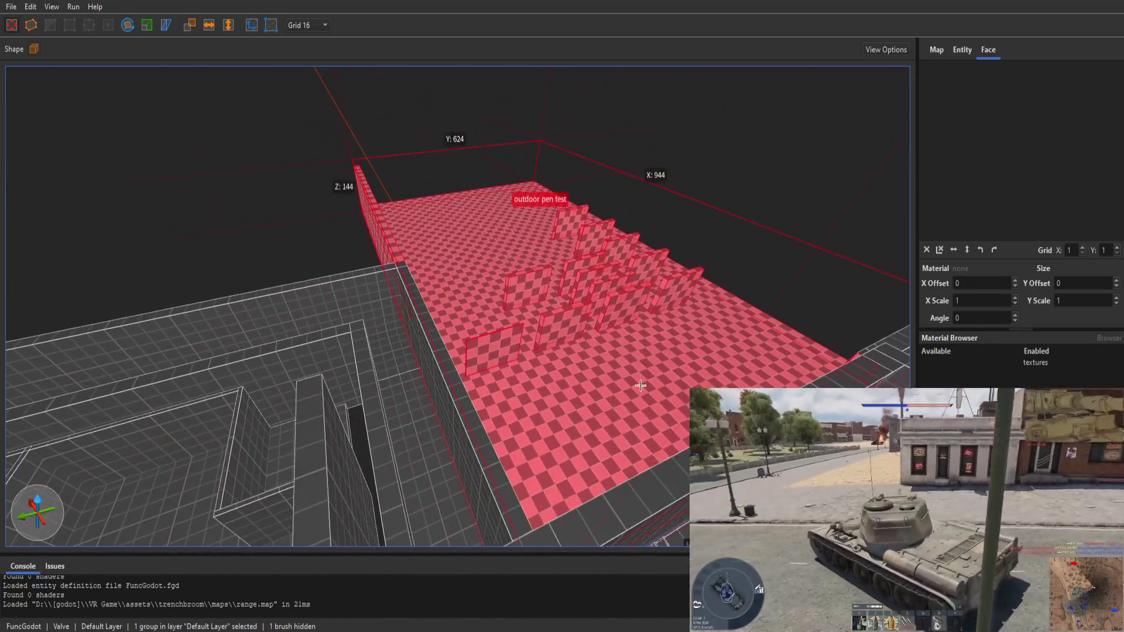
click(747, 248)
Step: In Godot, collapse the map, ShootHouse and NavigationRegion3D nodes and overview the range
key(alt+Tab)
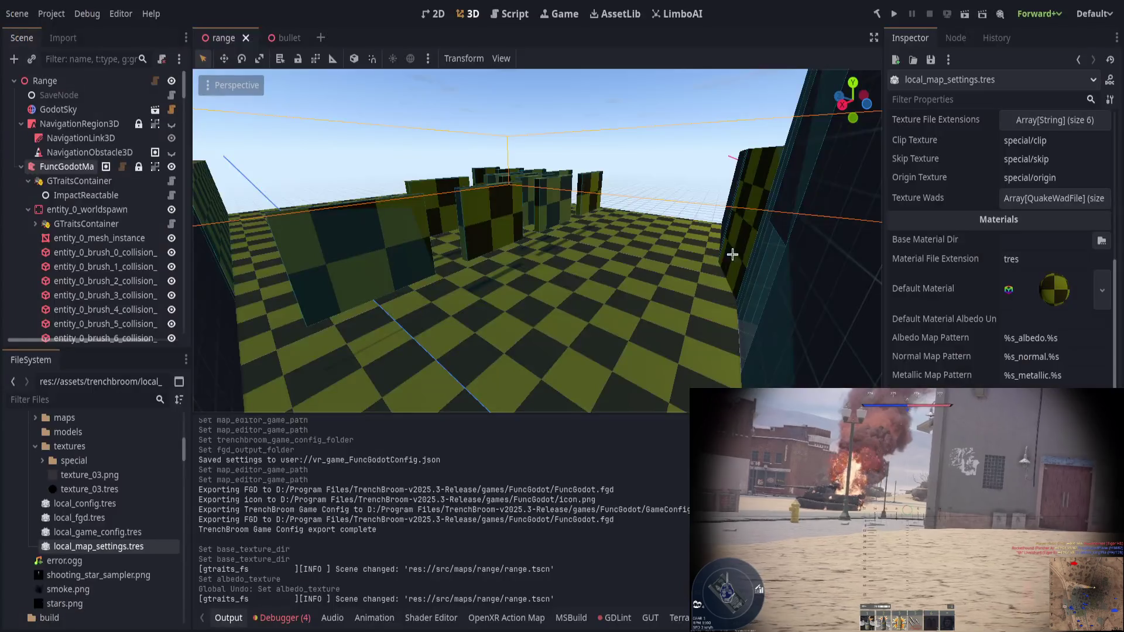
scroll(549, 305, up, 5)
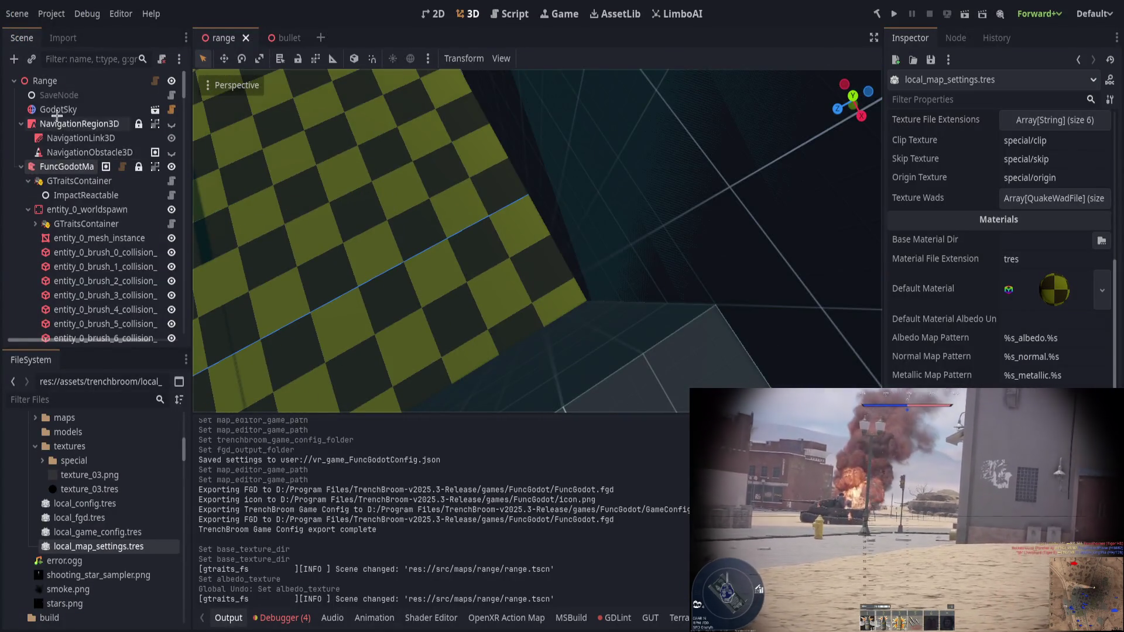
click(21, 166)
click(21, 224)
click(20, 124)
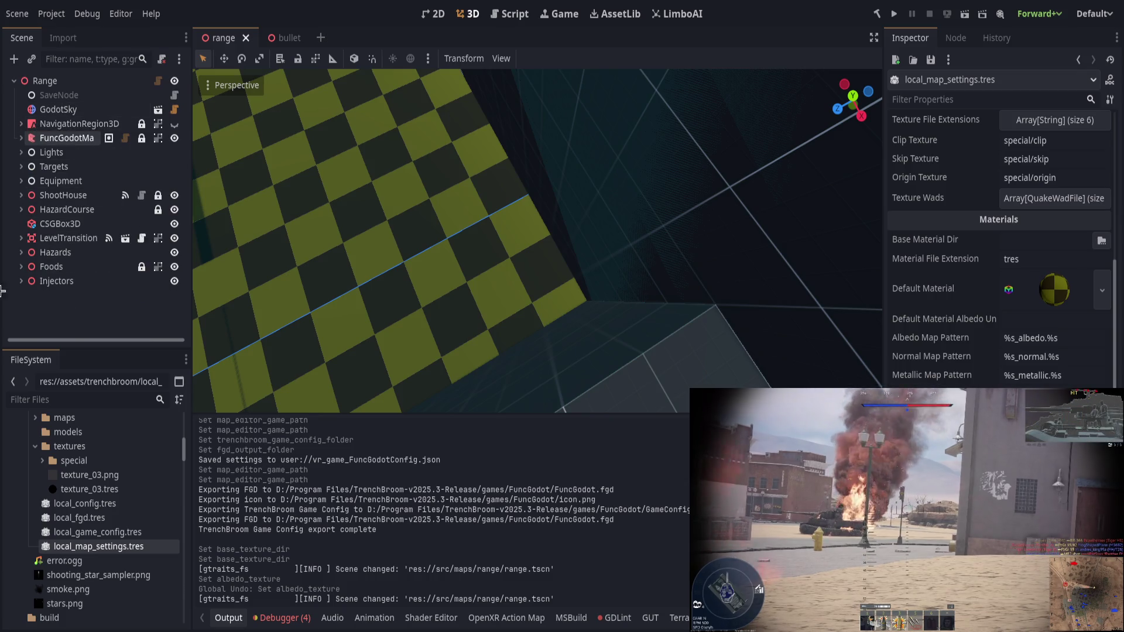
drag(538, 240, 552, 119)
click(574, 203)
click(527, 264)
drag(527, 263, 559, 205)
drag(515, 293, 514, 256)
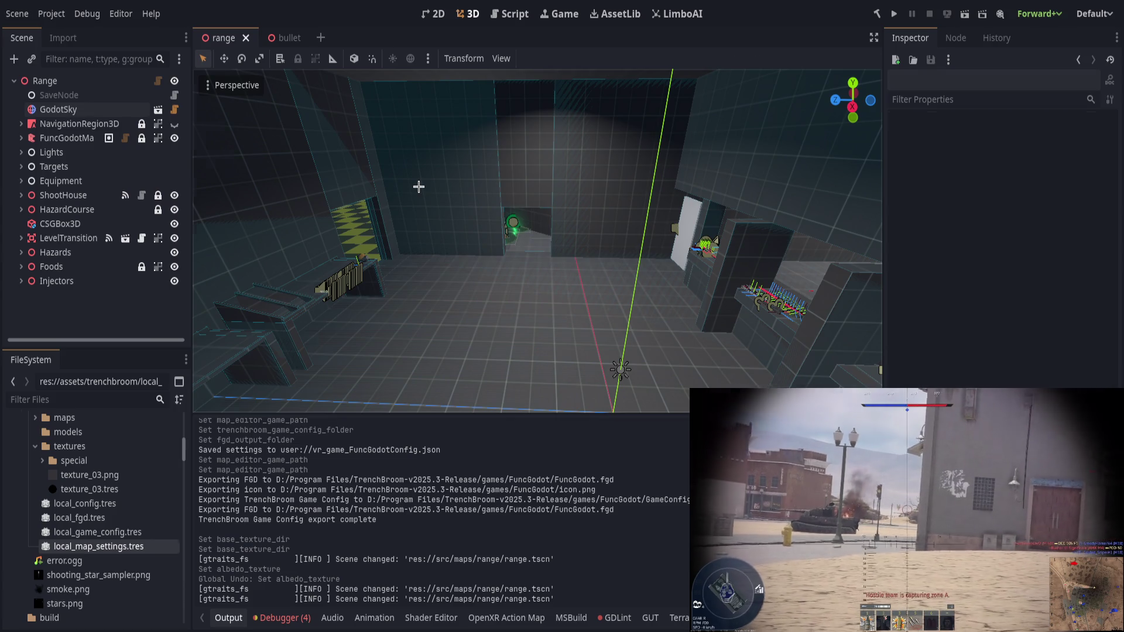
Step: Open main.gd, browse the scene tree filtering for 'player', then view the main scene and return to range
key(ctrl+F3)
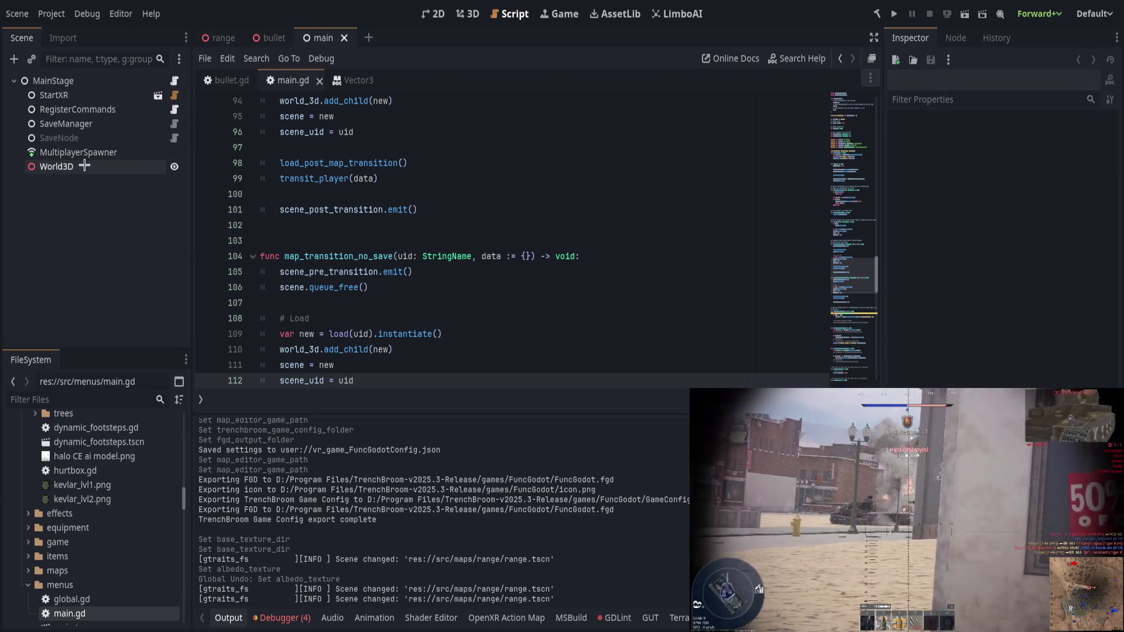
click(105, 166)
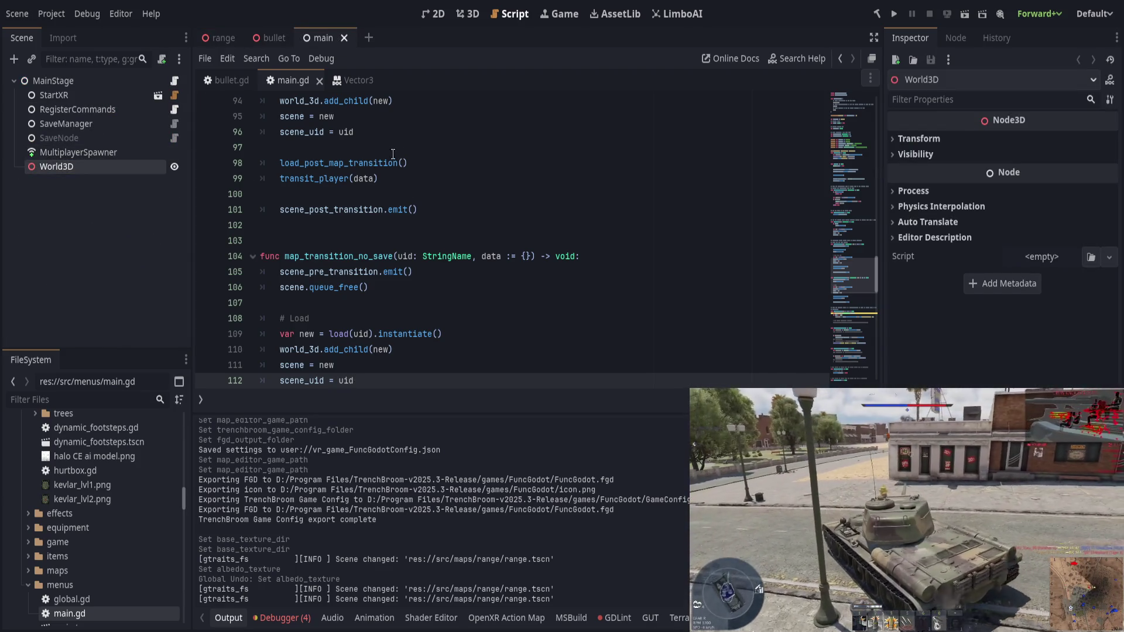
click(466, 14)
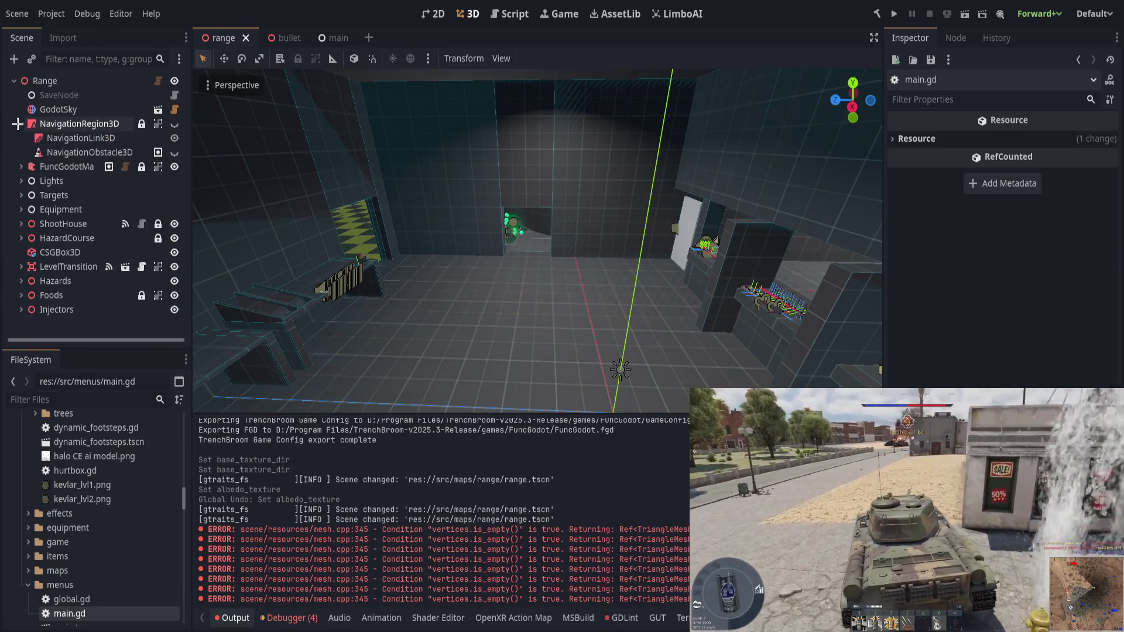
click(21, 138)
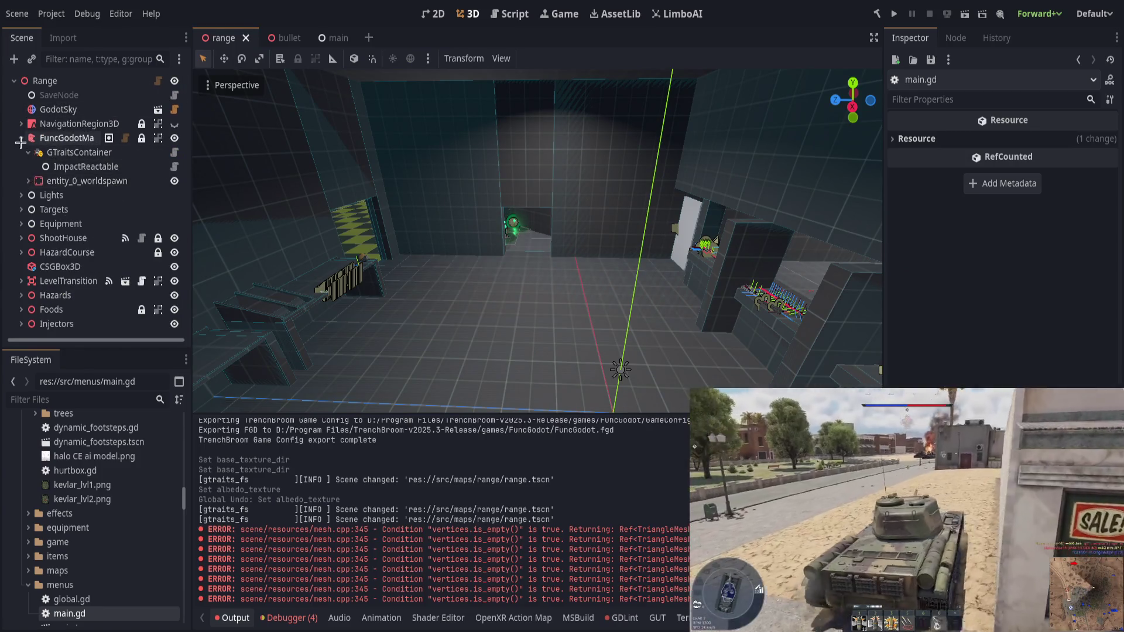
click(21, 138)
click(22, 180)
click(21, 181)
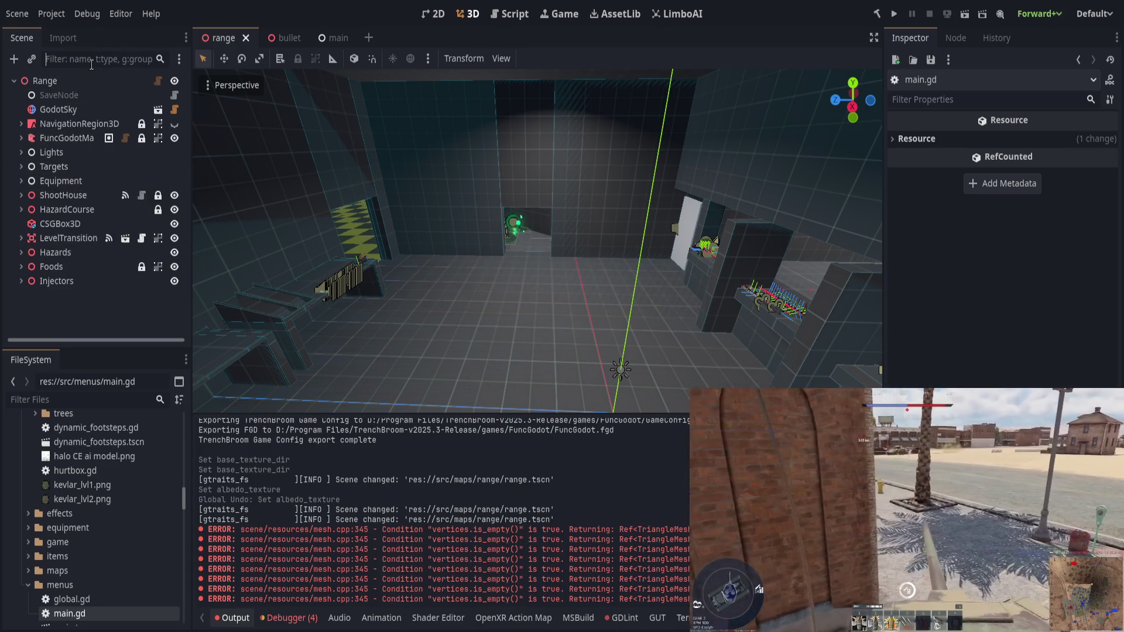
click(91, 65)
text(player)
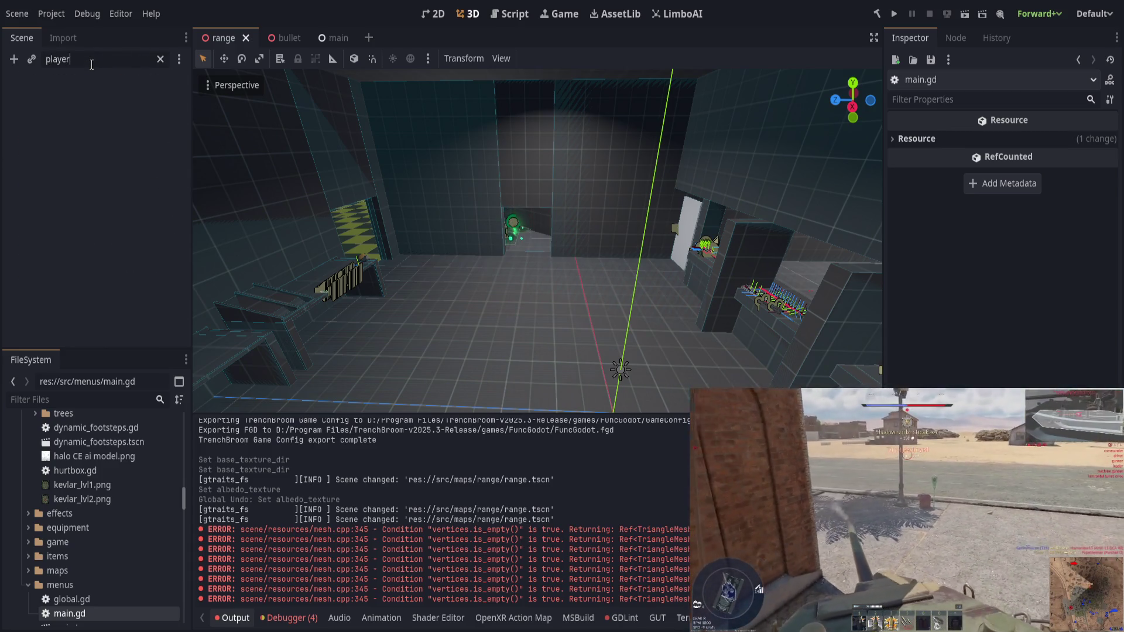
click(161, 59)
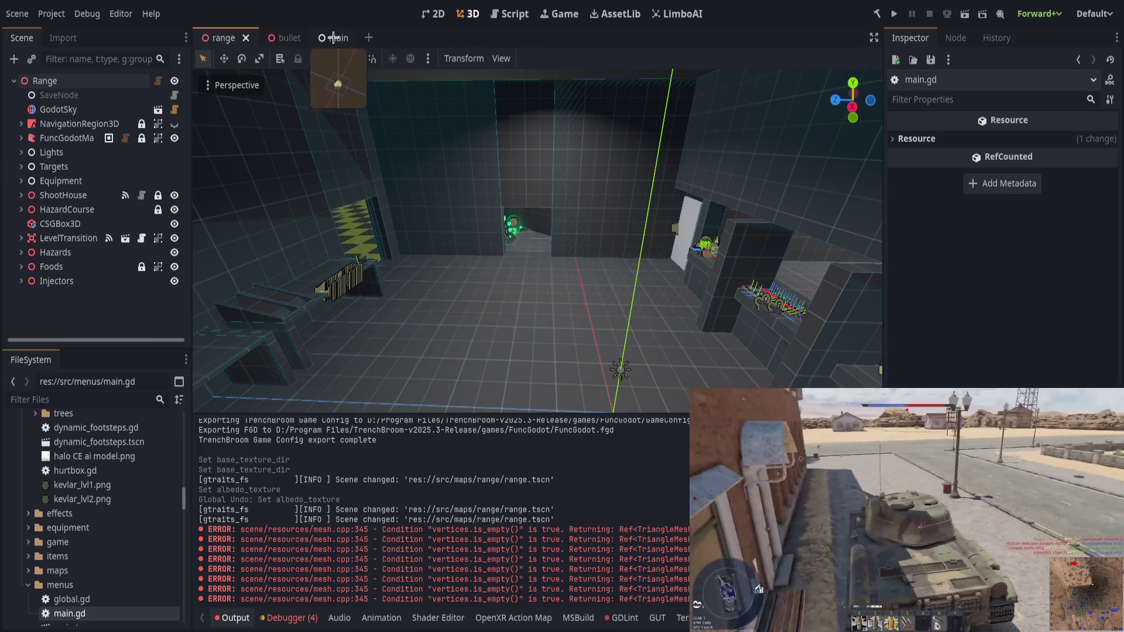
click(334, 38)
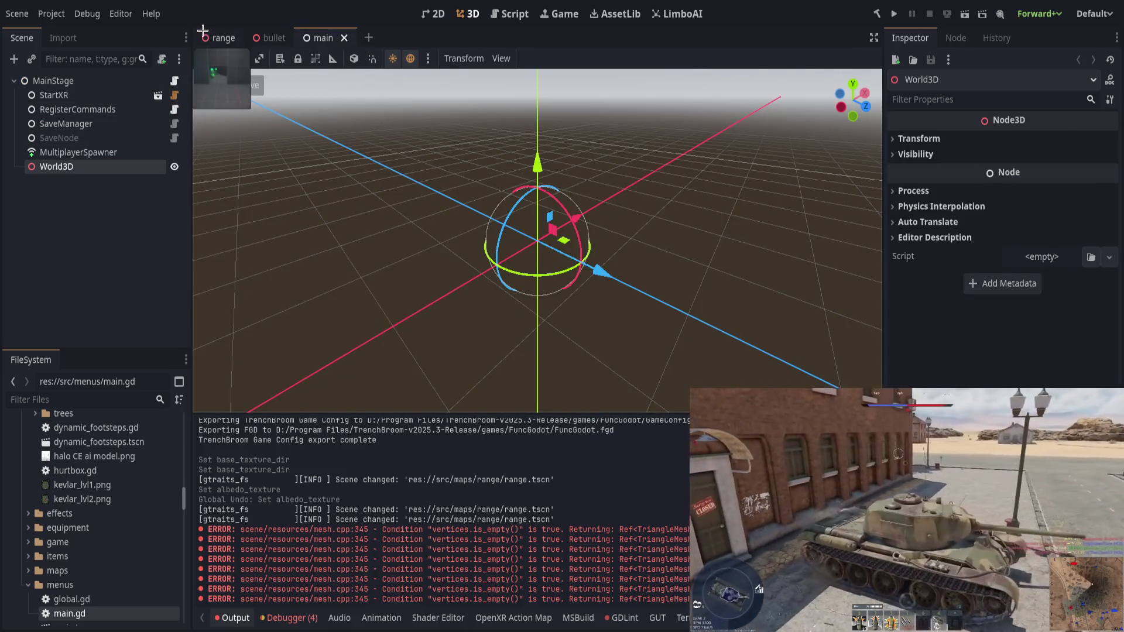
click(896, 13)
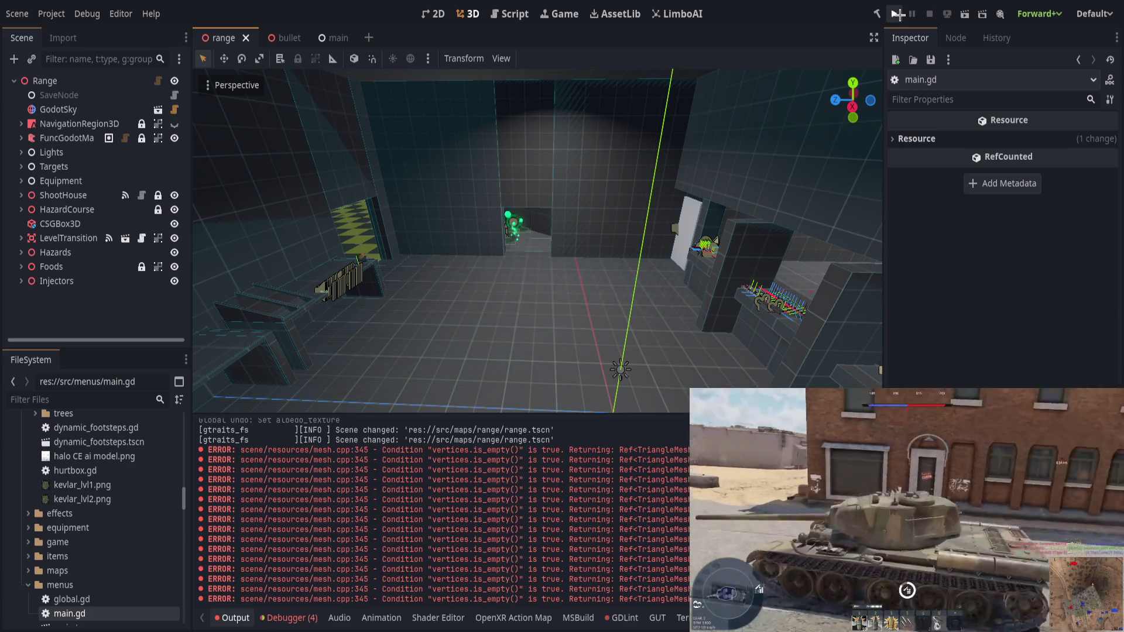
Step: Run the project from the main scene, host a session to test-fire bullets, then switch to the range scene
click(325, 38)
click(894, 13)
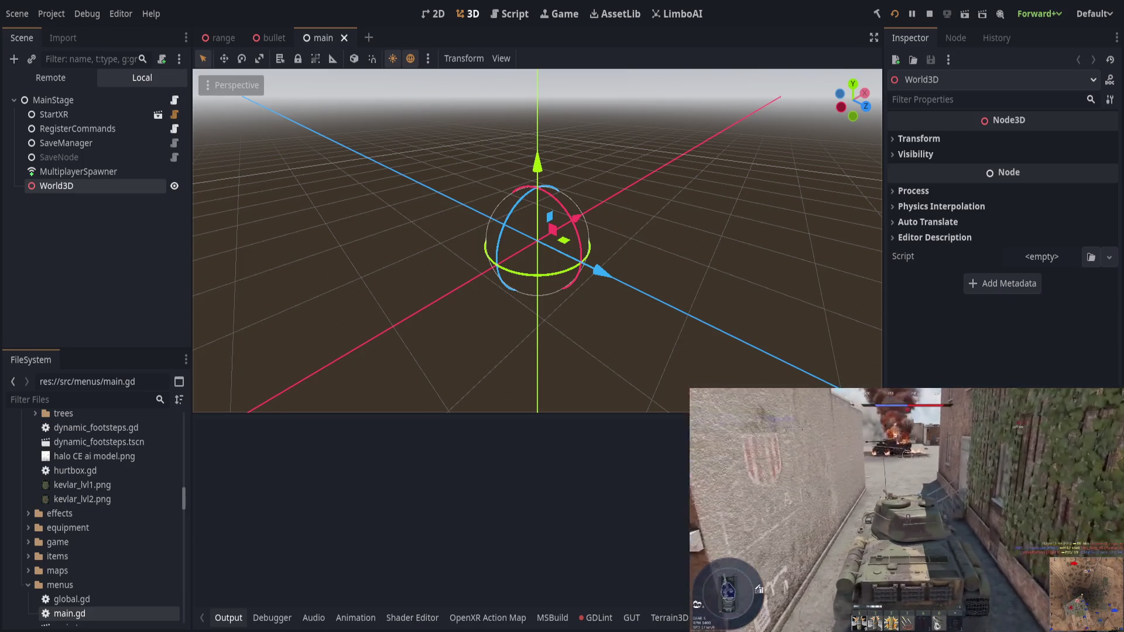
click(191, 54)
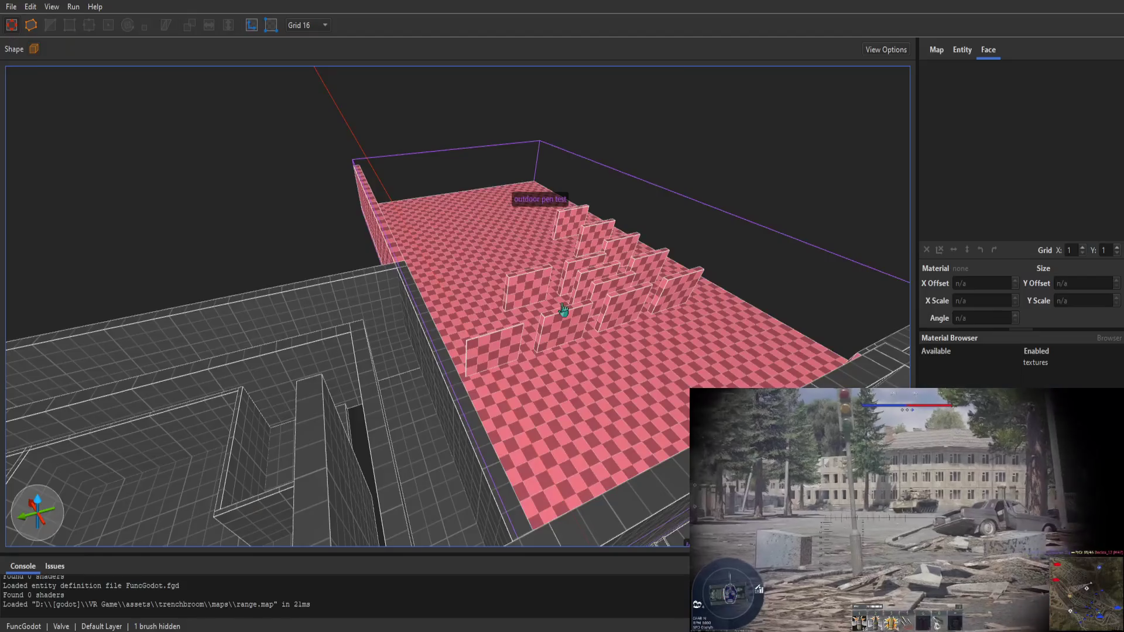
drag(563, 309, 603, 171)
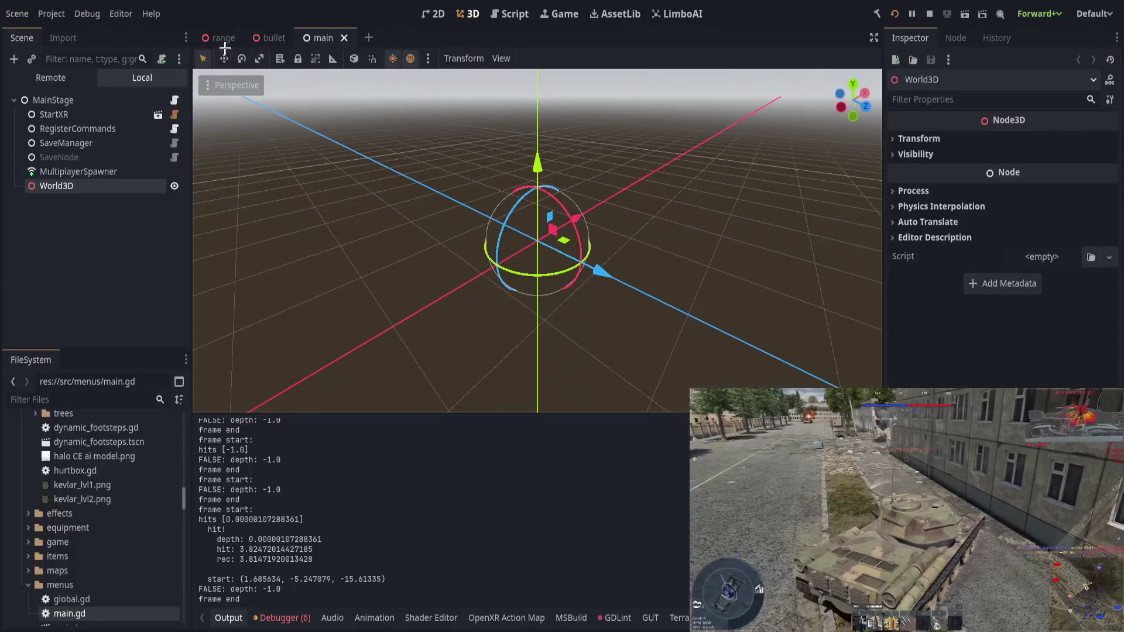
key(ctrl+Tab)
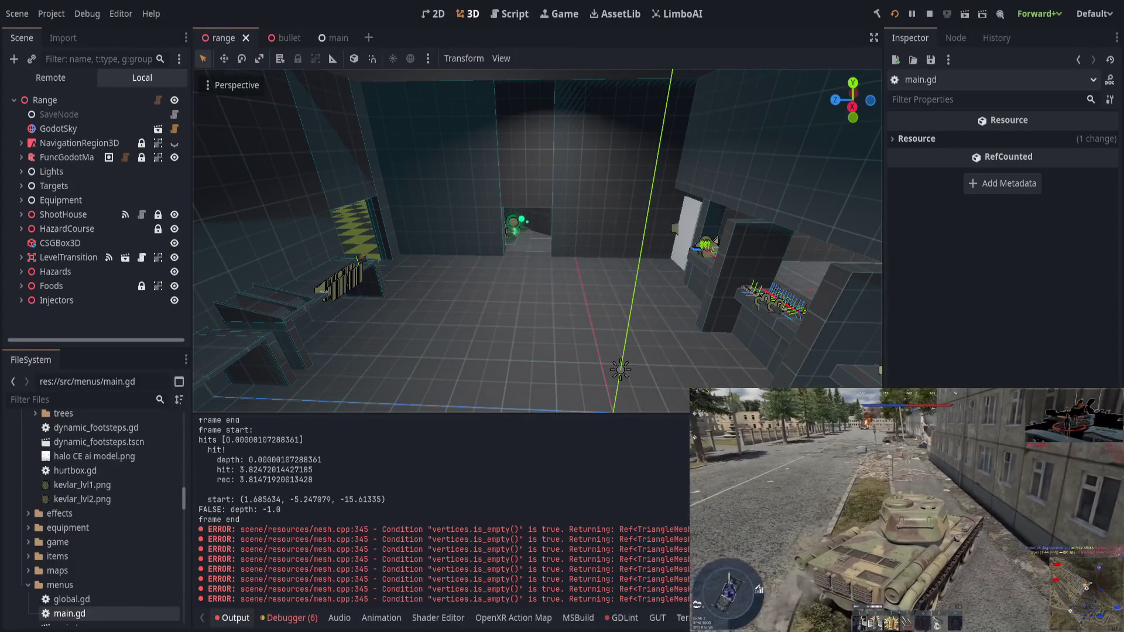
Step: Select LevelTransition in the range scene tree, drag it across the floor, then delete it
scroll(468, 310, up, 3)
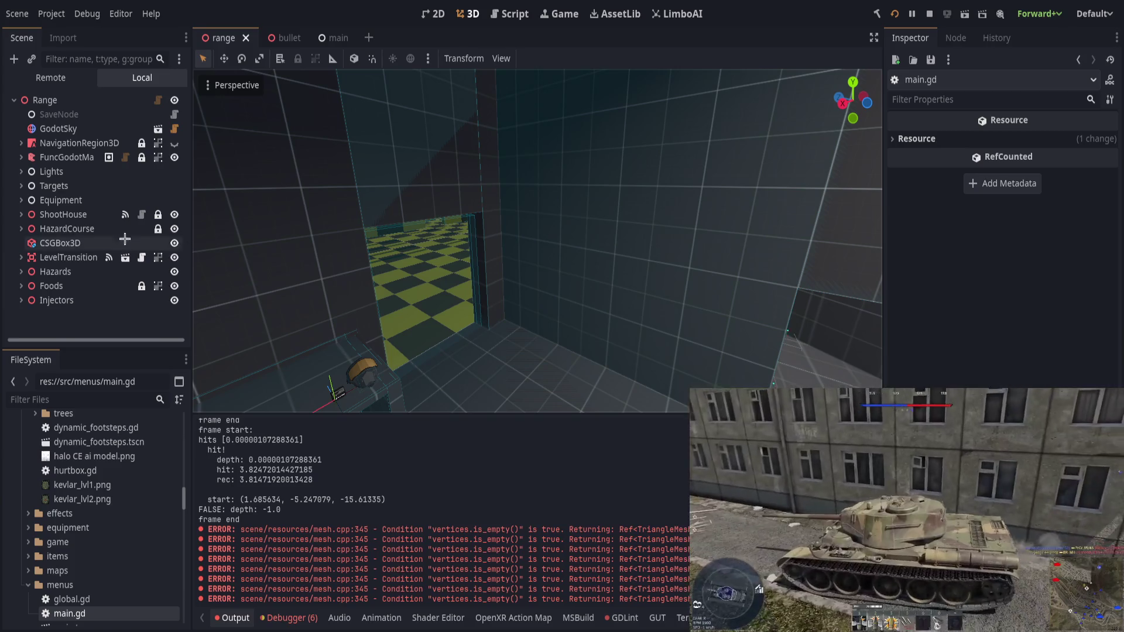
click(68, 257)
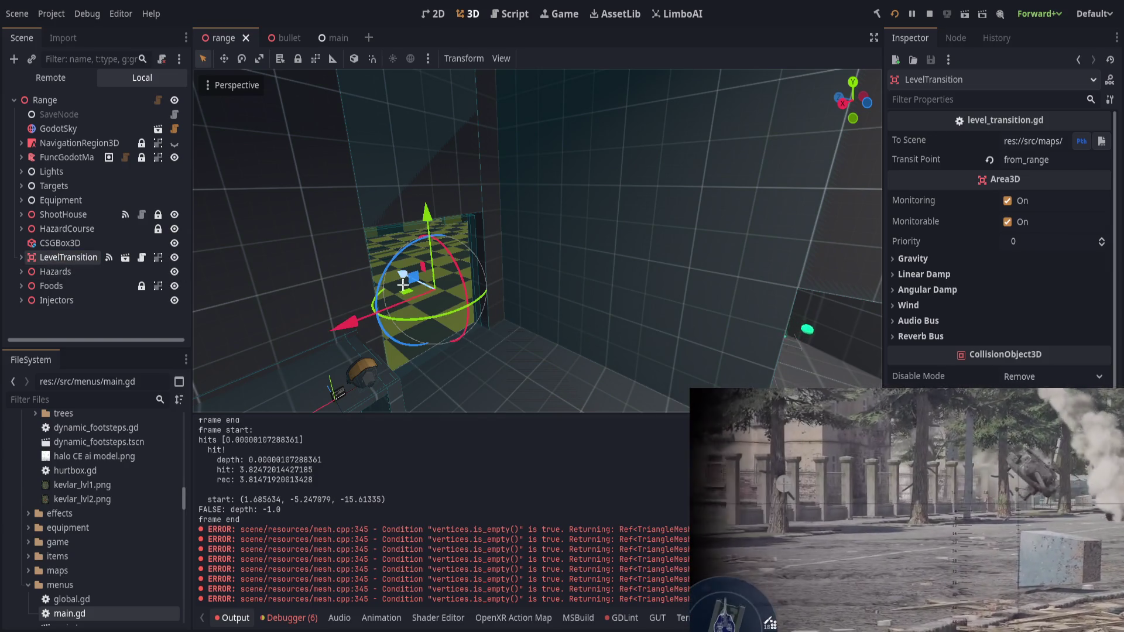
mouse_move(407, 292)
mouse_down()
mouse_move(415, 333)
mouse_move(462, 251)
mouse_move(427, 326)
mouse_move(445, 281)
mouse_move(480, 304)
mouse_move(498, 293)
mouse_up()
scroll(469, 301, up, 3)
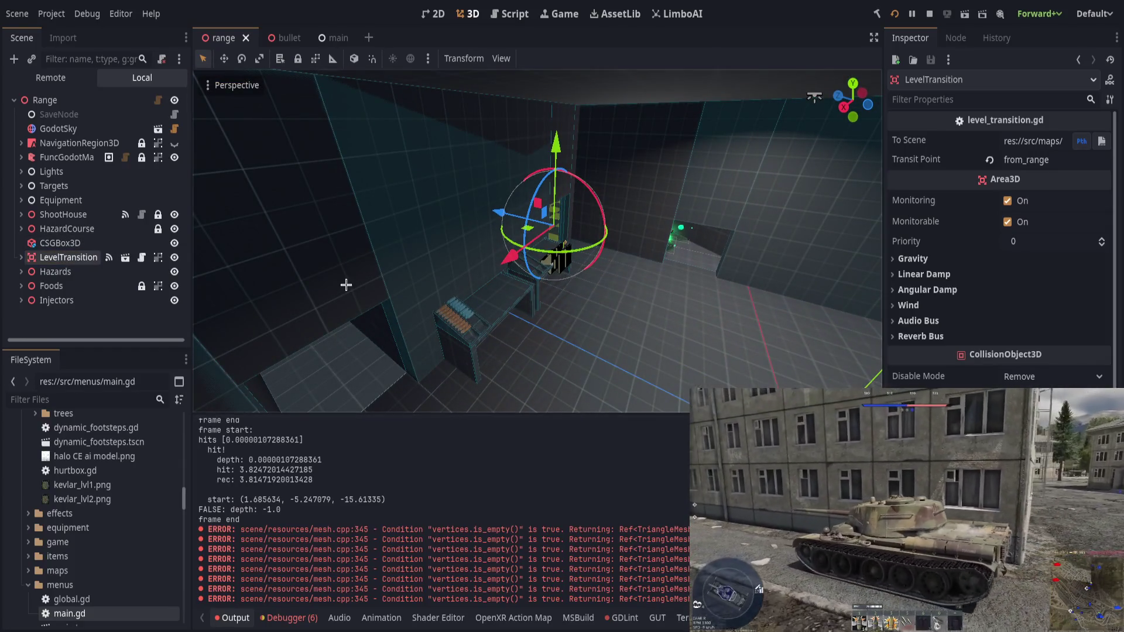
key(Delete)
Step: Save the range scene, test bullet hits in the running game, and switch to TrenchBroom
key(ctrl+s)
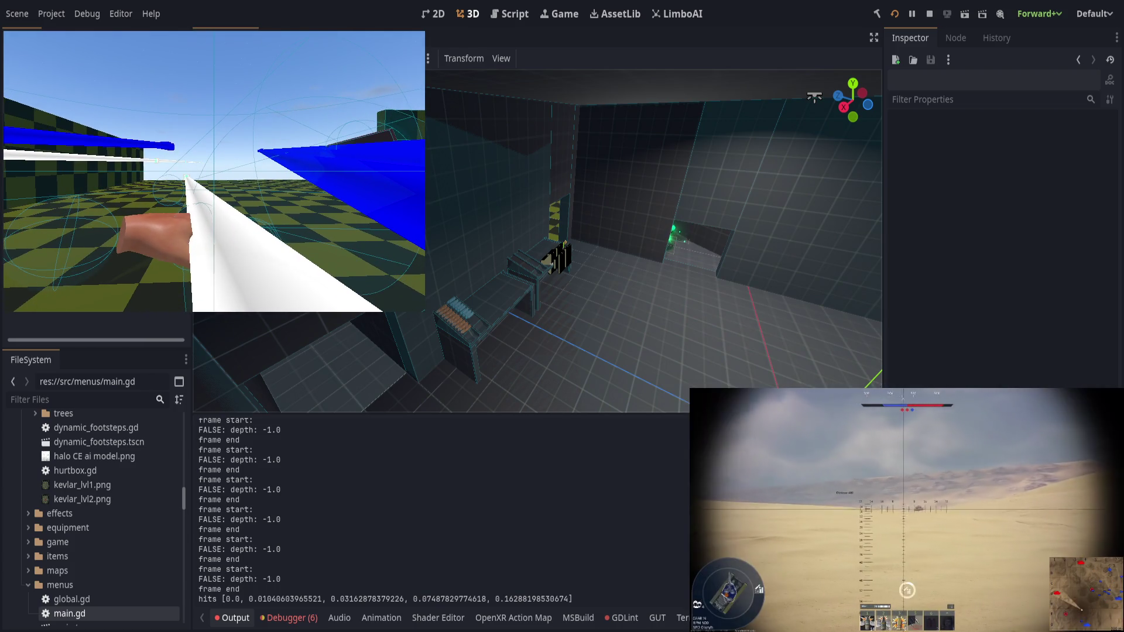
click(562, 309)
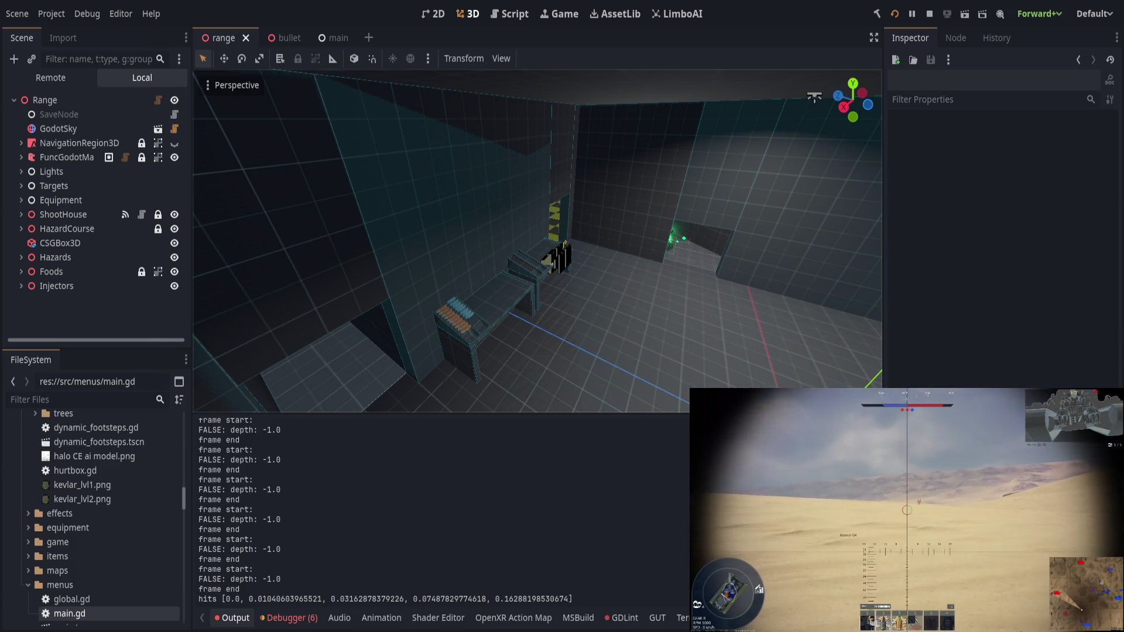
key(alt+Tab)
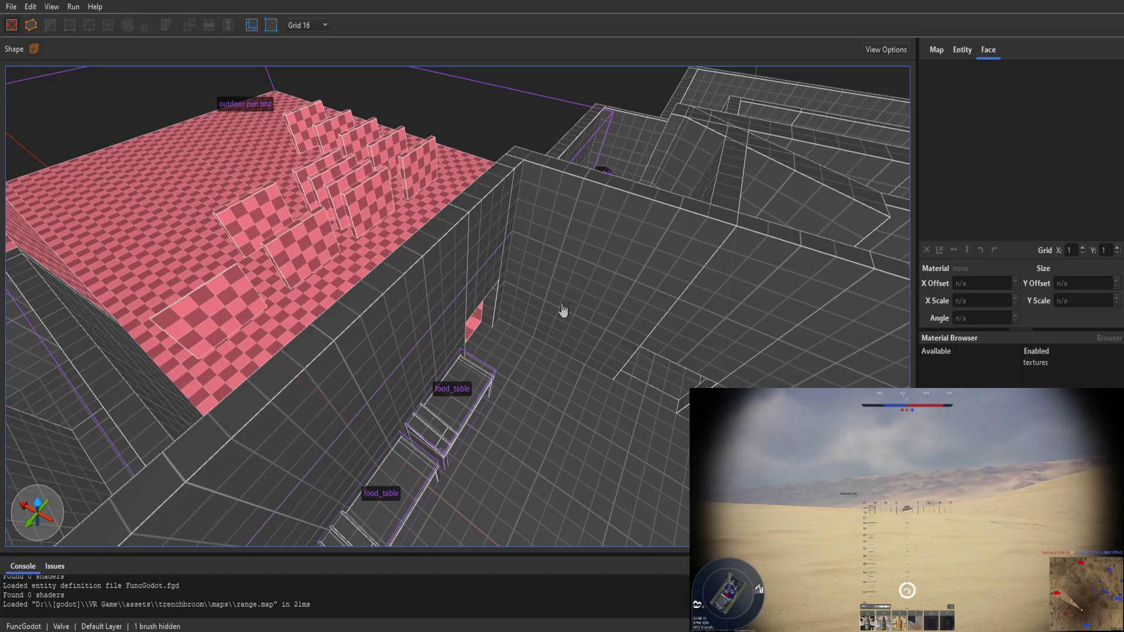
Step: Glance over range.map in TrenchBroom, then return to the Godot editor with the game running
key(alt+Tab)
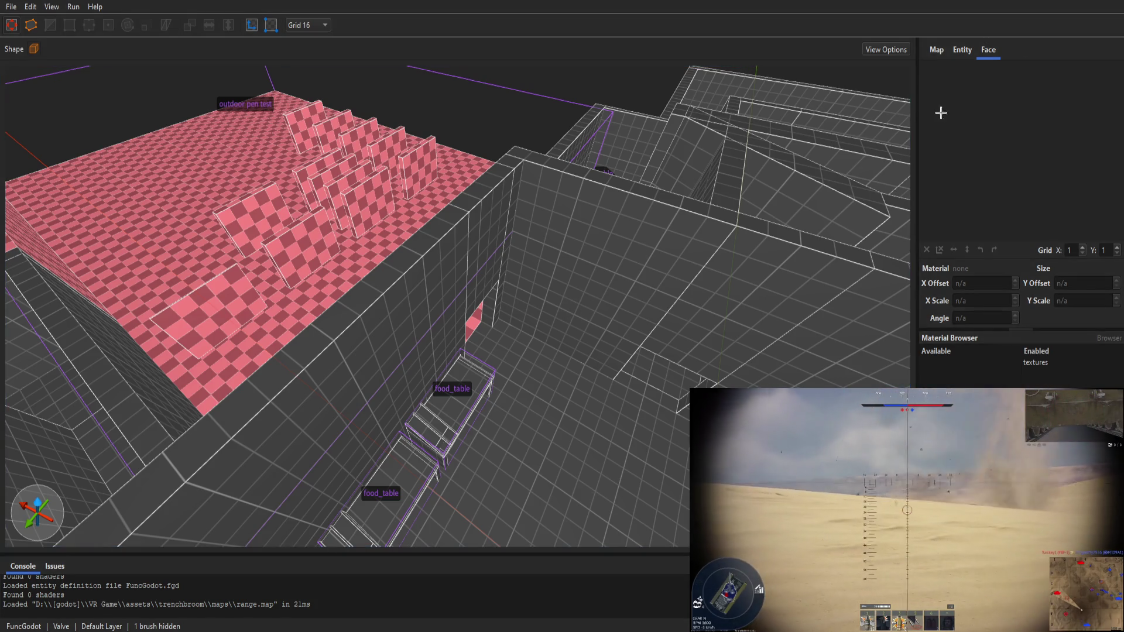
key(alt+Tab)
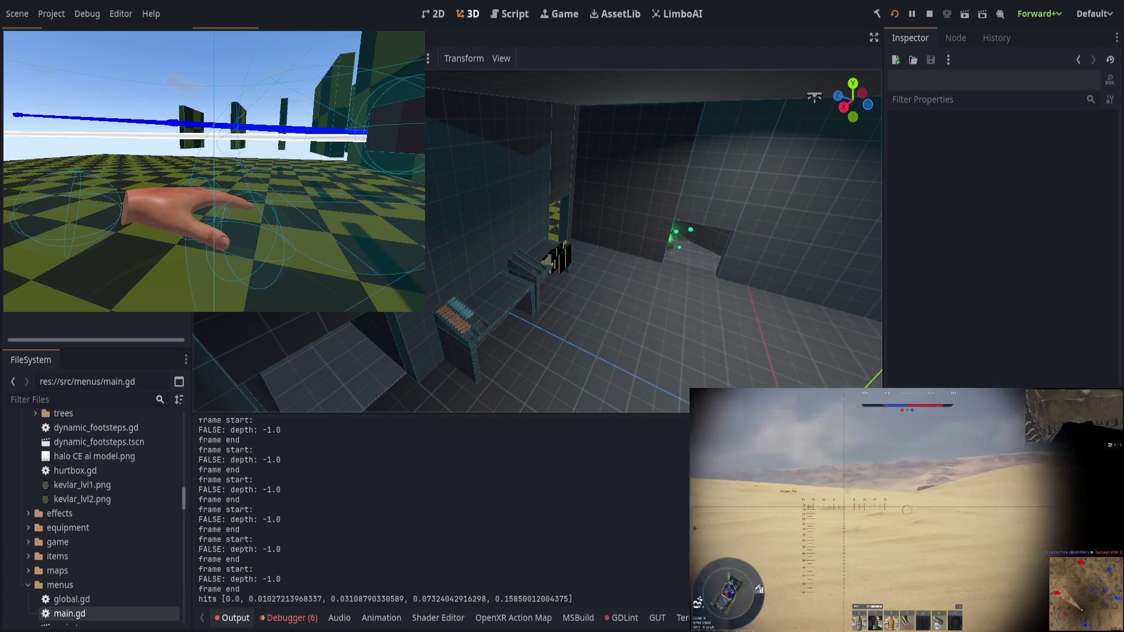
Step: Put the Godot editor in front of the game, collapse the Output panel, and switch to the Script workspace
key(alt+Tab)
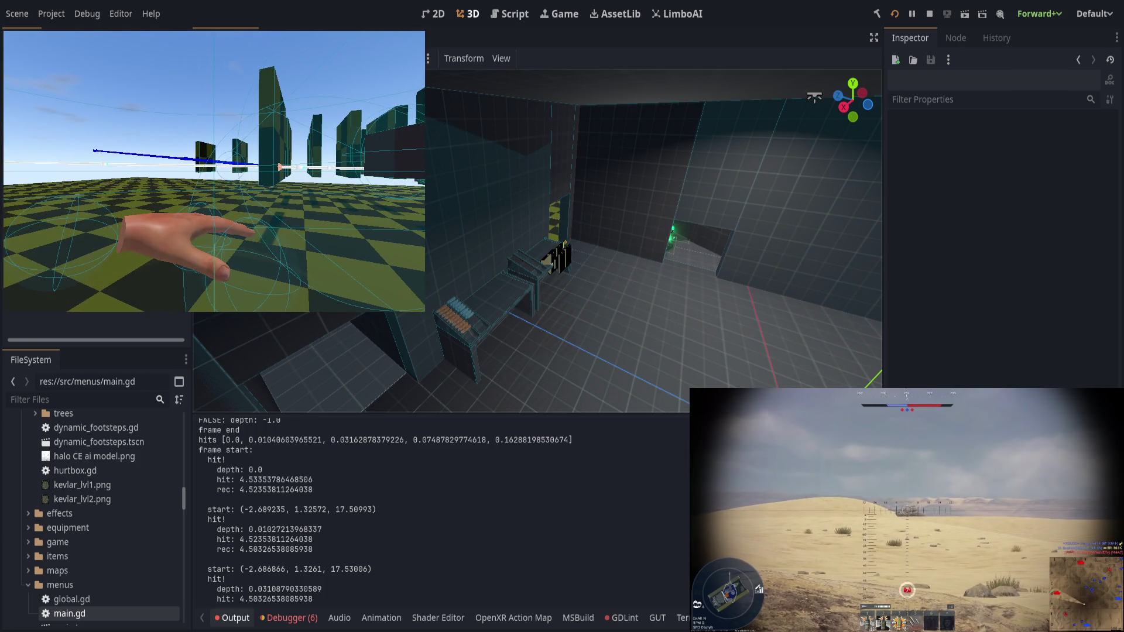
click(562, 309)
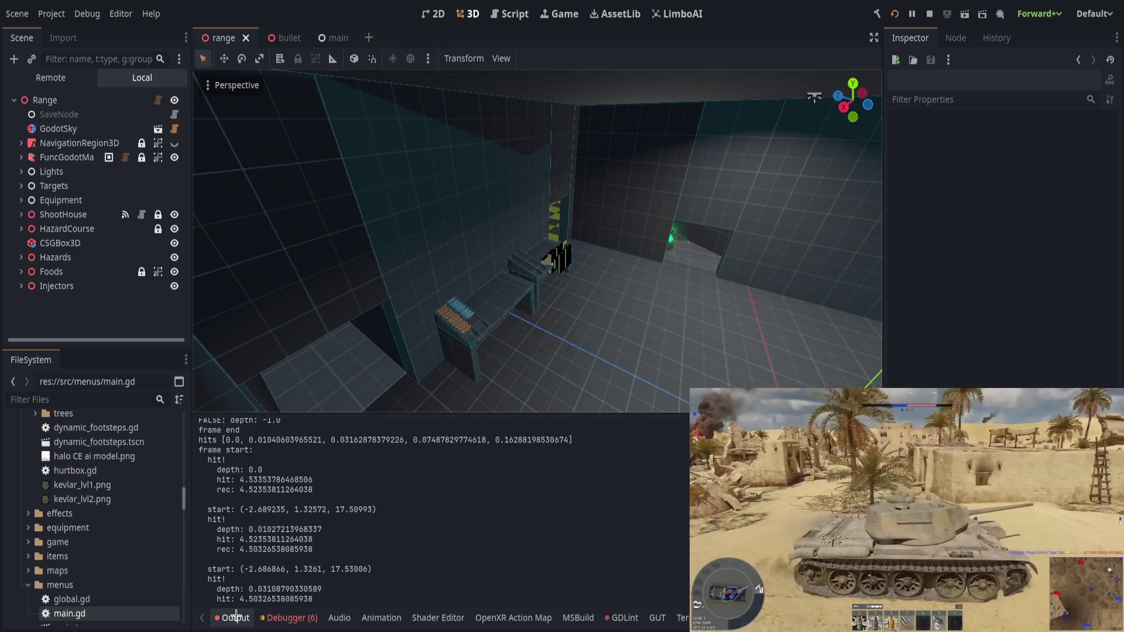
click(236, 617)
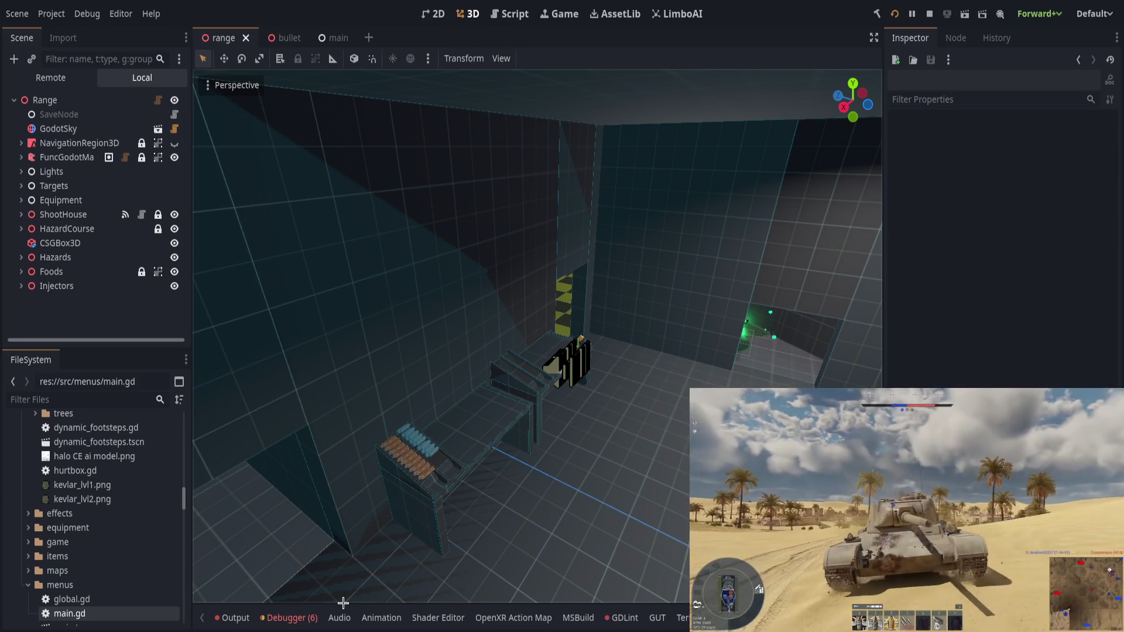
click(496, 11)
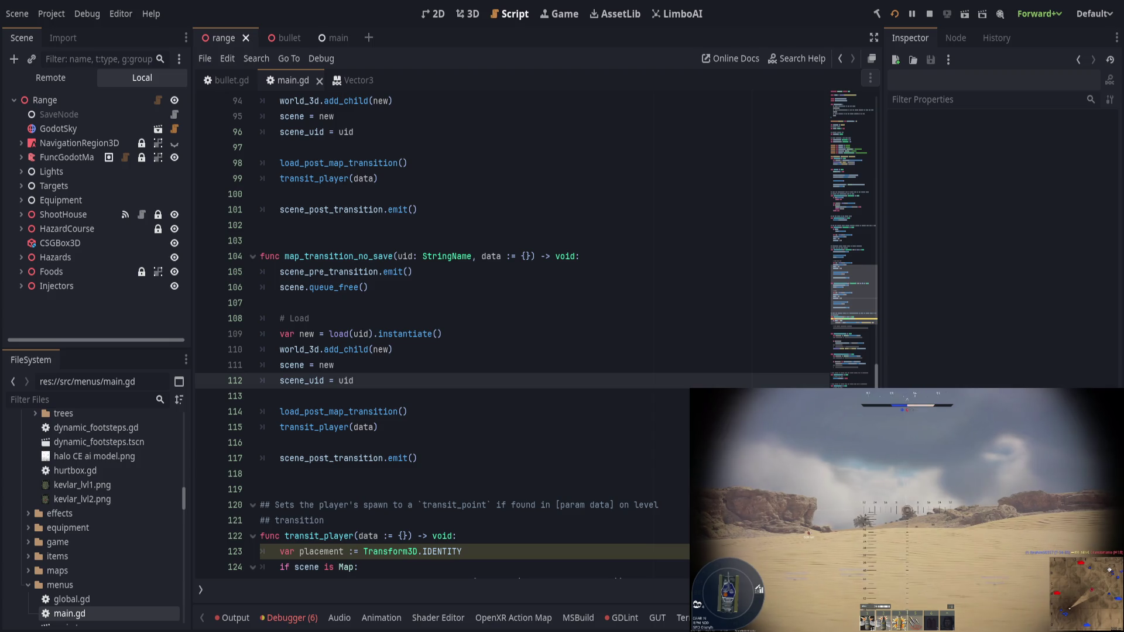
Step: Close the main.gd script with Ctrl+W
click(604, 276)
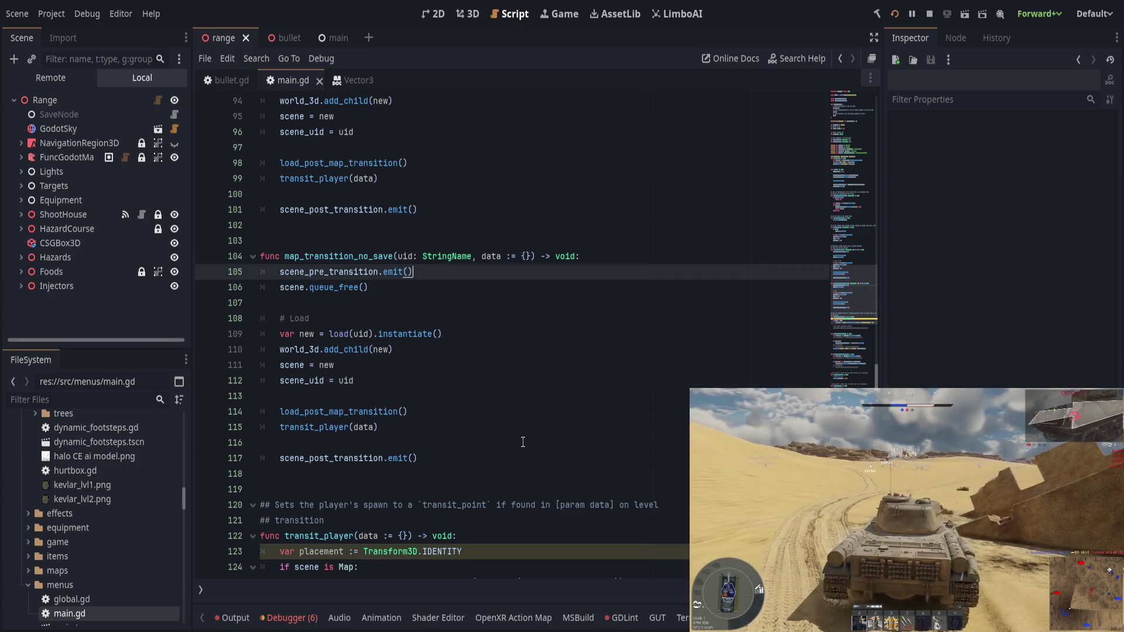
scroll(522, 441, down, 4)
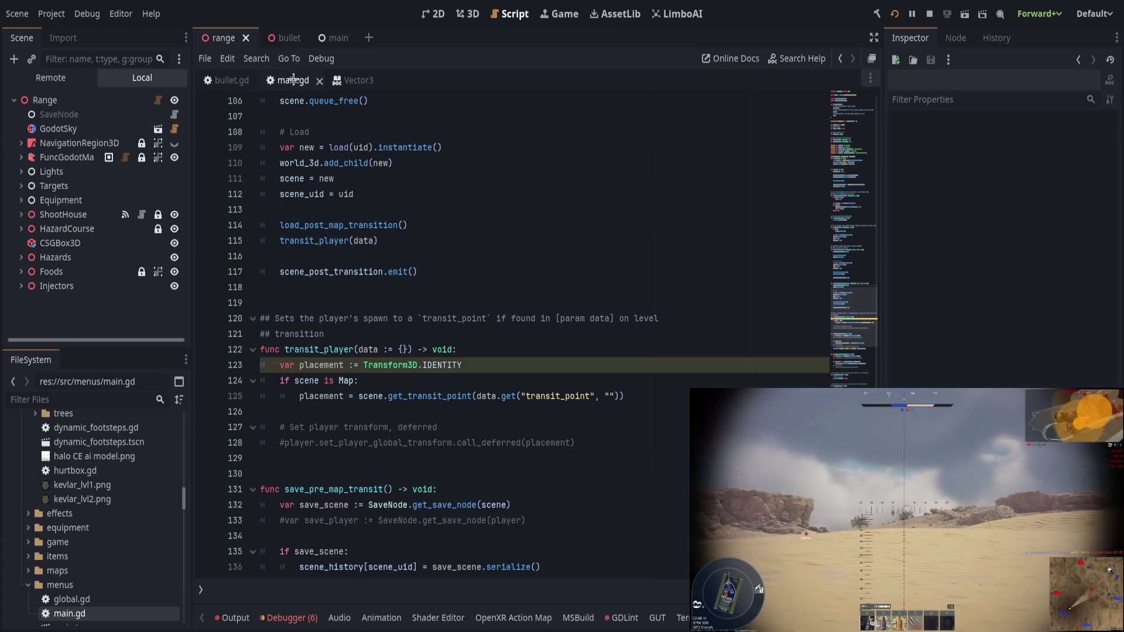
key(ctrl+w)
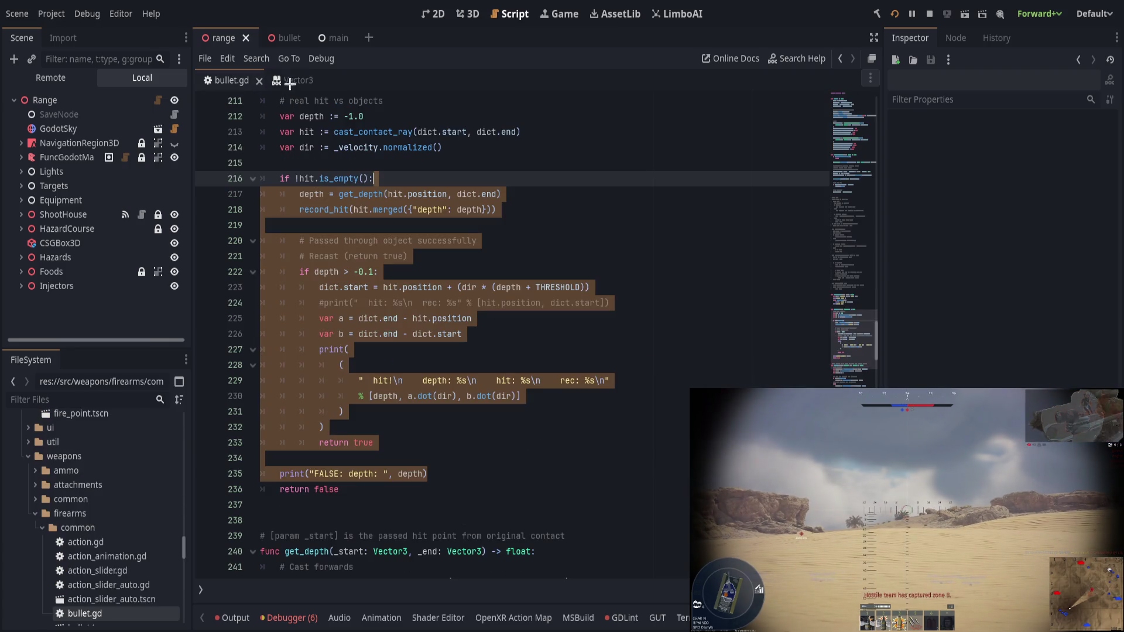
Step: Scroll bullet.gd up to the collect_hits and is_testing functions
scroll(506, 232, down, 3)
click(527, 254)
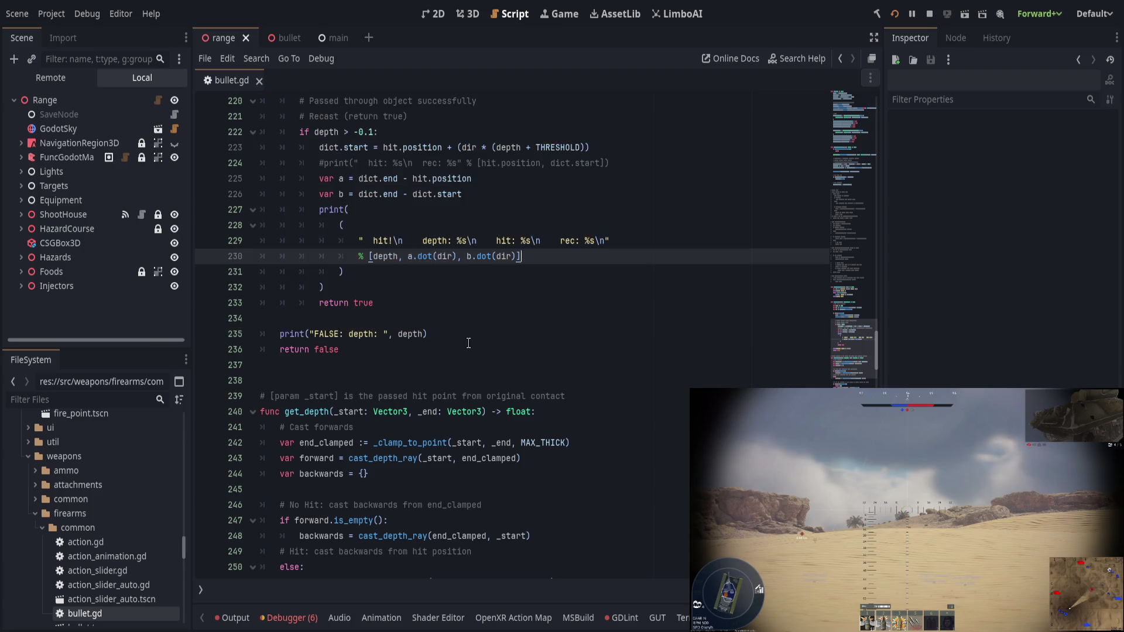
scroll(486, 316, up, 3)
scroll(443, 384, up, 5)
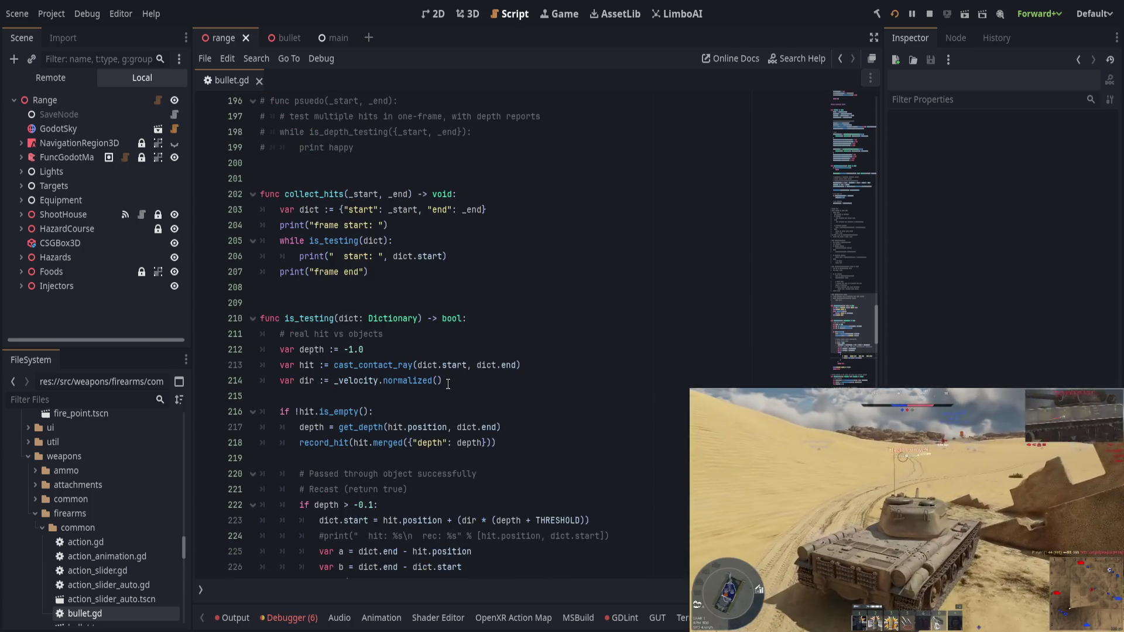
scroll(448, 384, up, 4)
click(517, 380)
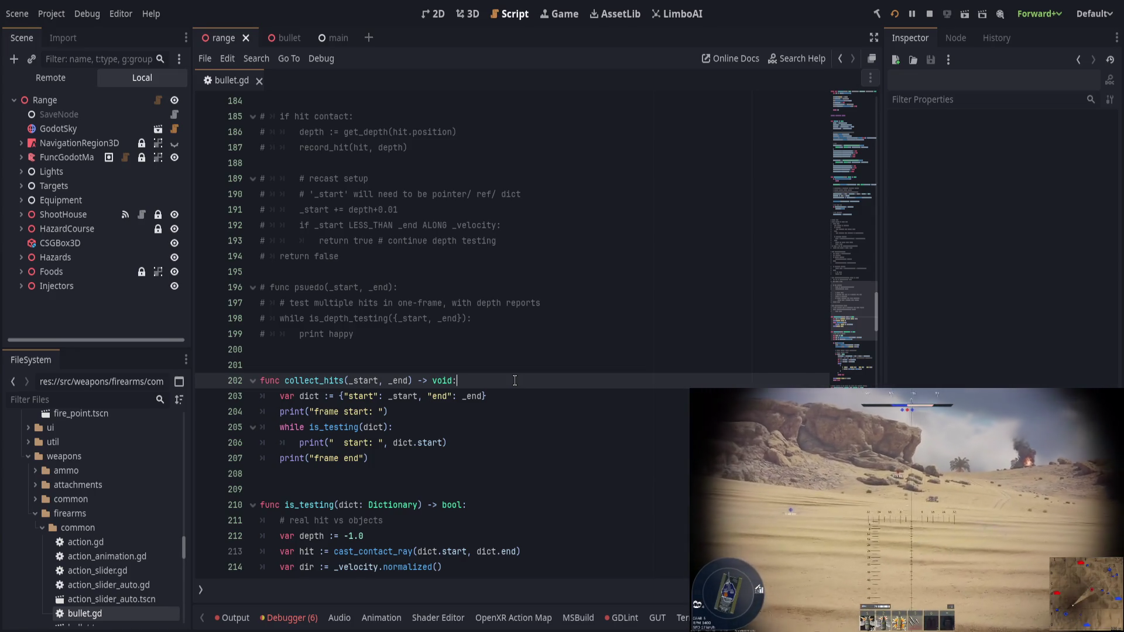
scroll(512, 381, up, 1)
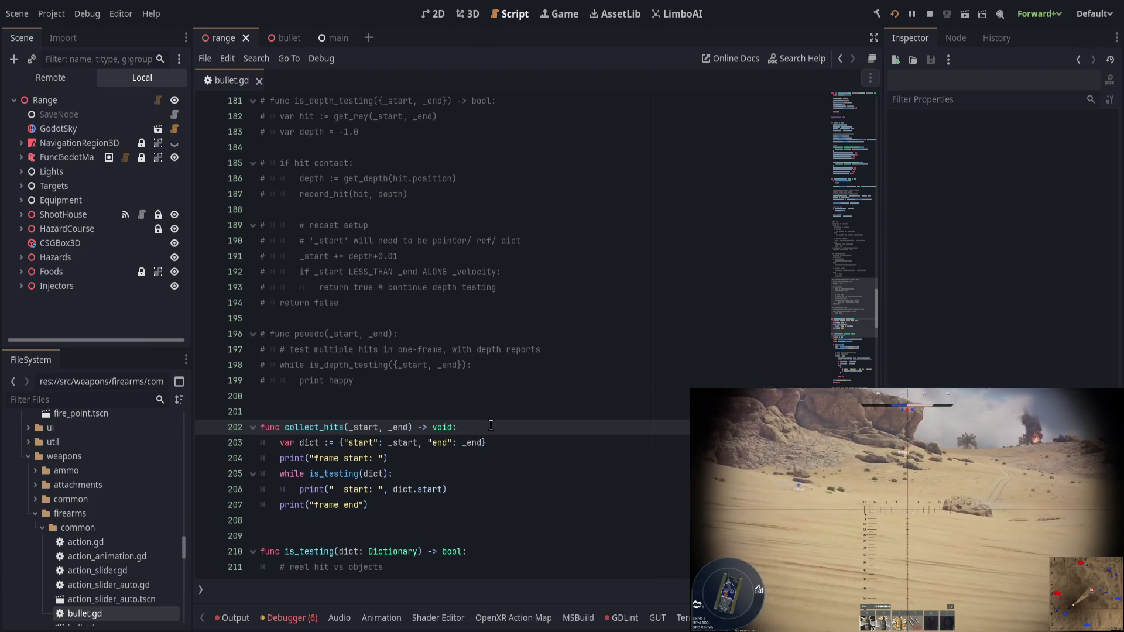
Step: Delete the body of collect_hits and leave blank lines for a new function
drag(498, 424, 552, 505)
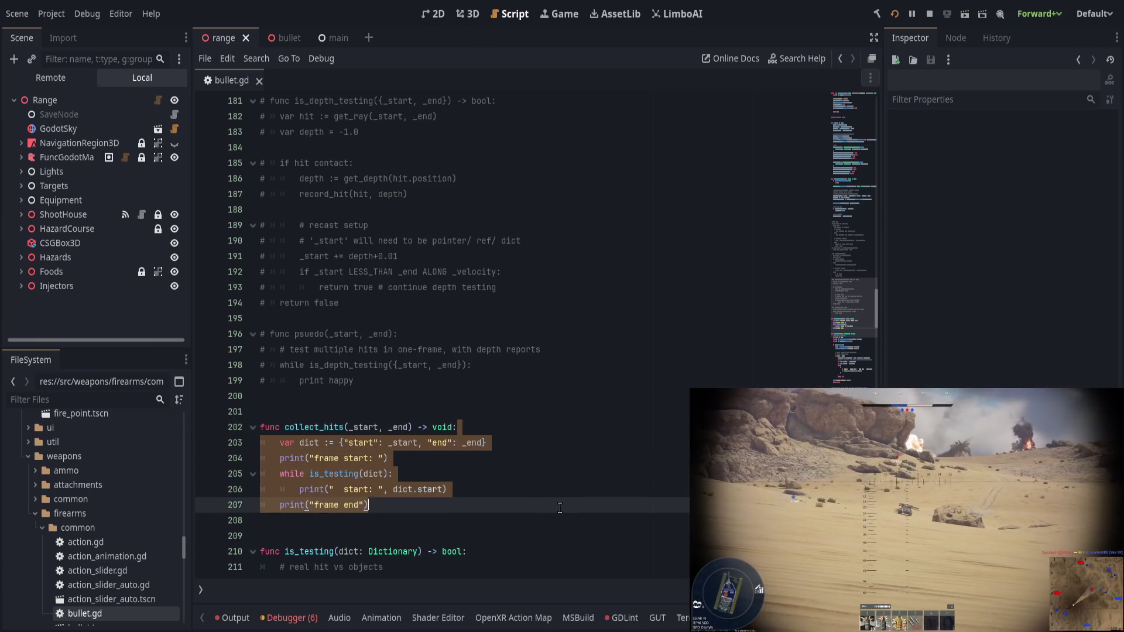
text(')
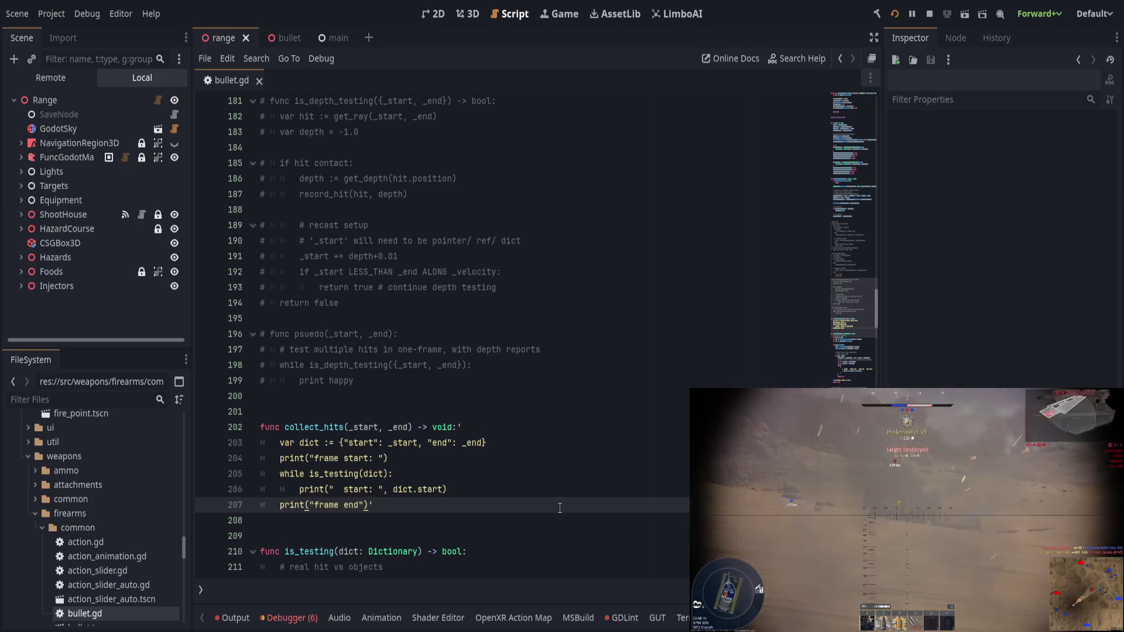
key(ctrl+z)
key(BackSpace)
key(Return)
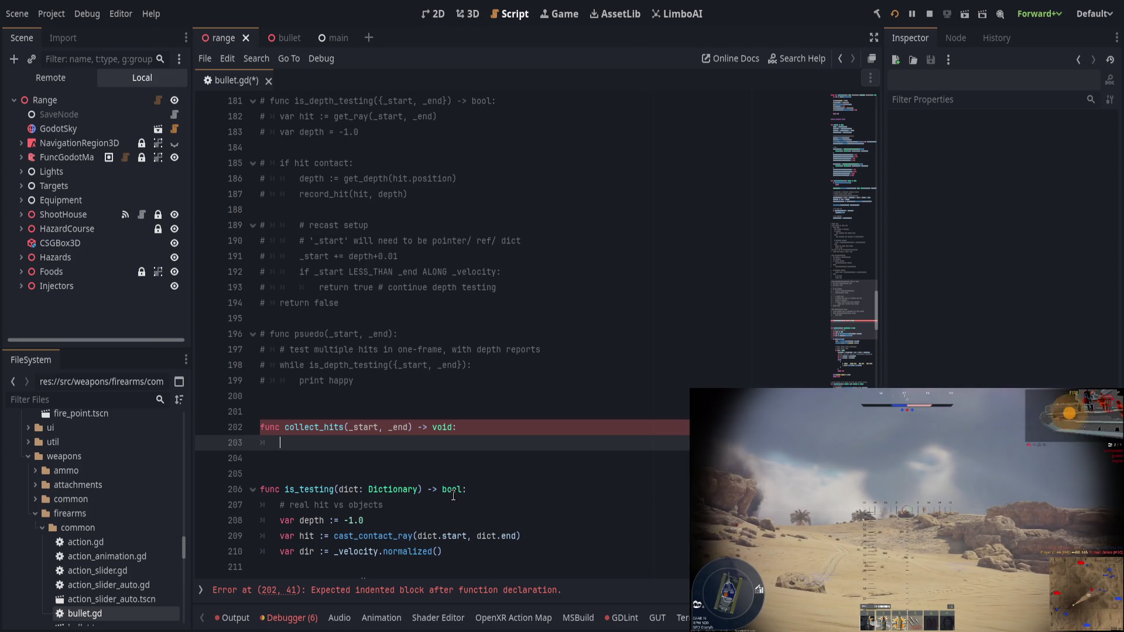
key(Down)
key(Return)
key(Return)
key(Up)
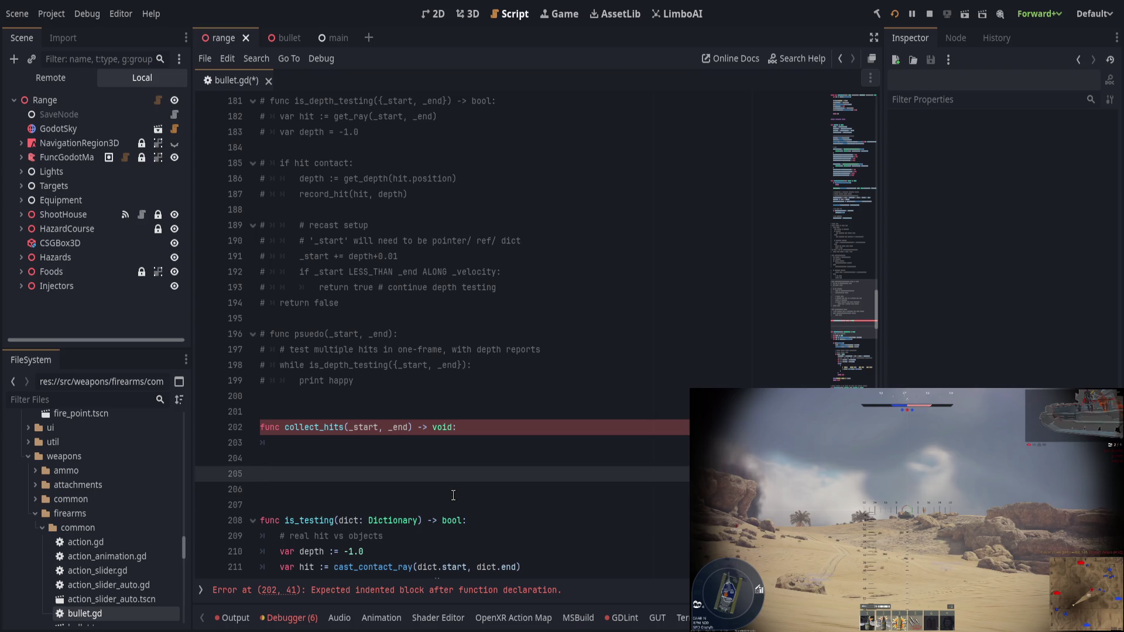
Step: Add a stub func is_contact_testing() -> bool that returns false
text(func is_collecting)
key(ctrl+BackSpace)
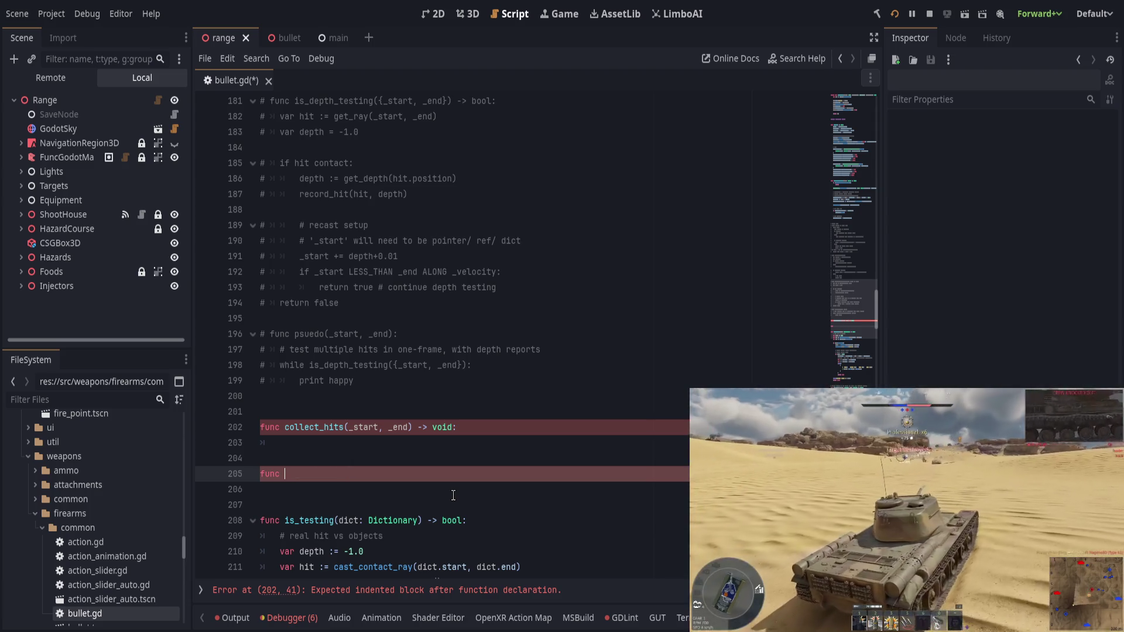
text(is)
key(Escape)
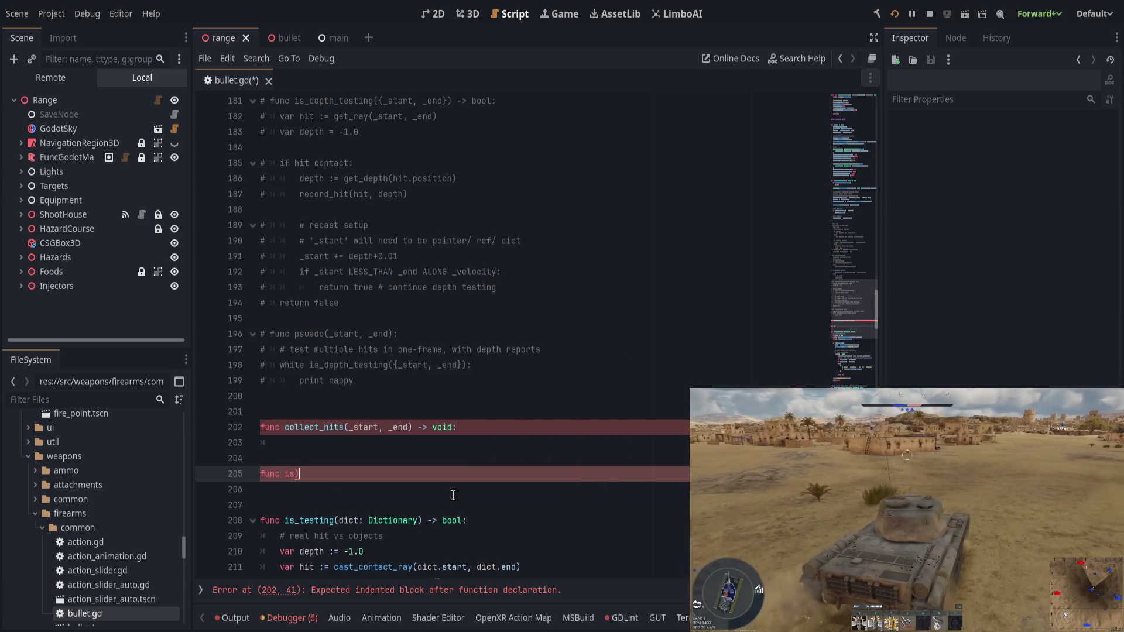
text(_c)
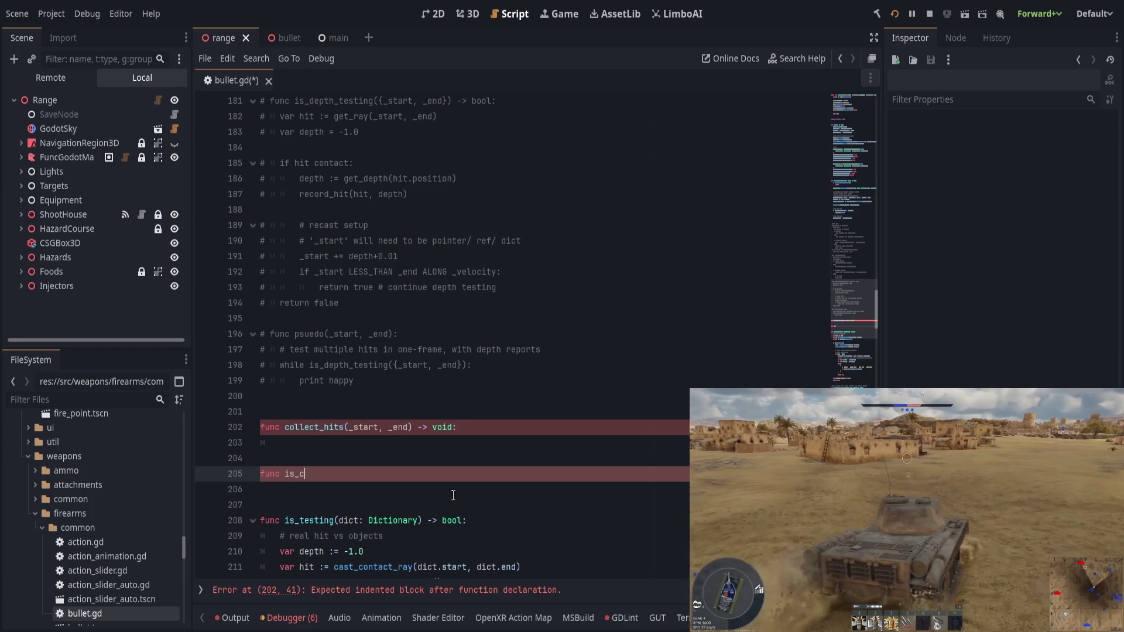
text(ontact_testing() -)
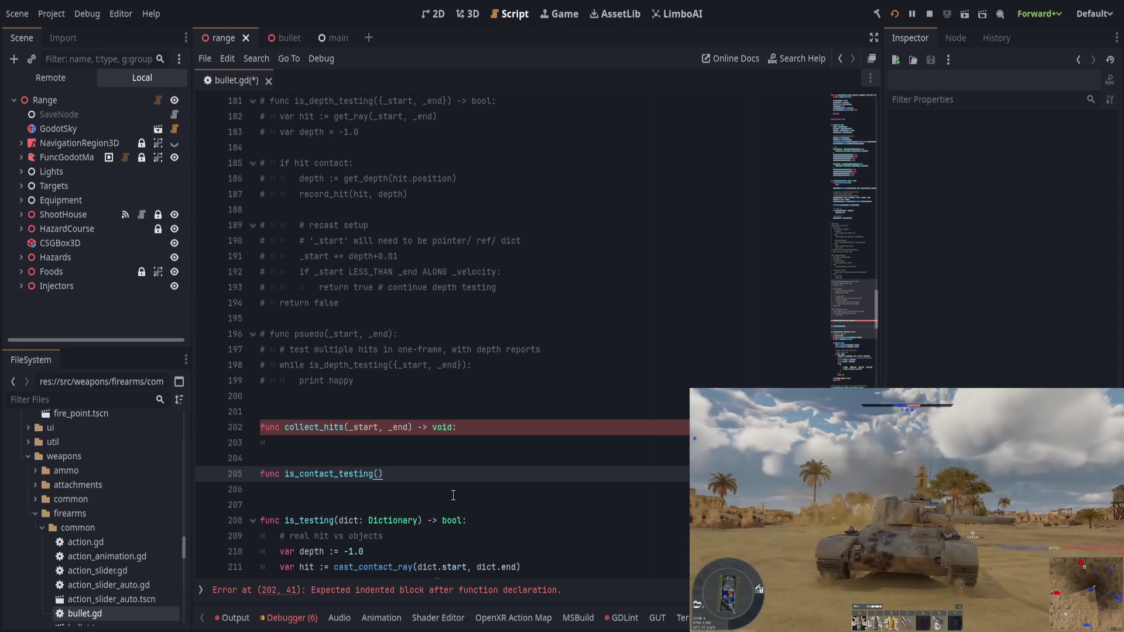
text(> bool:)
key(Return)
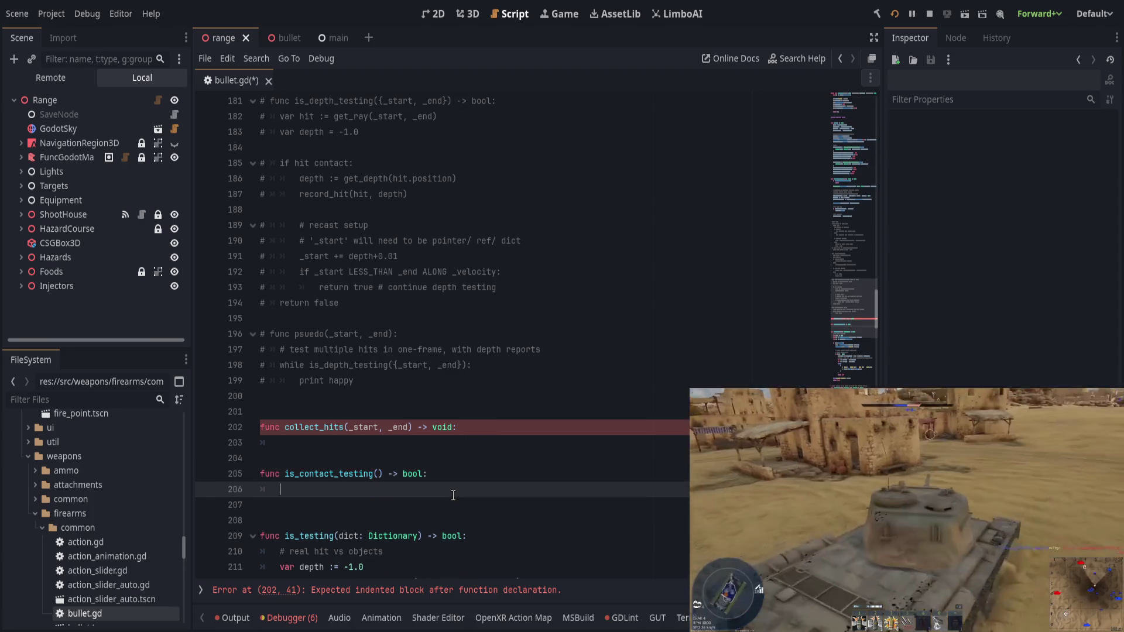
text(return false)
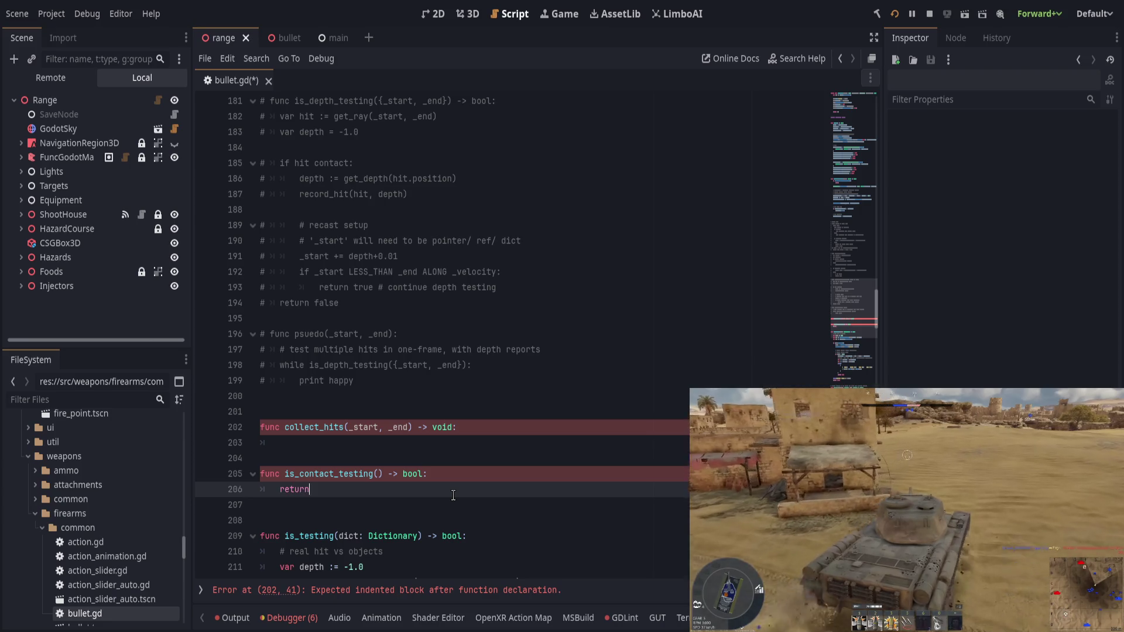
Step: In collect_hits declare var hits := [] and start a while is_contact_testing loop
key(Up)
key(Up)
key(Up)
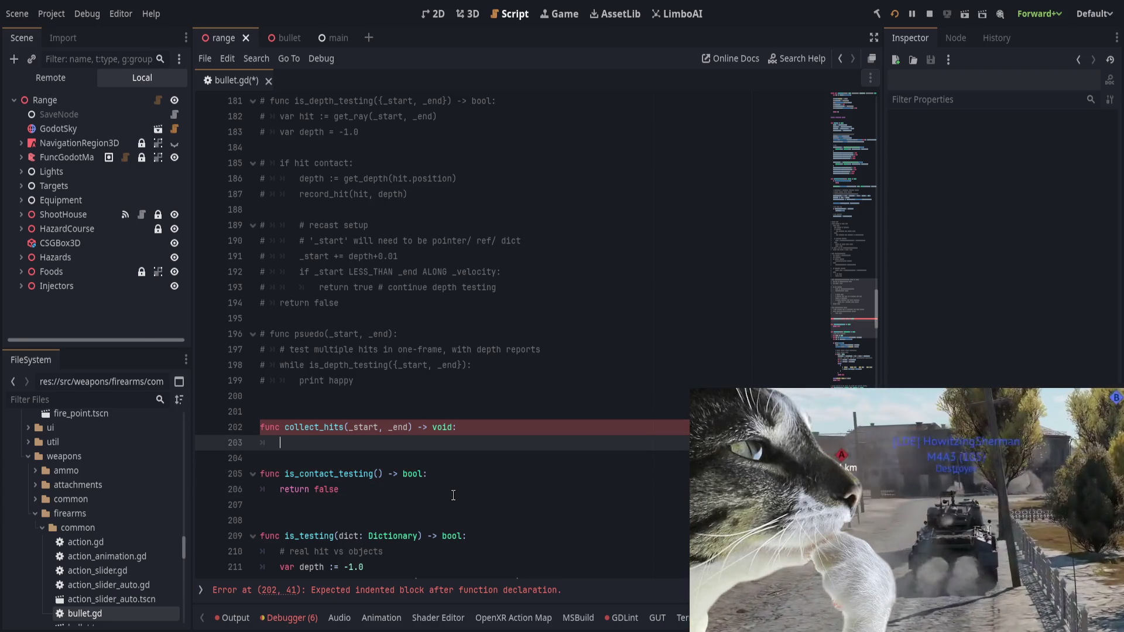
text(while i)
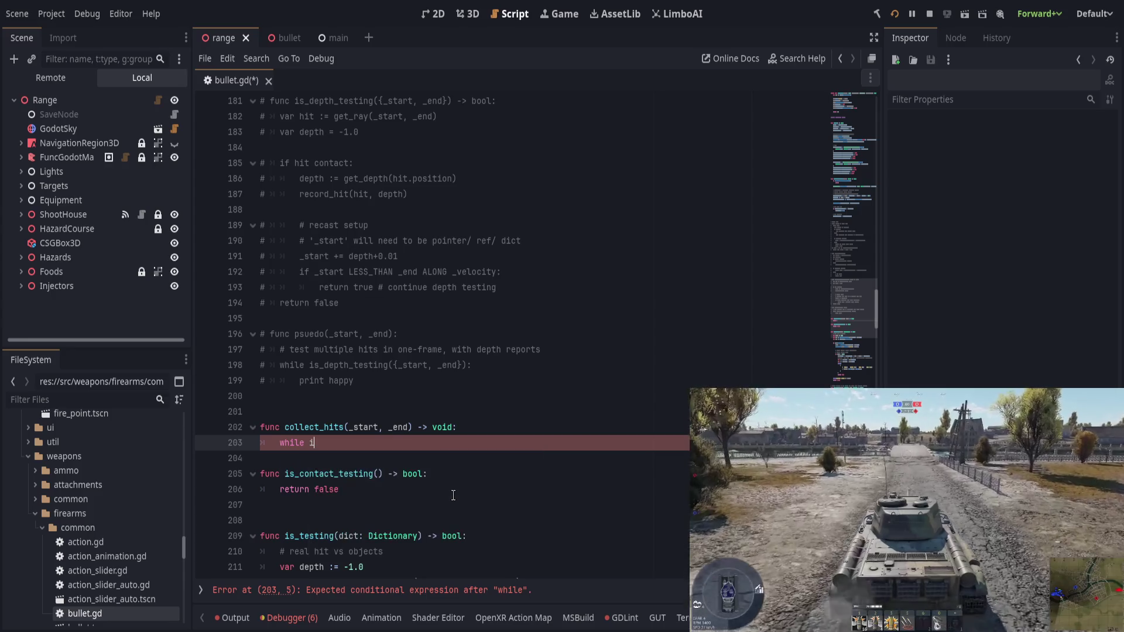
key(BackSpace)
key(BackSpace)
key(BackSpace)
text(var contac)
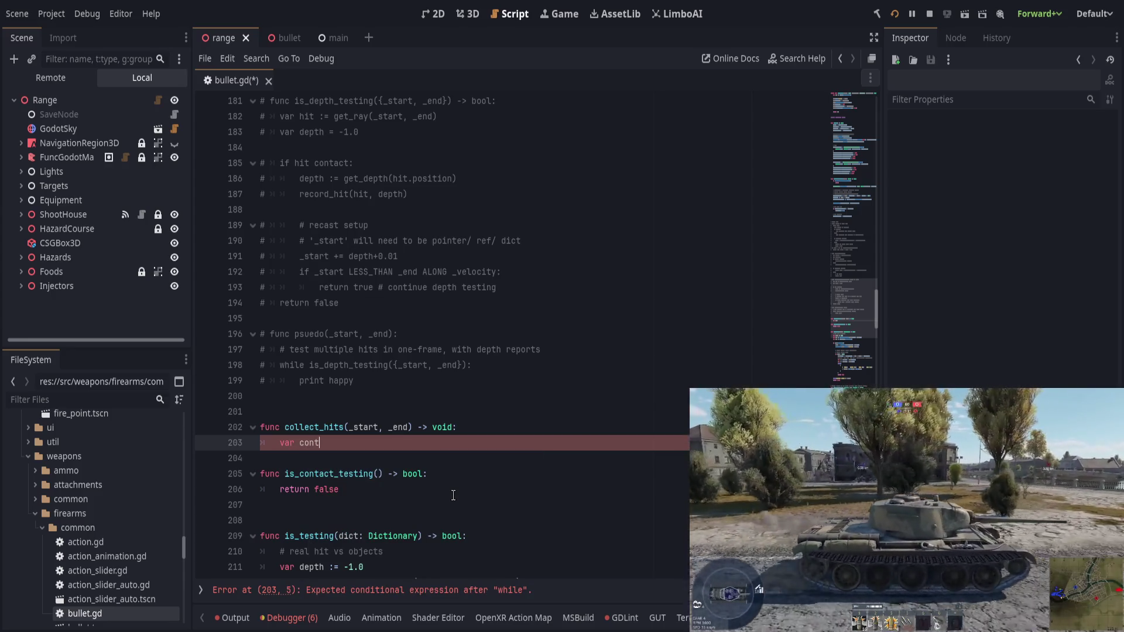
key(BackSpace)
key(BackSpace)
key(BackSpace)
text(hits :)
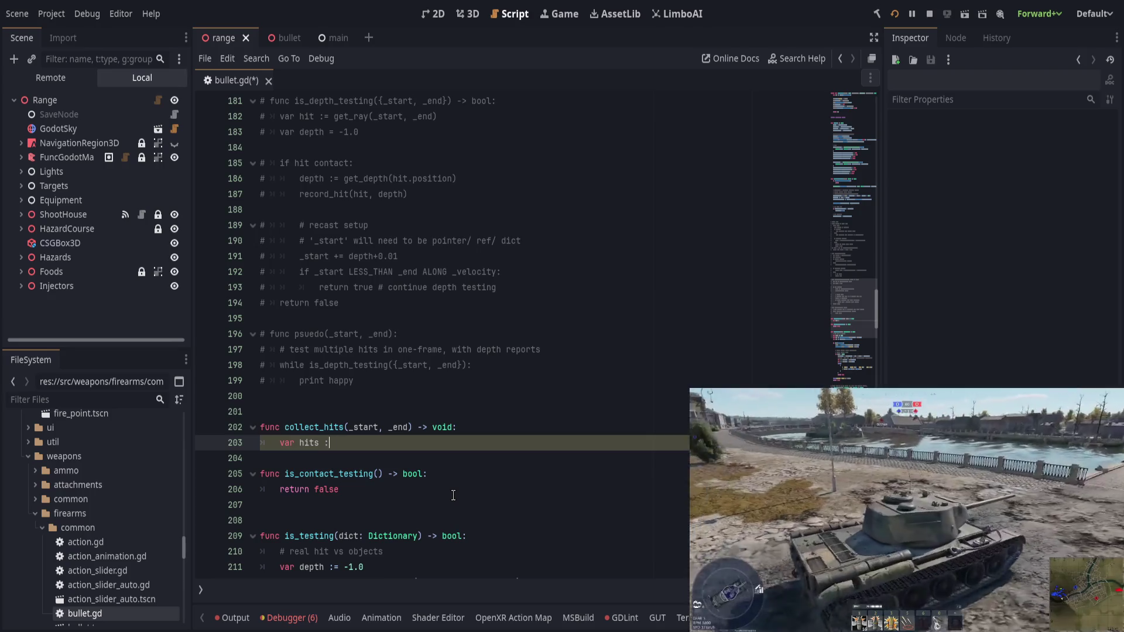
text(= is_c)
key(Return)
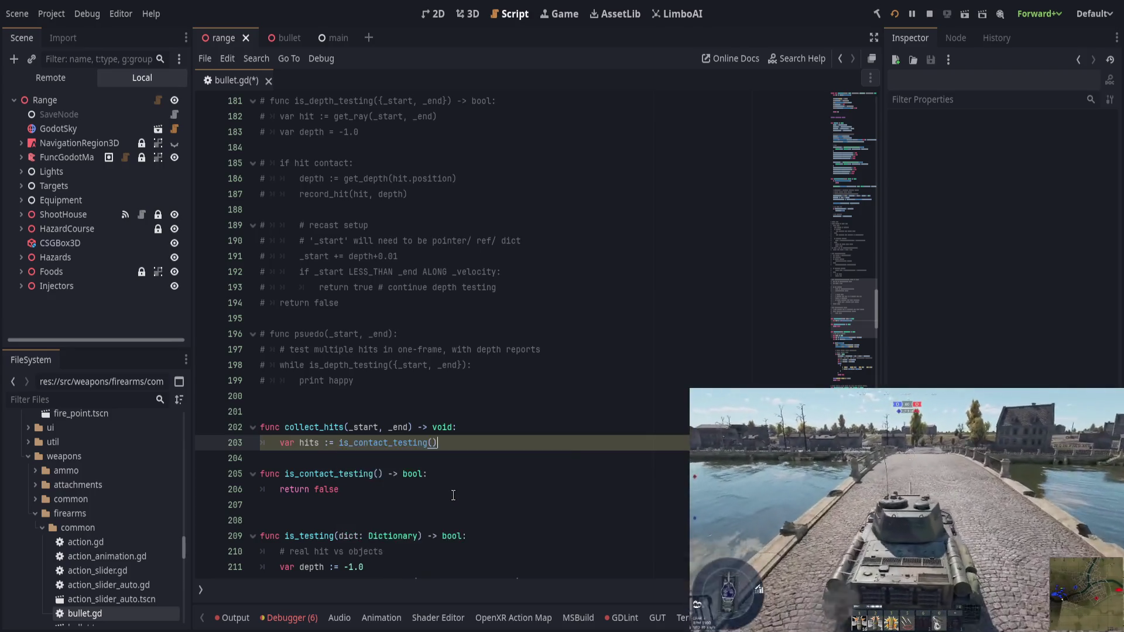
key(ctrl+z)
key(BackSpace)
key(BackSpace)
text(:= [])
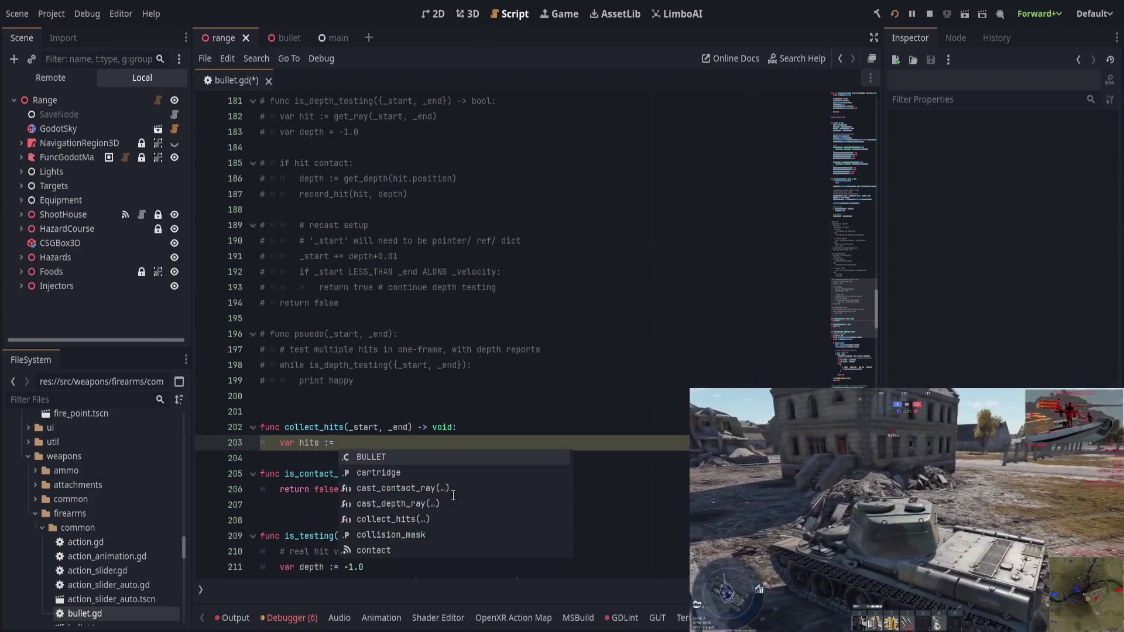
key(Return)
text(while is)
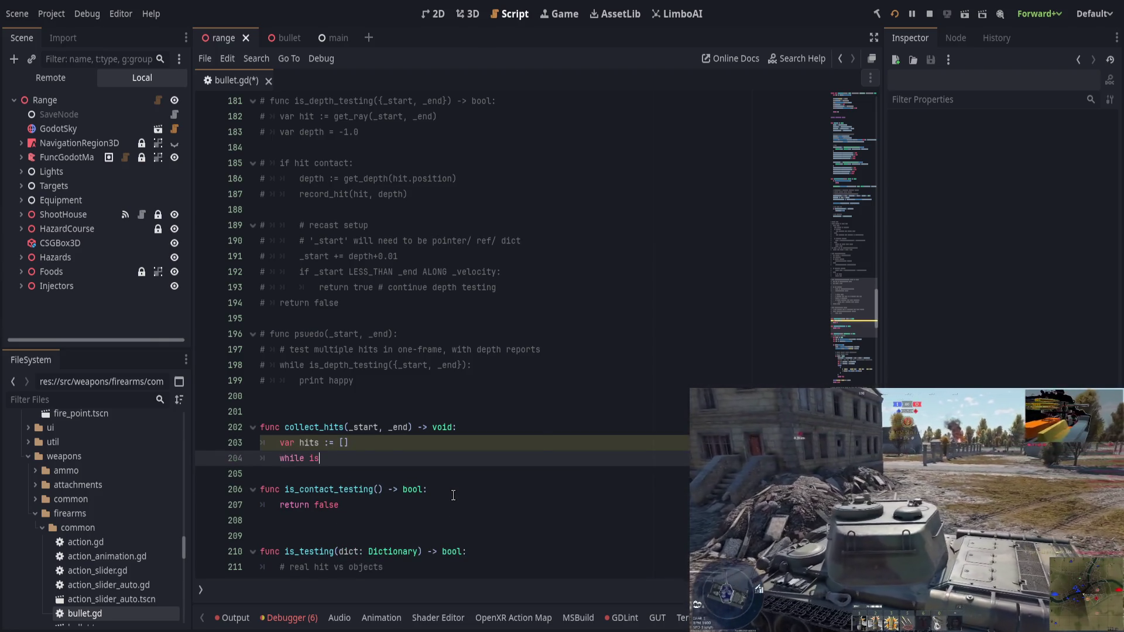
key(Return)
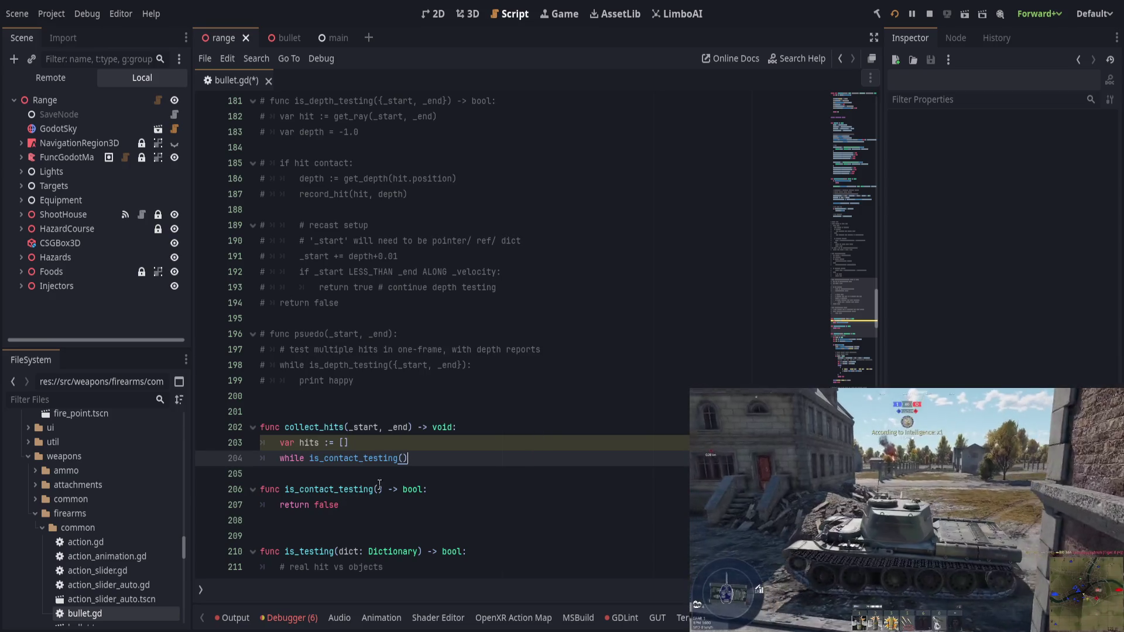
Step: Give is_contact_testing the parameters _start, _end, out: Array
click(377, 489)
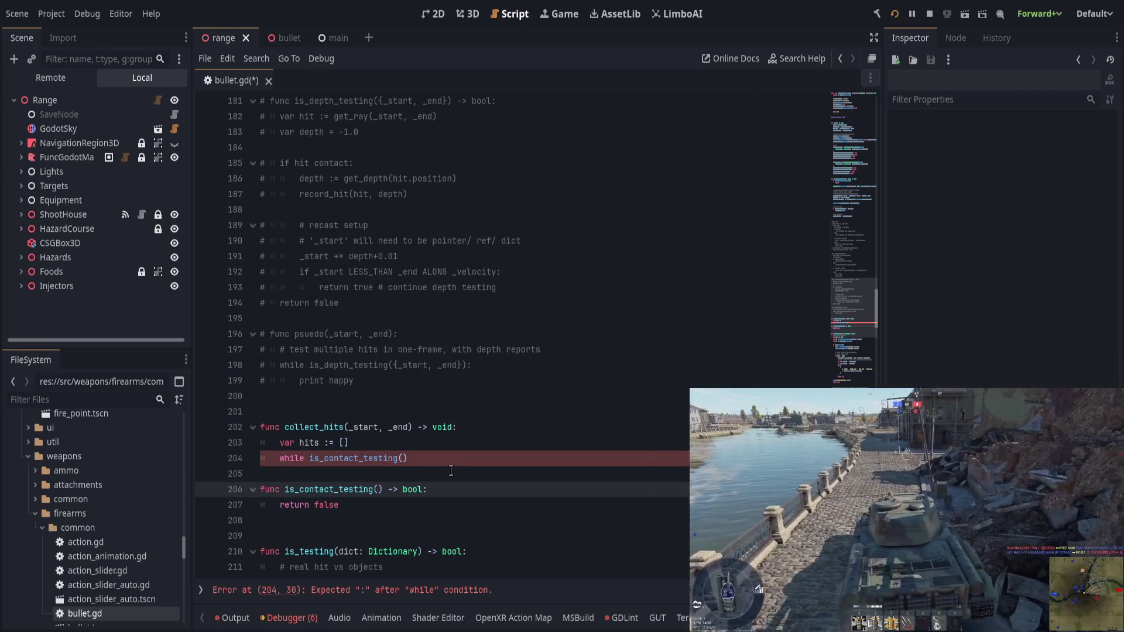
text(_start, _e)
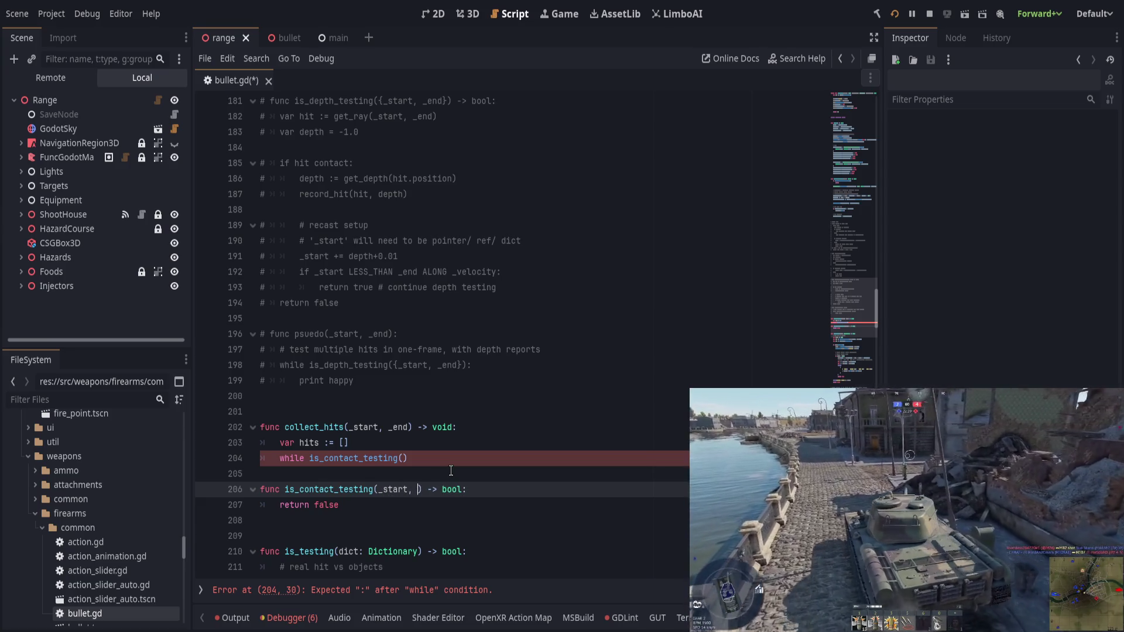
text(nd,)
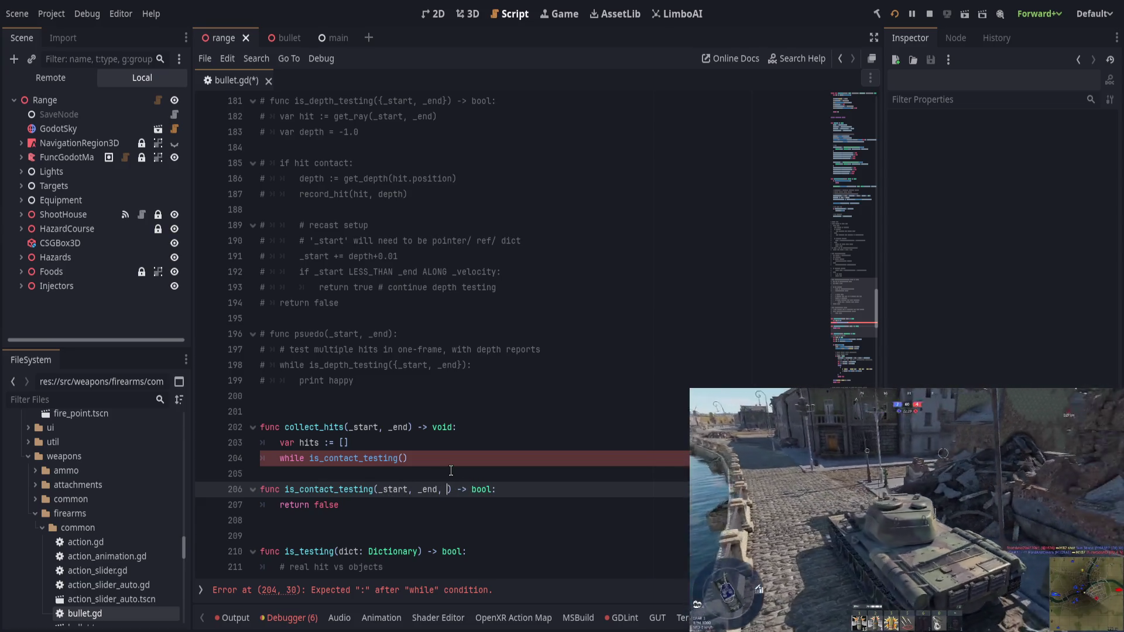
text(_out: Array)
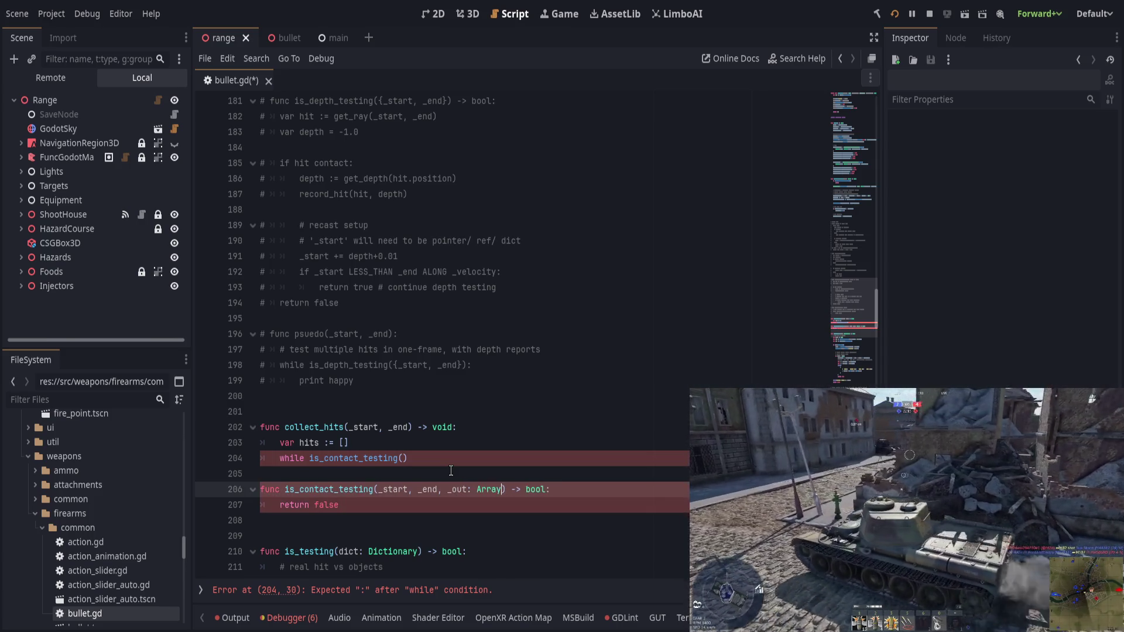
key(End)
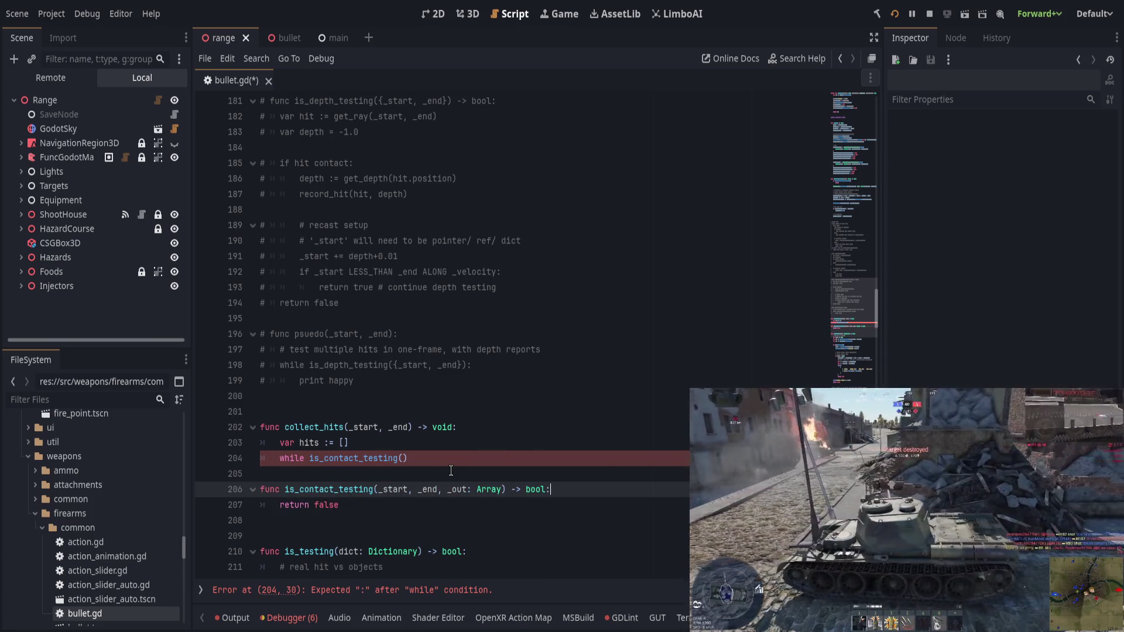
click(449, 492)
key(BackSpace)
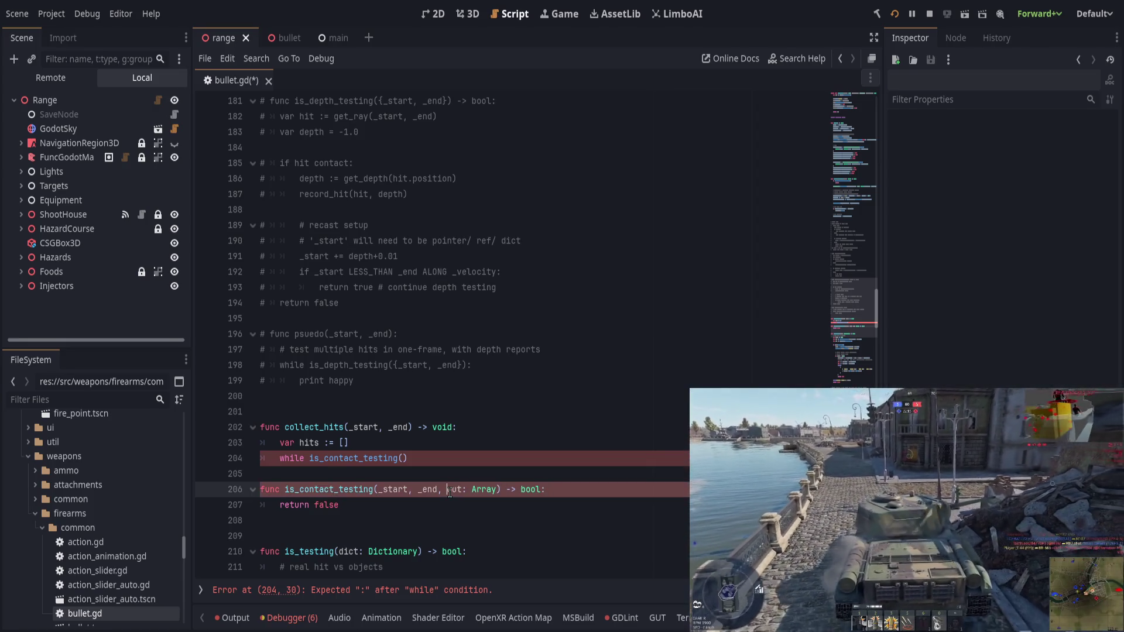
Step: Call is_contact_testing(_start, _end, out) in the while loop with a pass body
click(403, 459)
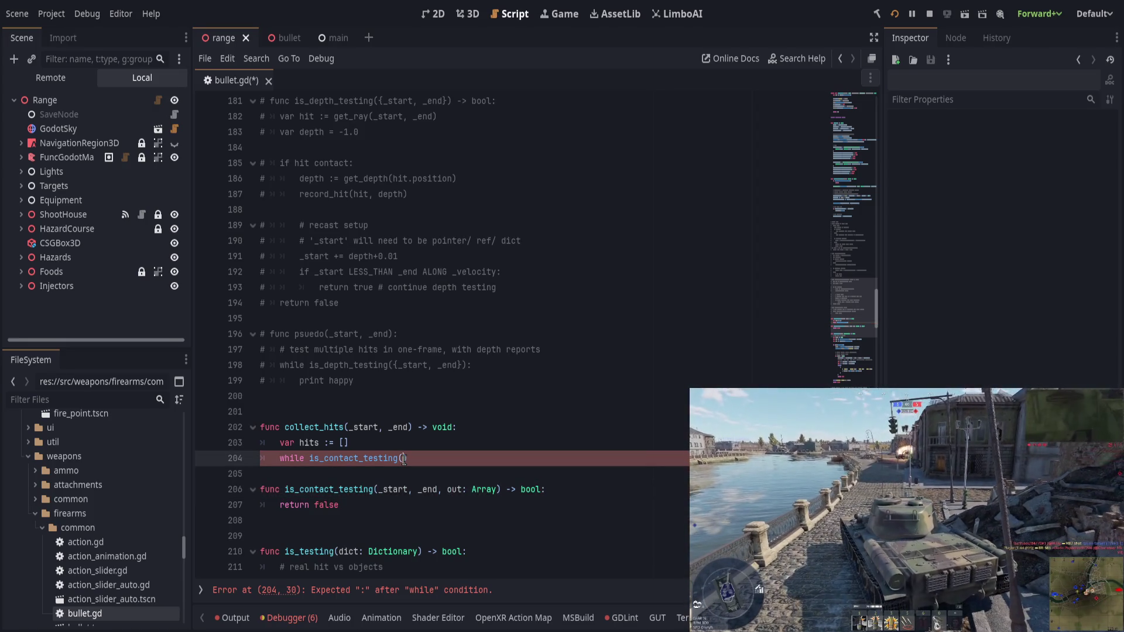
text(_start, )
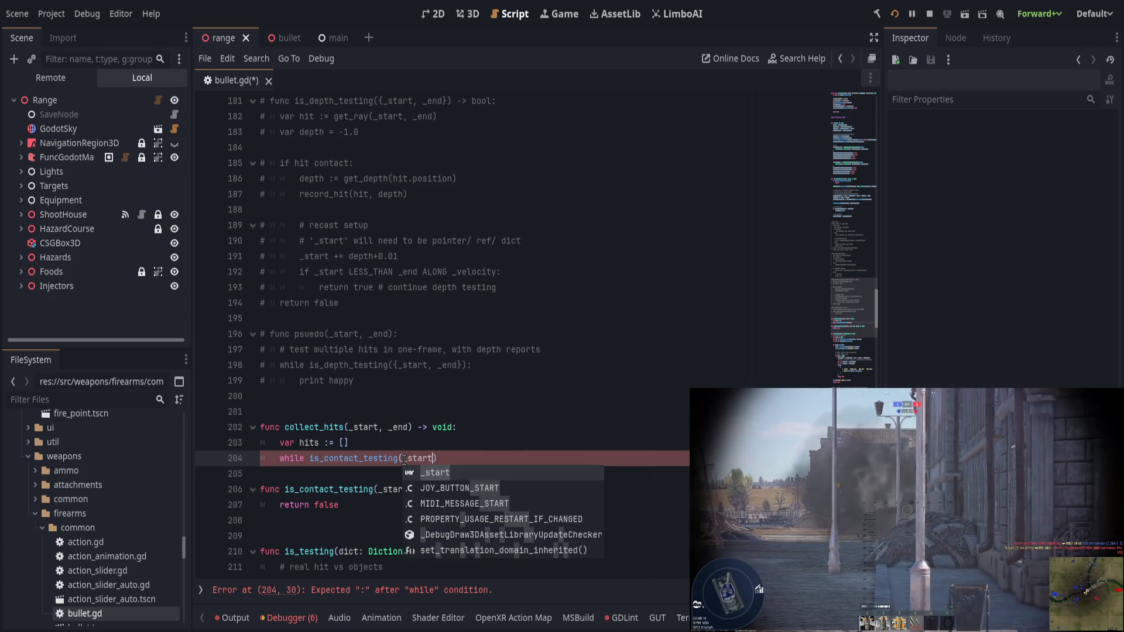
text(_end, out)
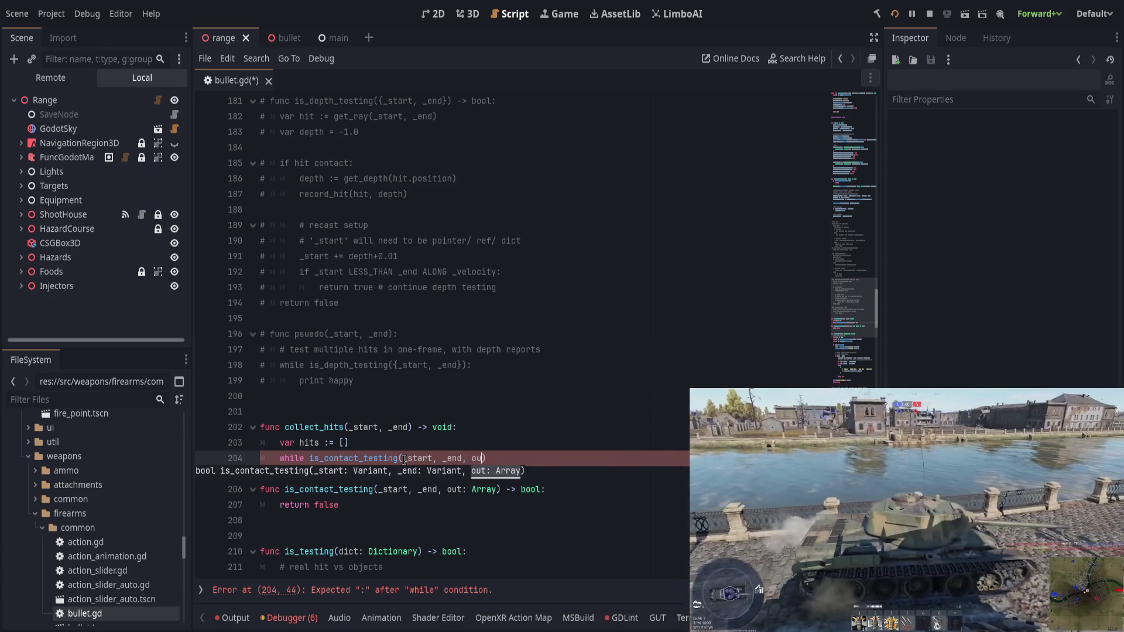
text())
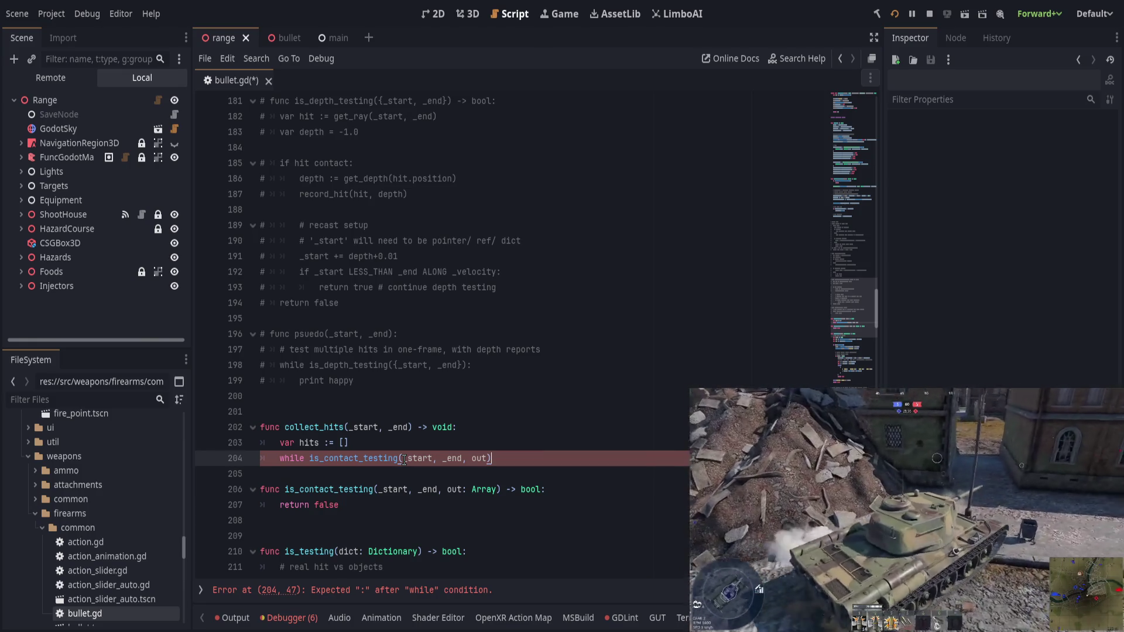
key(Return)
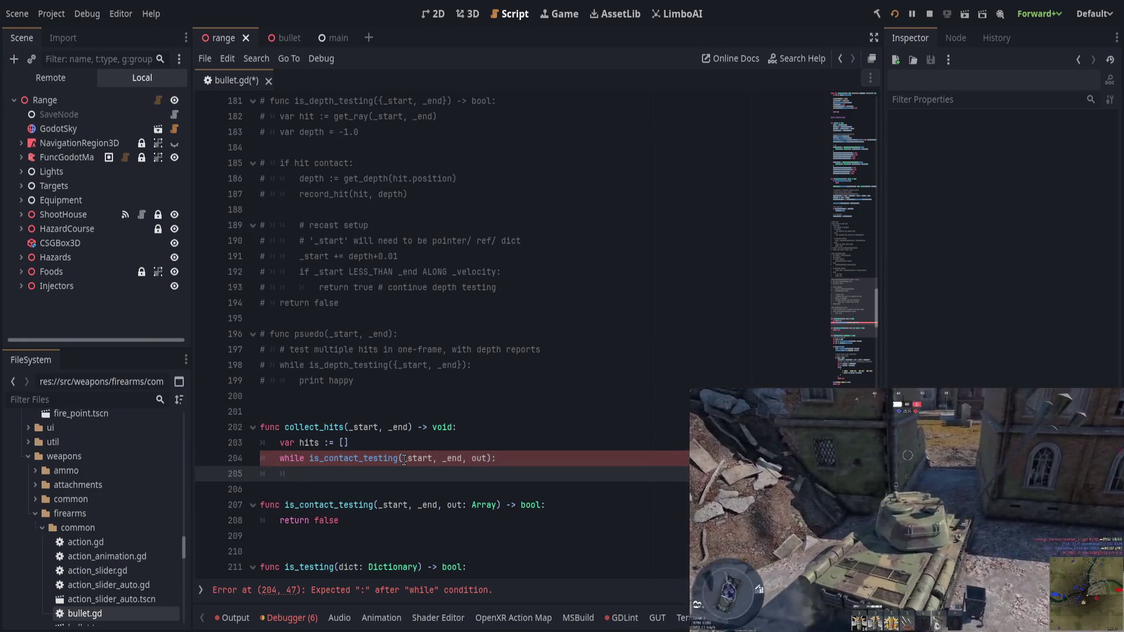
text(pass)
key(Return)
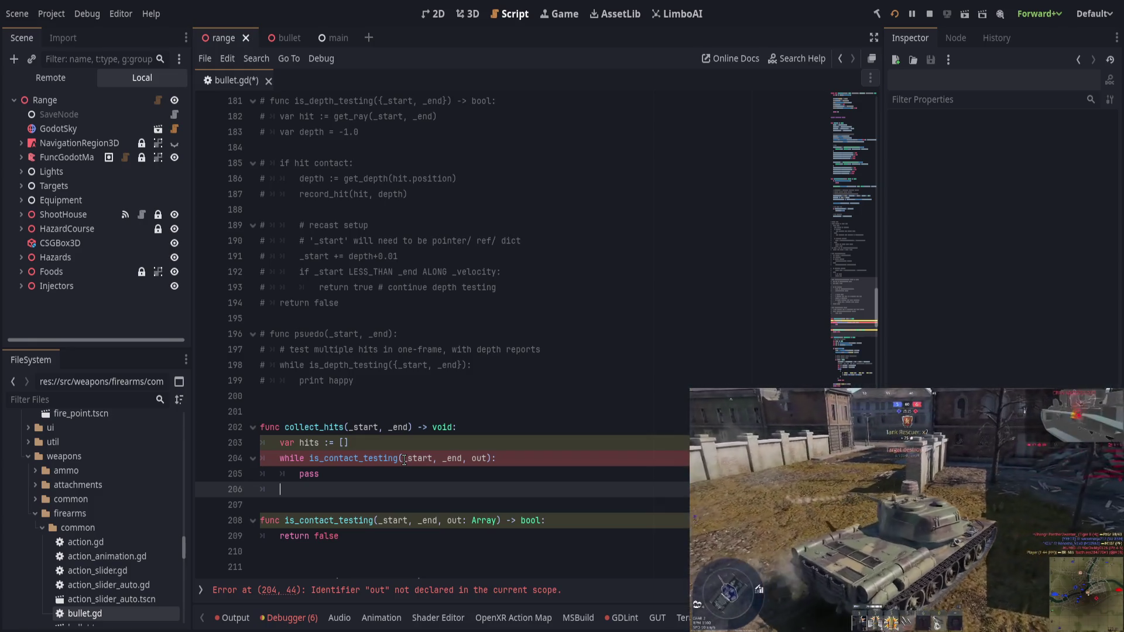
click(476, 459)
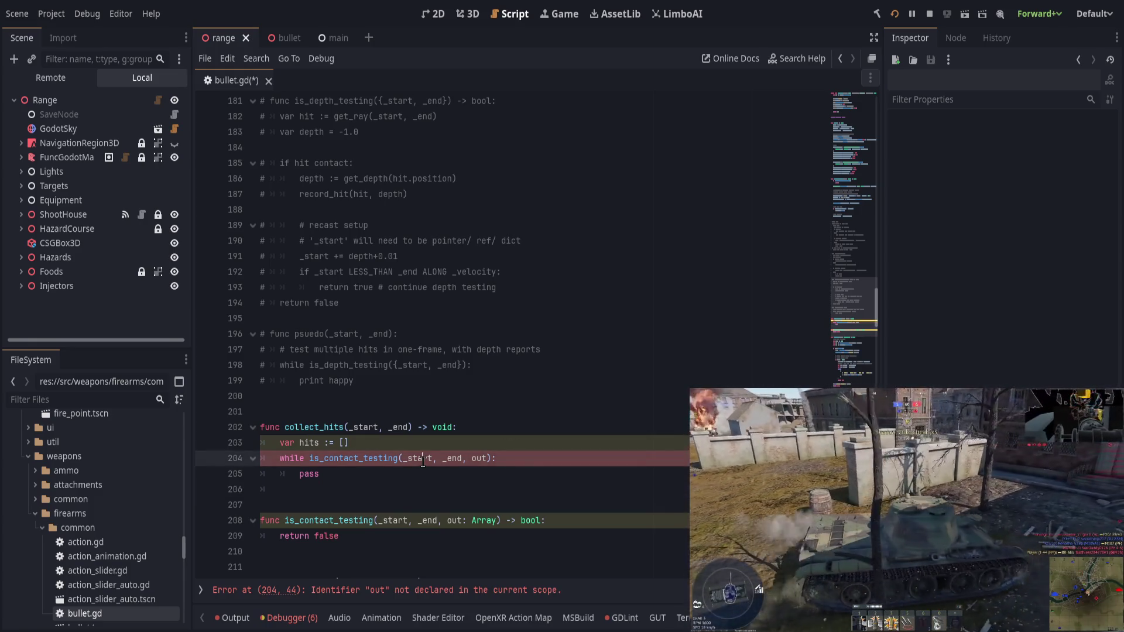
click(554, 464)
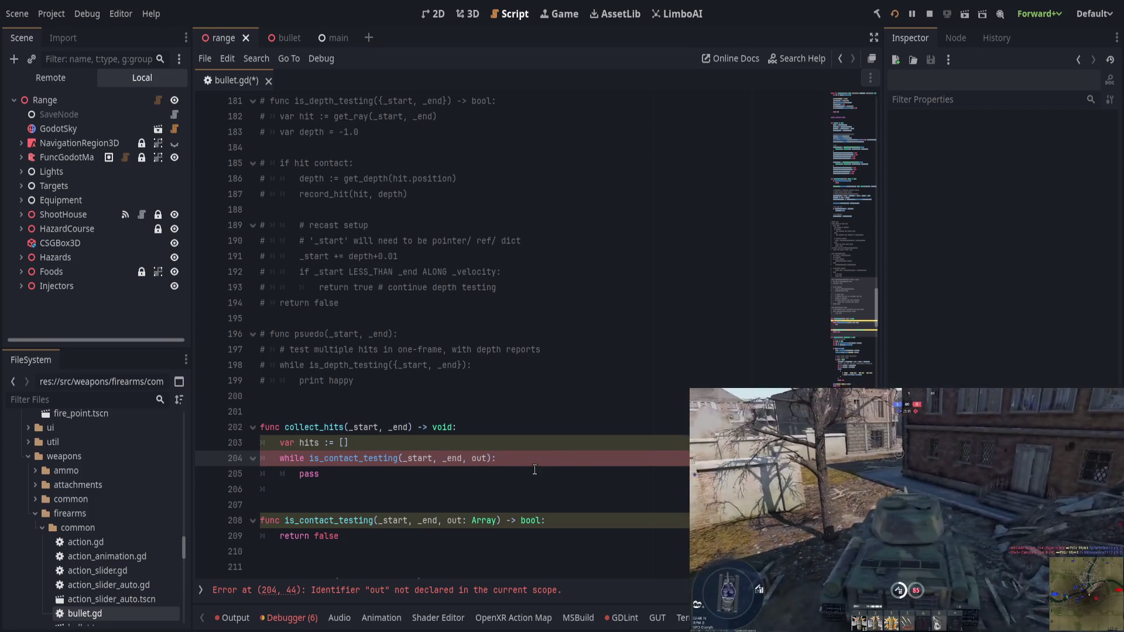
double_click(302, 447)
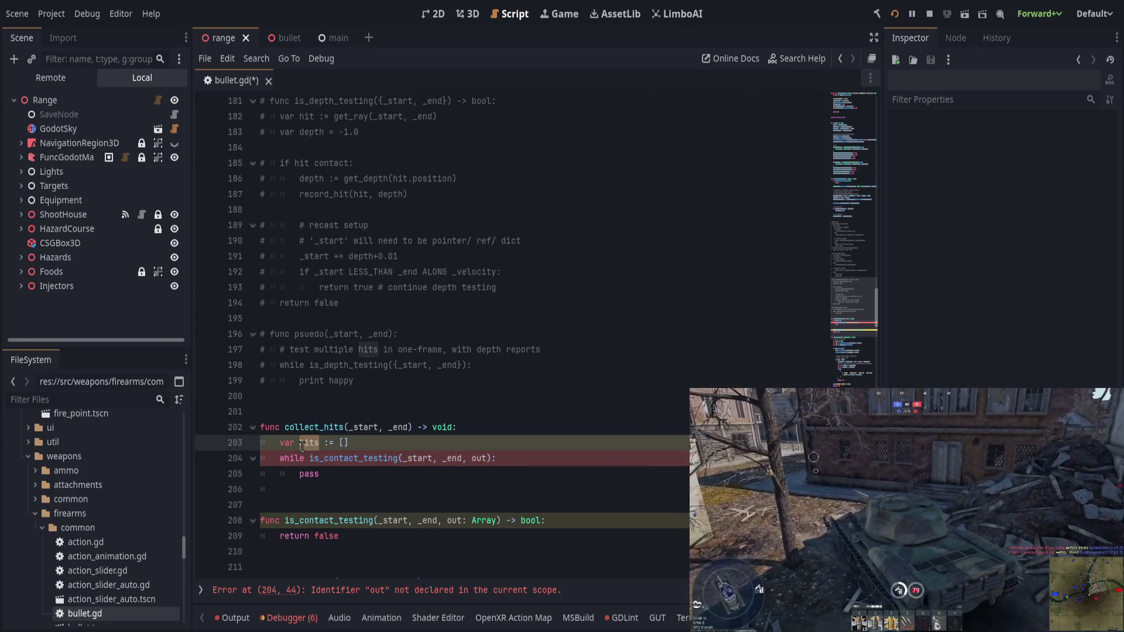
double_click(479, 459)
Step: Add if !hits.is_empty(): print("hits: ", hits.map(func(v): return v.collider.name)) after the loop
text(hits)
key(Escape)
key(Up)
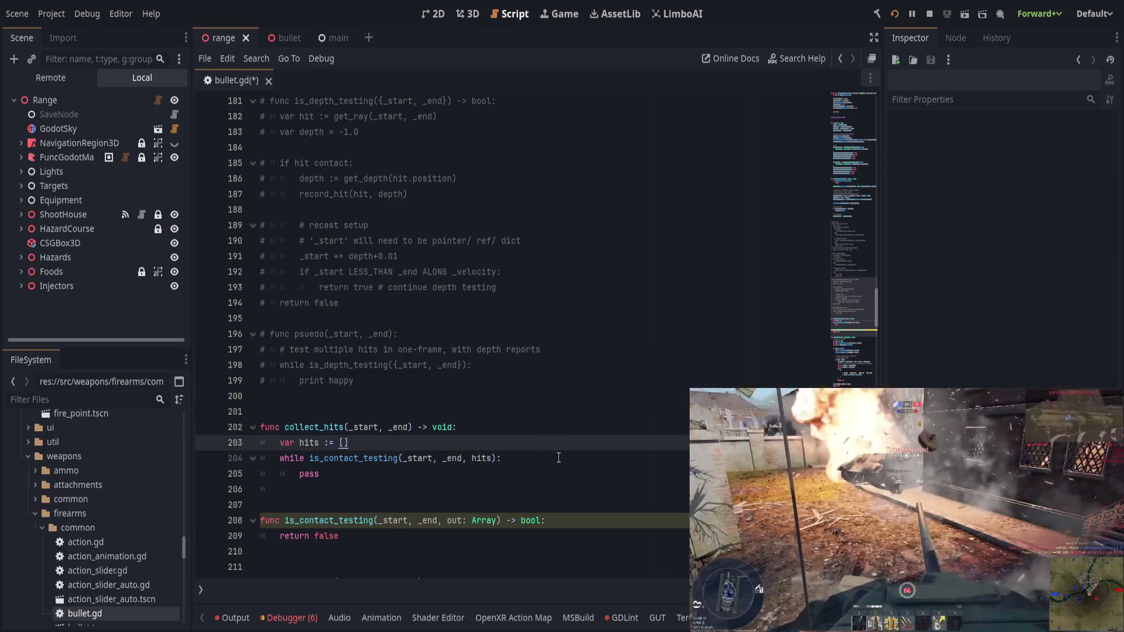
key(Down)
key(Down)
key(Down)
text(if !)
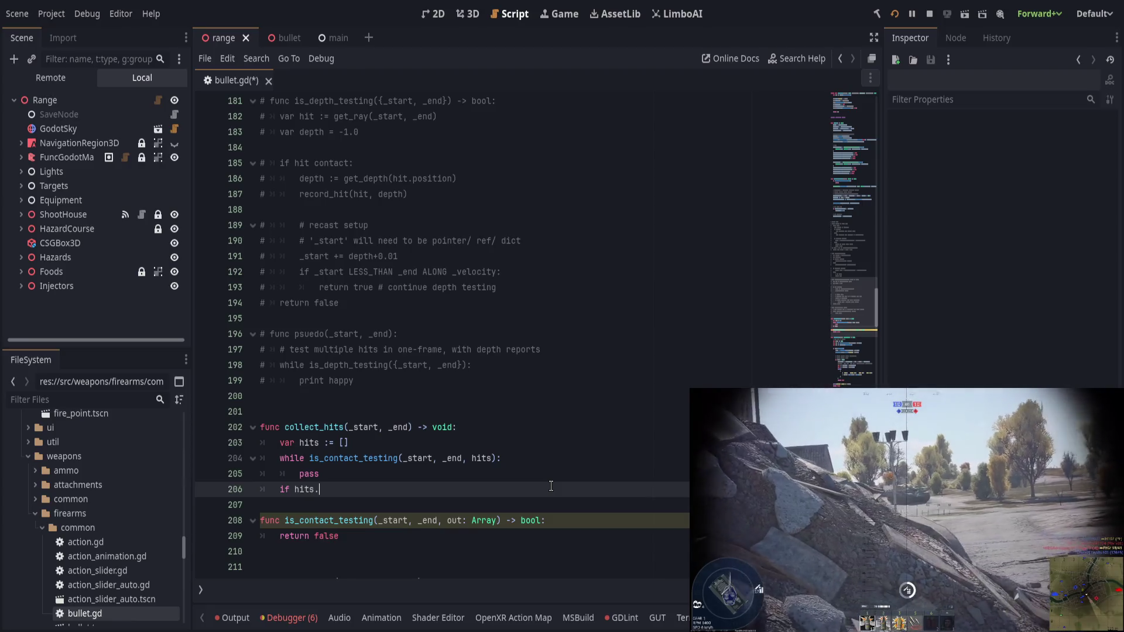
text(hits.is_empty())
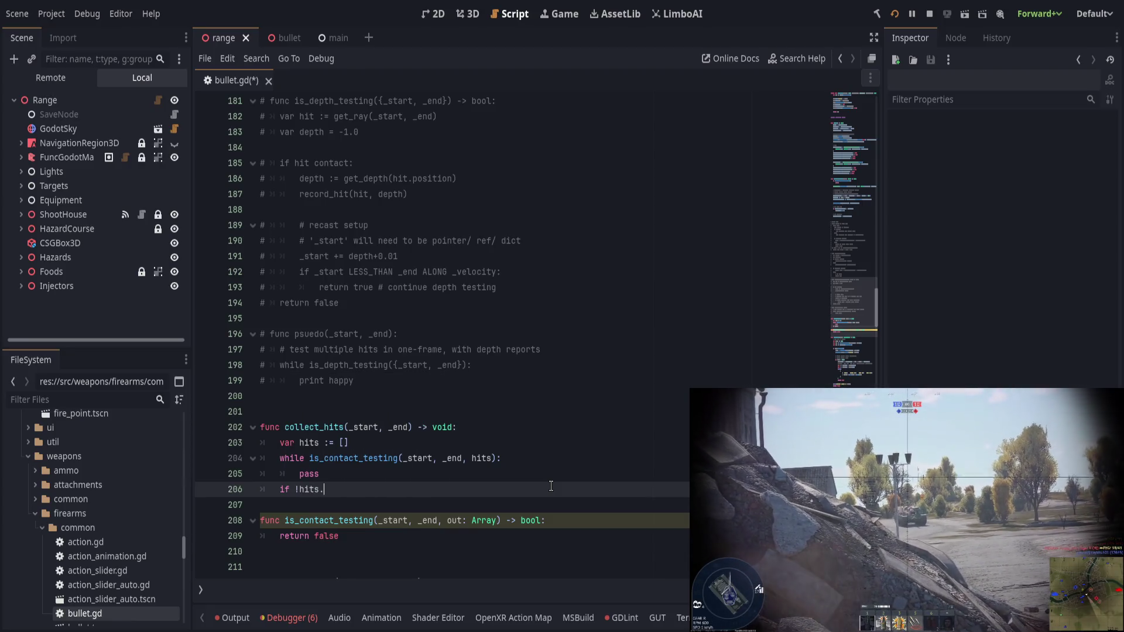
text(:)
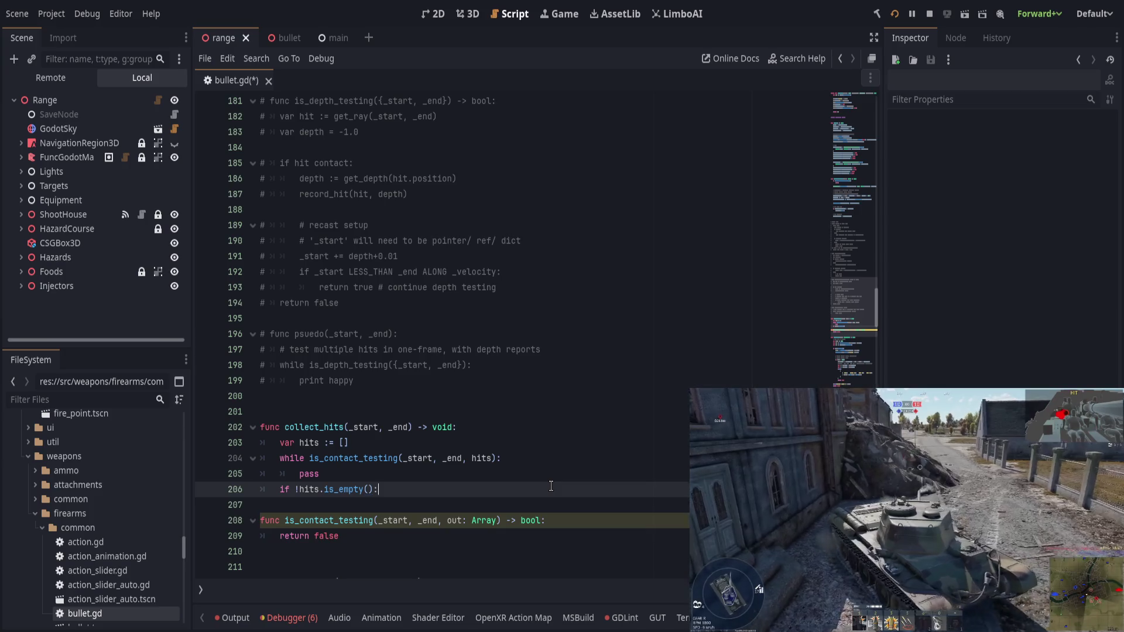
key(Return)
text(print()
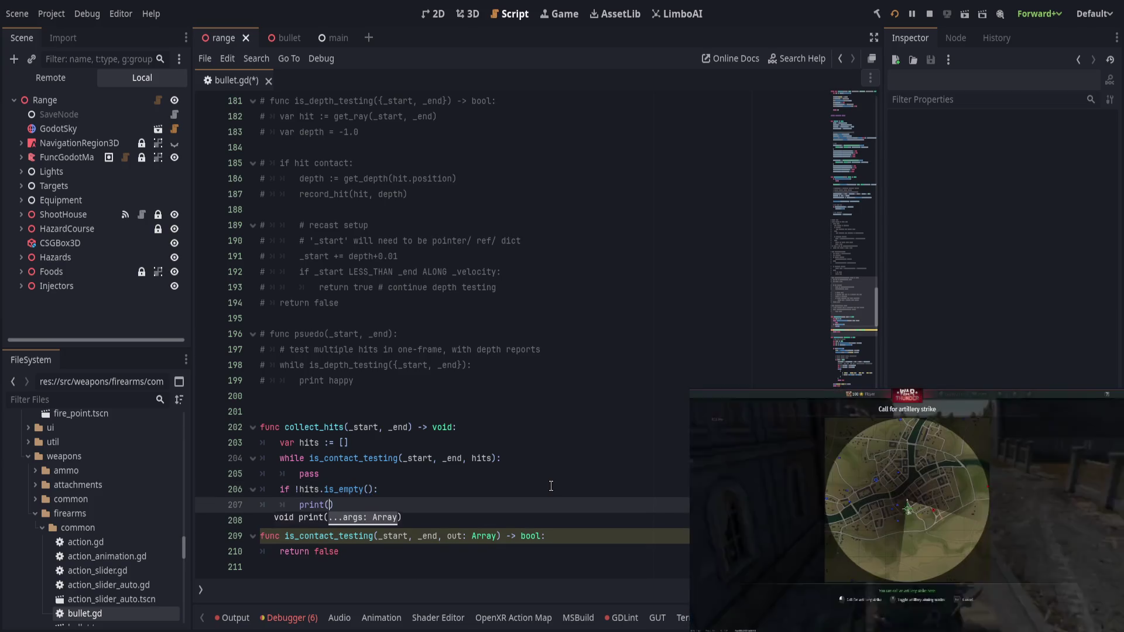
text("hits: ")
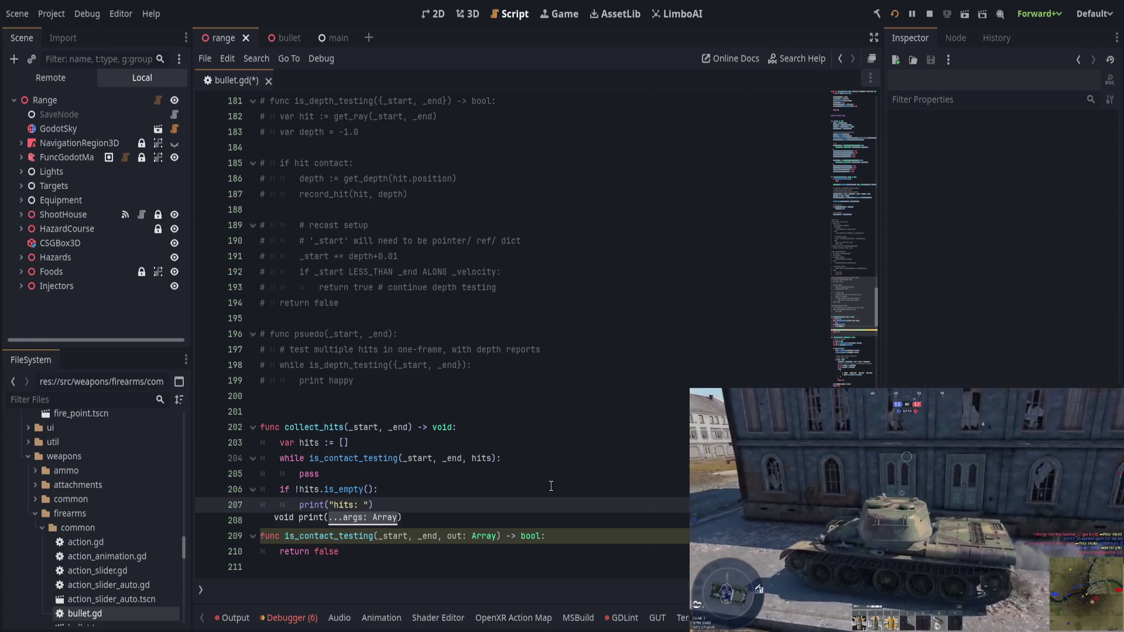
text(,)
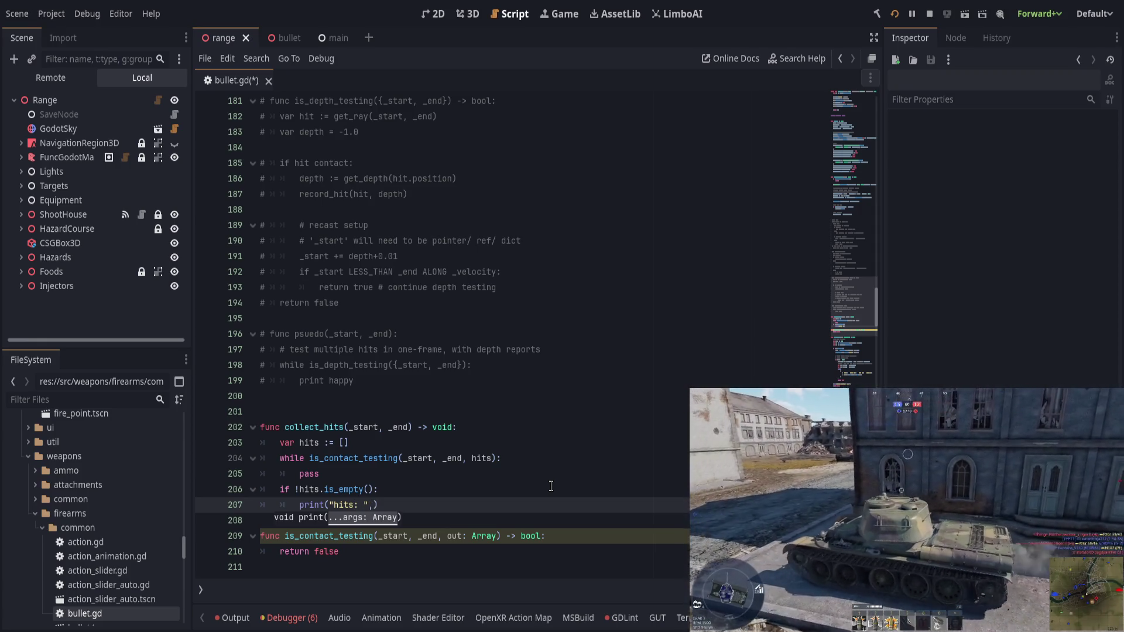
text( hits.map()
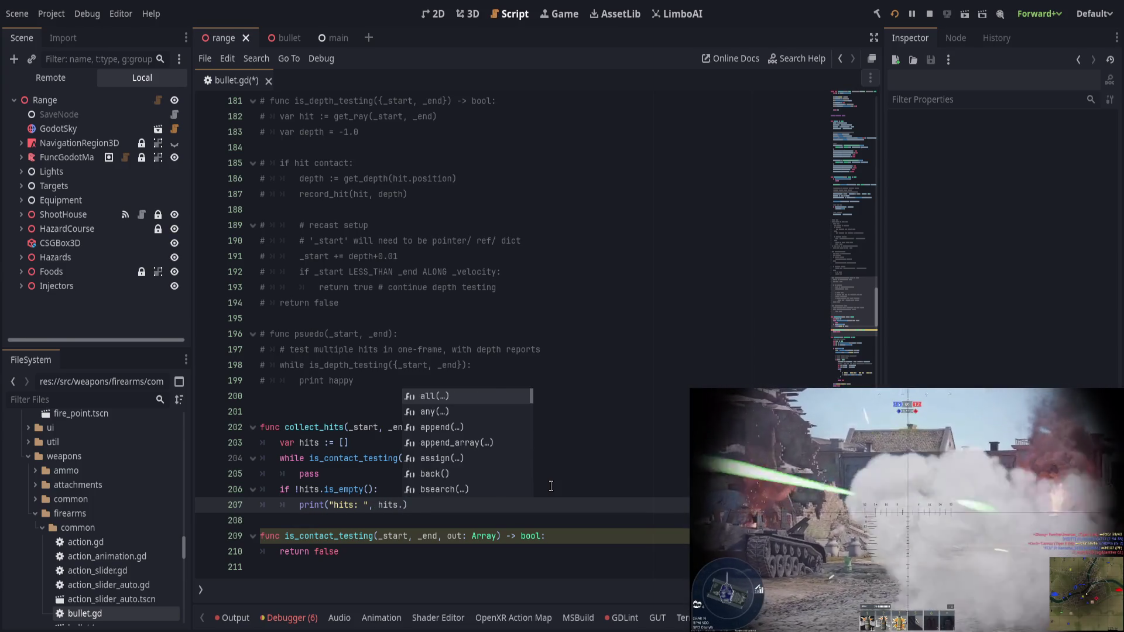
text(func(v): )
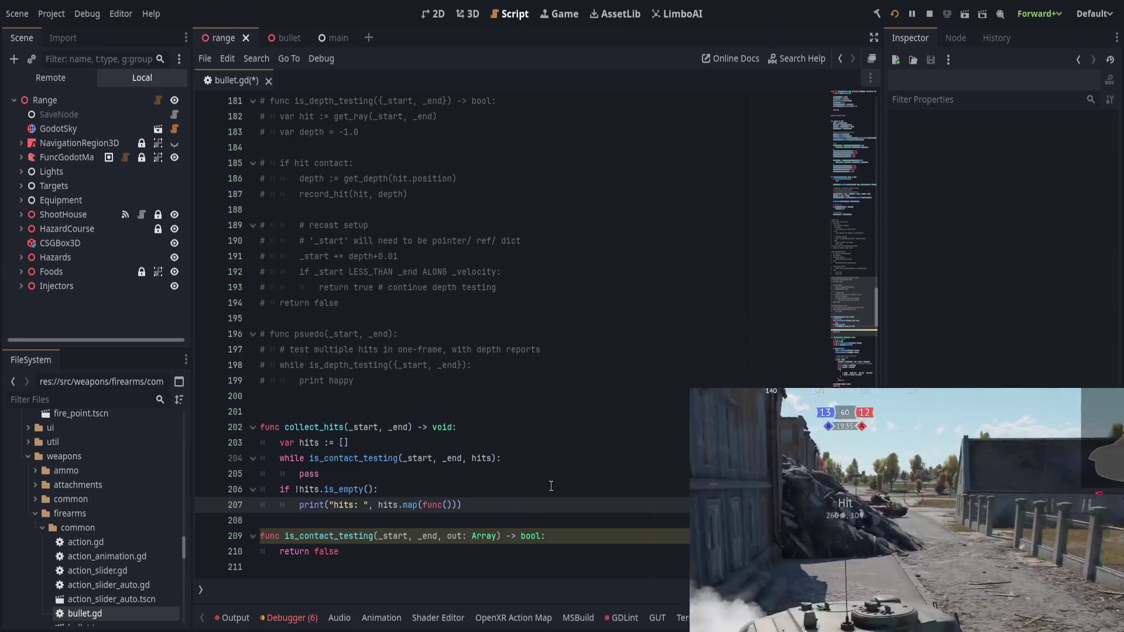
text(retu)
text(rn v.)
text(collider.)
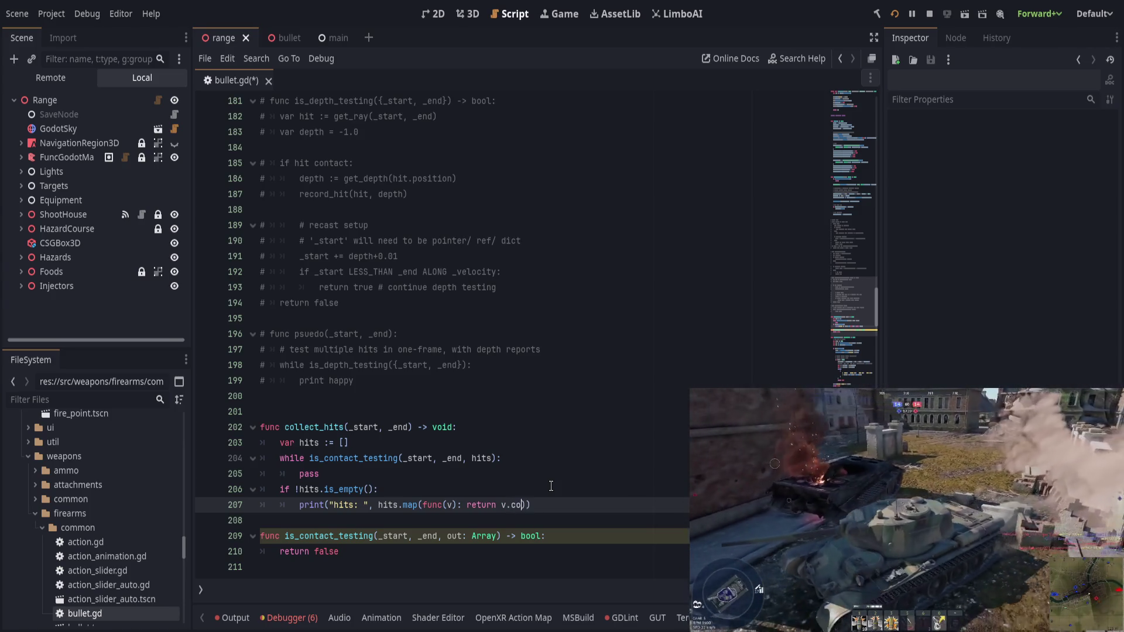
text(name)
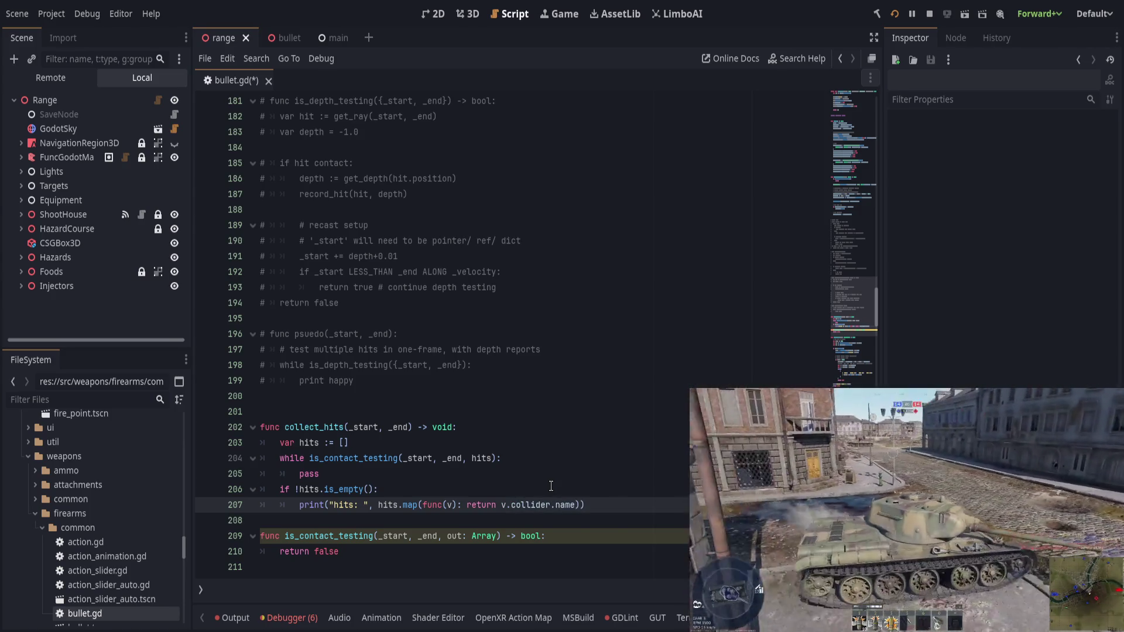
key(End)
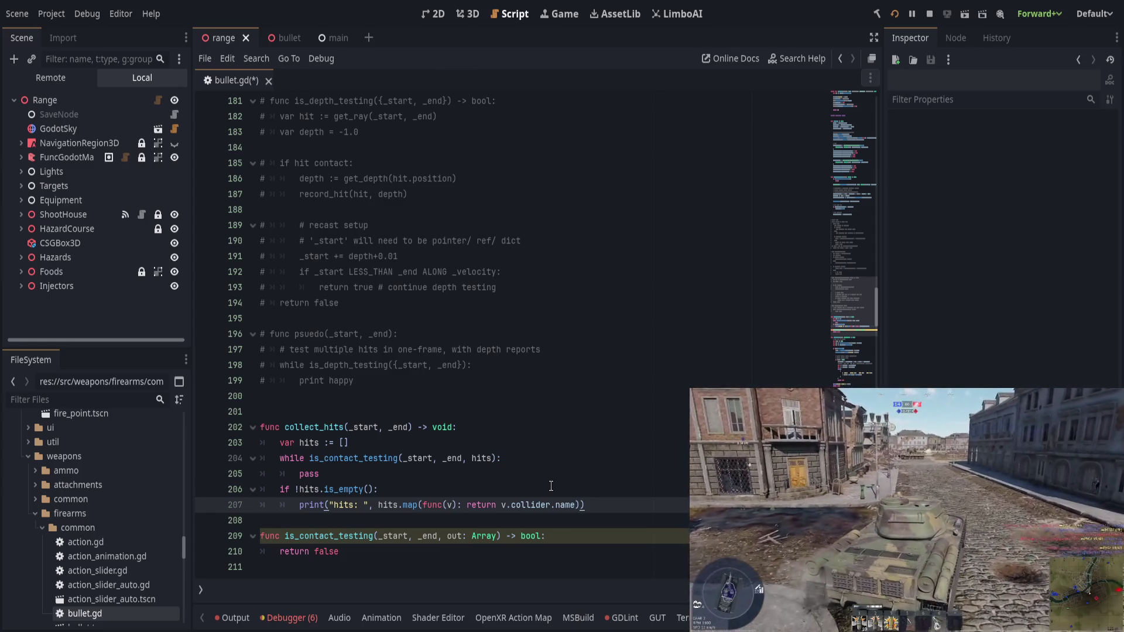
Step: Go to the end of the is_contact_testing signature and open a new body line
click(462, 479)
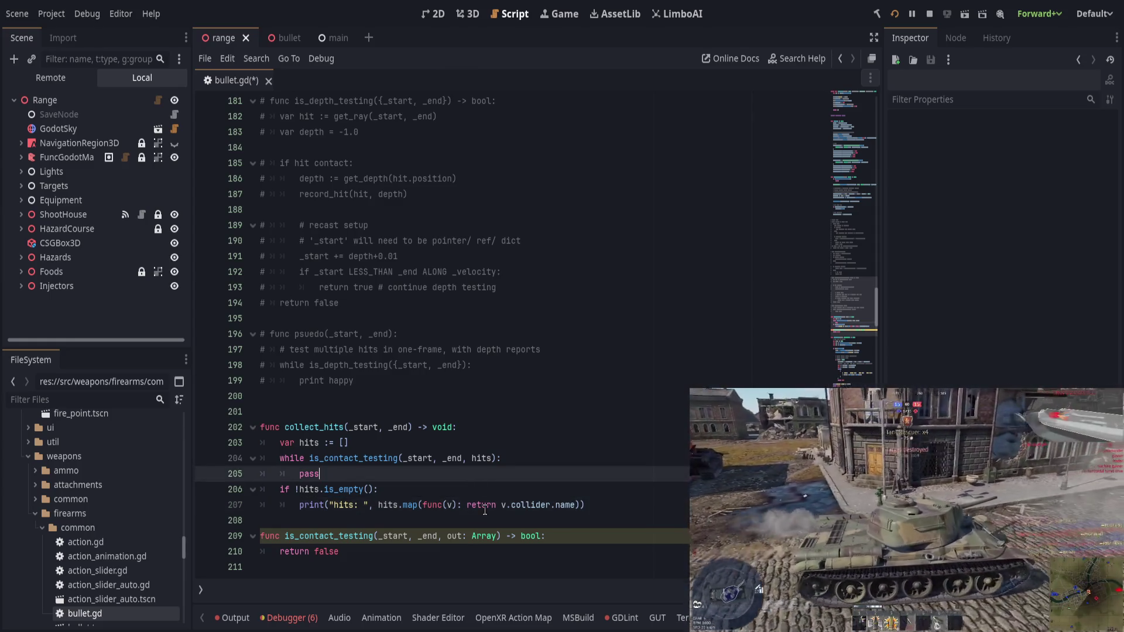
click(491, 488)
scroll(492, 515, down, 1)
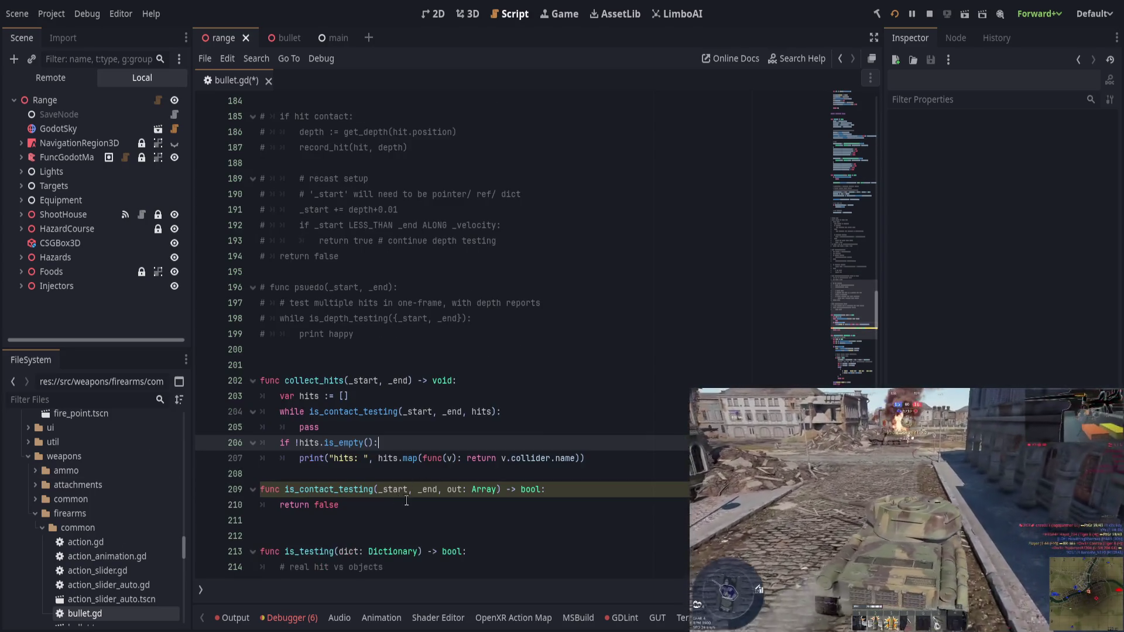
click(628, 457)
click(597, 495)
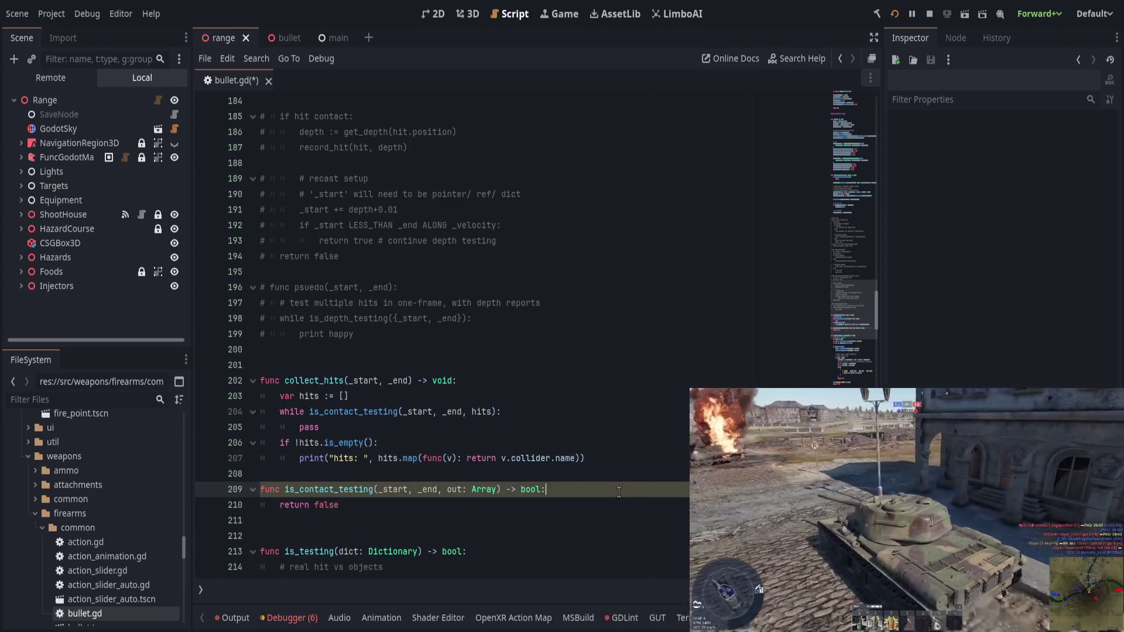
key(Return)
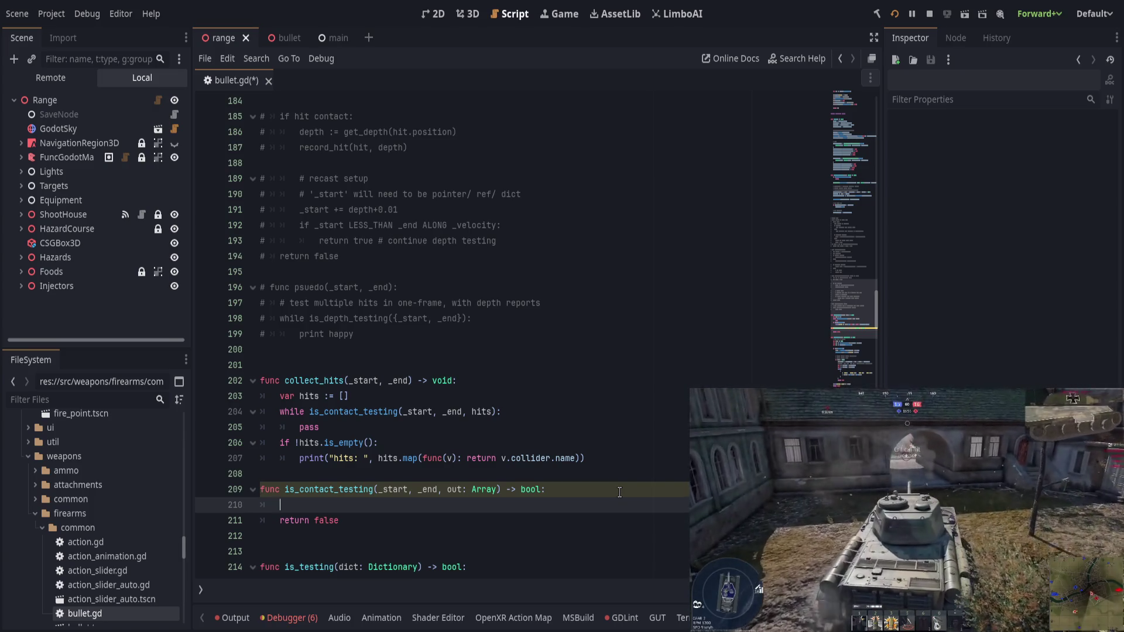
Step: In is_contact_testing, set var hit := cast_contact_ray(_start, _end) and return false if hit is empty
text(var )
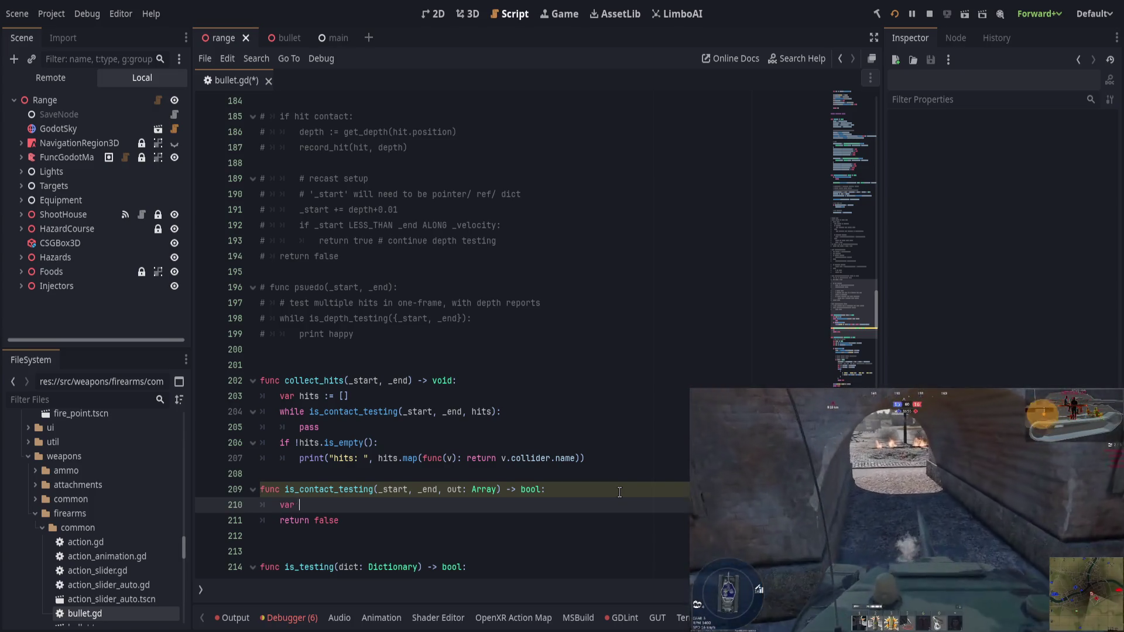
text(hit := cast)
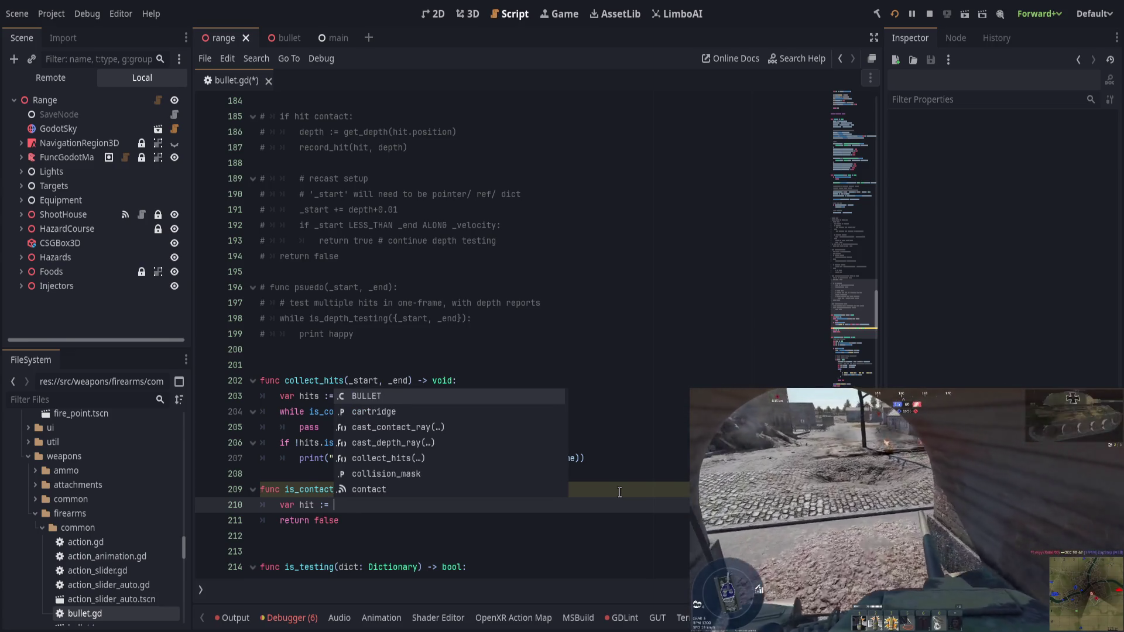
key(Return)
text(_start, _end))
key(shift+Down)
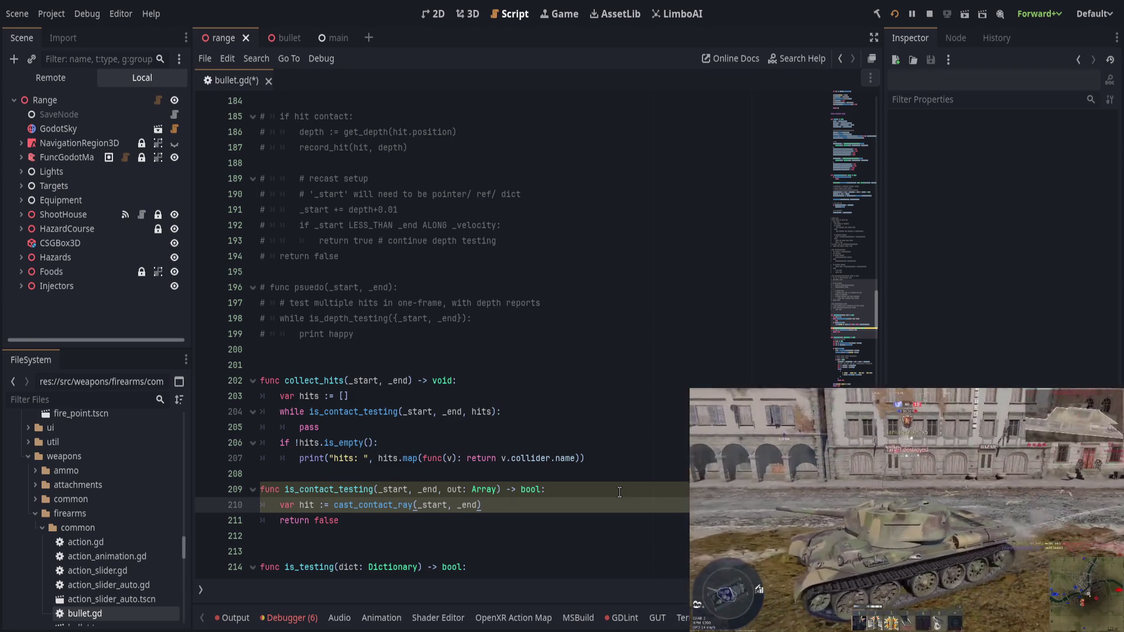
key(Return)
text(if hit)
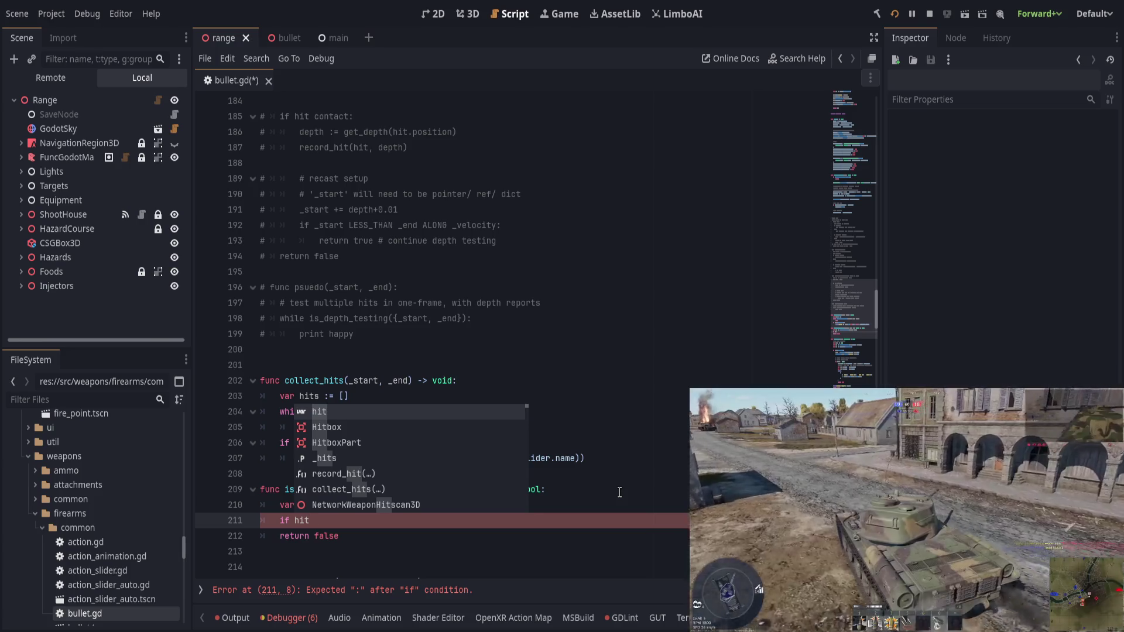
key(BackSpace)
key(BackSpace)
key(BackSpace)
text(!)
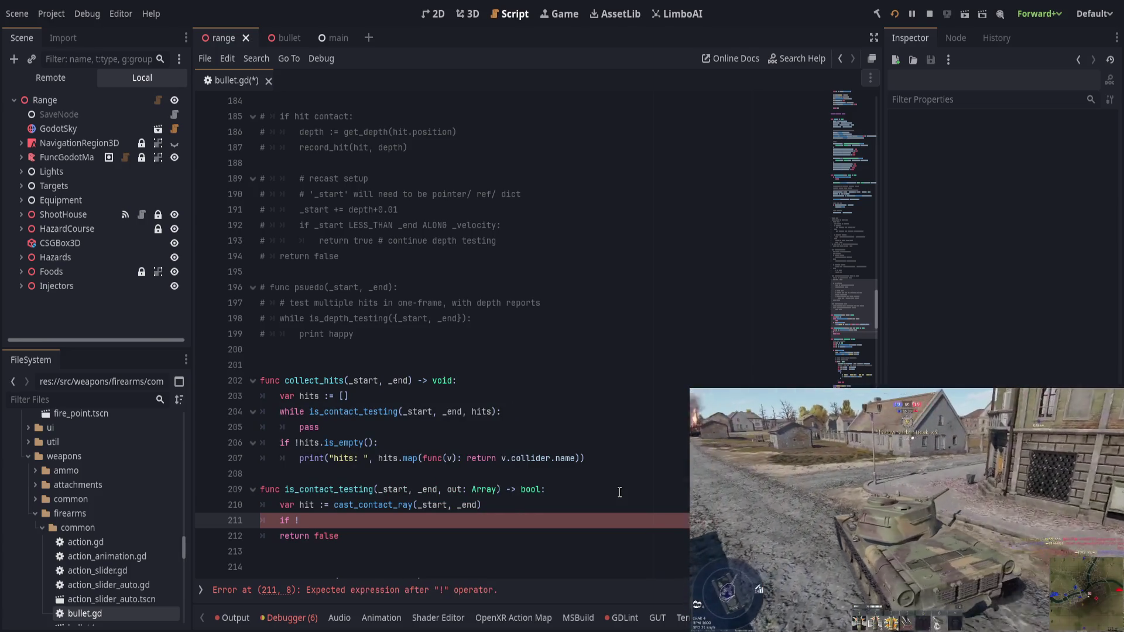
key(BackSpace)
text(hit.i)
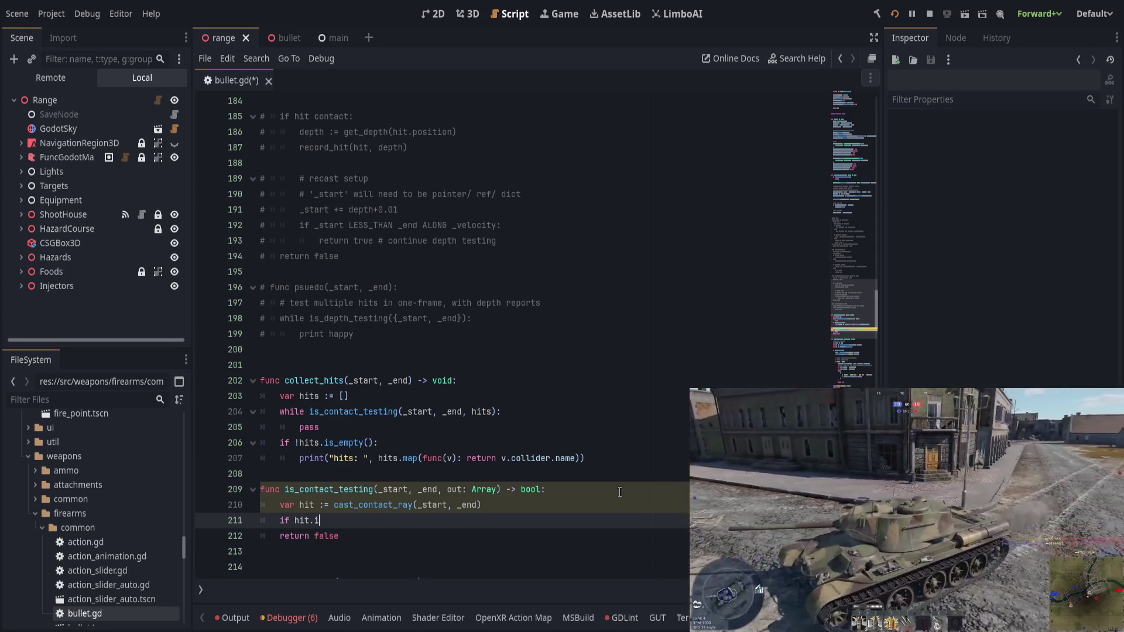
text(s_empty():)
key(Return)
text(retu)
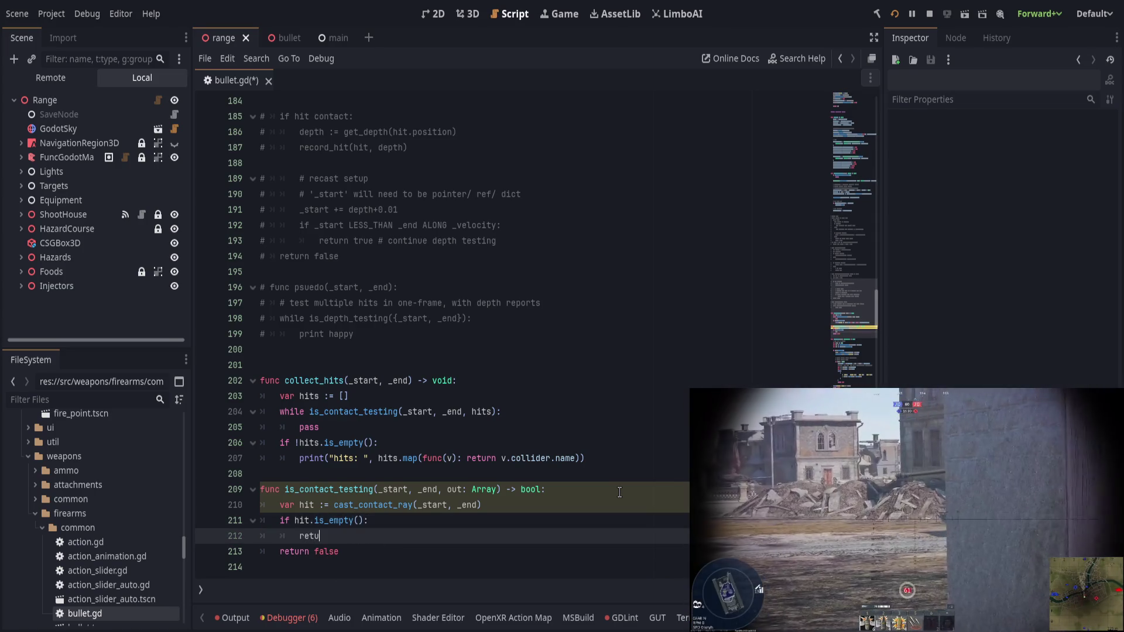
text(rn false)
Step: Append hit to out, make the final return true, and save
key(Return)
text(hit)
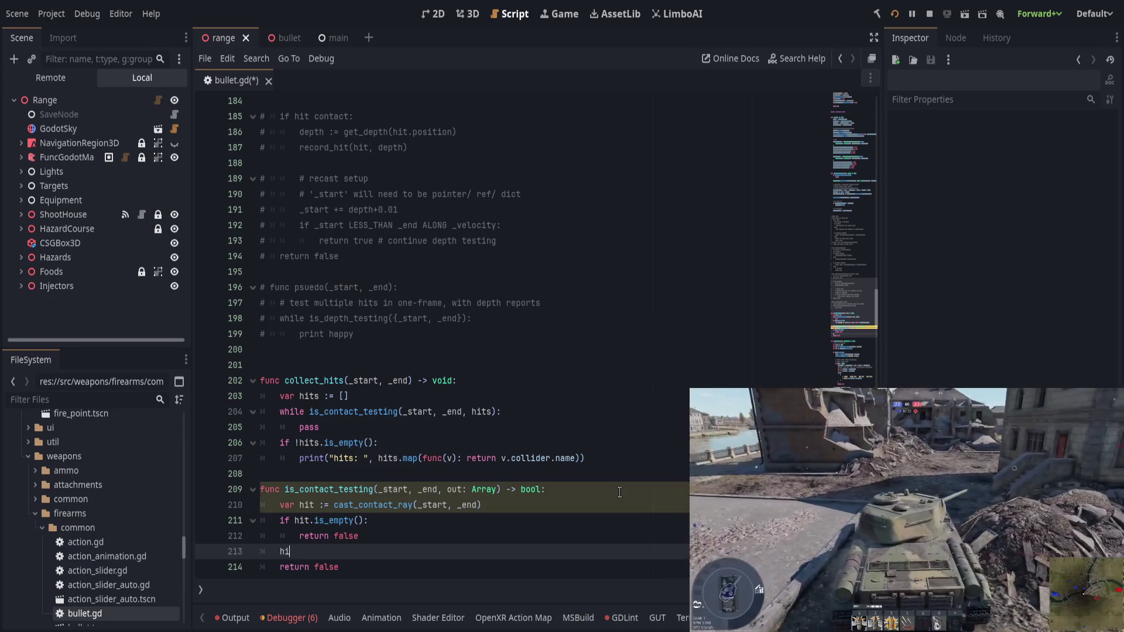
key(BackSpace)
key(BackSpace)
key(BackSpace)
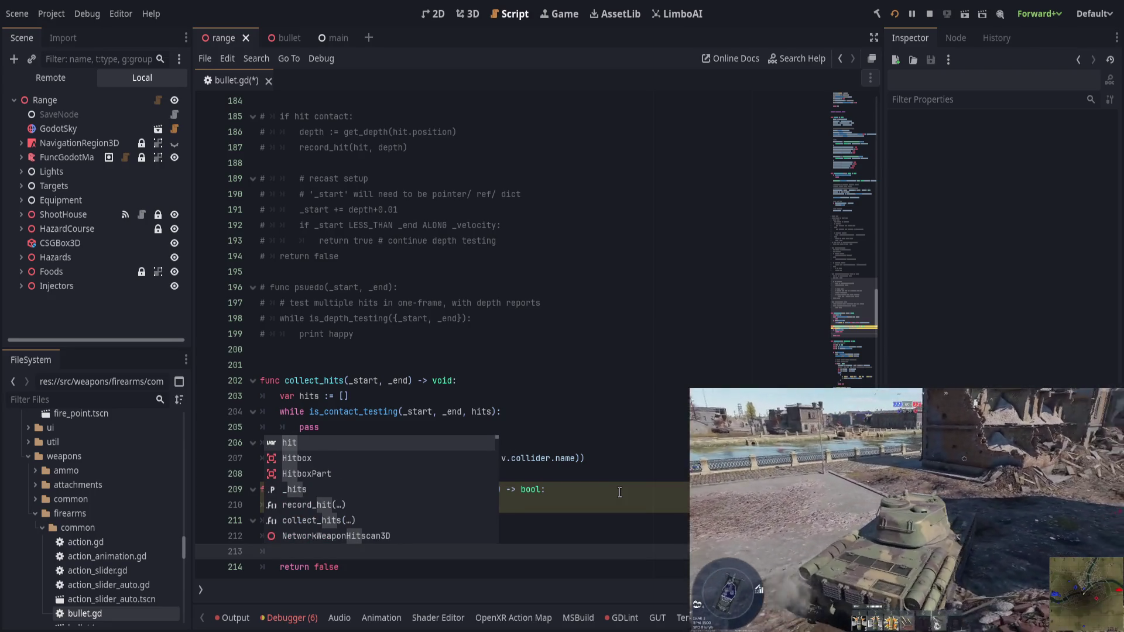
text(out.appen)
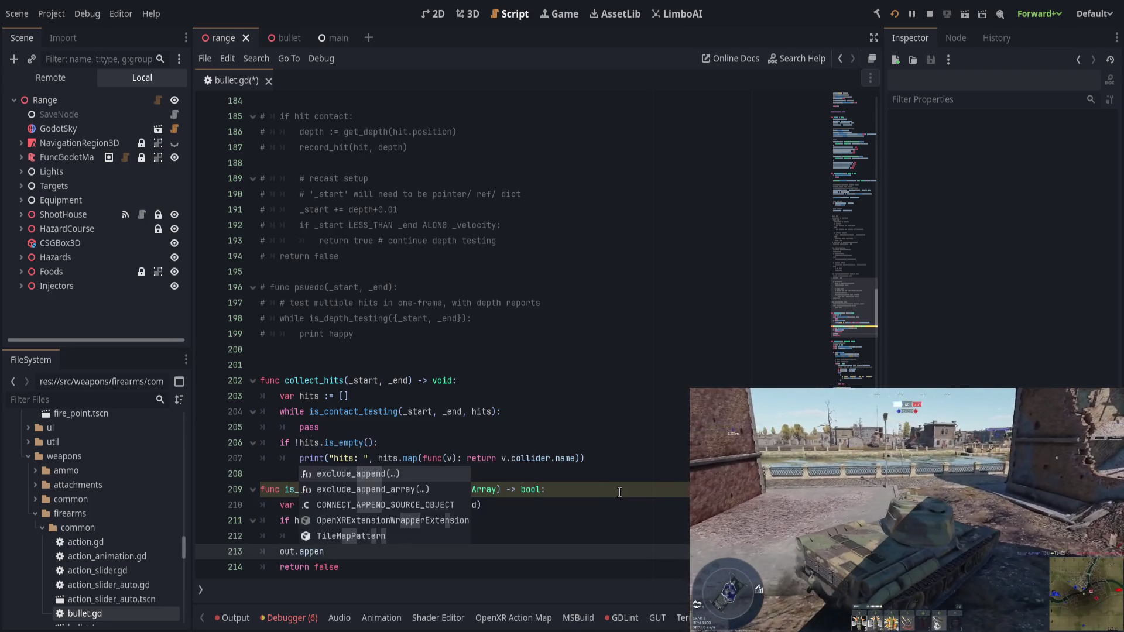
text(d(hit))
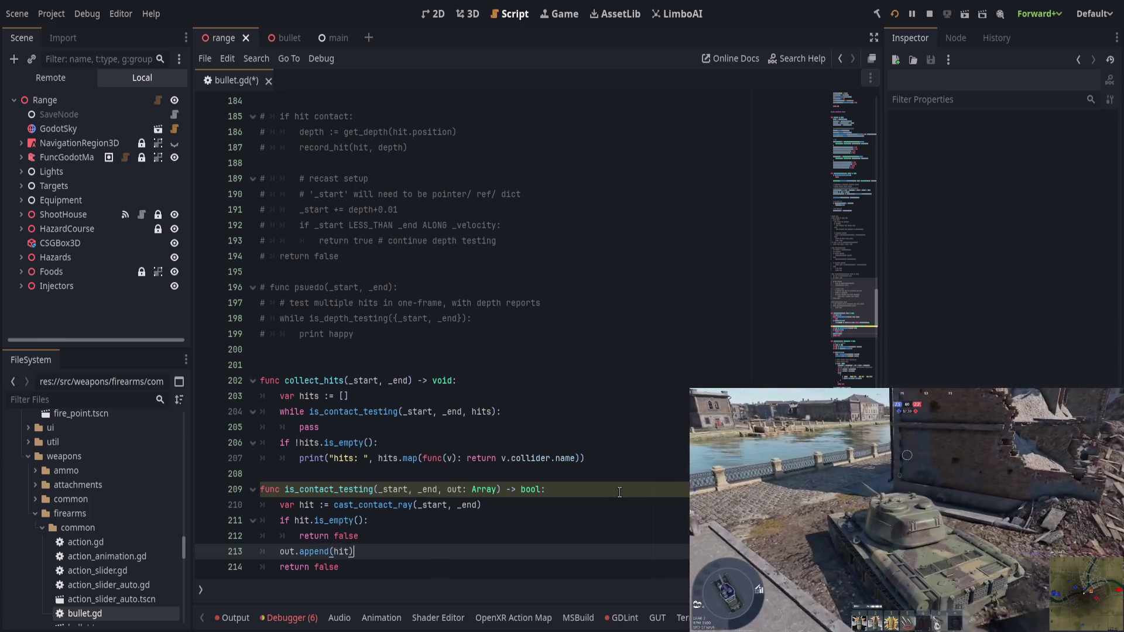
key(Down)
key(BackSpace)
key(BackSpace)
key(BackSpace)
text(true)
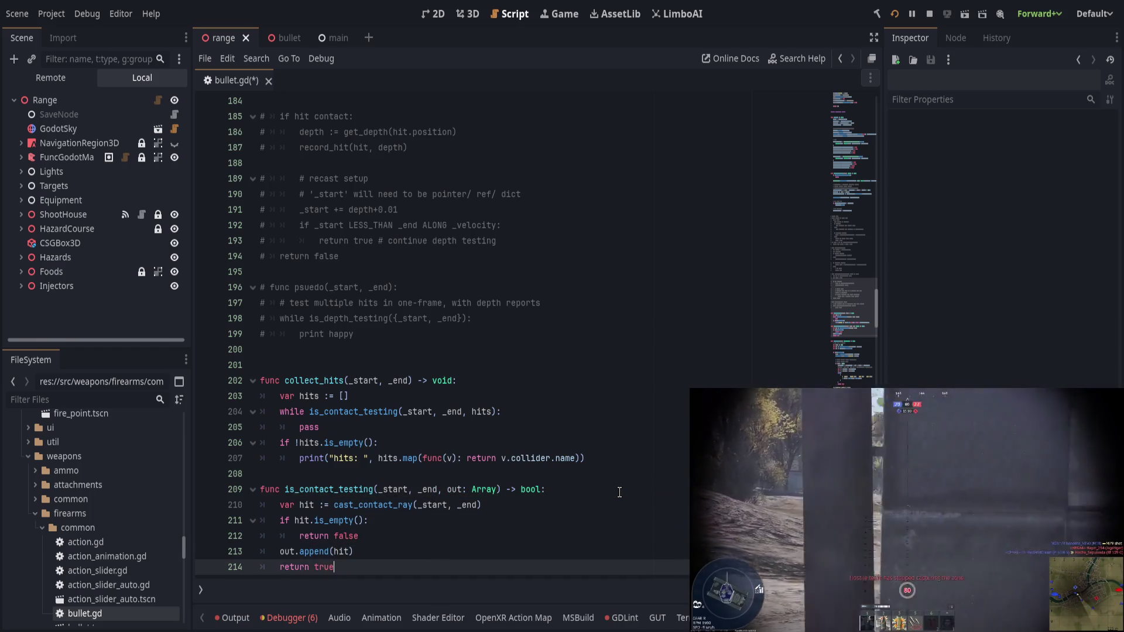
click(503, 534)
key(Return)
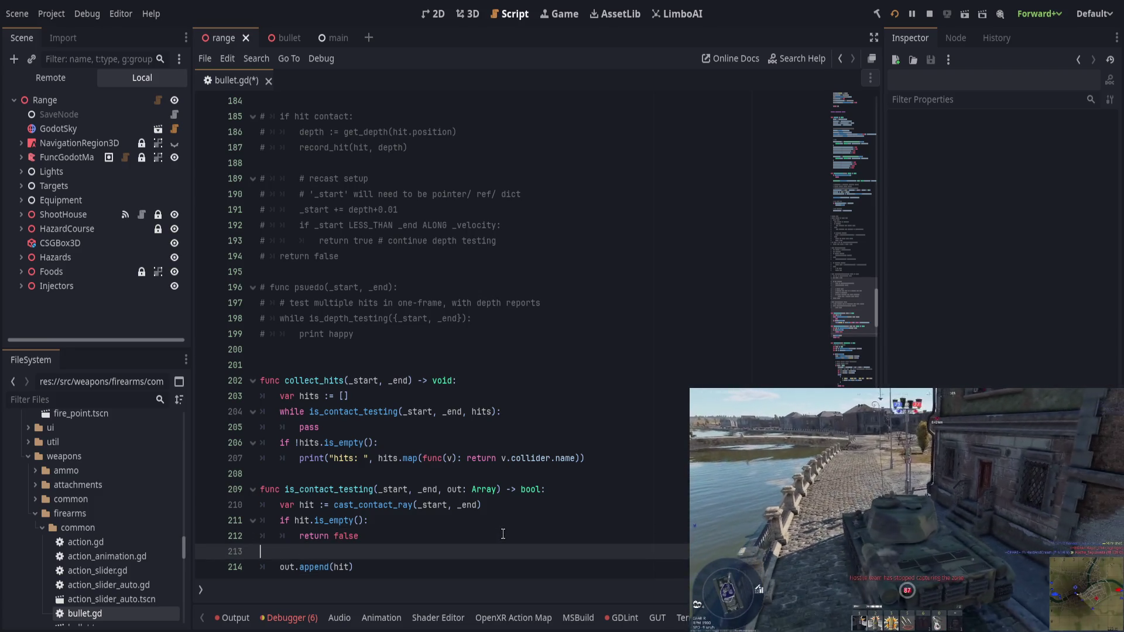
scroll(498, 509, down, 1)
key(ctrl+s)
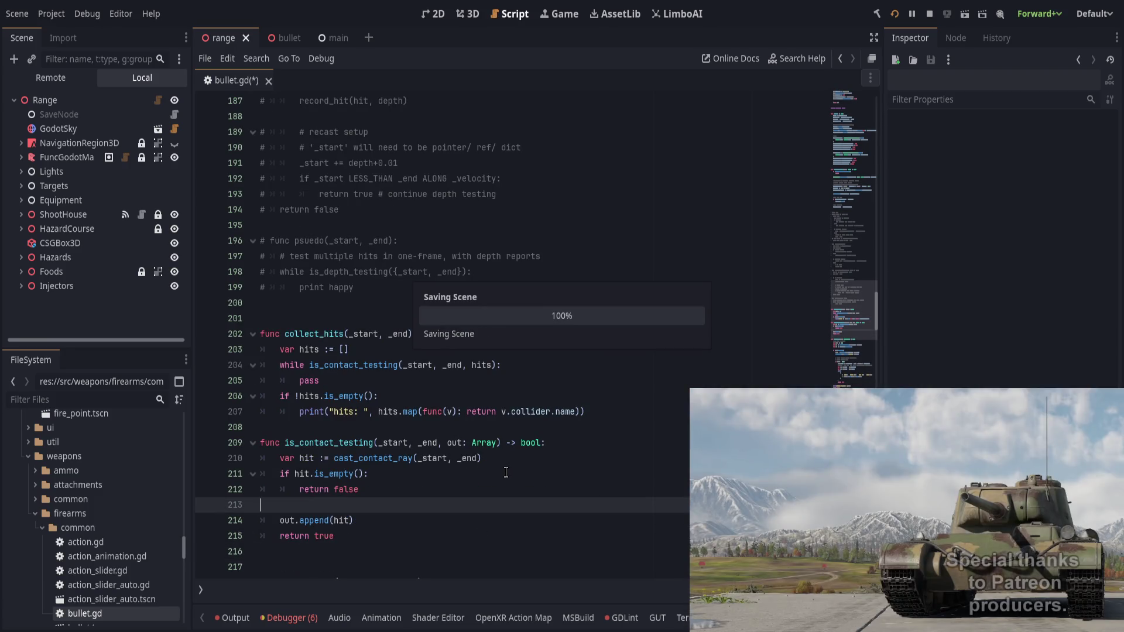
Step: Rename is_testing to is_depth_testing, save, and restart the game
key(Down)
key(Down)
key(Down)
key(End)
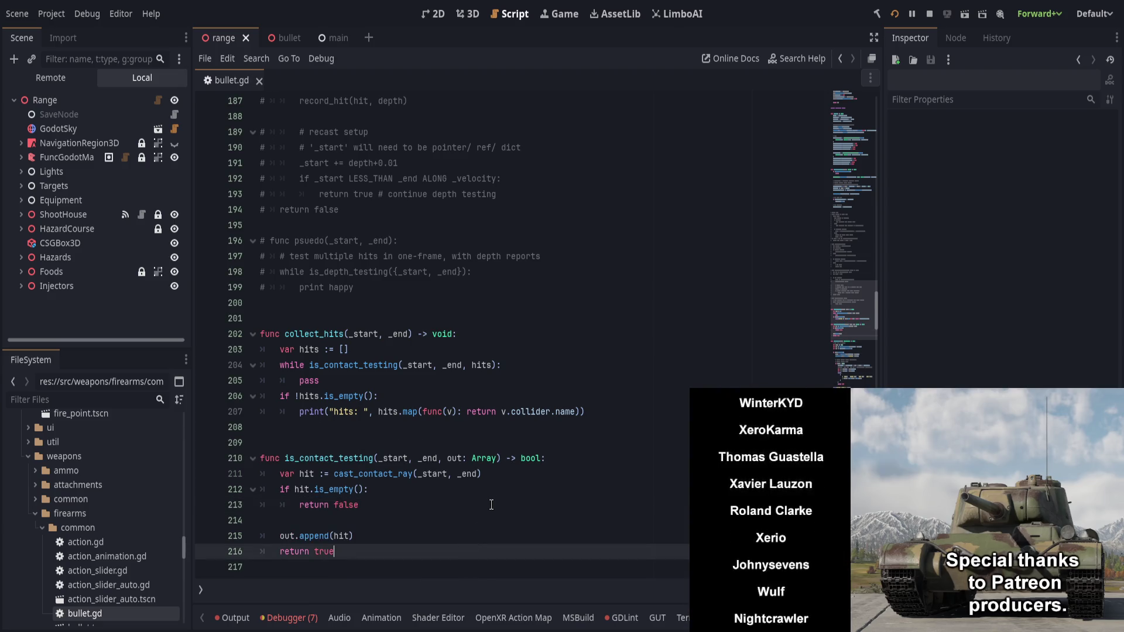
key(ctrl+s)
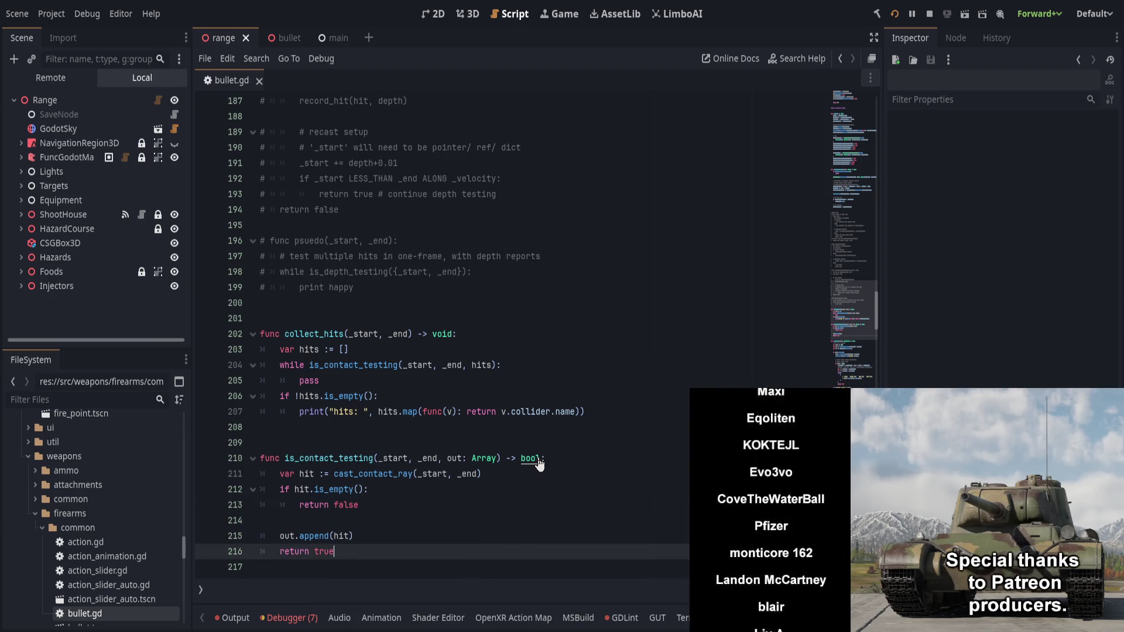
scroll(301, 422, down, 4)
click(300, 411)
text(depth_)
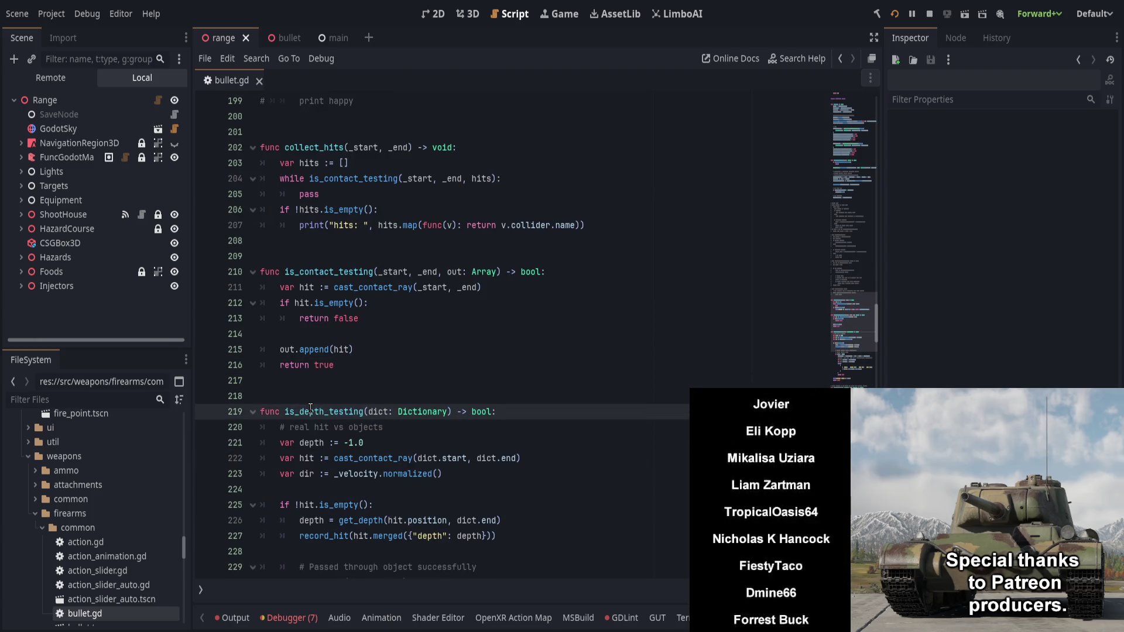
scroll(397, 401, up, 1)
click(412, 411)
key(ctrl+s)
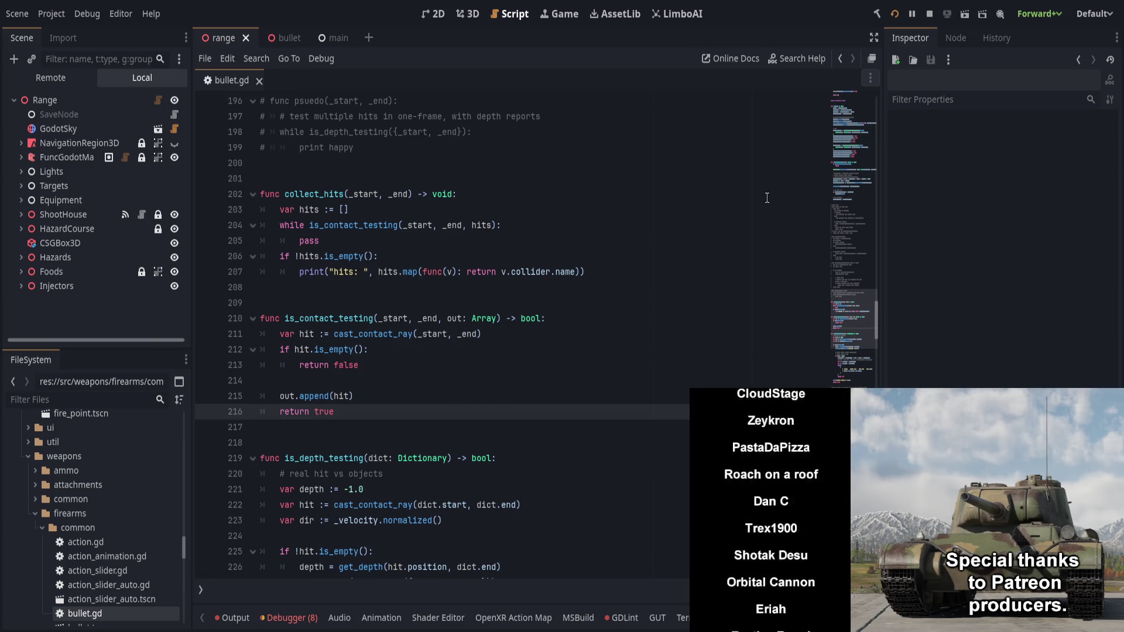
click(895, 13)
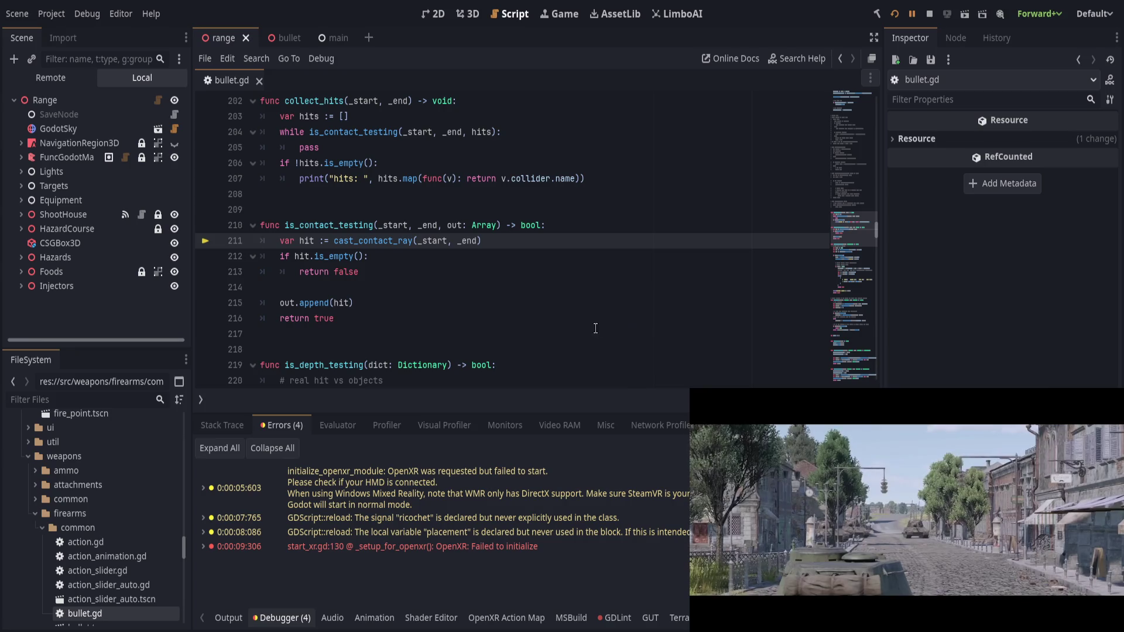
click(593, 289)
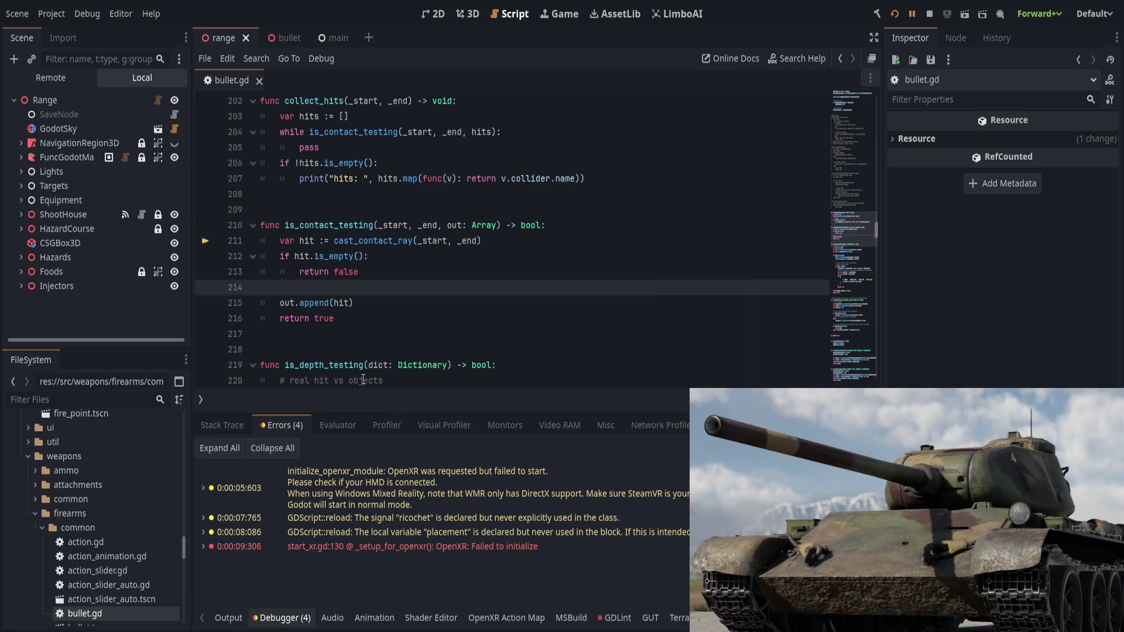
click(474, 301)
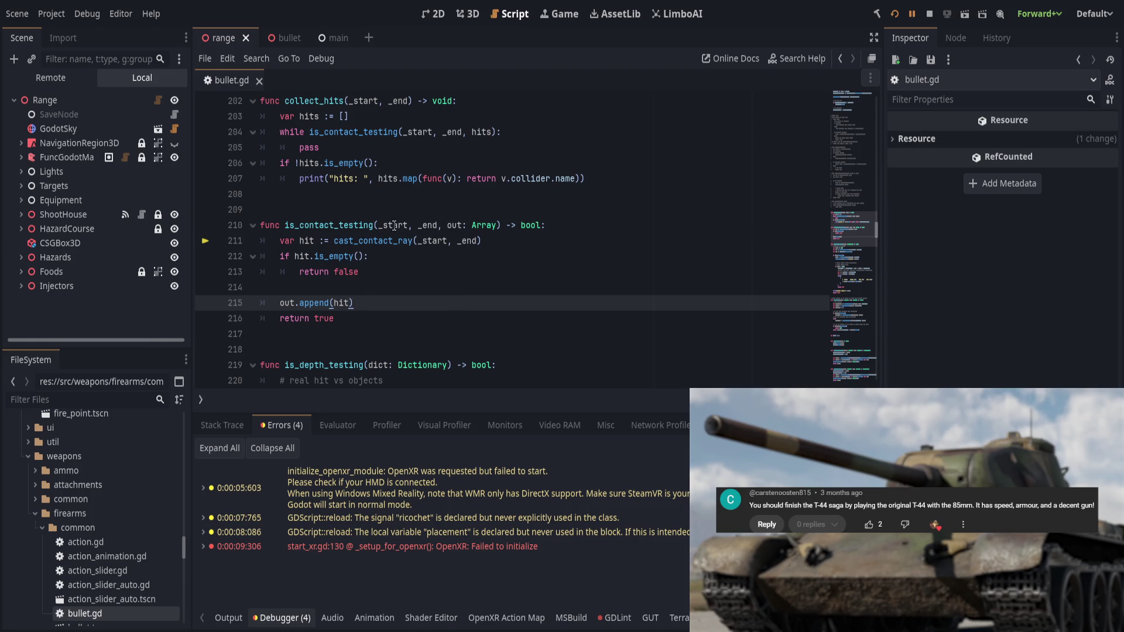
drag(379, 226, 443, 225)
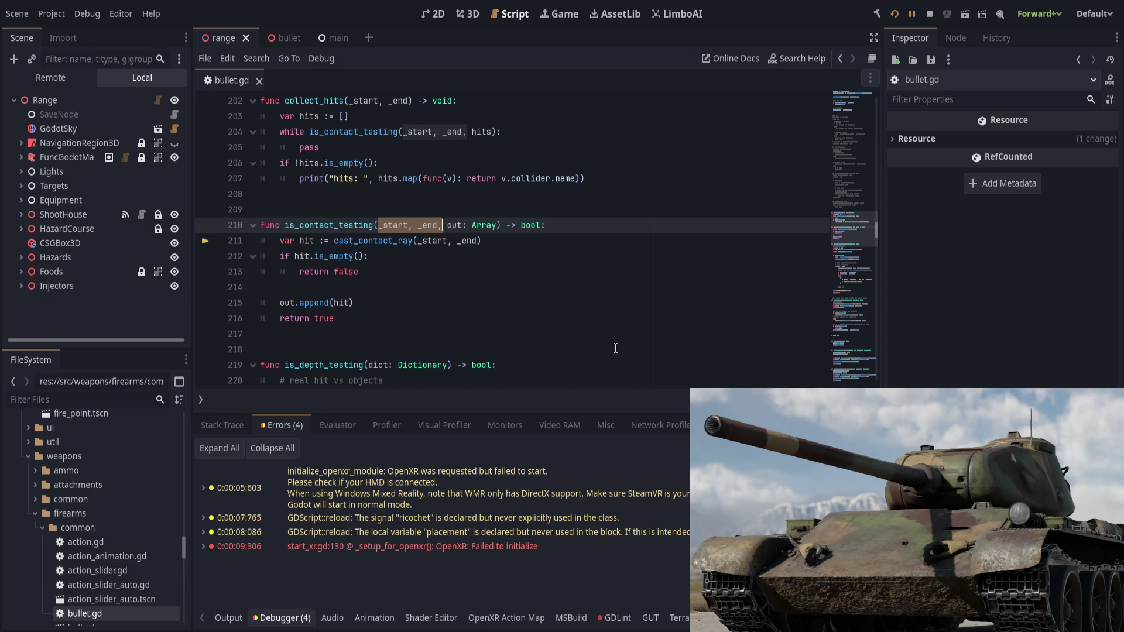
scroll(614, 349, up, 1)
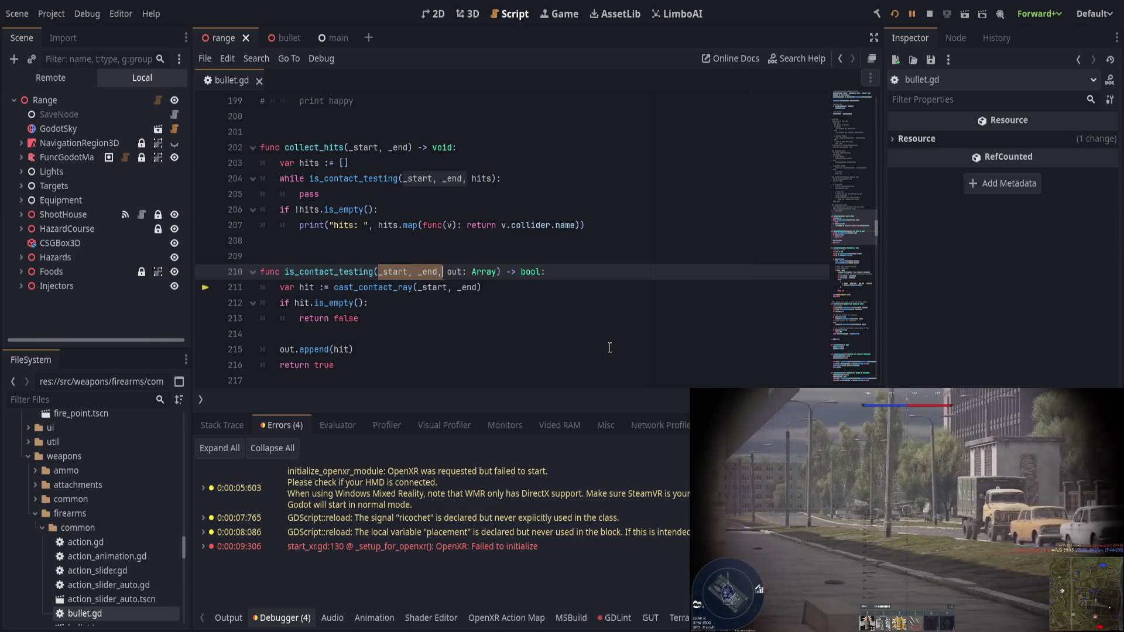
Step: Replace is_contact_testing's first parameters with _dict: Dictionary
text(_dict: Dict)
key(Return)
key(ctrl+BackSpace)
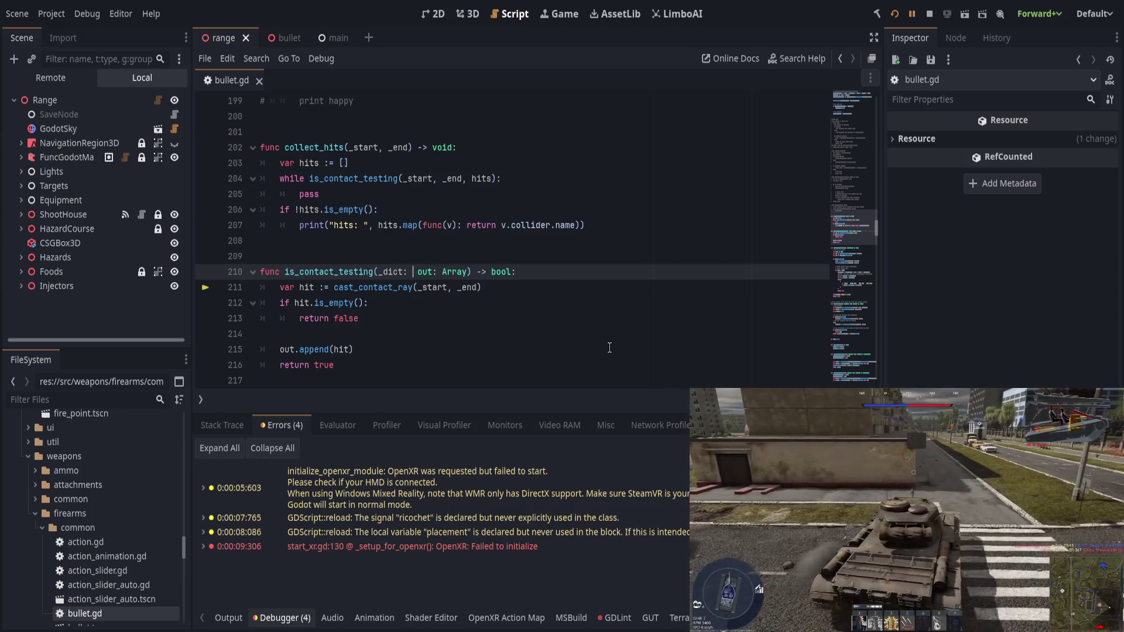
text(Dictionary,)
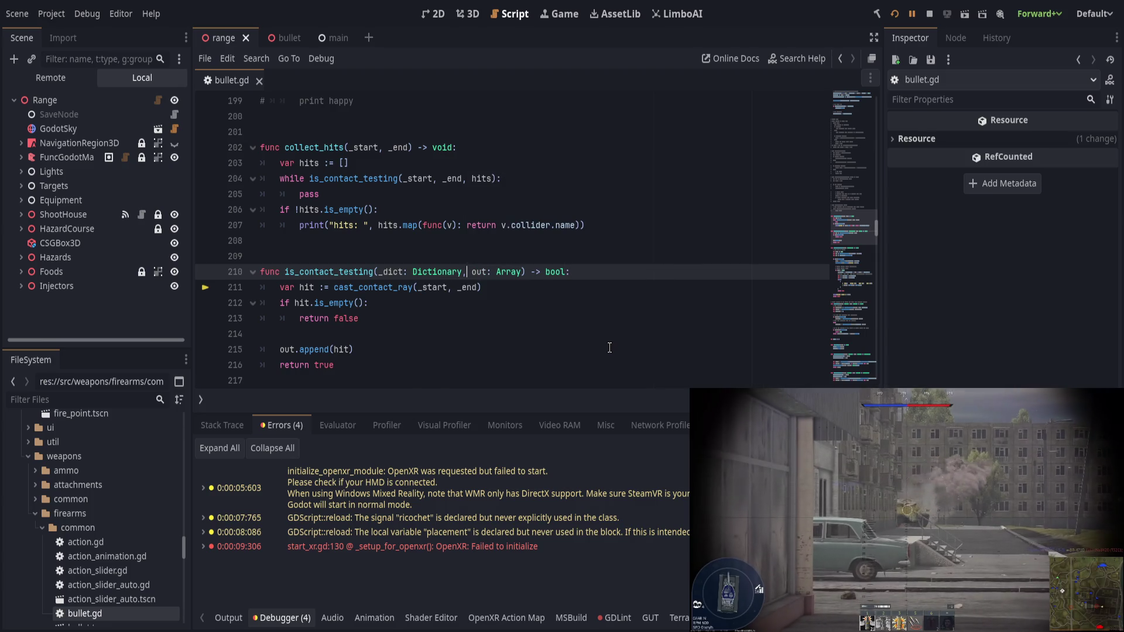
Step: Pass {"start": _start, "end": _end} in the collect_hits loop call and save
click(527, 310)
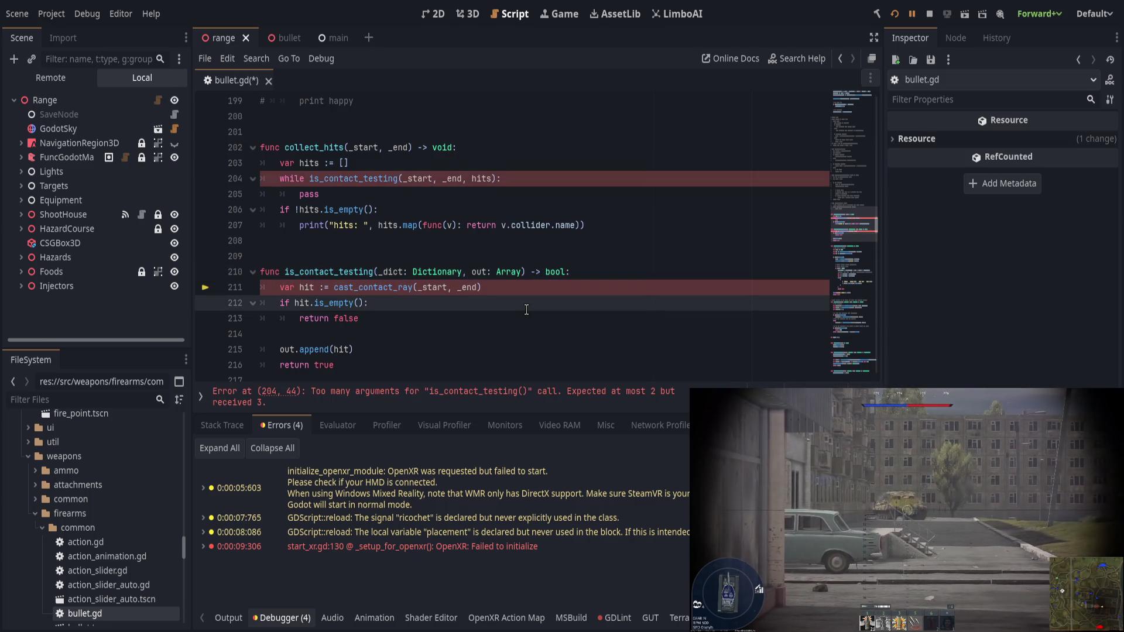
scroll(404, 207, up, 2)
drag(403, 271, 466, 271)
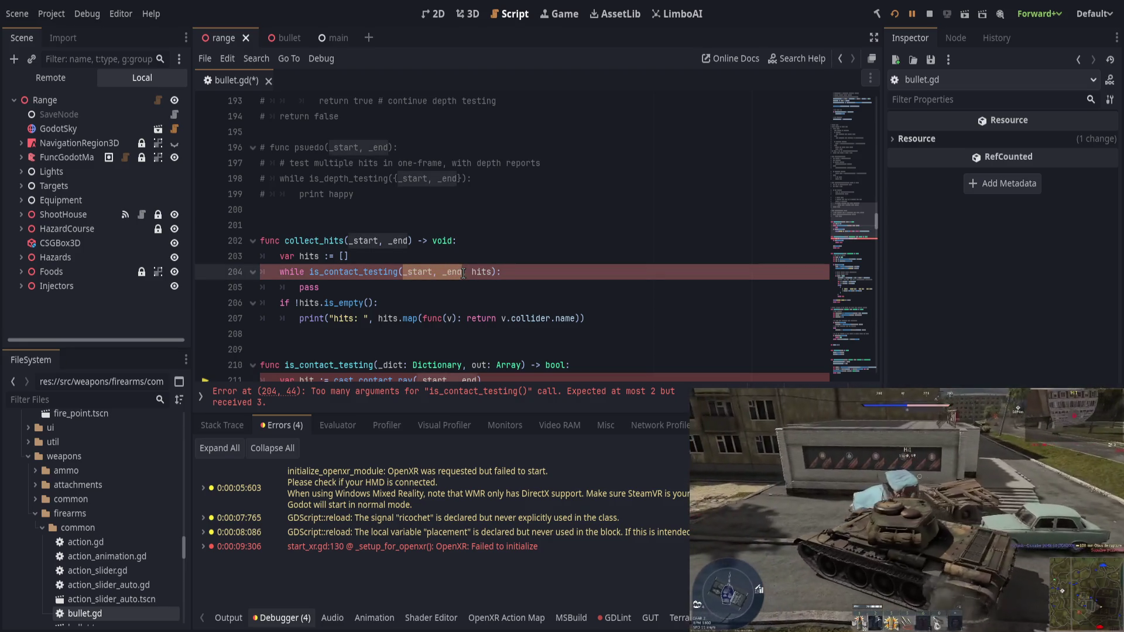
text({)
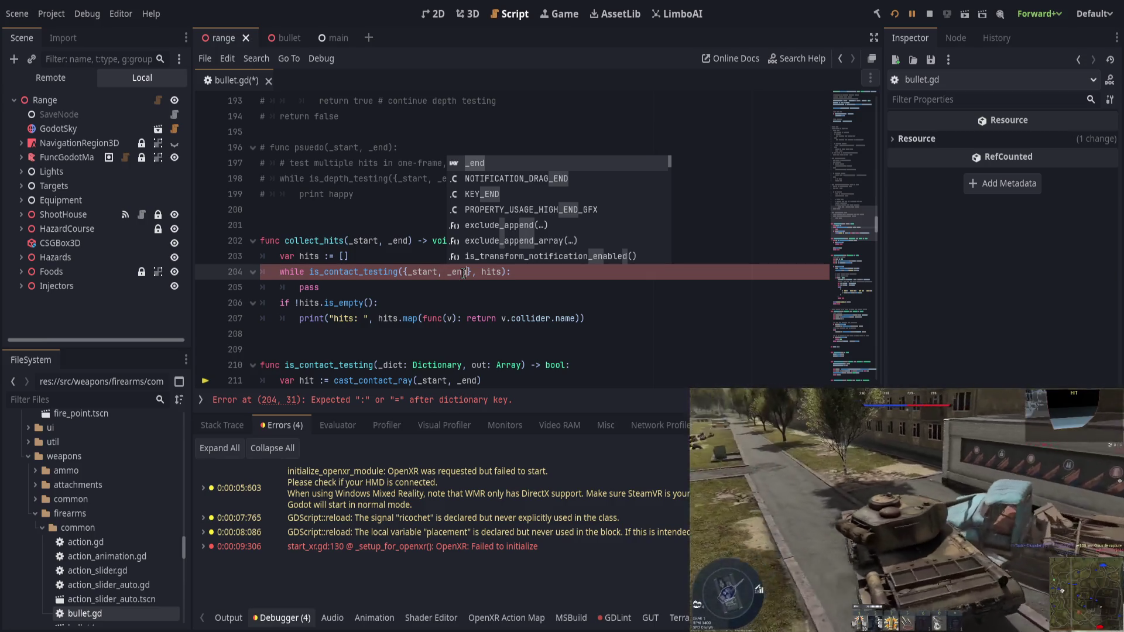
click(408, 273)
text(st)
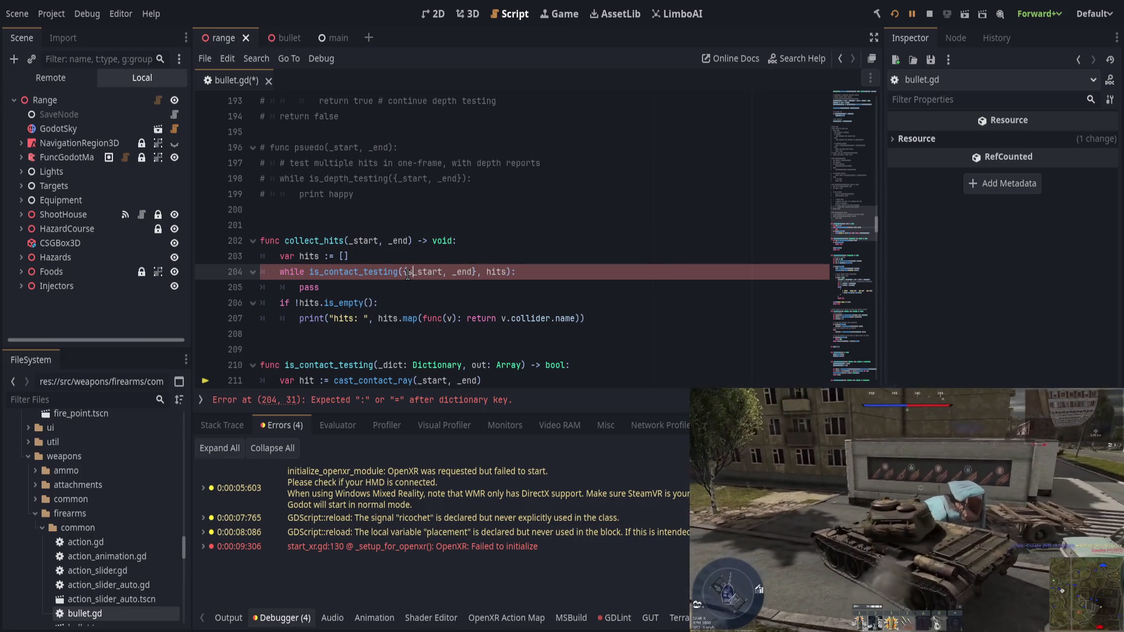
click(408, 273)
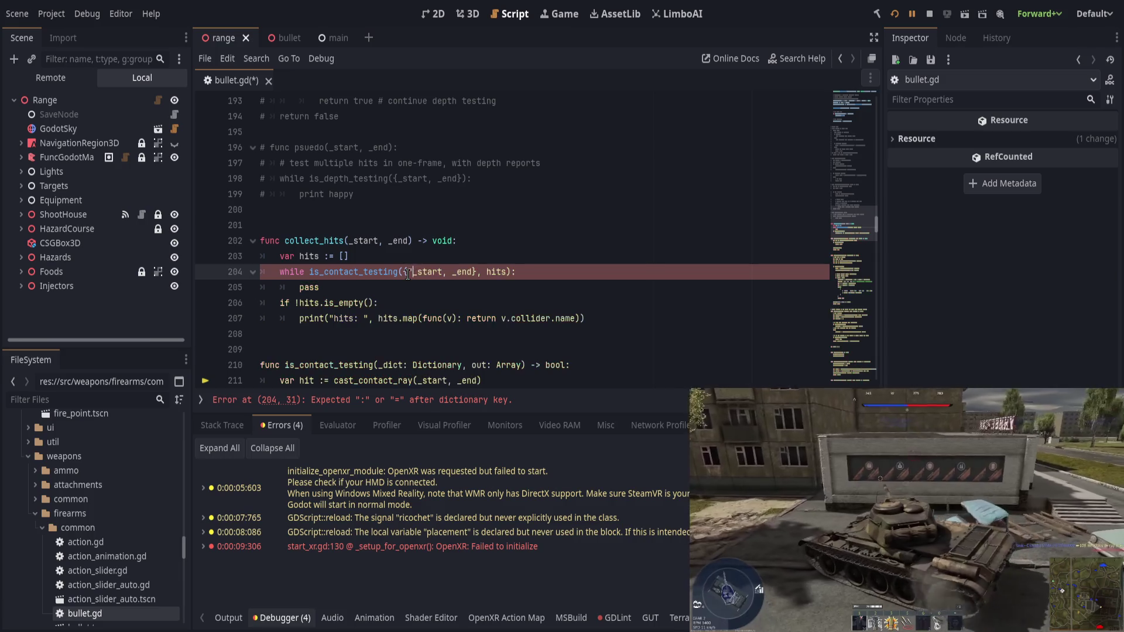
text("start":_start, )
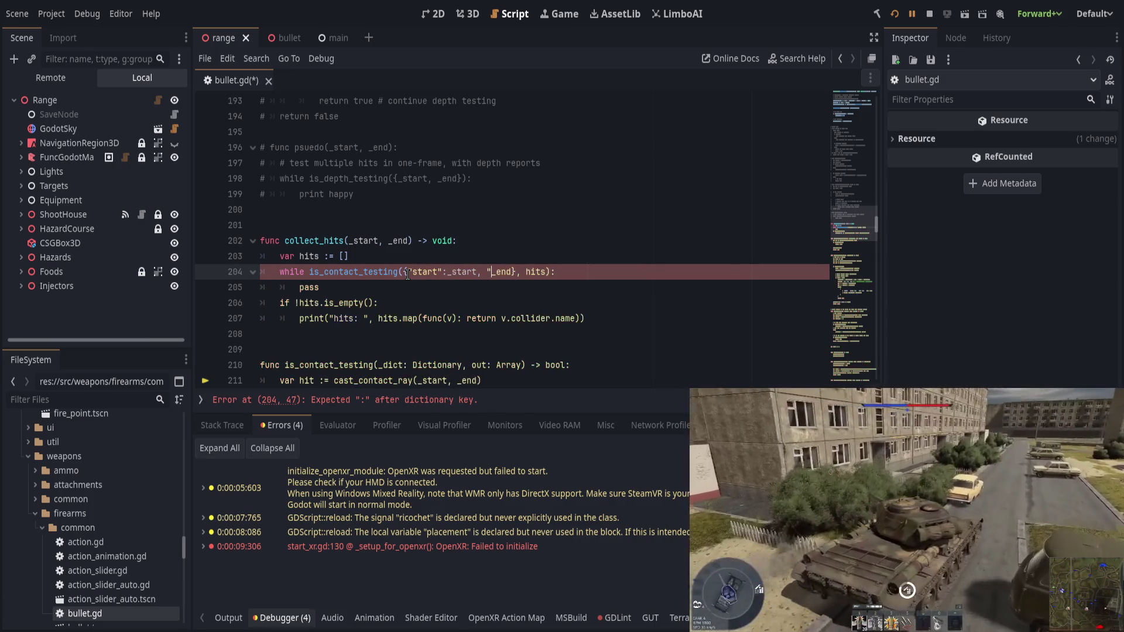
text("end":)
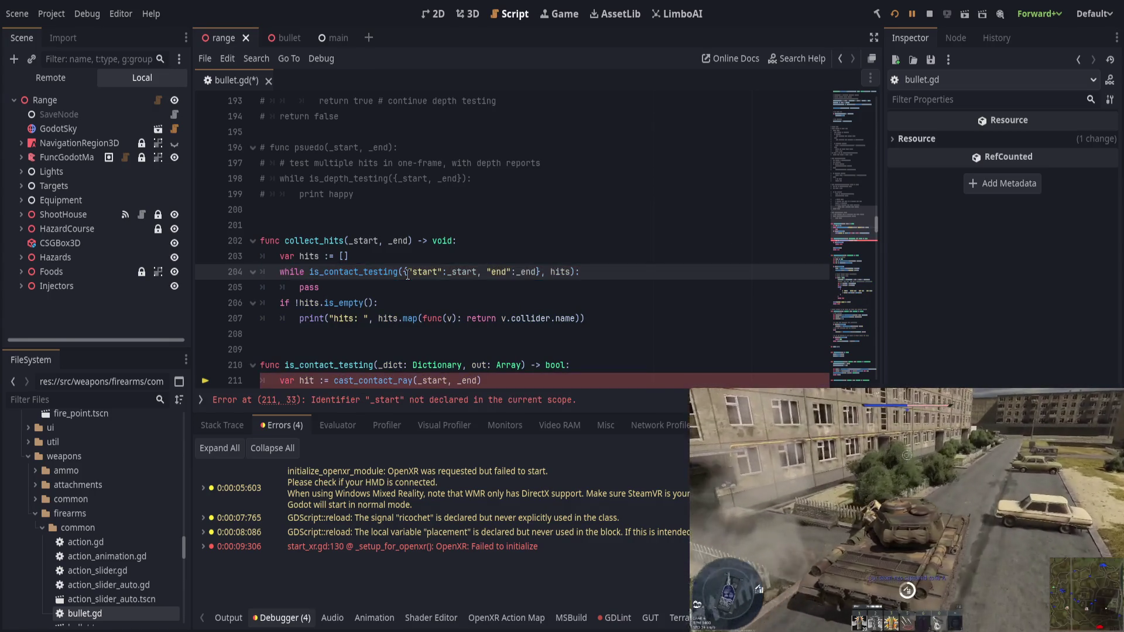
key(ctrl+s)
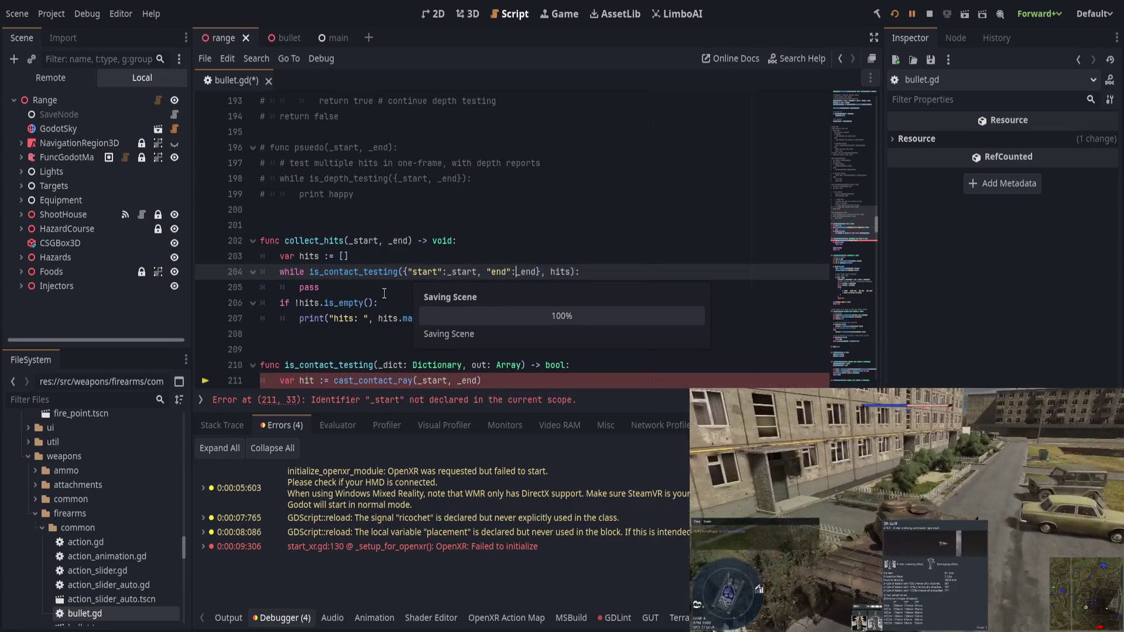
click(384, 293)
scroll(386, 304, down, 1)
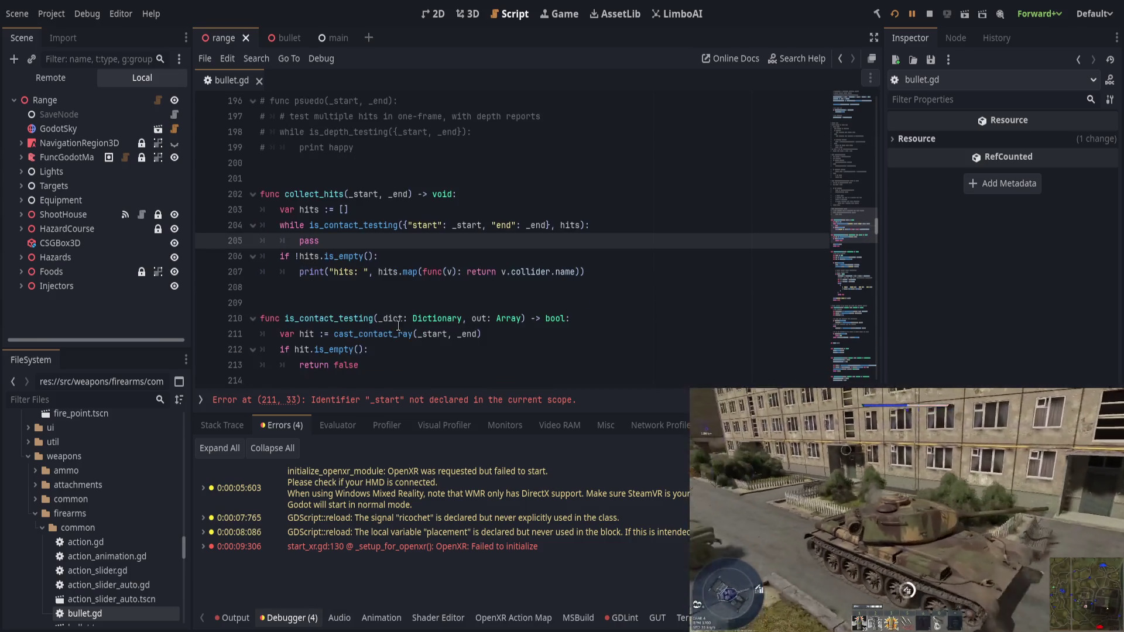
Step: Rename _dict to dict and cast the contact ray from dict.start to dict.end
click(393, 319)
key(BackSpace)
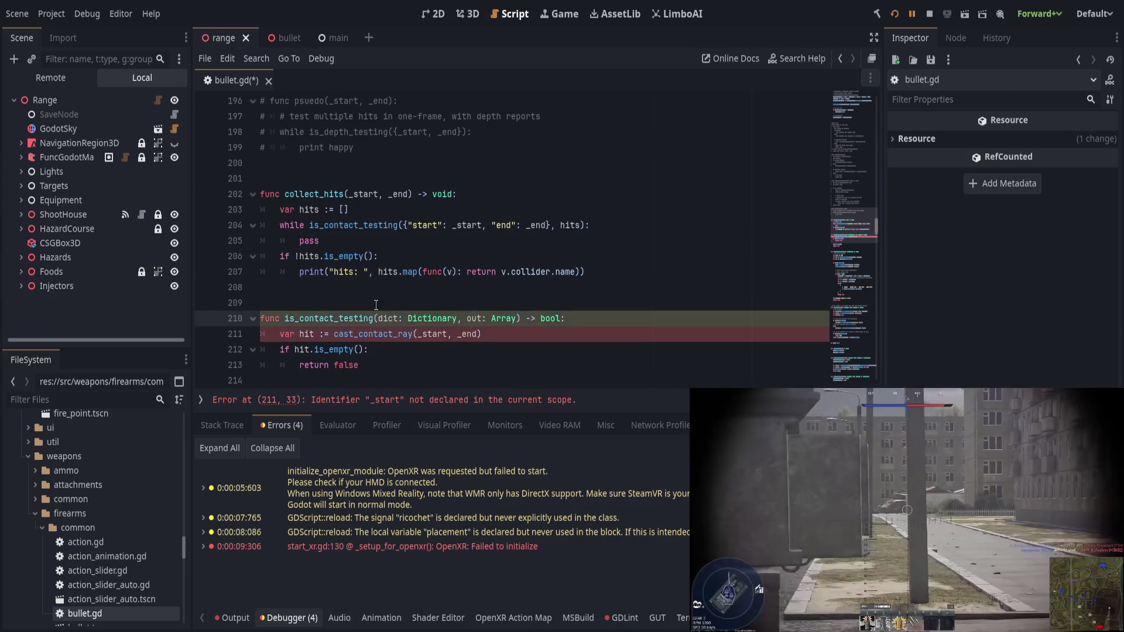
double_click(428, 334)
text(dict.sta)
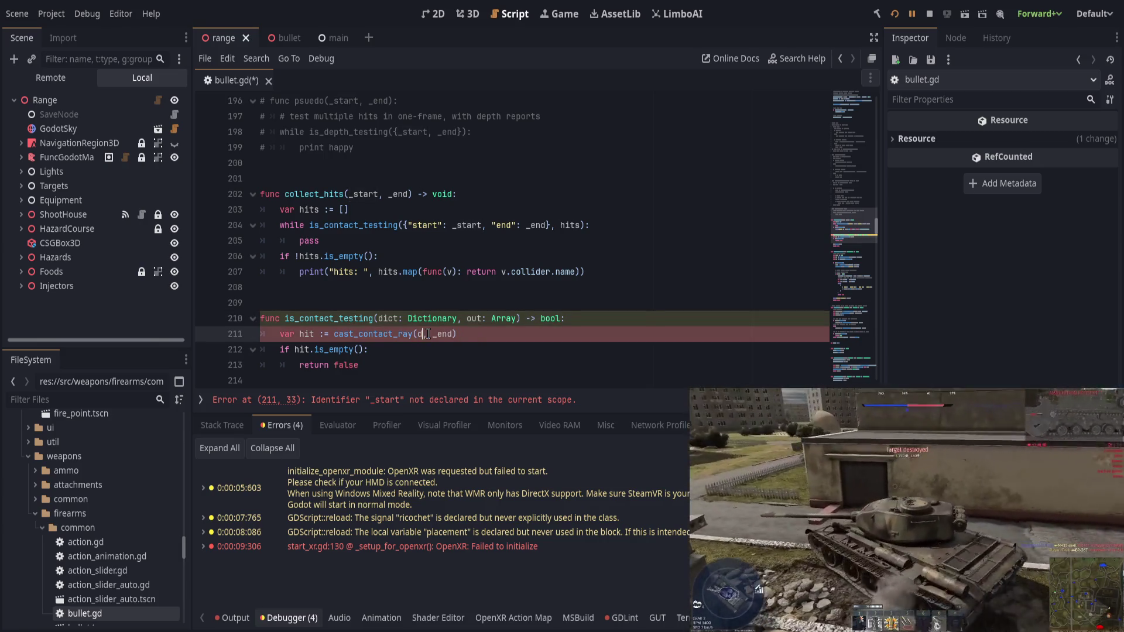
text(rt)
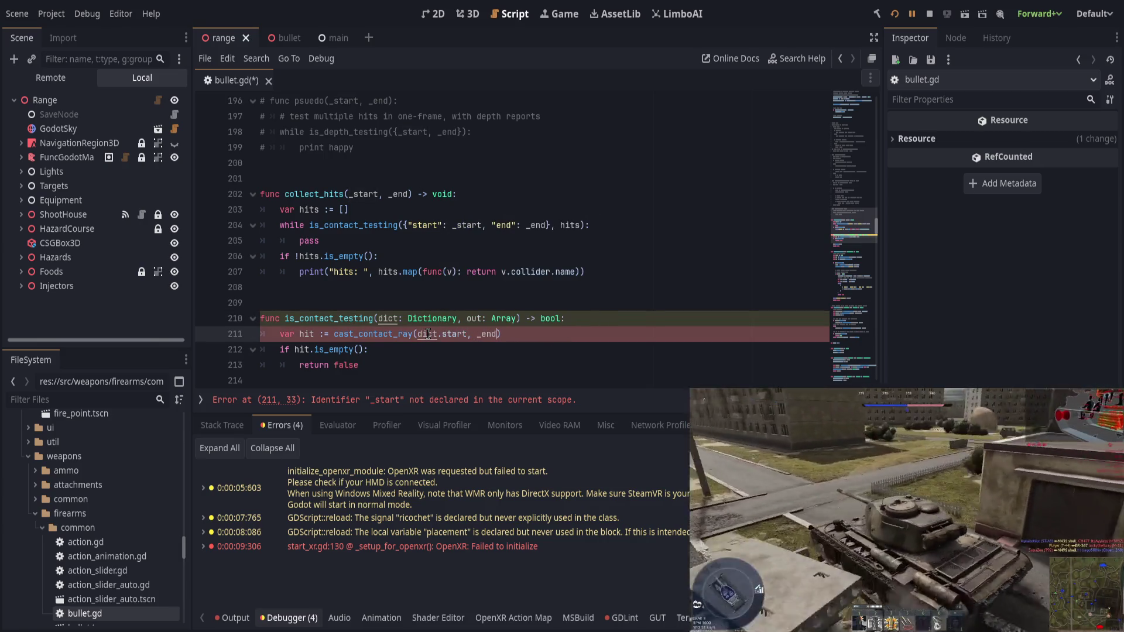
key(Right)
key(Right)
key(Delete)
key(Delete)
key(Delete)
text(dict.end)
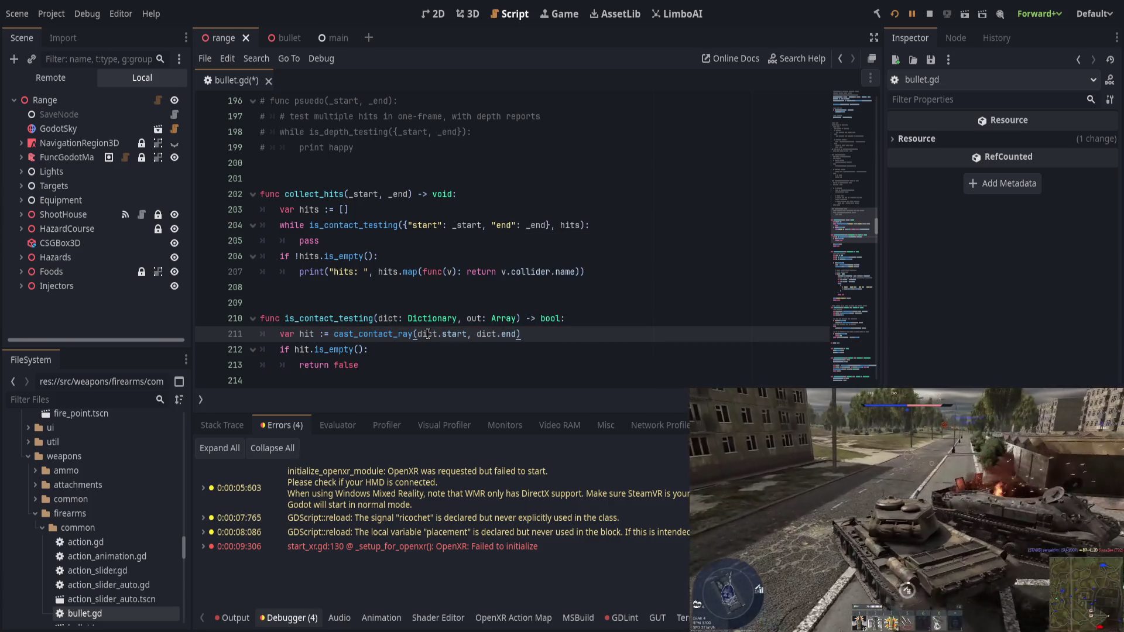
Step: Add dict.start = hit.position # + threshold above out.append(hit) and save
scroll(428, 334, down, 1)
click(441, 322)
click(464, 309)
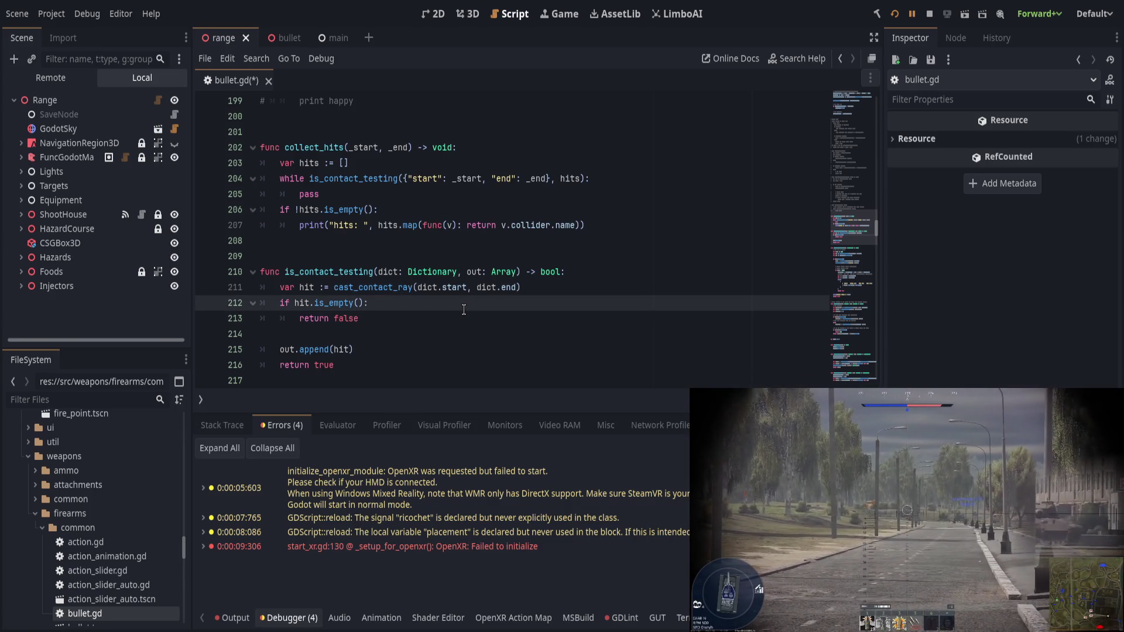
key(Down)
key(Down)
key(Return)
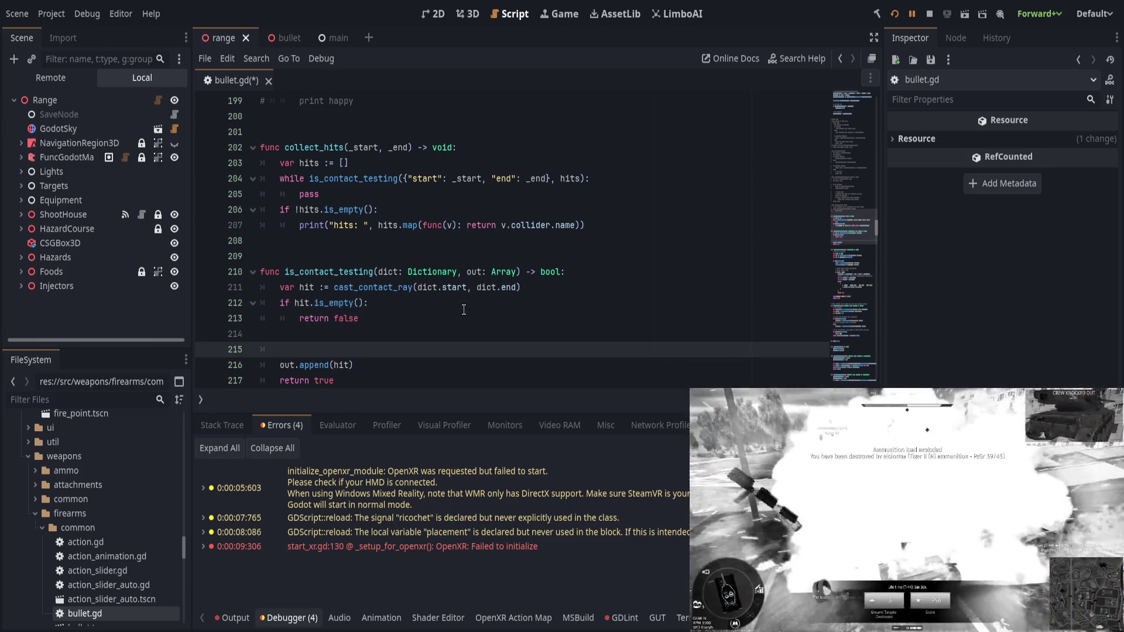
text(dict.s)
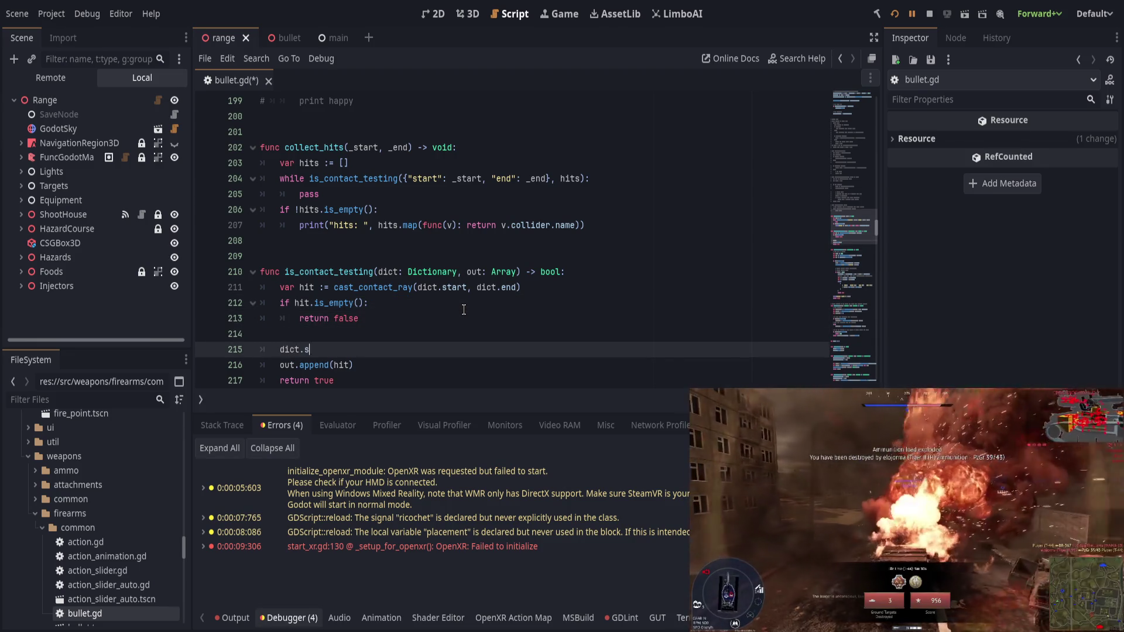
text(tart = hit.position )
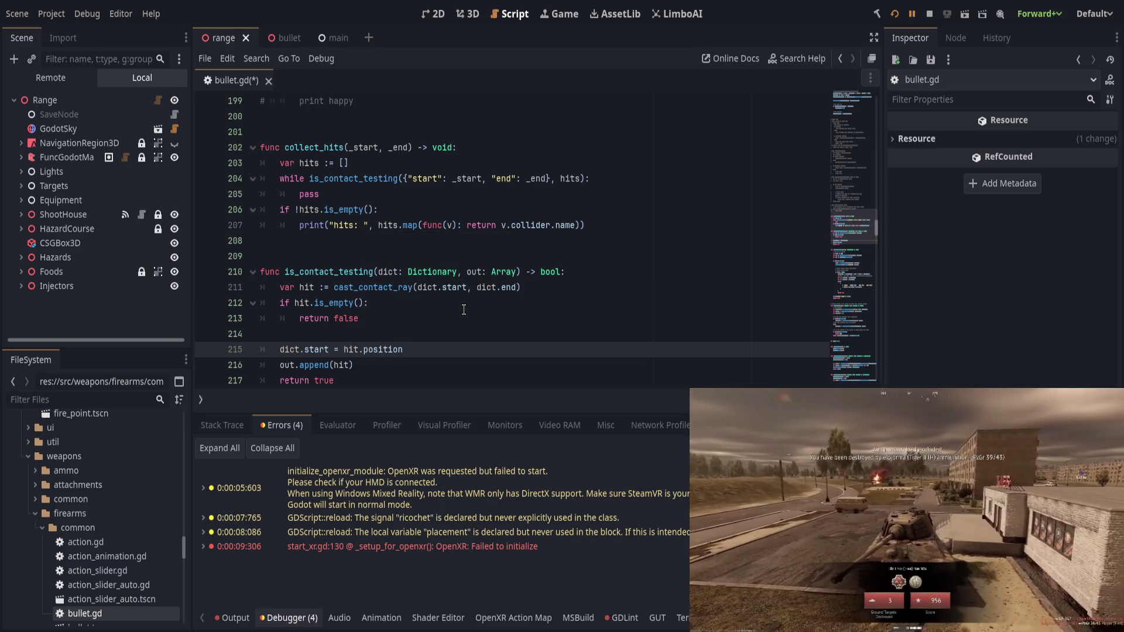
text(# + threshold)
key(ctrl+s)
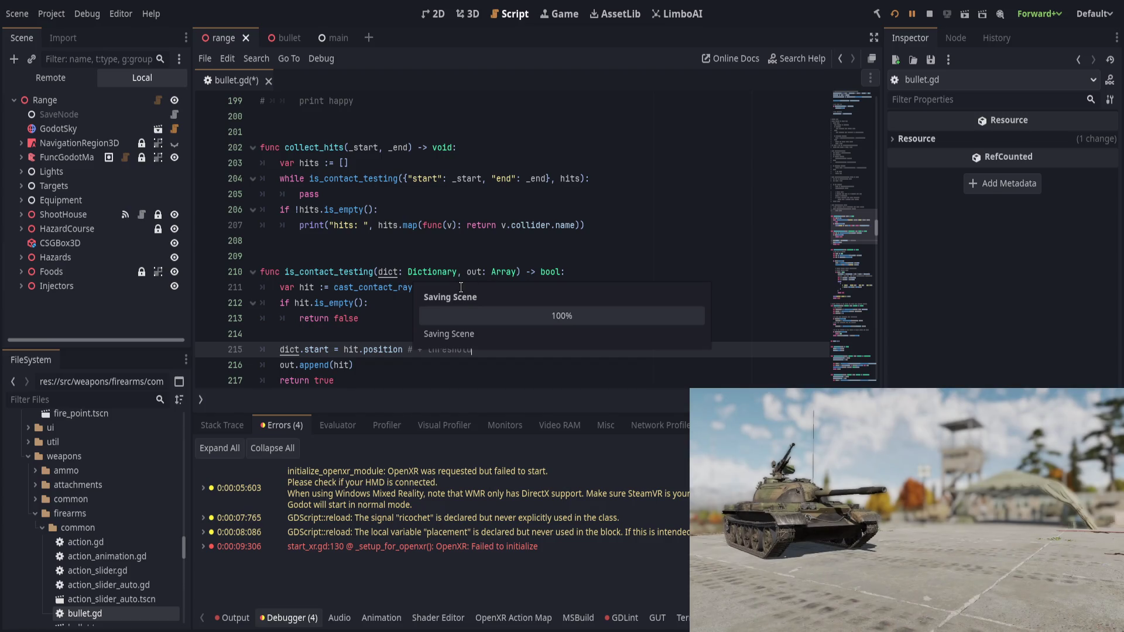
scroll(484, 327, down, 1)
click(490, 325)
click(455, 333)
Step: Save bullet.gd, then run and restart the project to stop at the line 216 breakpoint
key(ctrl+s)
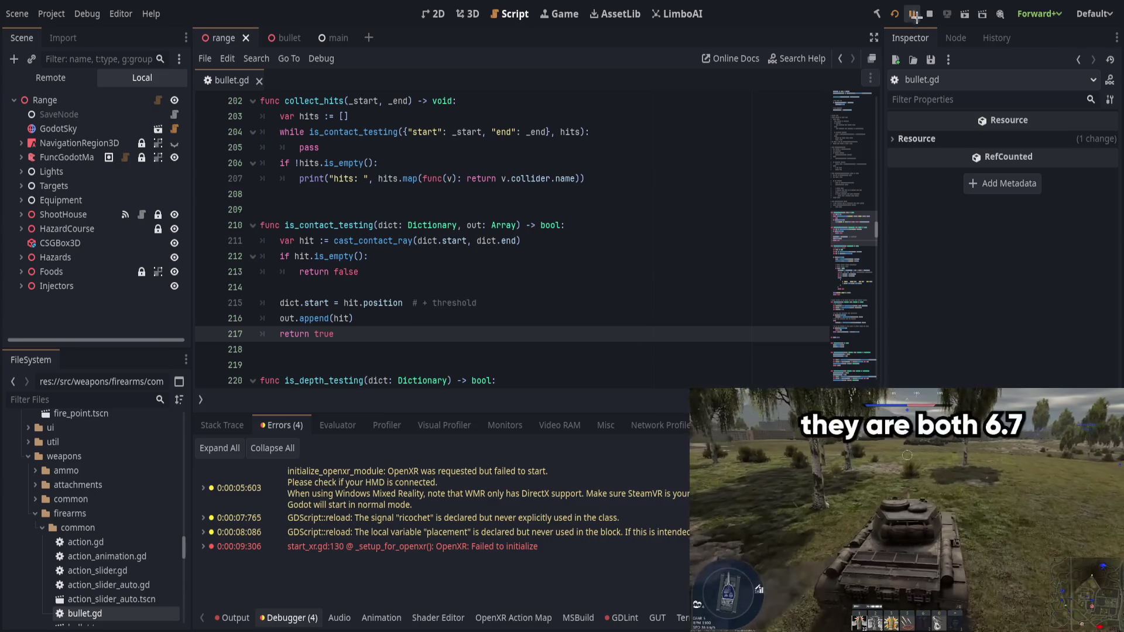
click(913, 14)
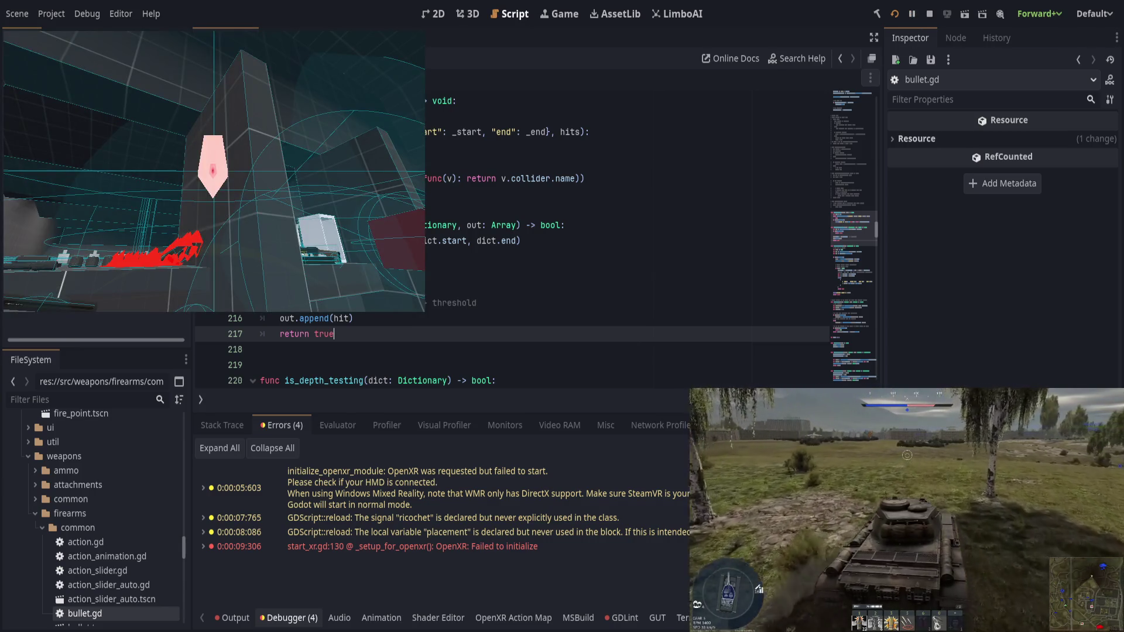
key(F5)
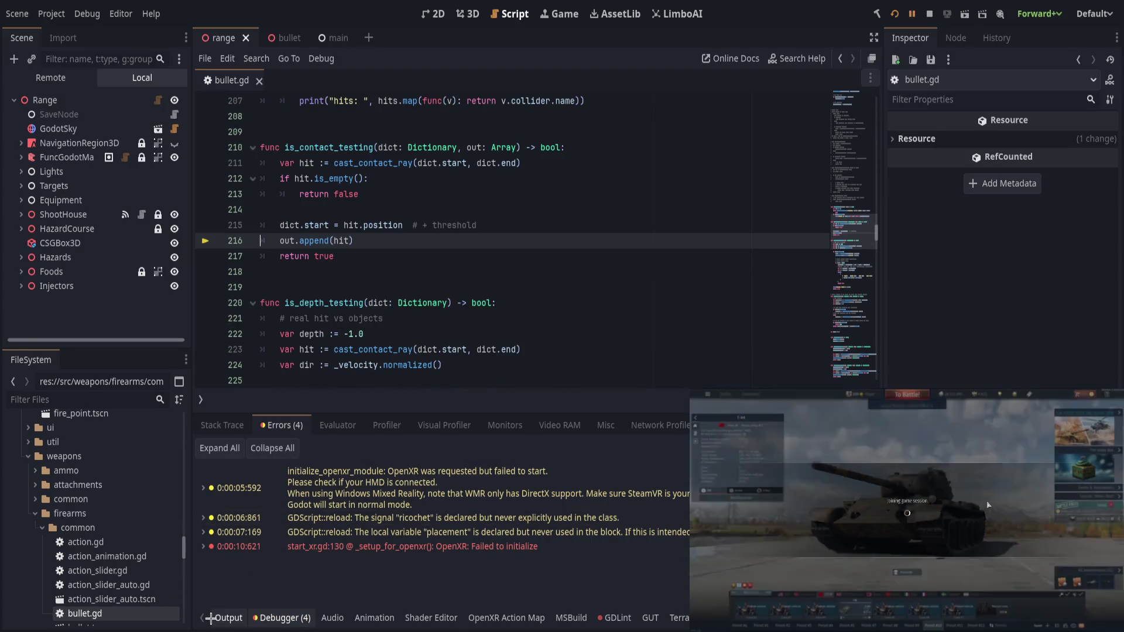
Step: Check the output log, then inspect the paused call's stack and variables in the debugger
click(228, 617)
click(282, 617)
click(251, 428)
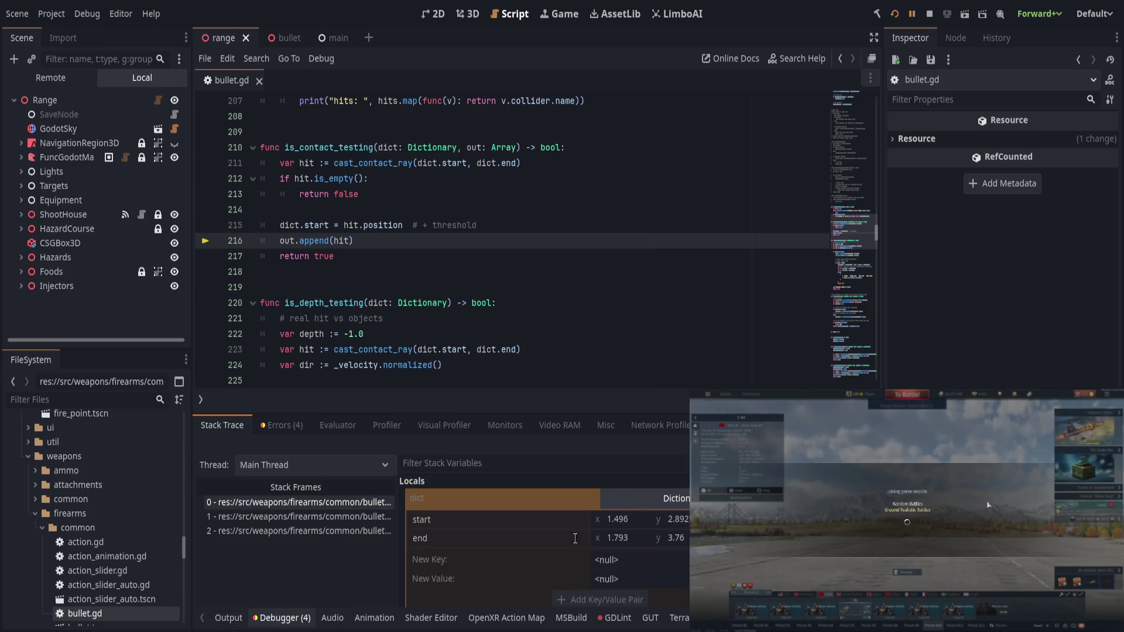
scroll(586, 539, down, 2)
scroll(585, 542, up, 5)
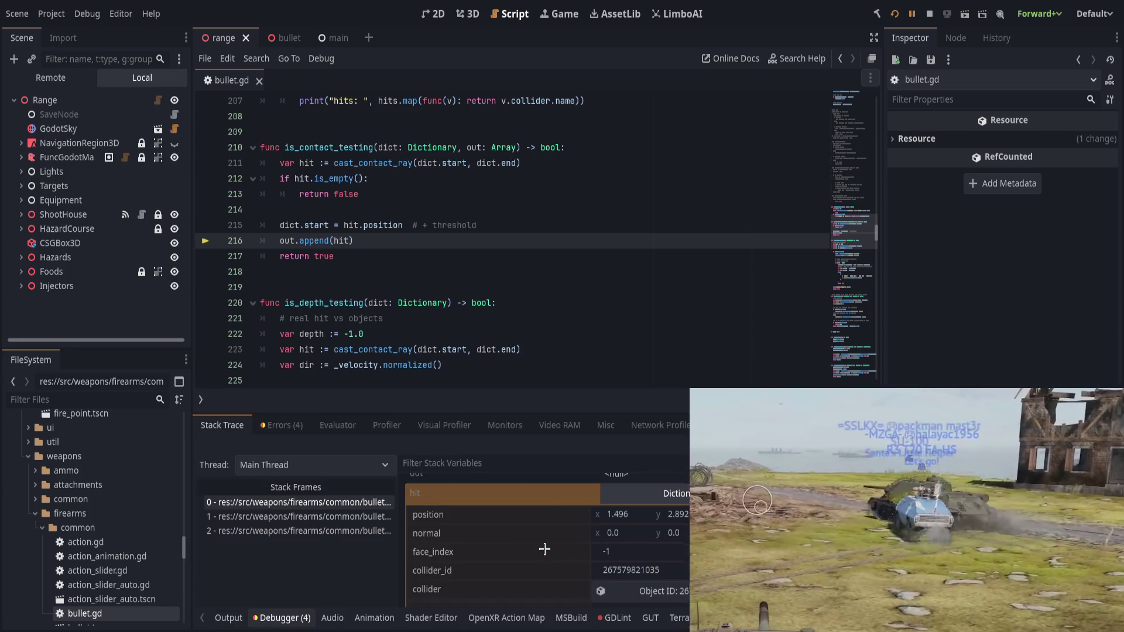
scroll(544, 548, up, 4)
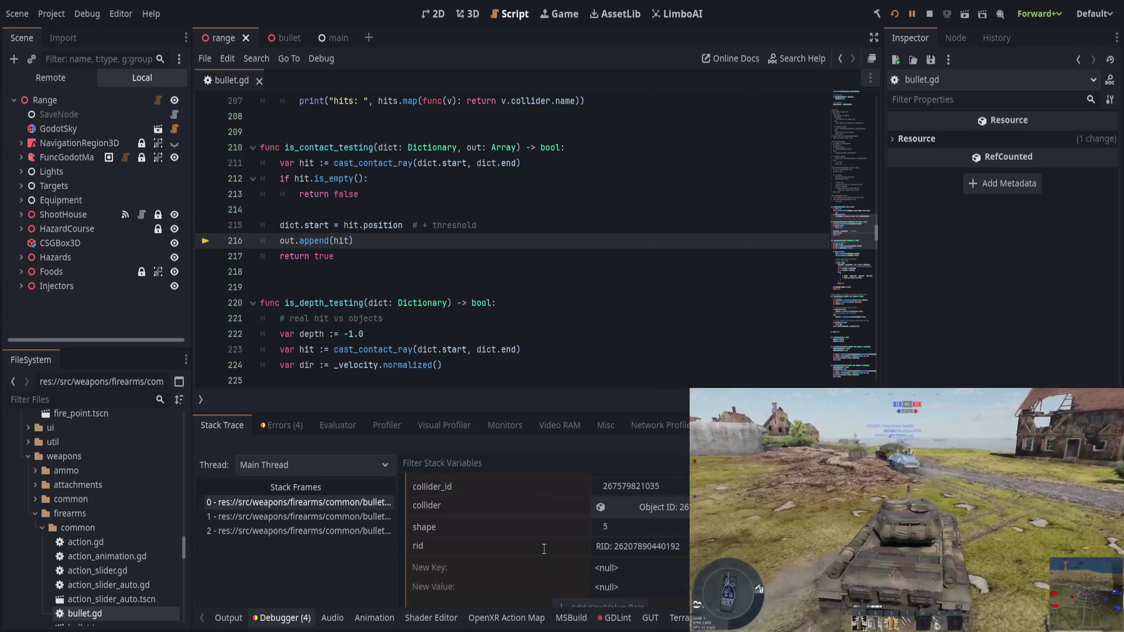
scroll(598, 542, up, 3)
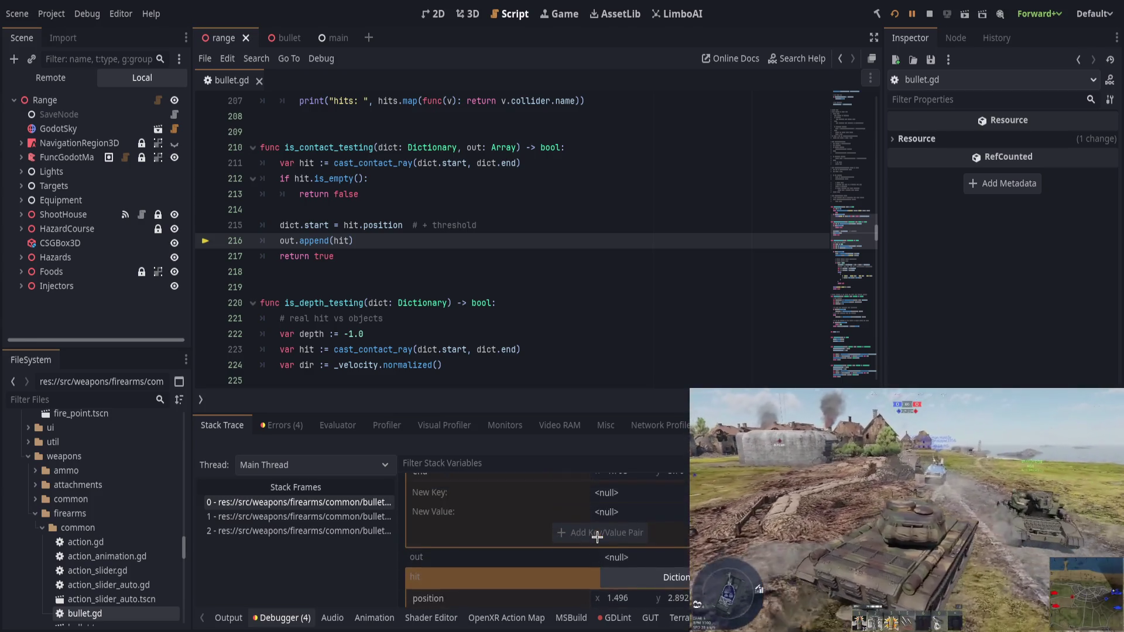
scroll(637, 544, up, 3)
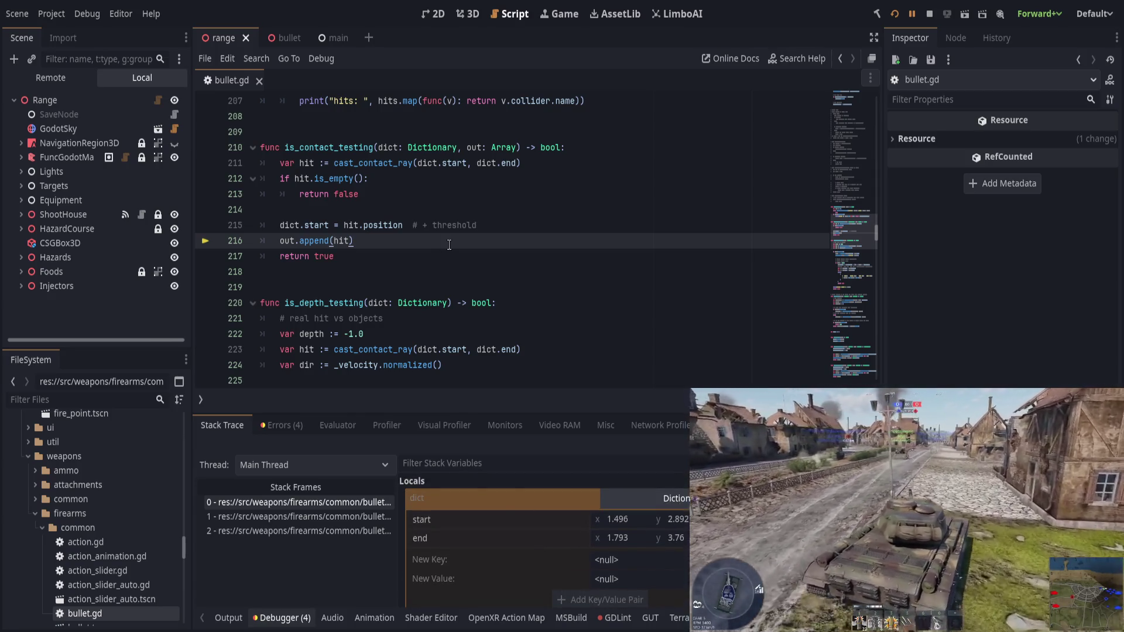
Step: Step back to collect_hits, into the next is_contact_testing call, and past its ray cast to line 212
key(F10)
key(F10)
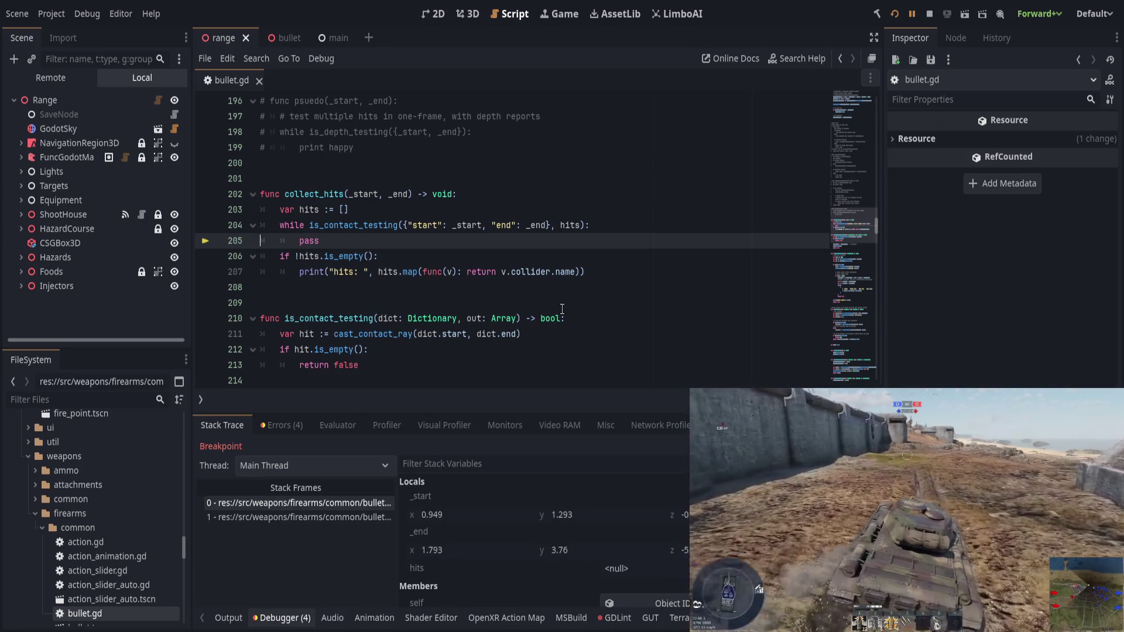
key(F11)
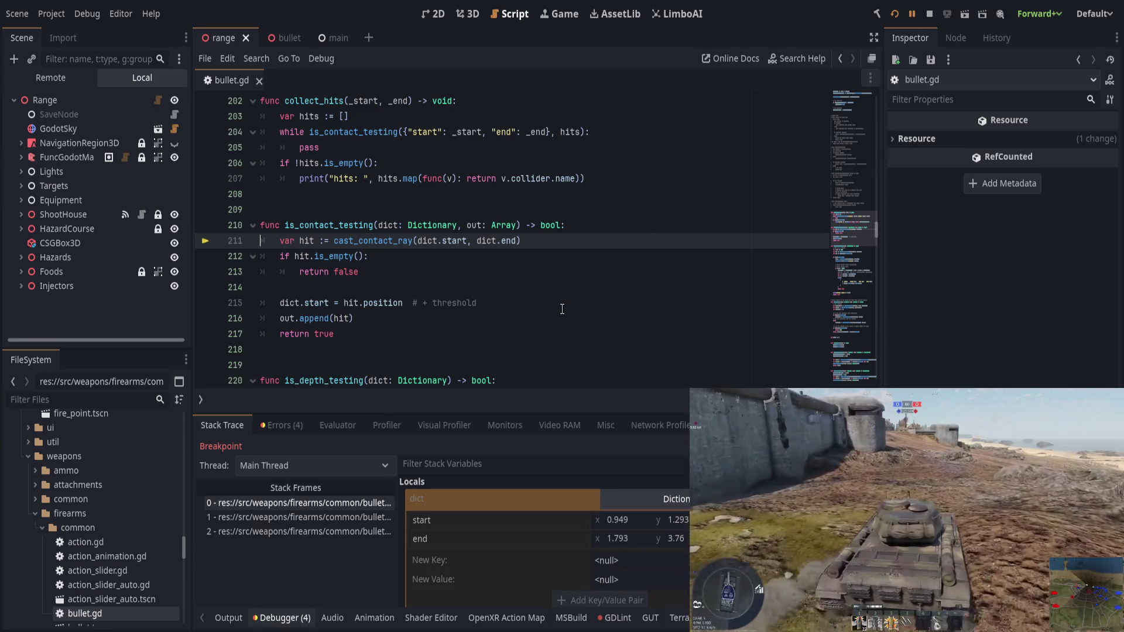
key(F10)
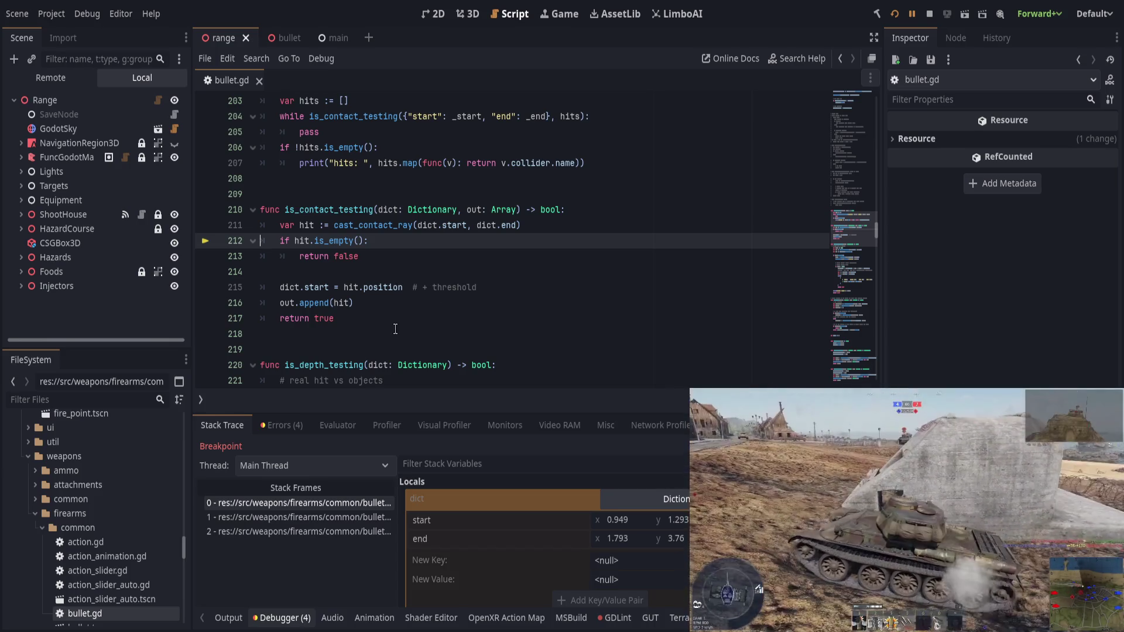
scroll(414, 323, up, 15)
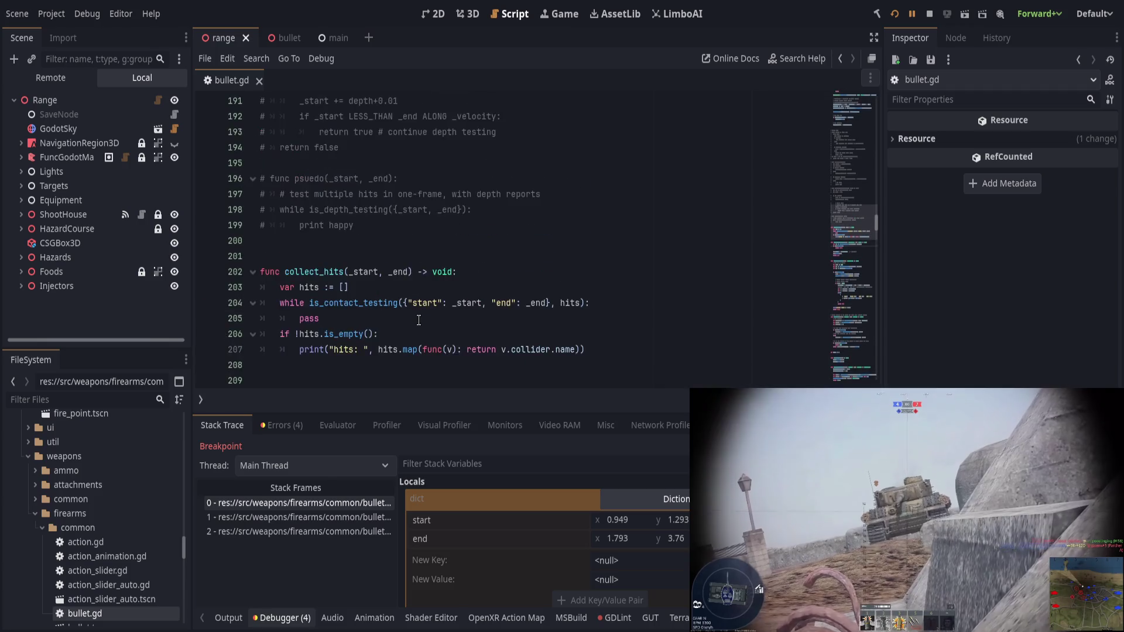
scroll(423, 325, up, 10)
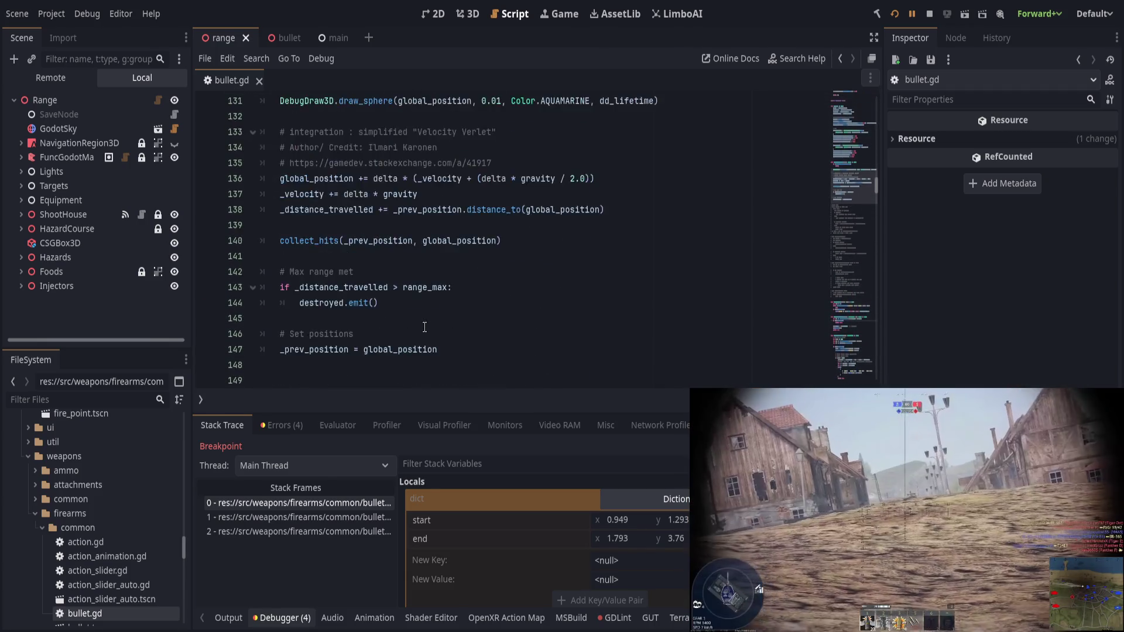
scroll(425, 329, up, 4)
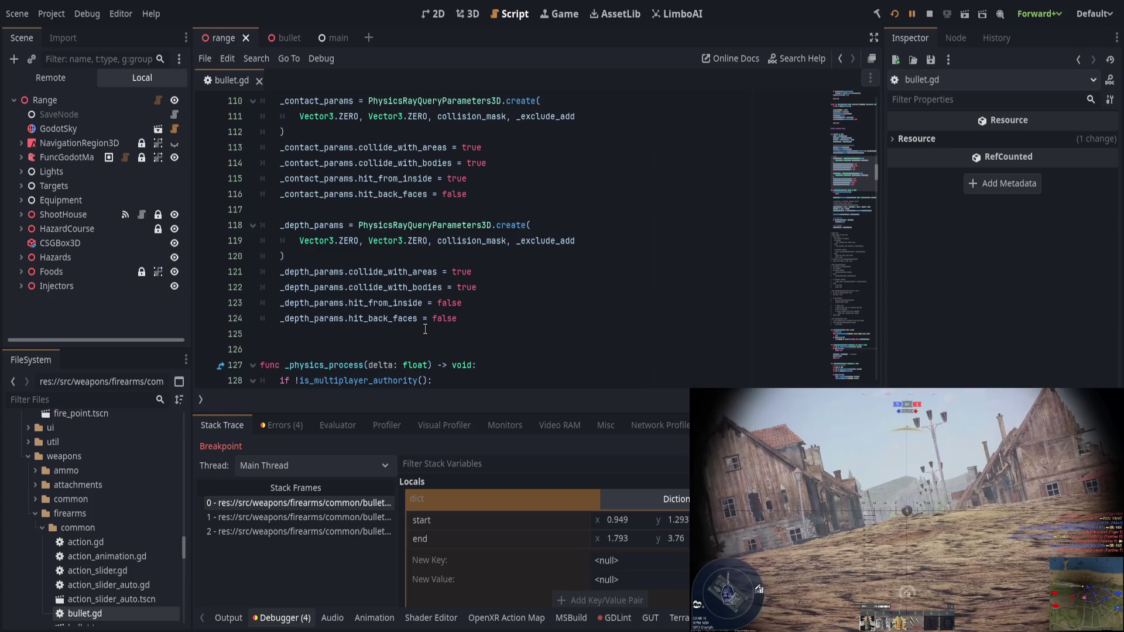
scroll(425, 328, up, 1)
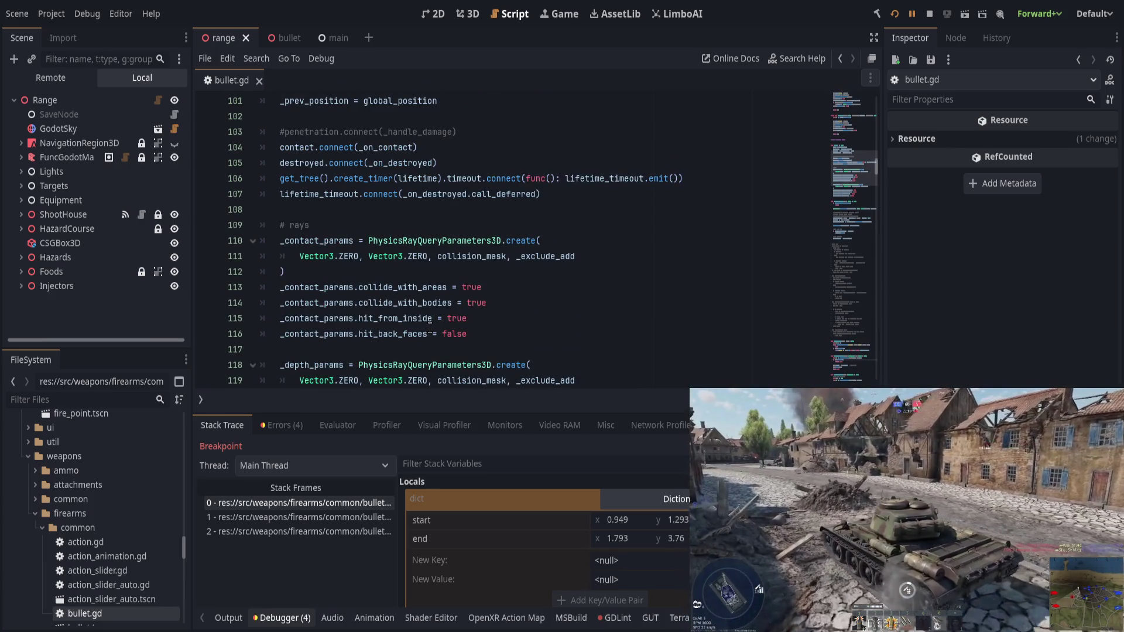
click(518, 319)
scroll(520, 318, down, 2)
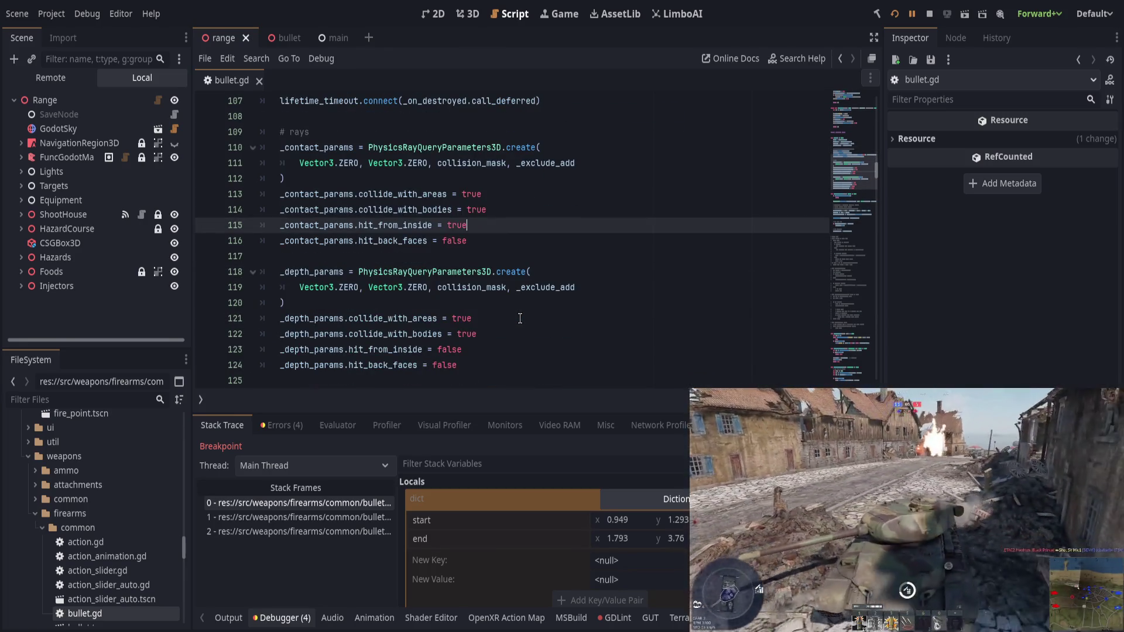
scroll(521, 319, down, 10)
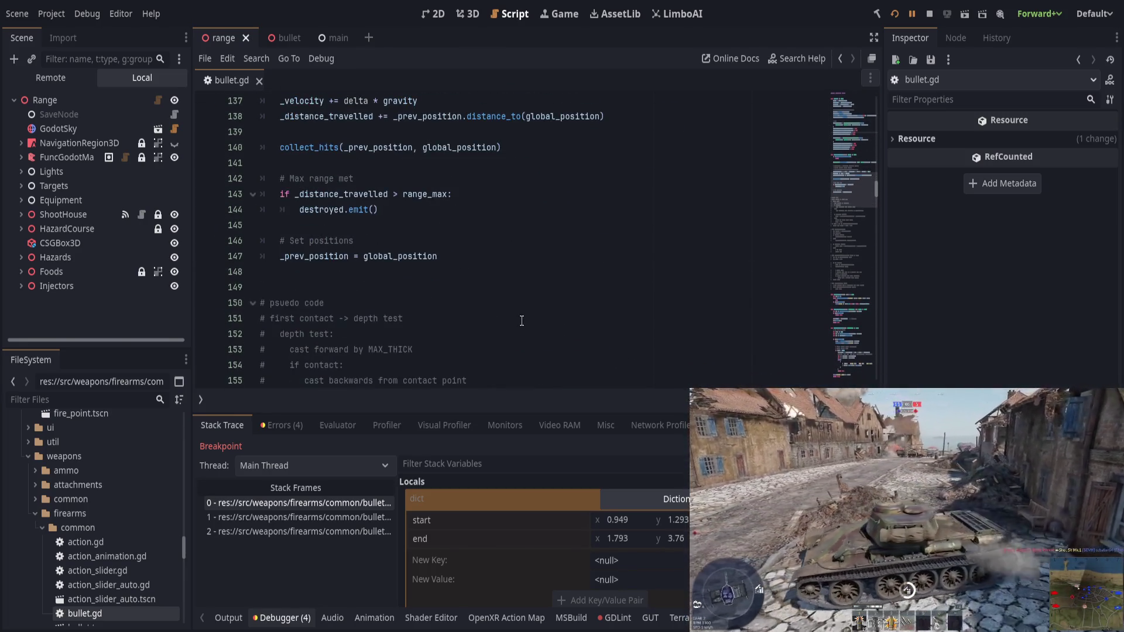
scroll(523, 320, down, 17)
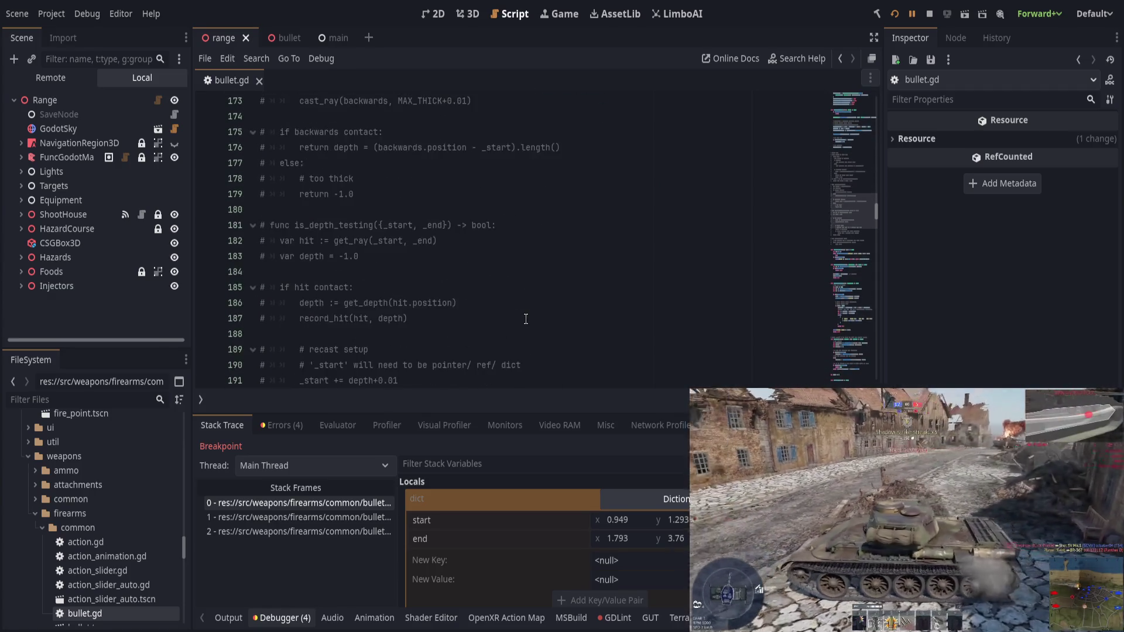
Step: Replace cast_contact_ray with cast_depth_ray on line 211 and save the script
scroll(524, 321, down, 5)
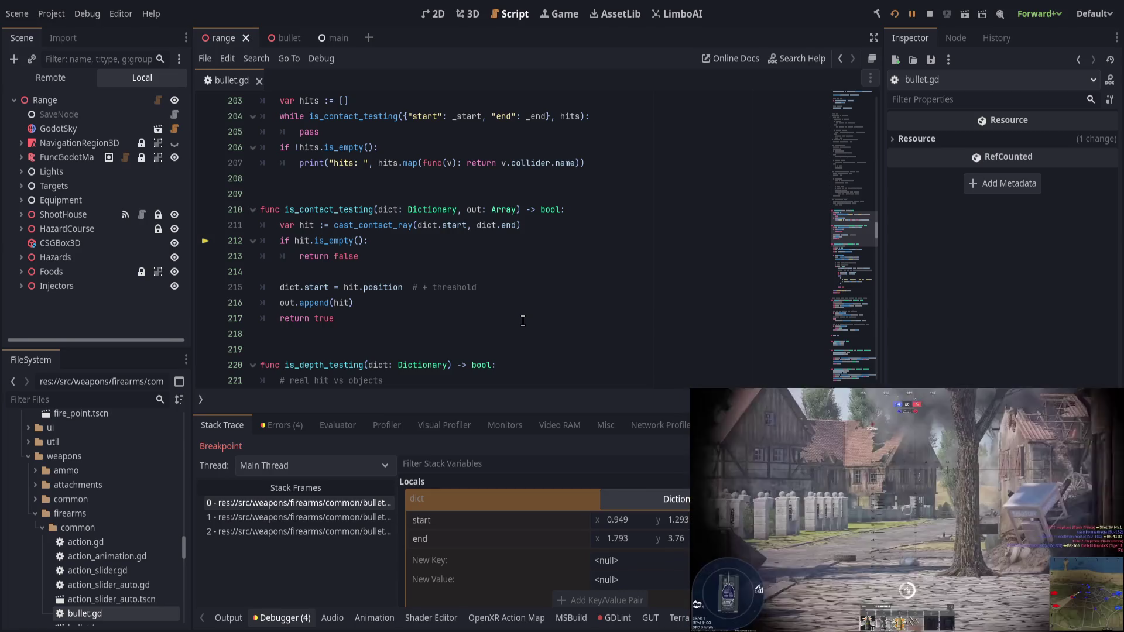
double_click(387, 225)
text(c)
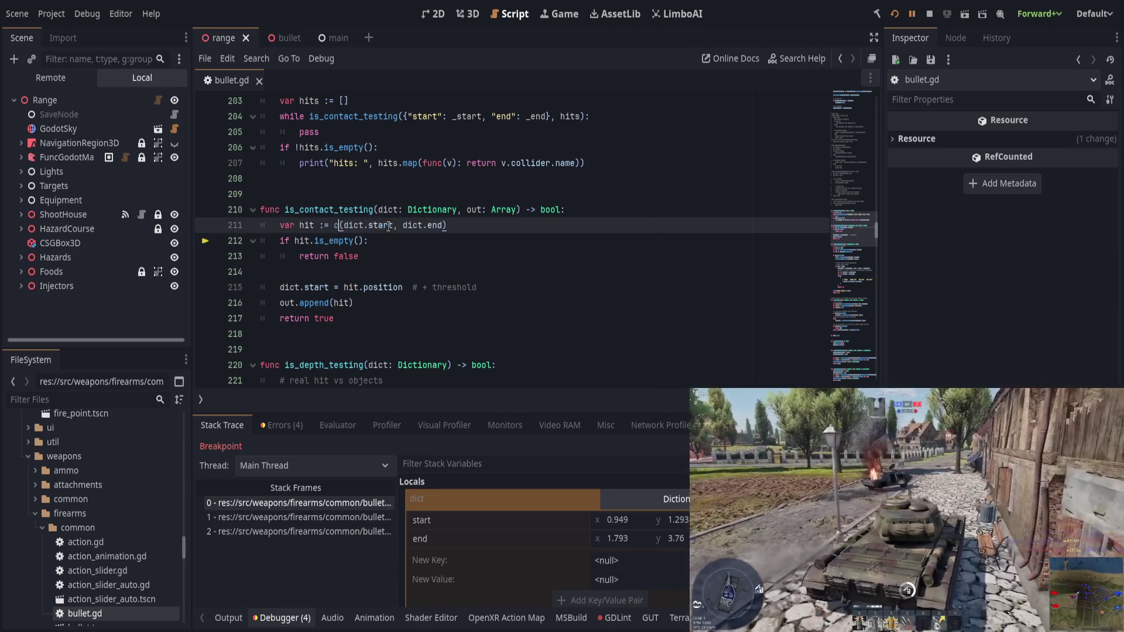
key(Down)
key(Return)
key(End)
key(ctrl+s)
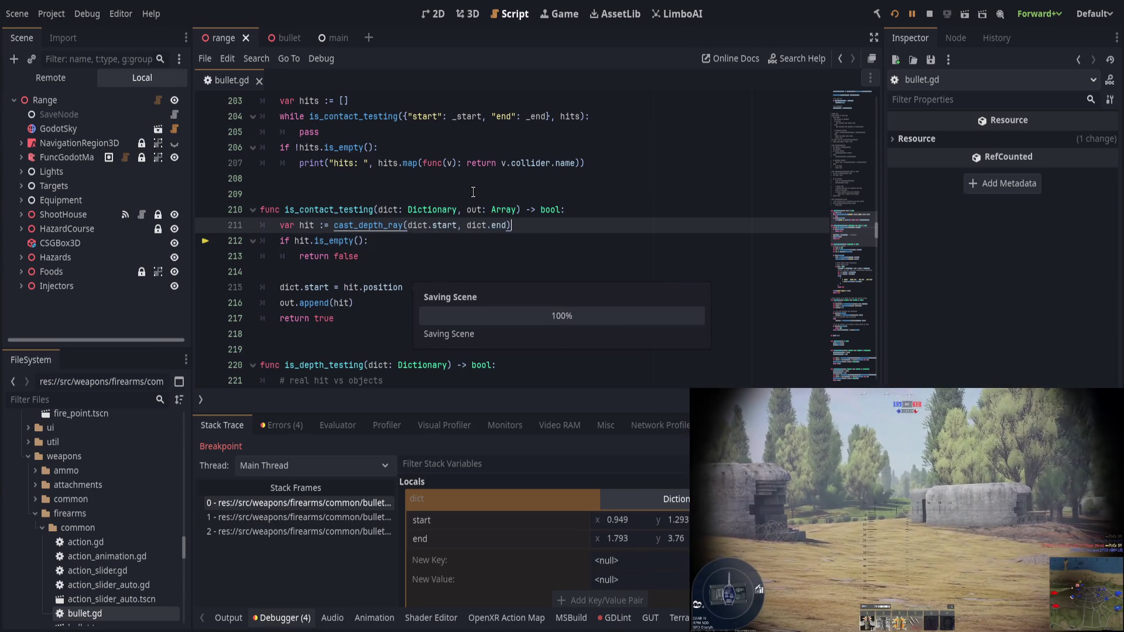
Step: Resume and stop the running game, then launch the project again
click(912, 15)
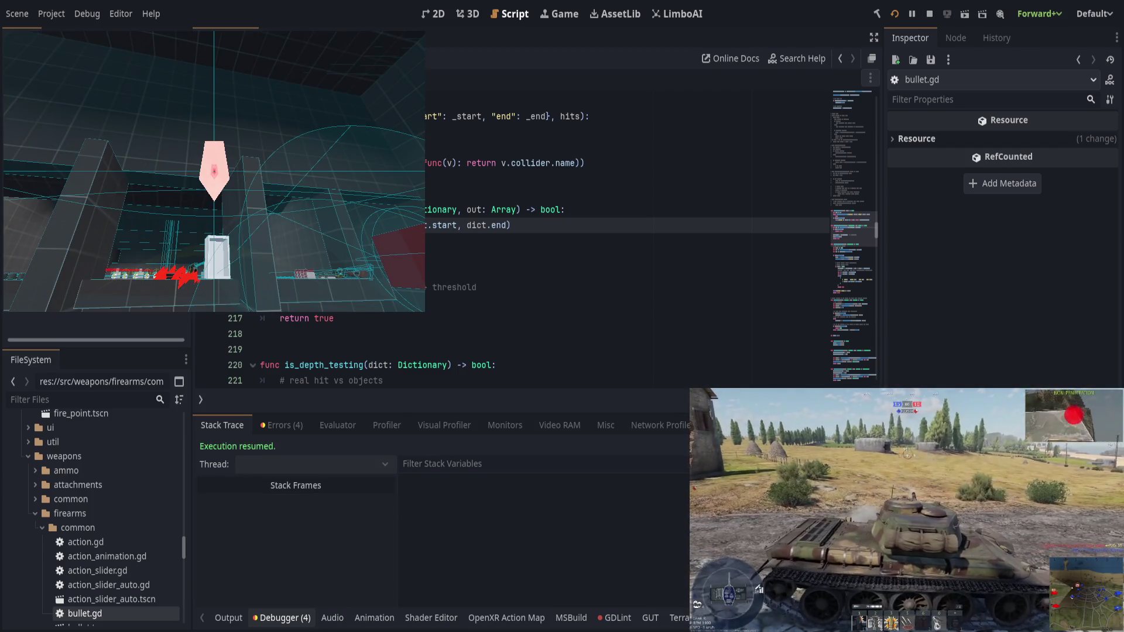
key(F8)
click(894, 15)
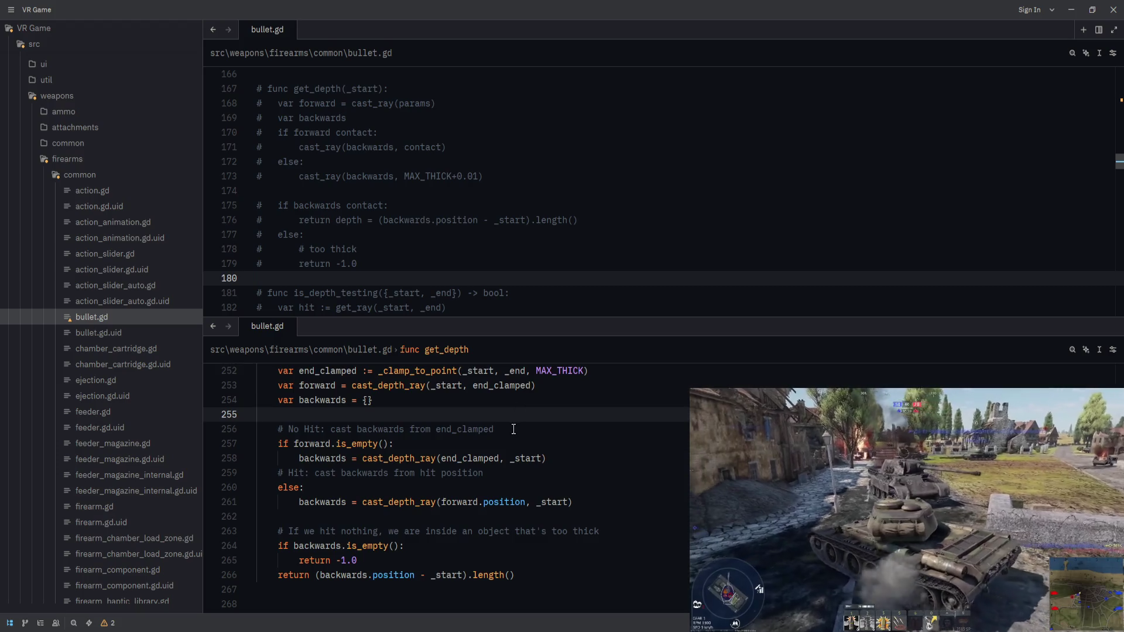
Step: Read through bullet.gd's get_depth function in Zed, from the end_clamped line downward
scroll(514, 429, up, 1)
scroll(514, 429, up, 1)
click(587, 457)
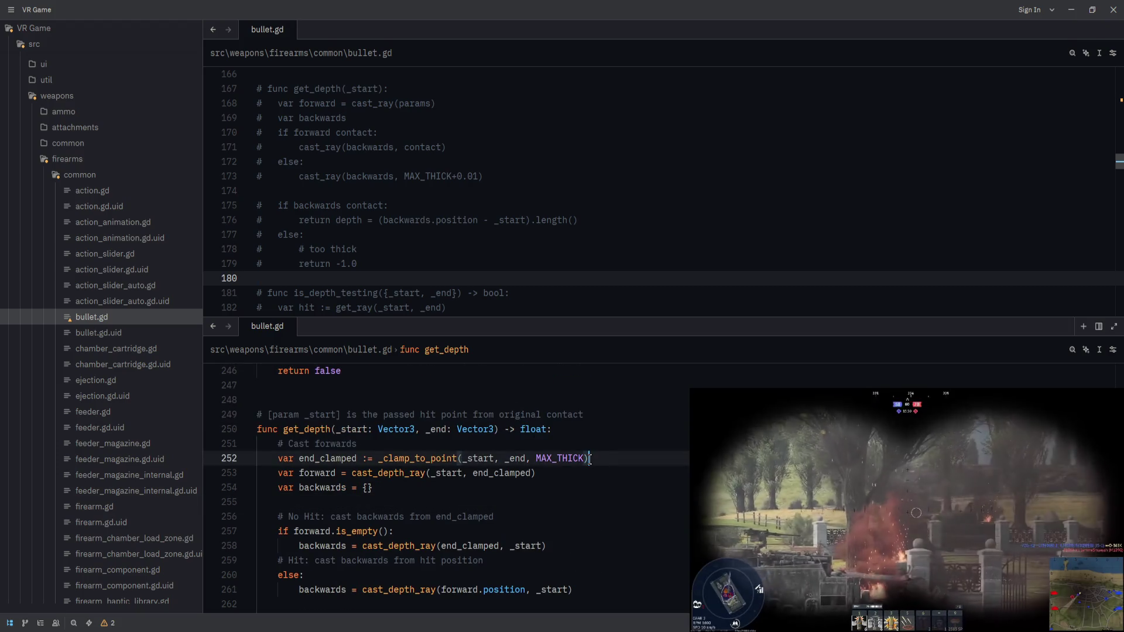
scroll(589, 460, down, 5)
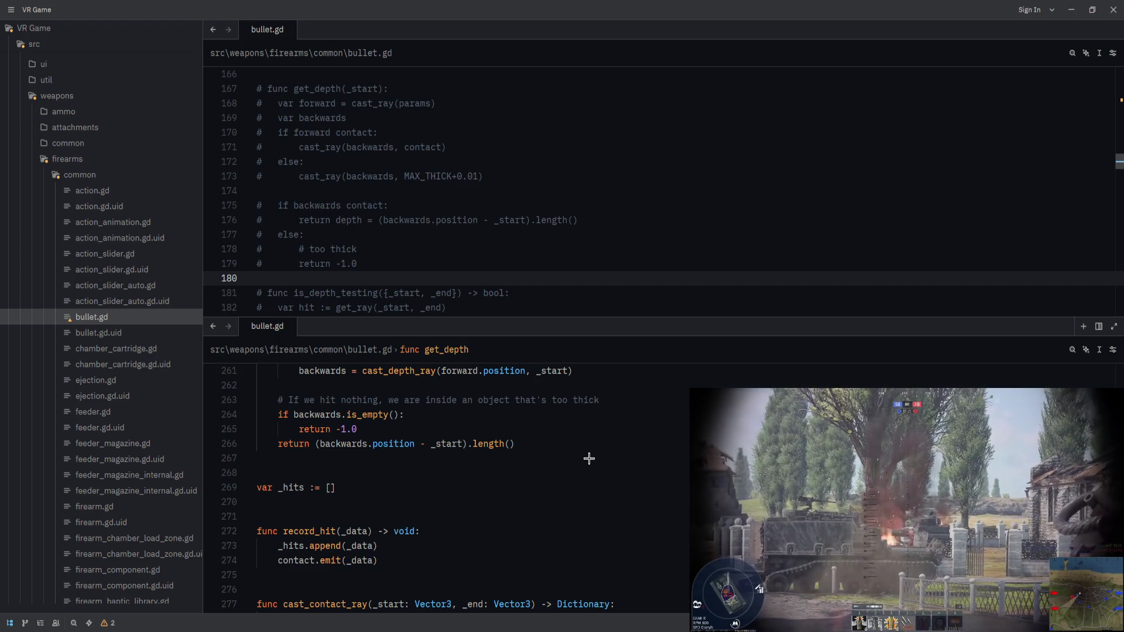
scroll(589, 458, down, 2)
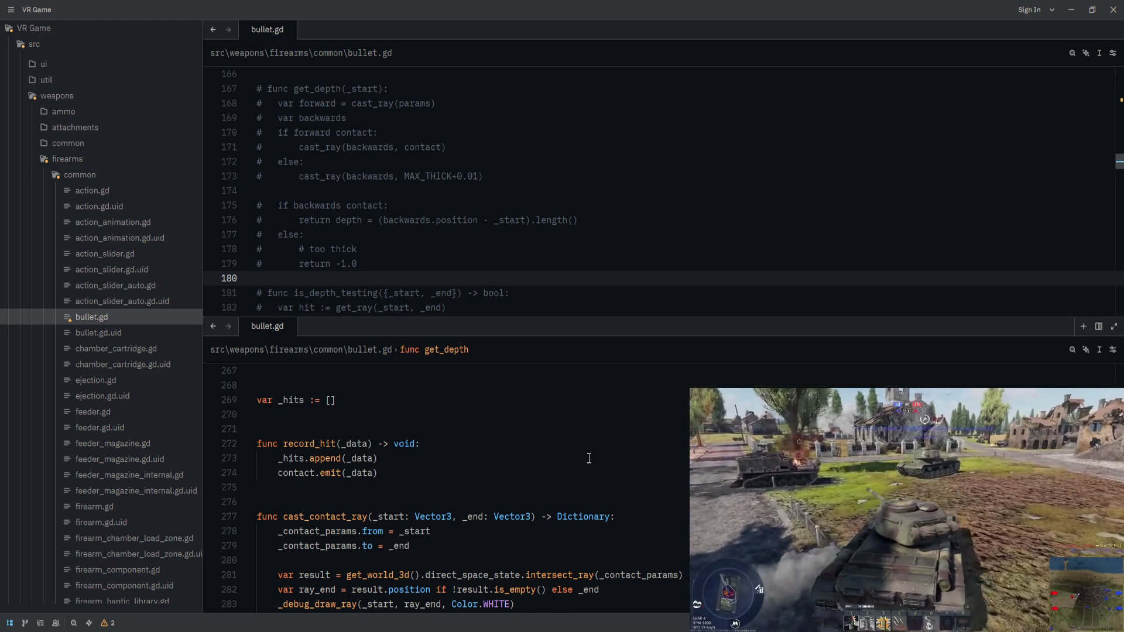
scroll(589, 459, down, 2)
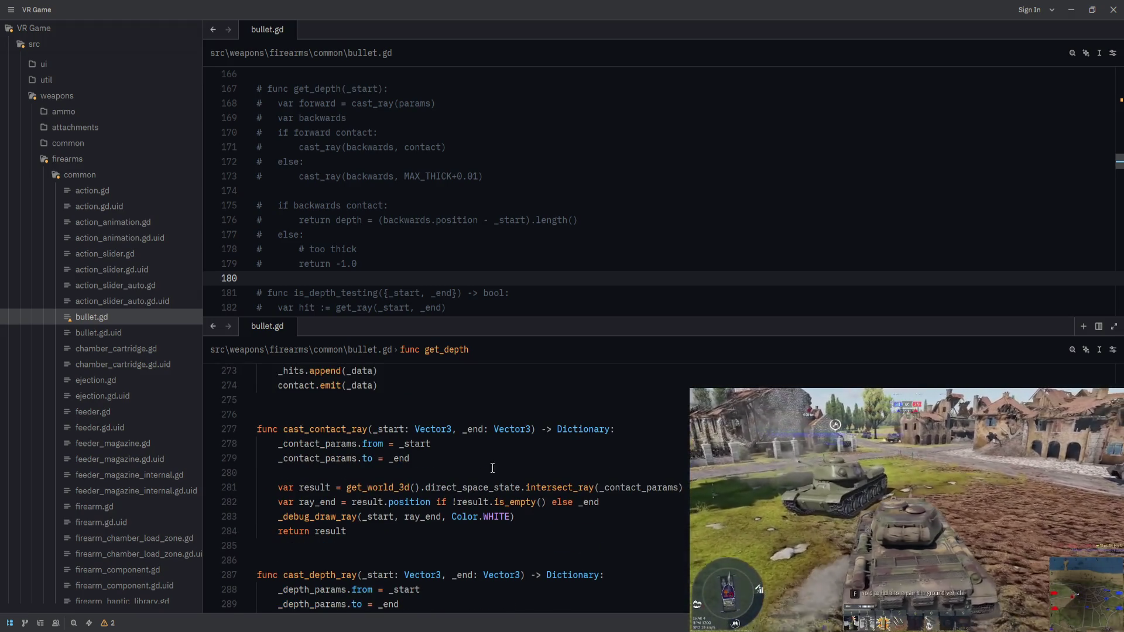
scroll(495, 464, up, 4)
scroll(489, 474, down, 16)
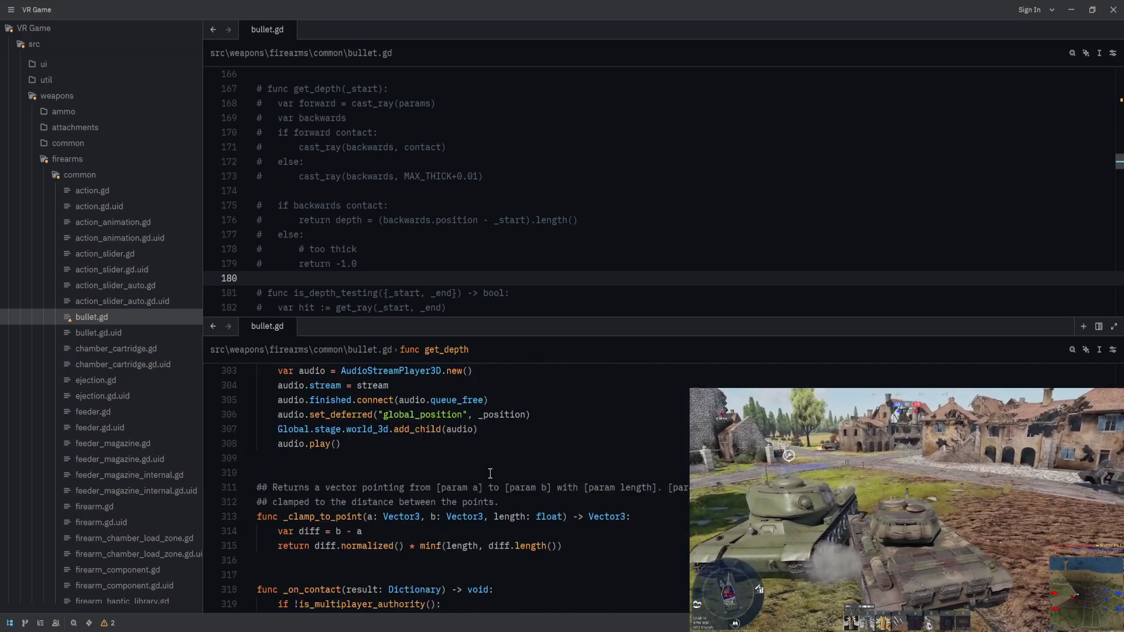
Step: Examine _clamp_to_point's diff lines 314–315, highlighting diff.normalized()
click(309, 444)
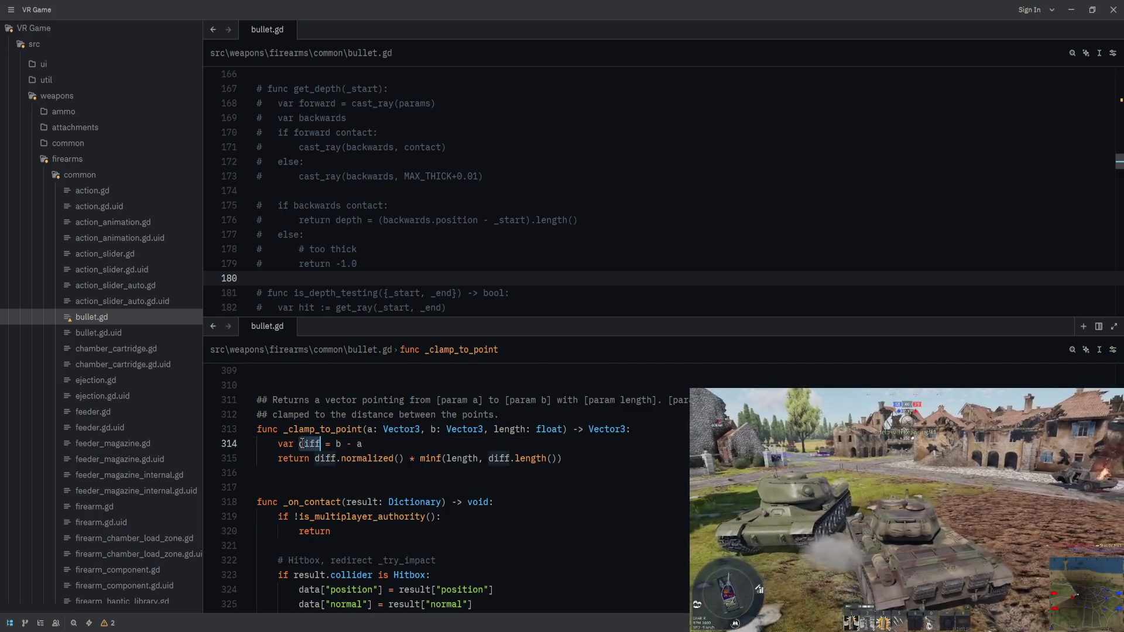
key(End)
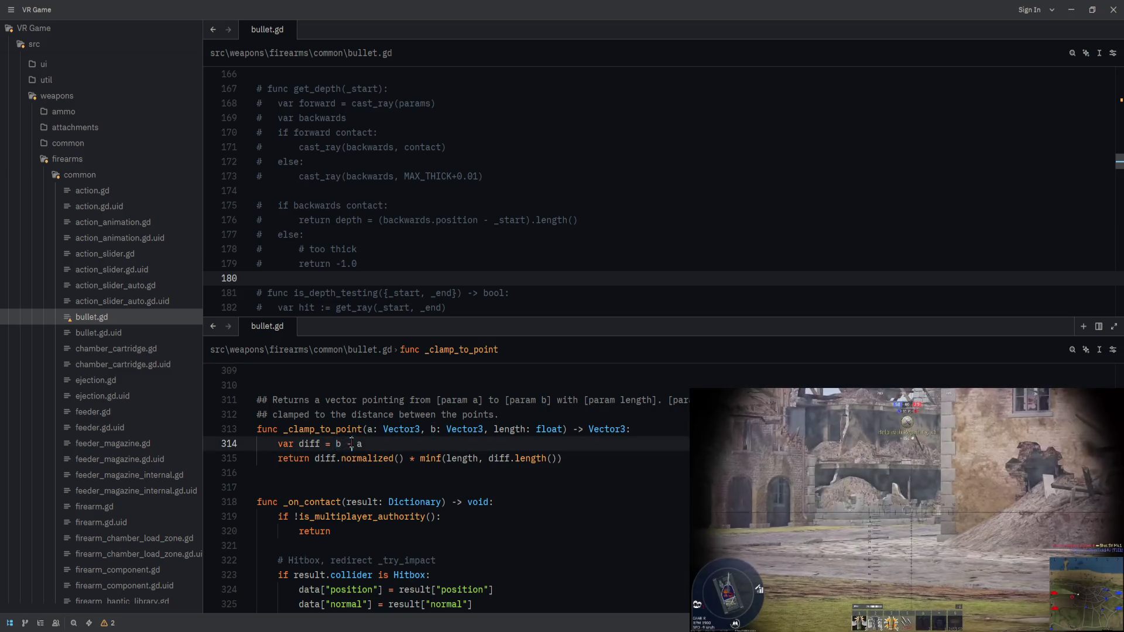
drag(315, 458, 405, 452)
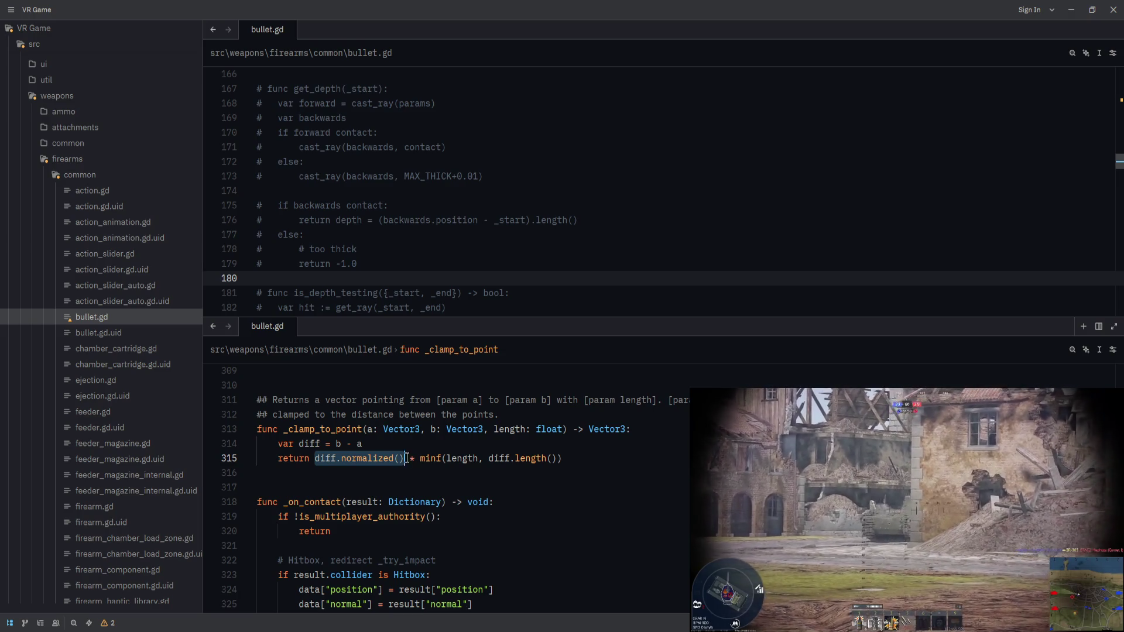
click(408, 447)
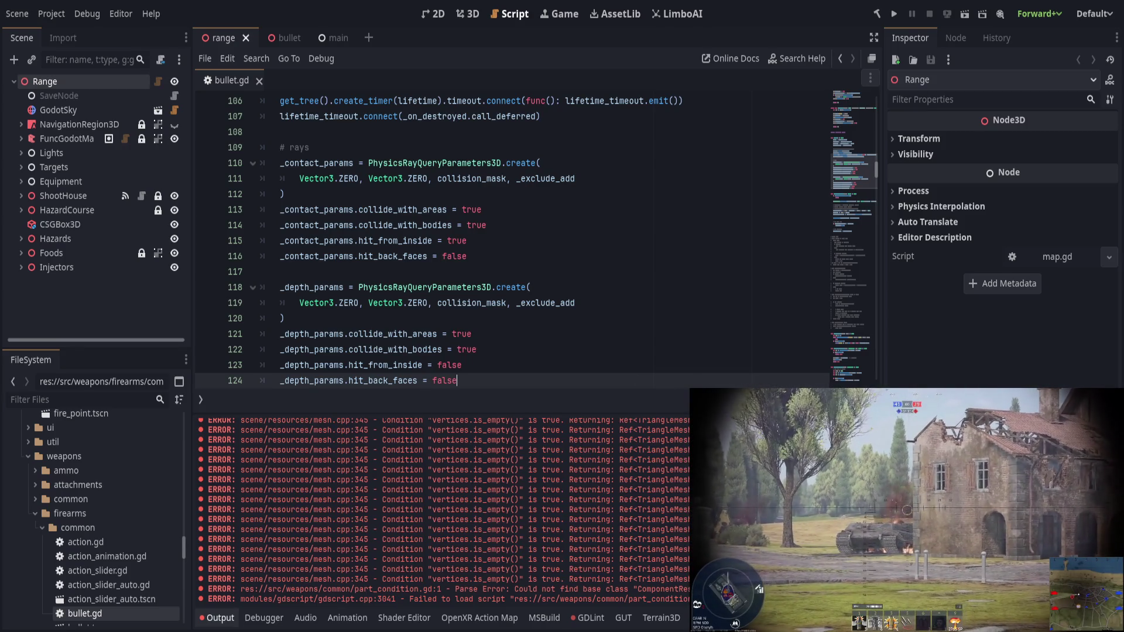
Step: Hide the Output panel and change true to false on line 115, then save the script
key(alt+o)
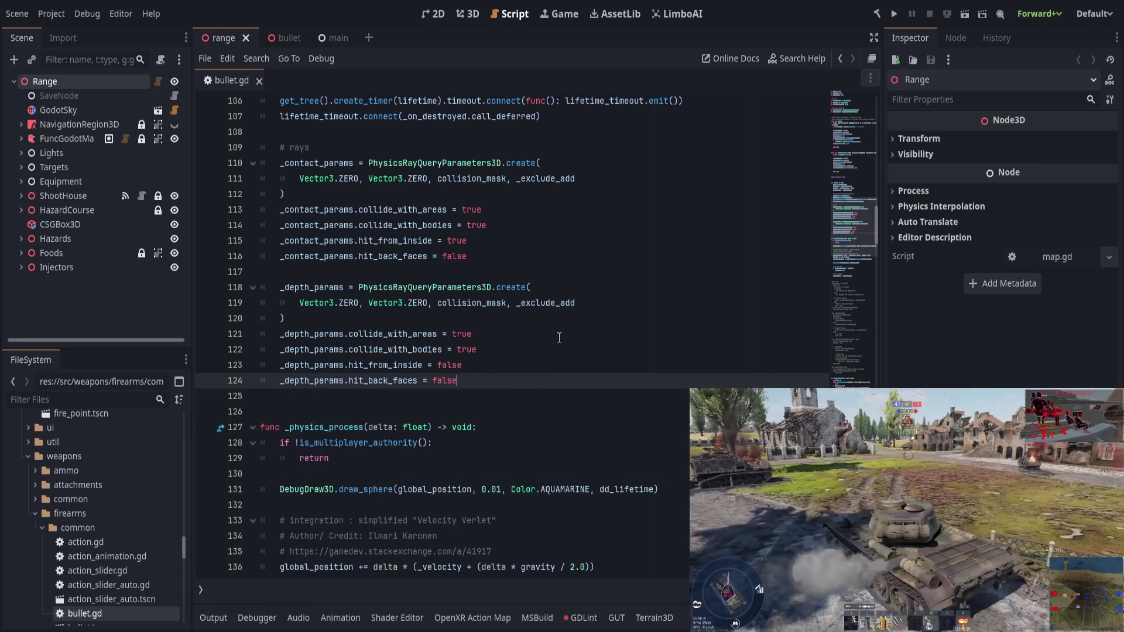
click(496, 240)
key(ctrl+BackSpace)
text(false)
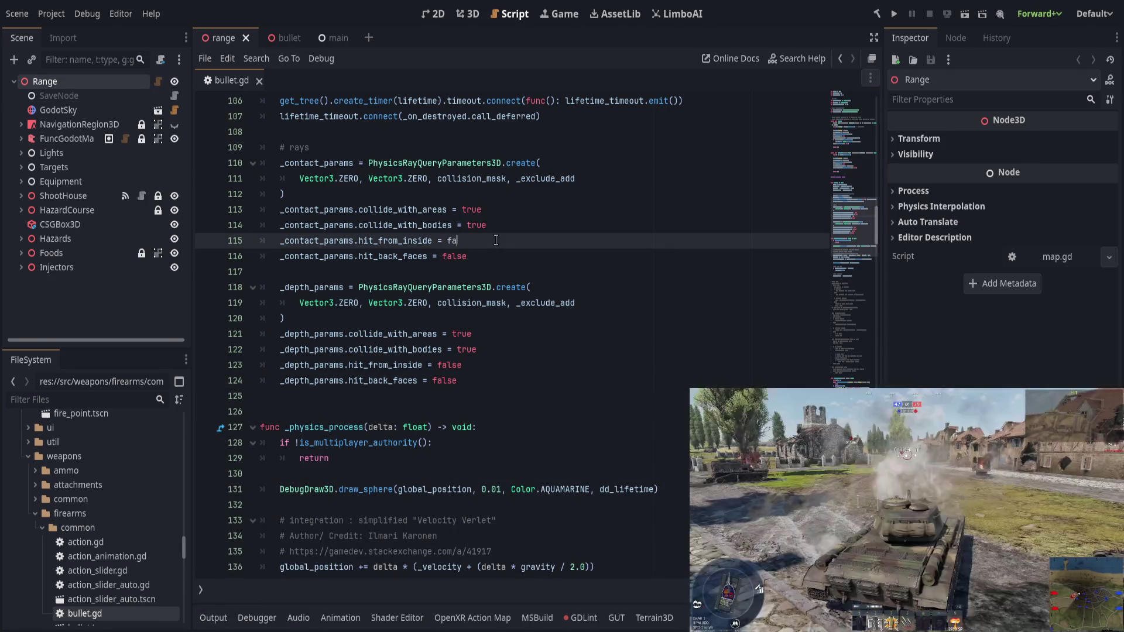
key(ctrl+s)
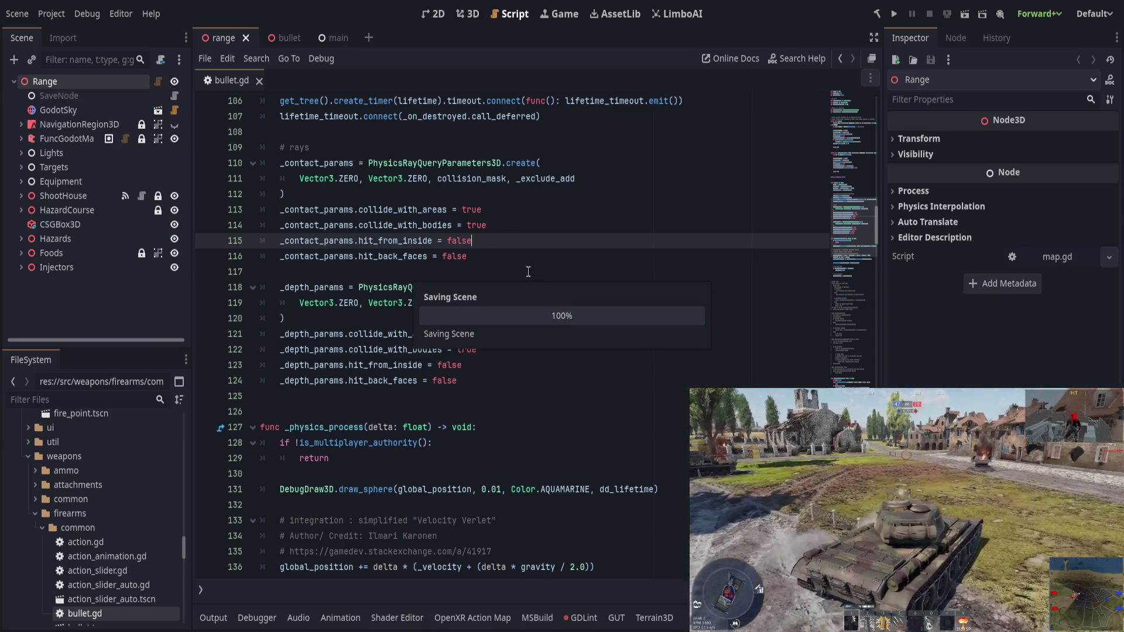
Step: Run the project again with F5
key(Left)
key(Left)
key(Left)
click(537, 260)
key(F5)
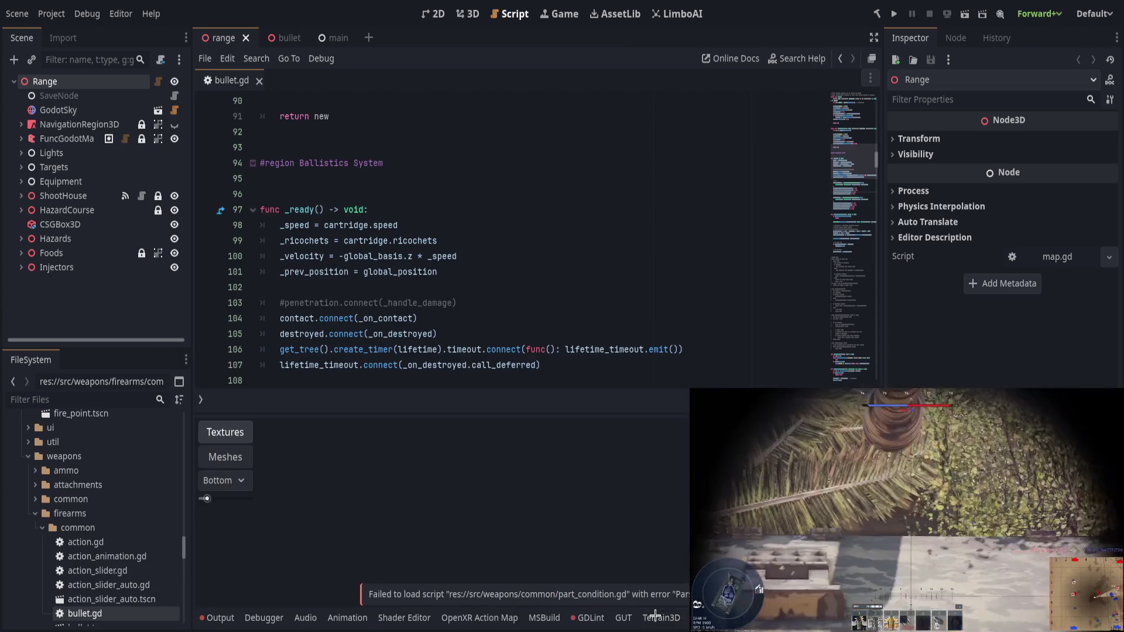
Step: Hide the Terrain3D panel and scroll bullet.gd down from the contact params setup on line 110
click(654, 614)
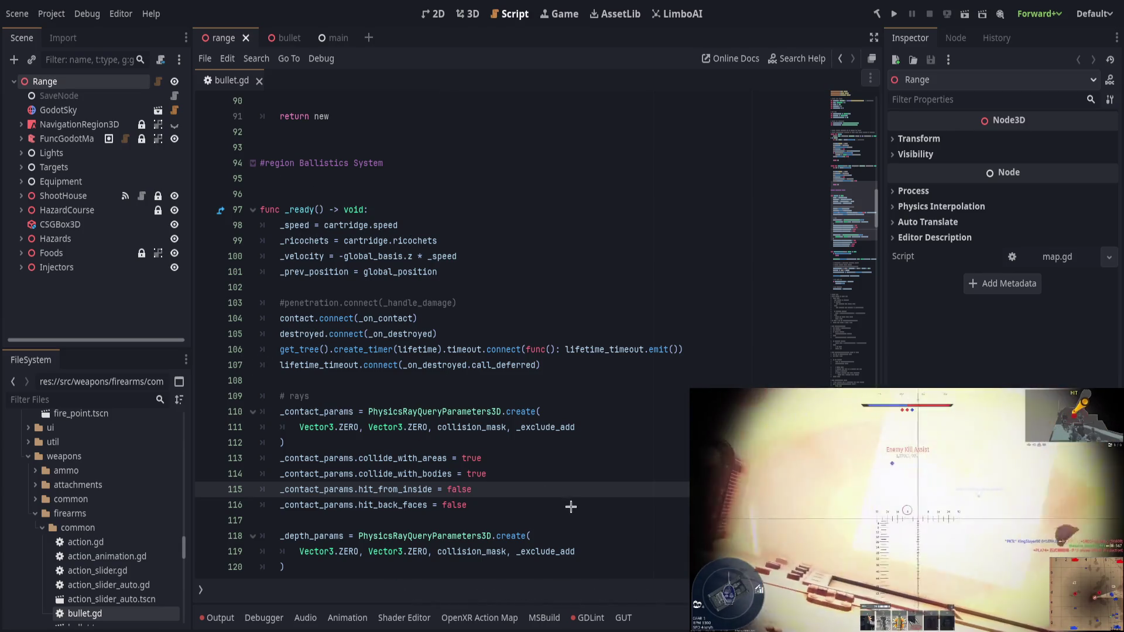
click(596, 408)
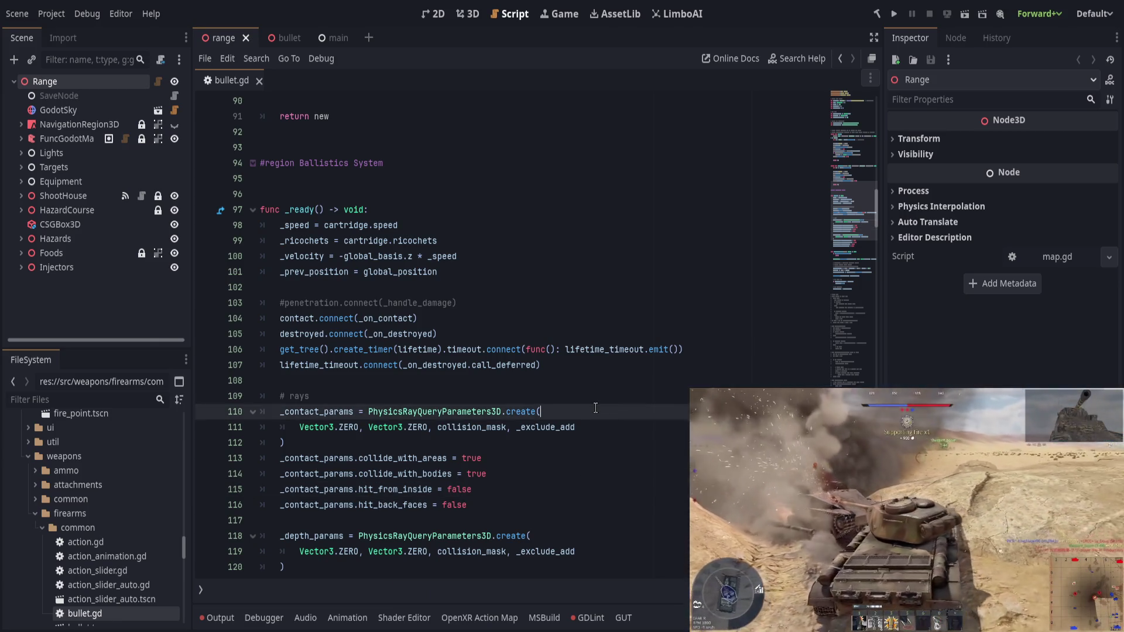
scroll(595, 408, down, 6)
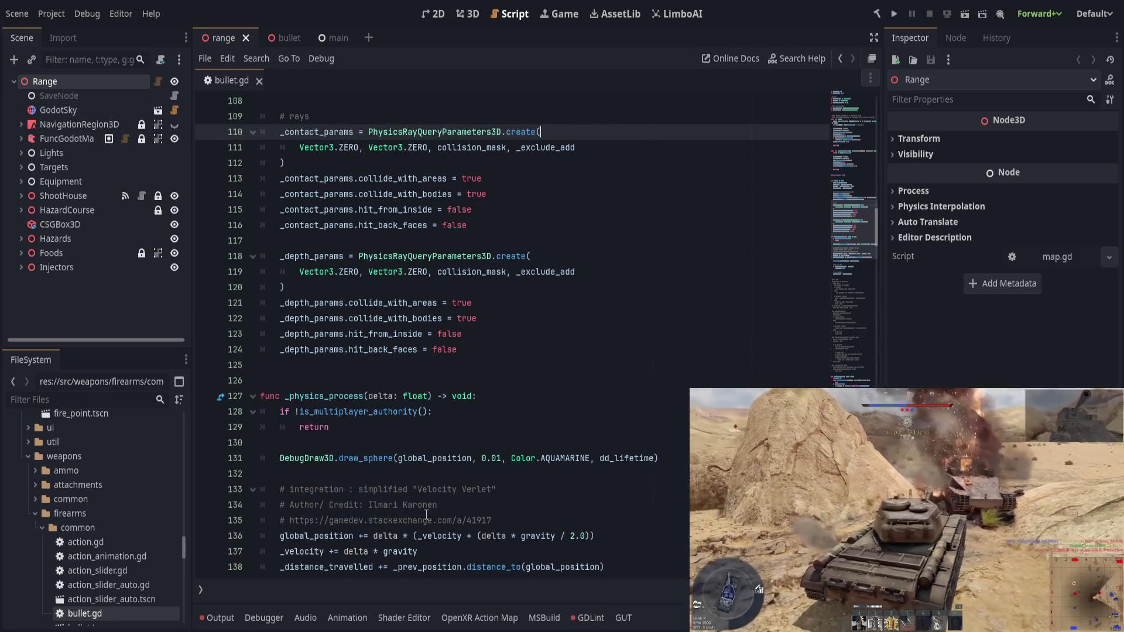
scroll(503, 357, up, 6)
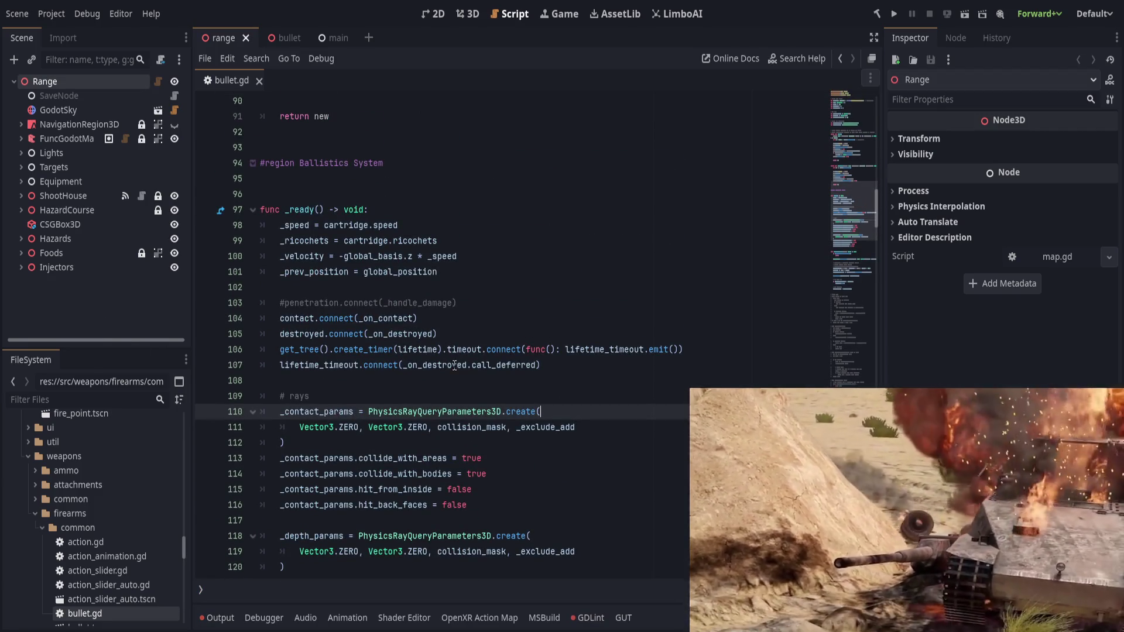
scroll(450, 367, down, 7)
scroll(450, 368, down, 14)
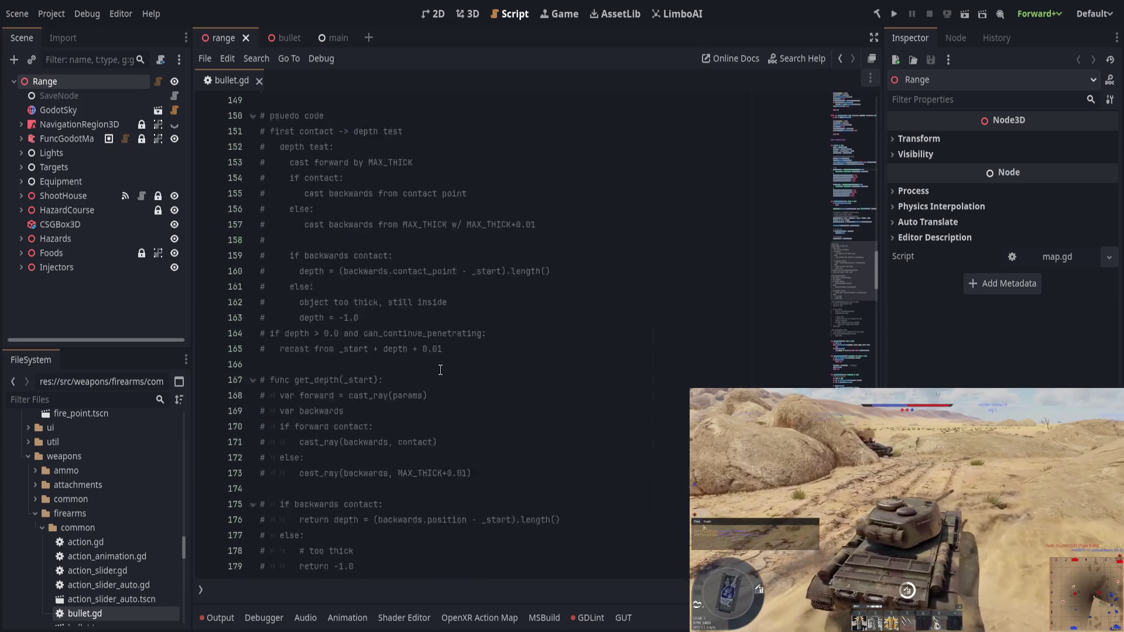
scroll(447, 367, down, 17)
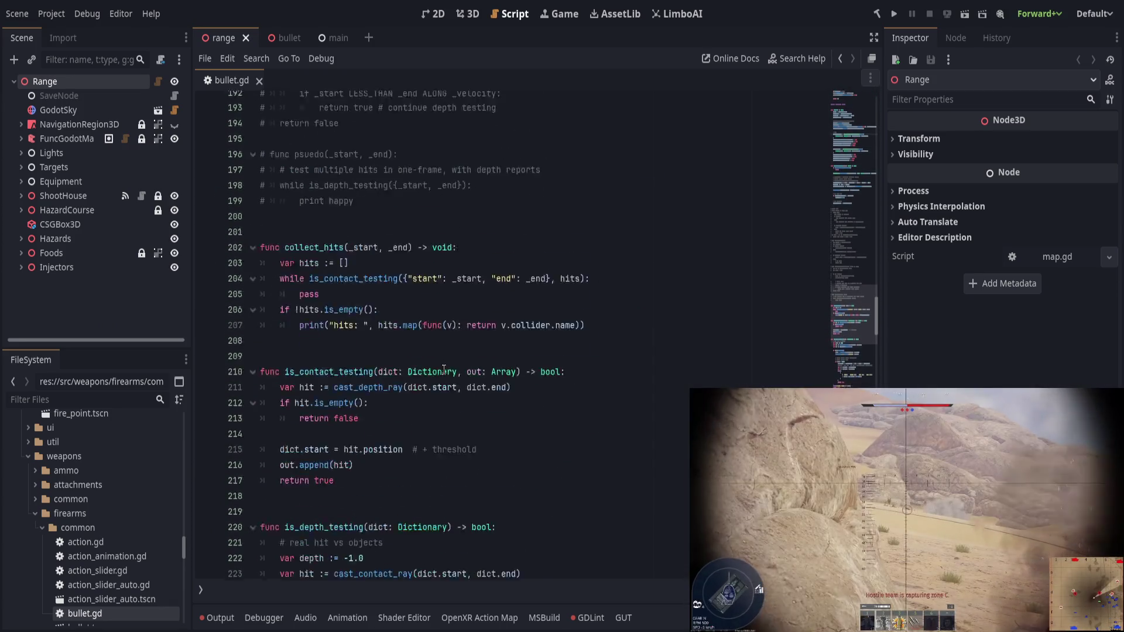
scroll(444, 370, up, 4)
scroll(445, 370, down, 3)
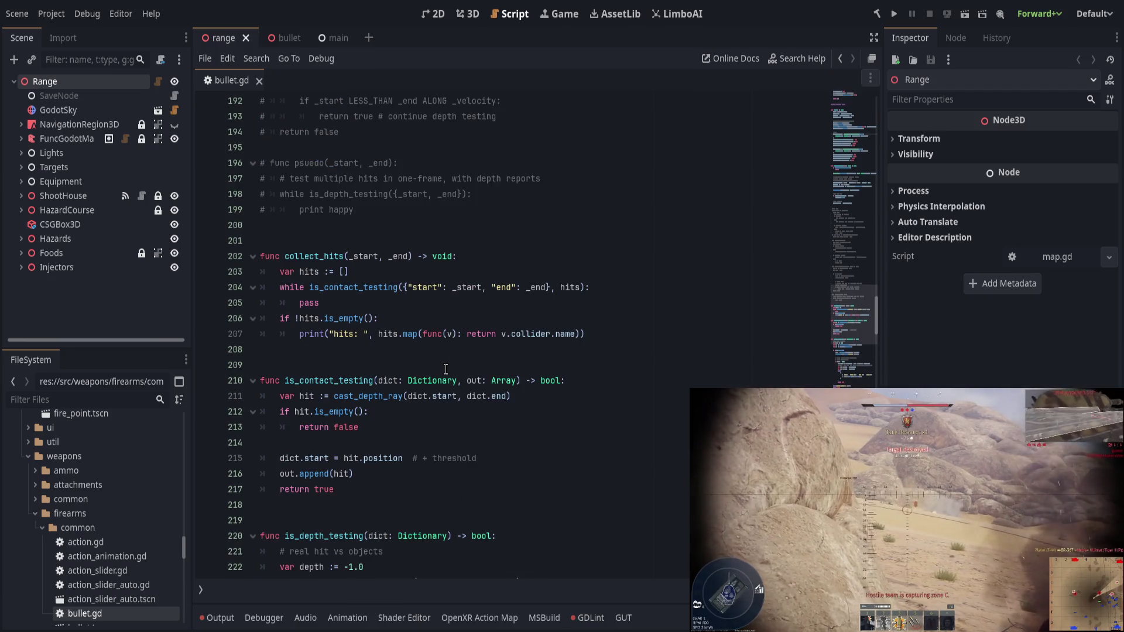
scroll(445, 369, down, 2)
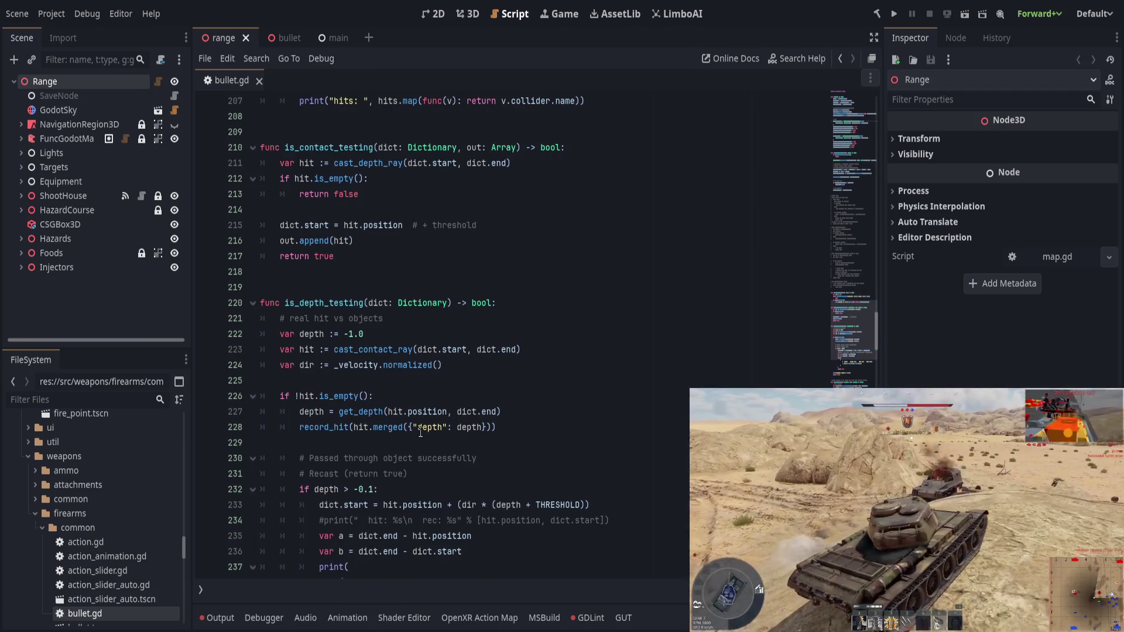
Step: Find the is_contact_testing function and place the caret on line 215's dict.start update
click(587, 342)
scroll(561, 375, up, 4)
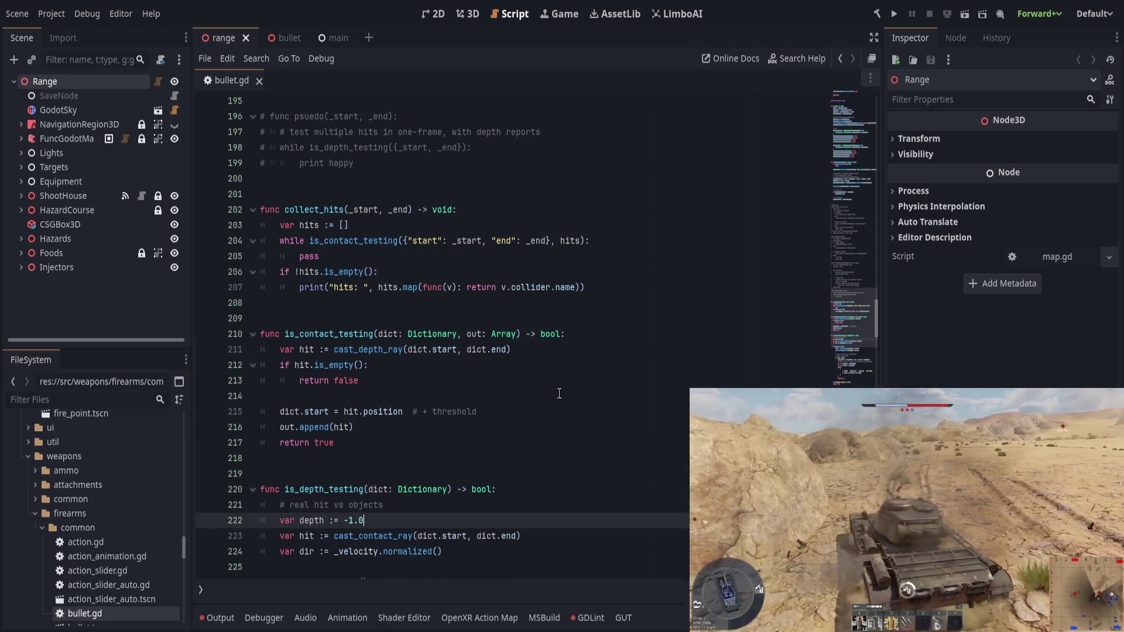
double_click(358, 336)
click(568, 408)
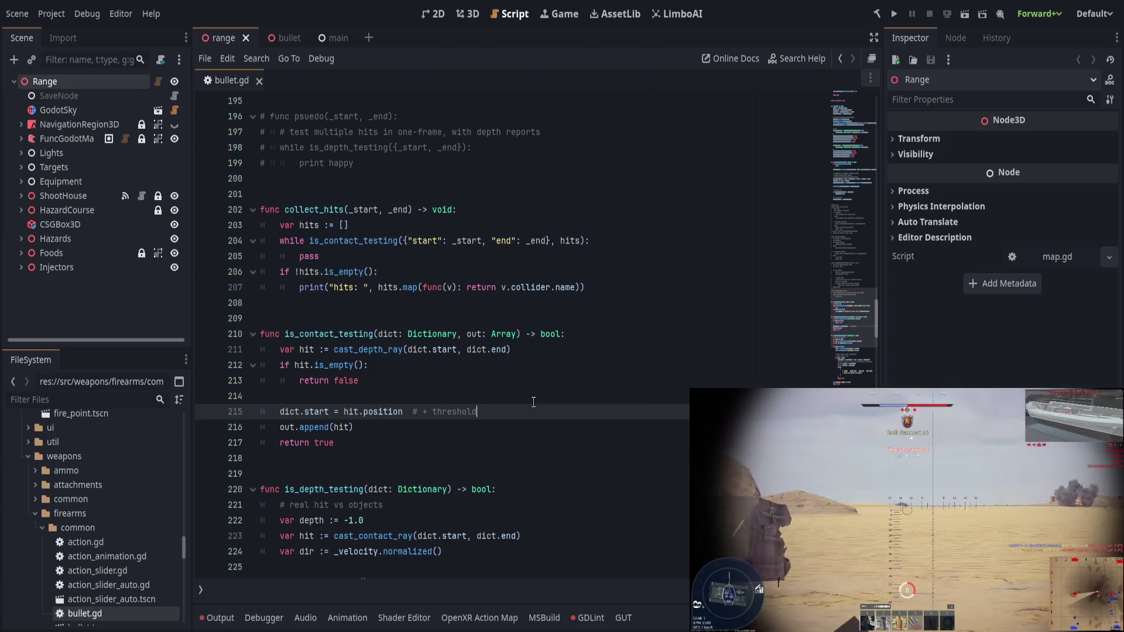
Step: Replace the '# + threshold' comment ending line 215 with a '+' operator
drag(401, 412, 550, 415)
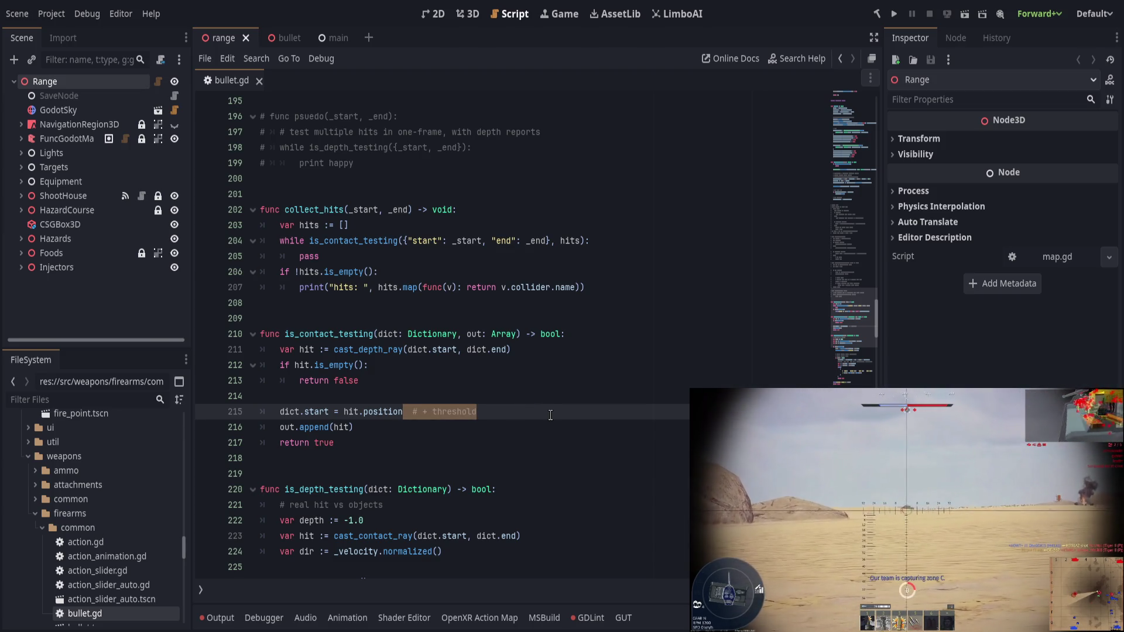
text(+ )
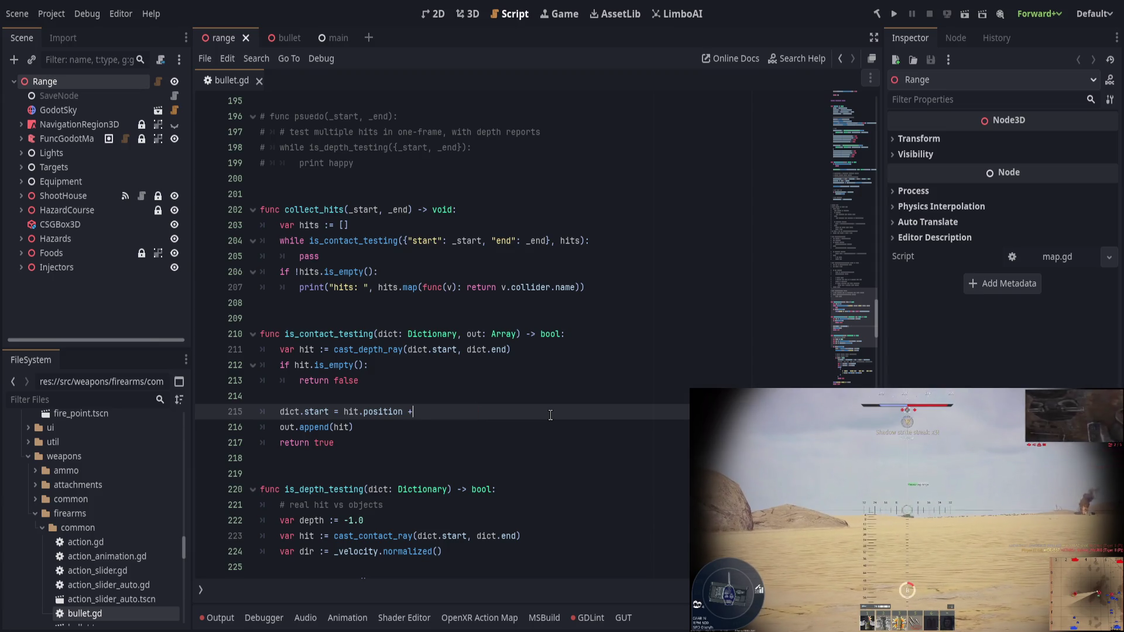
text(dict.dir)
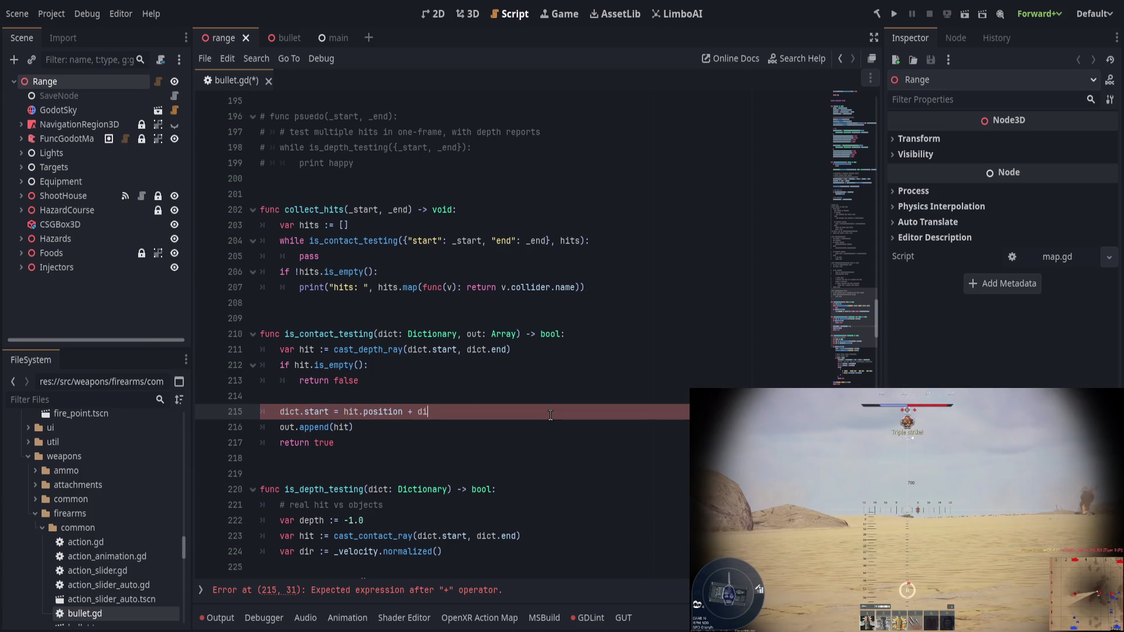
key(BackSpace)
key(BackSpace)
key(BackSpace)
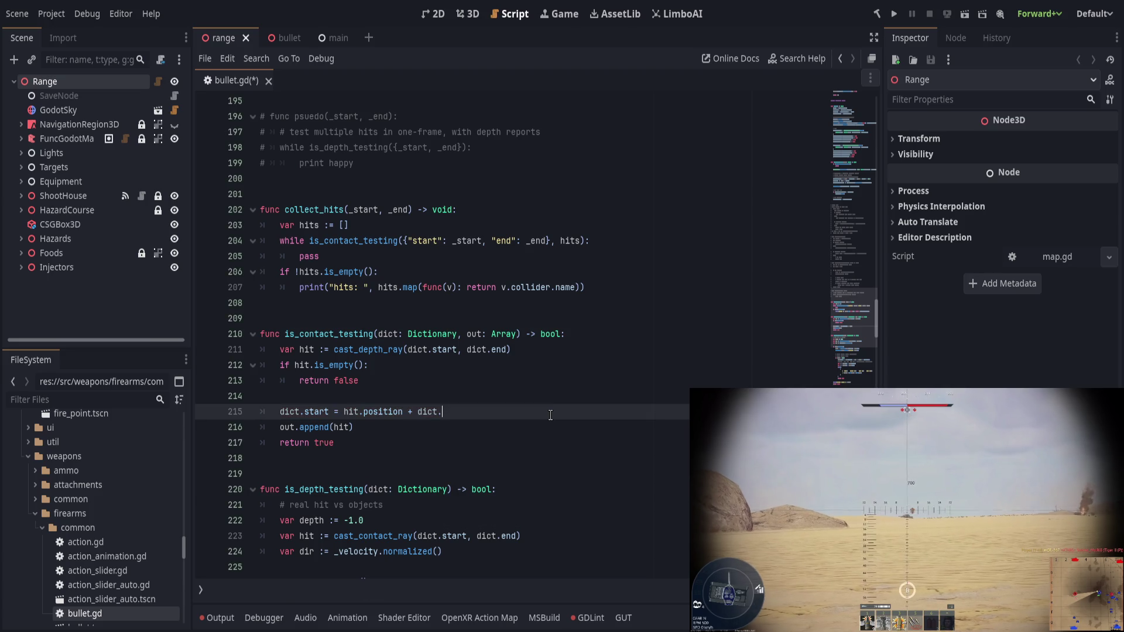
text(start.)
key(BackSpace)
key(BackSpace)
key(BackSpace)
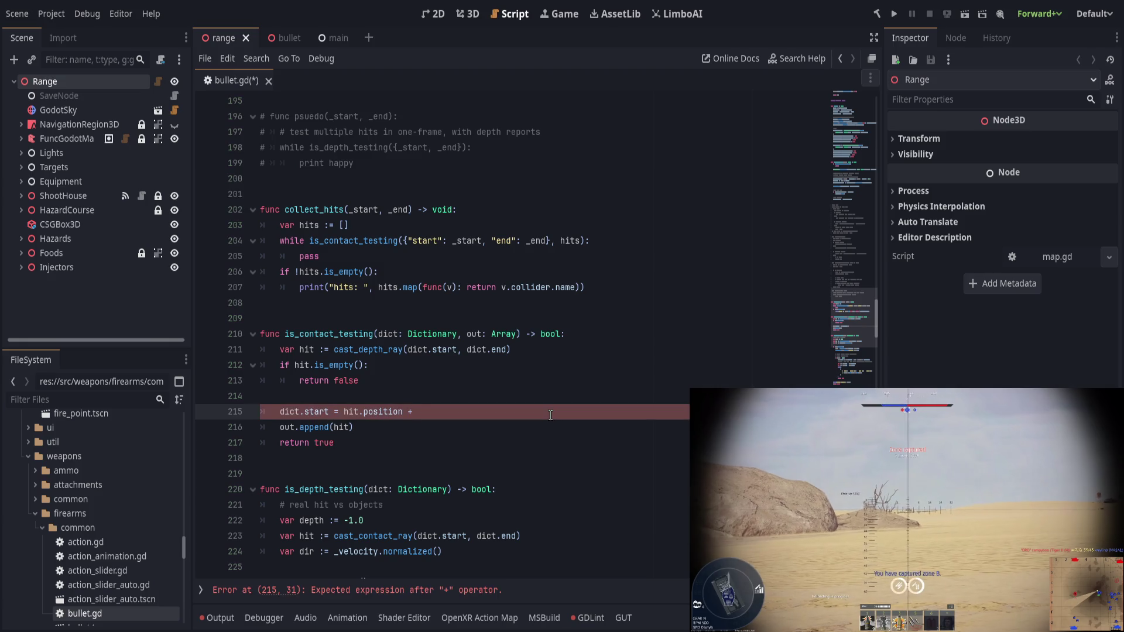
Step: Add 'var dir = (dict.end - dict.start).length()' on line 214
key(Up)
text(v)
key(BackSpace)
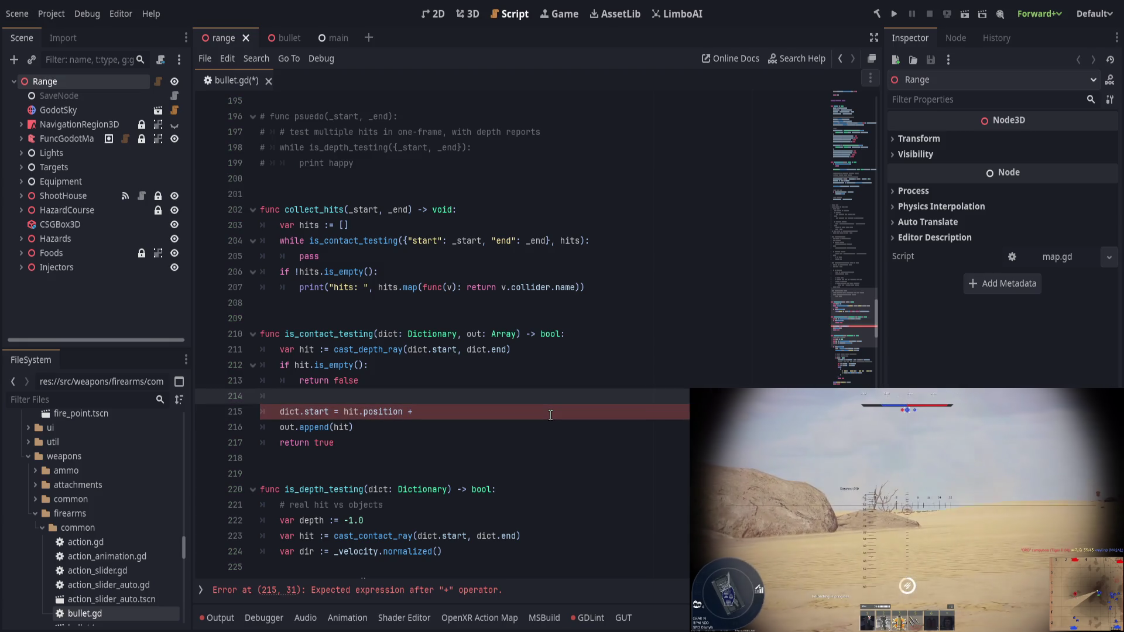
key(Tab)
text(var dir = (dict.end - )
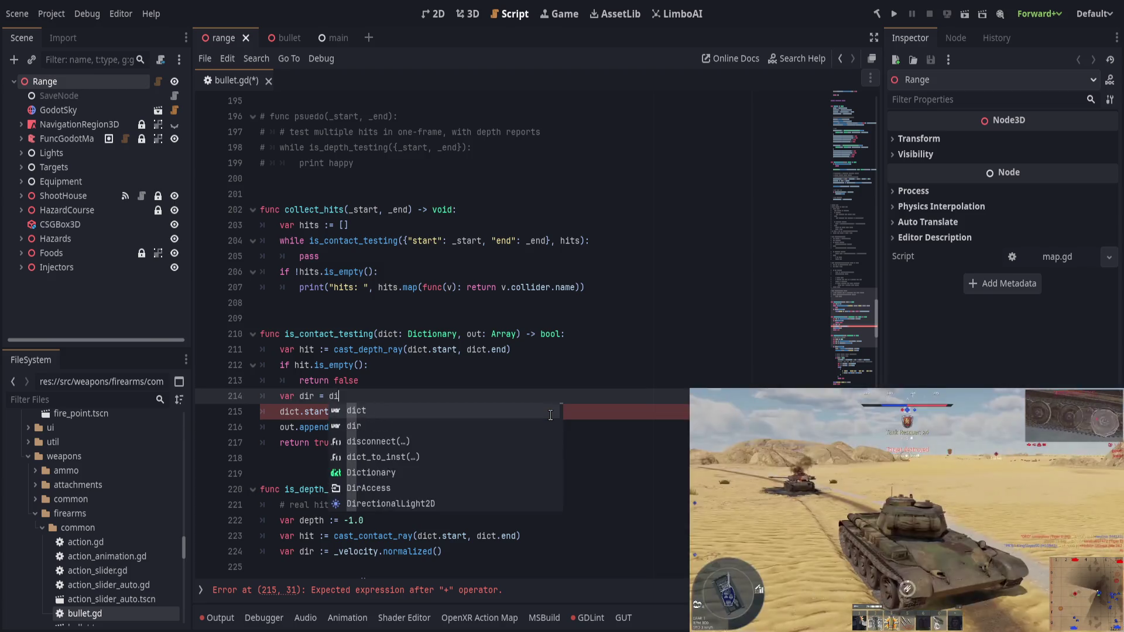
text(dict.sta)
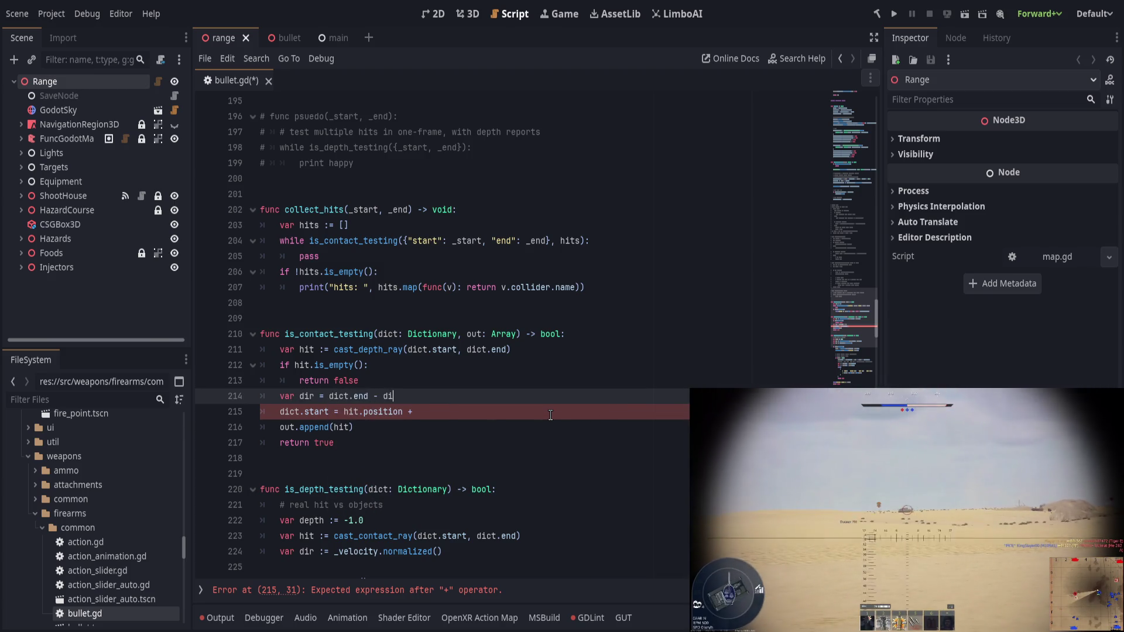
text(rt)
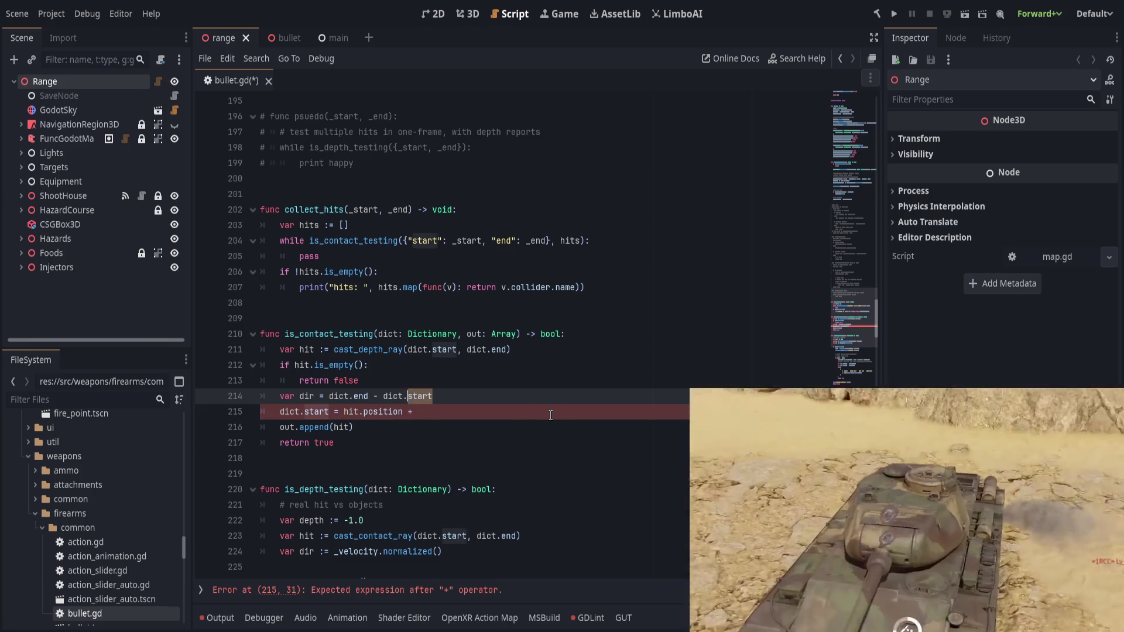
key(ctrl+shift+Left)
key(ctrl+shift+Left)
key(ctrl+shift+Left)
text(()
text(.length())
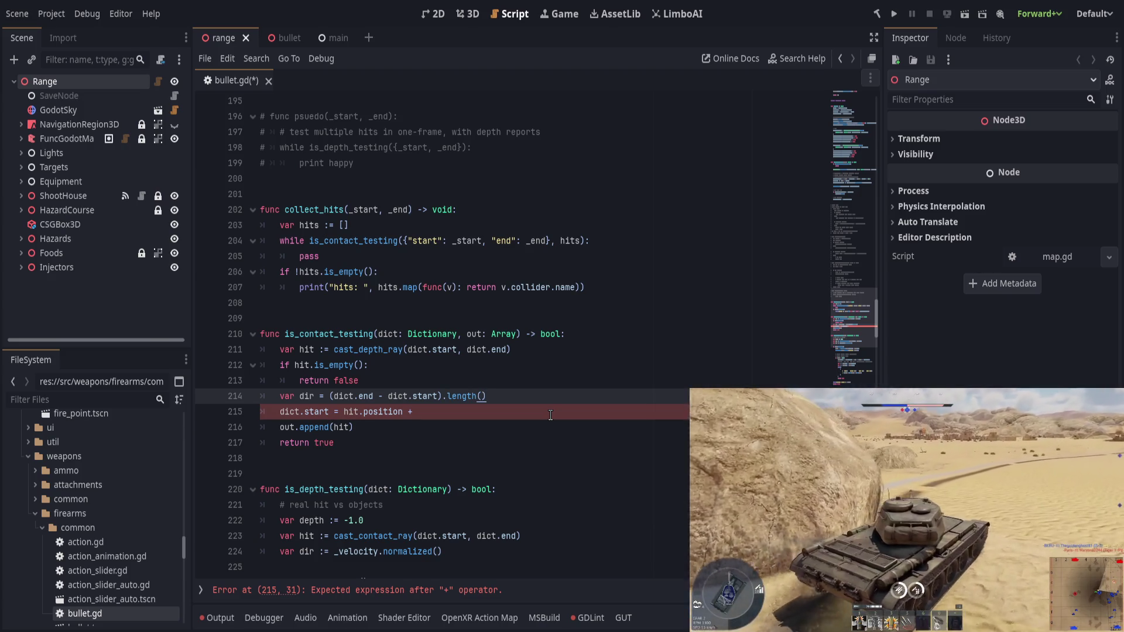
Step: Finish line 215 with 'dir * THRESHOLD', save, and run the project
click(550, 415)
text(dir * THRE)
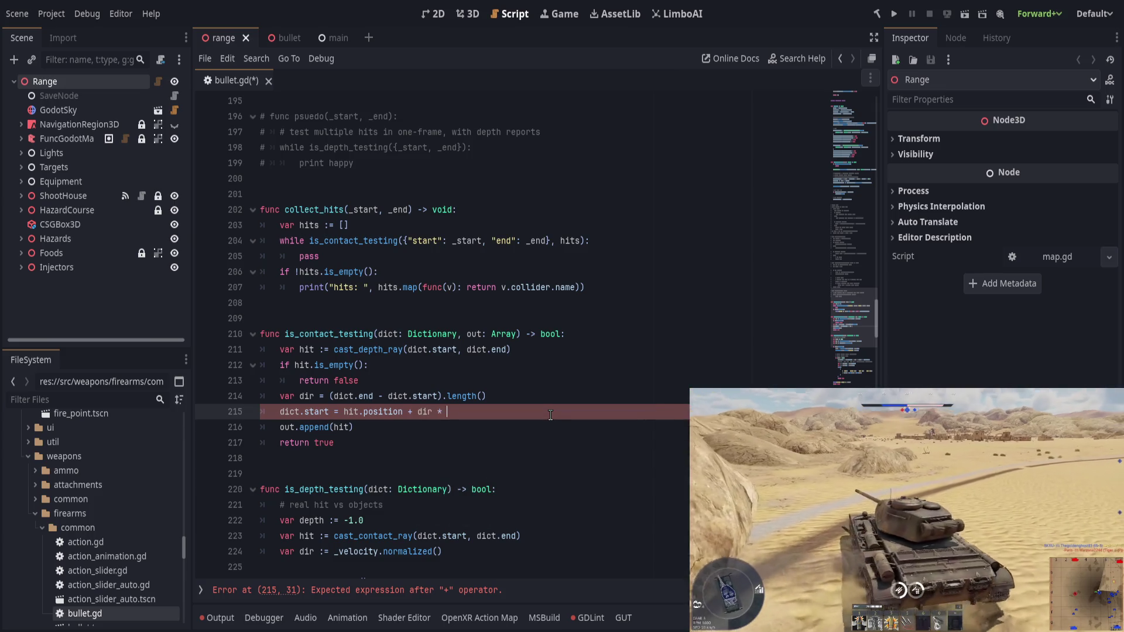
key(Return)
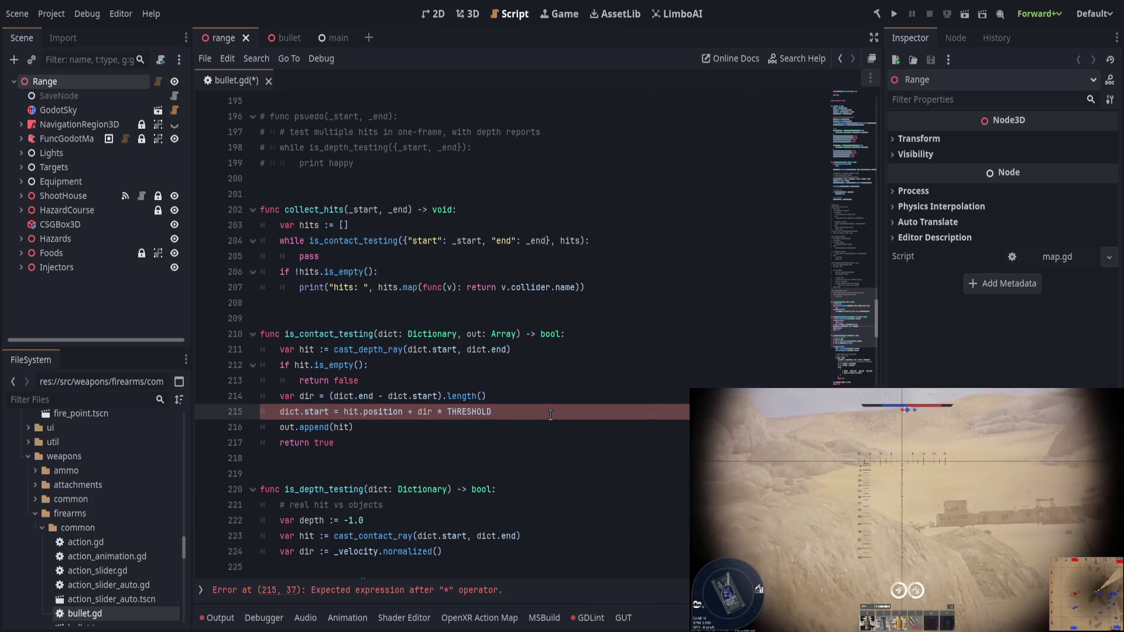
key(ctrl+s)
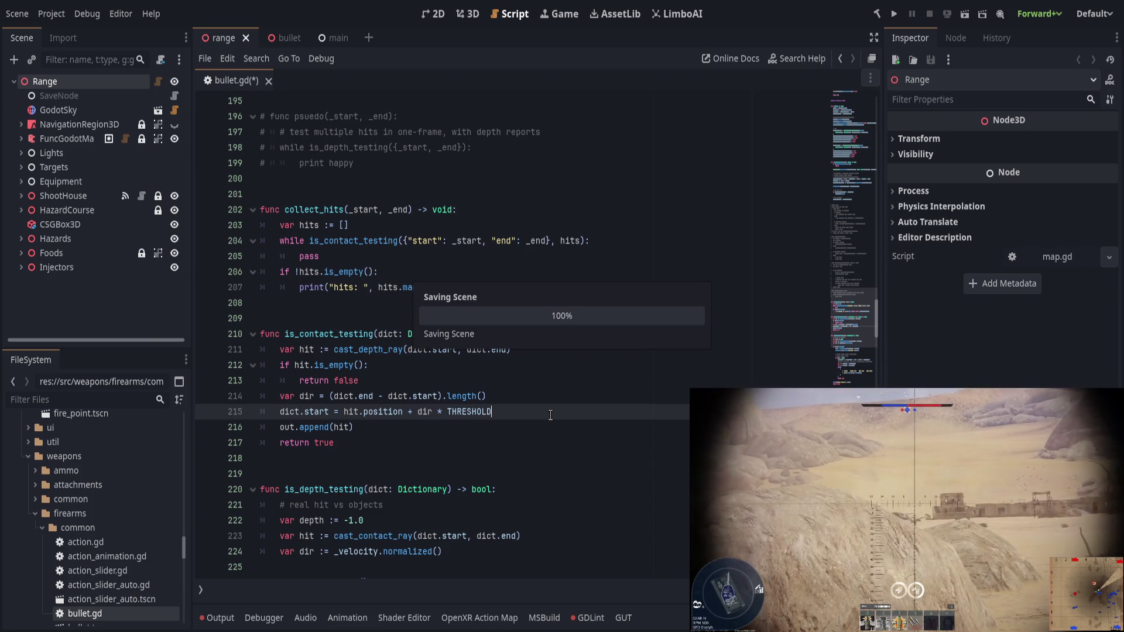
key(ctrl+s)
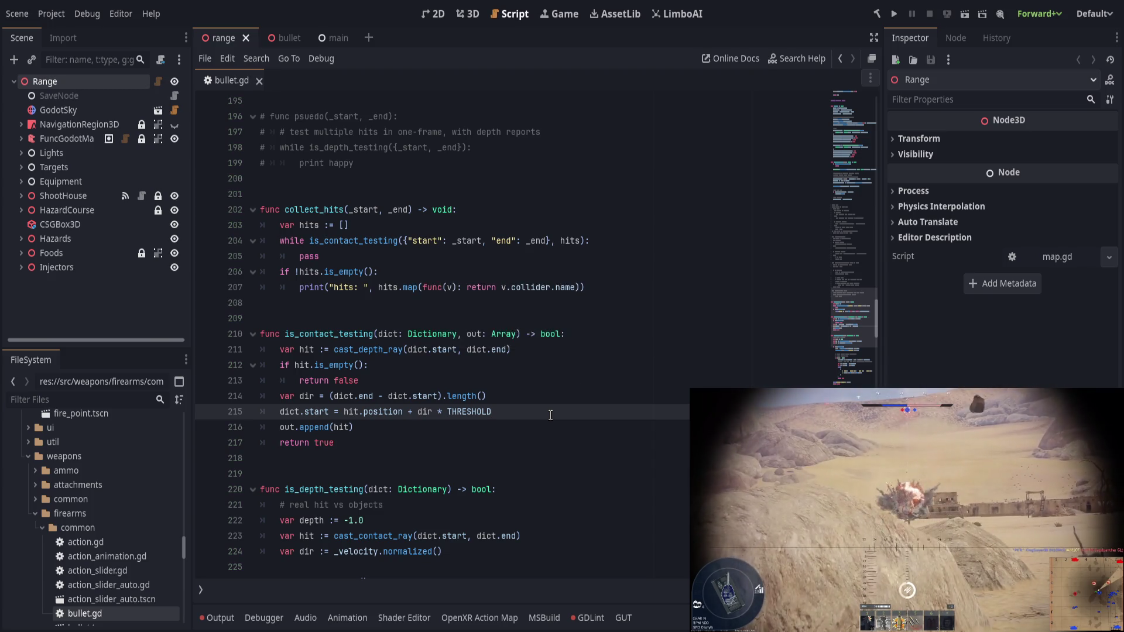
click(894, 13)
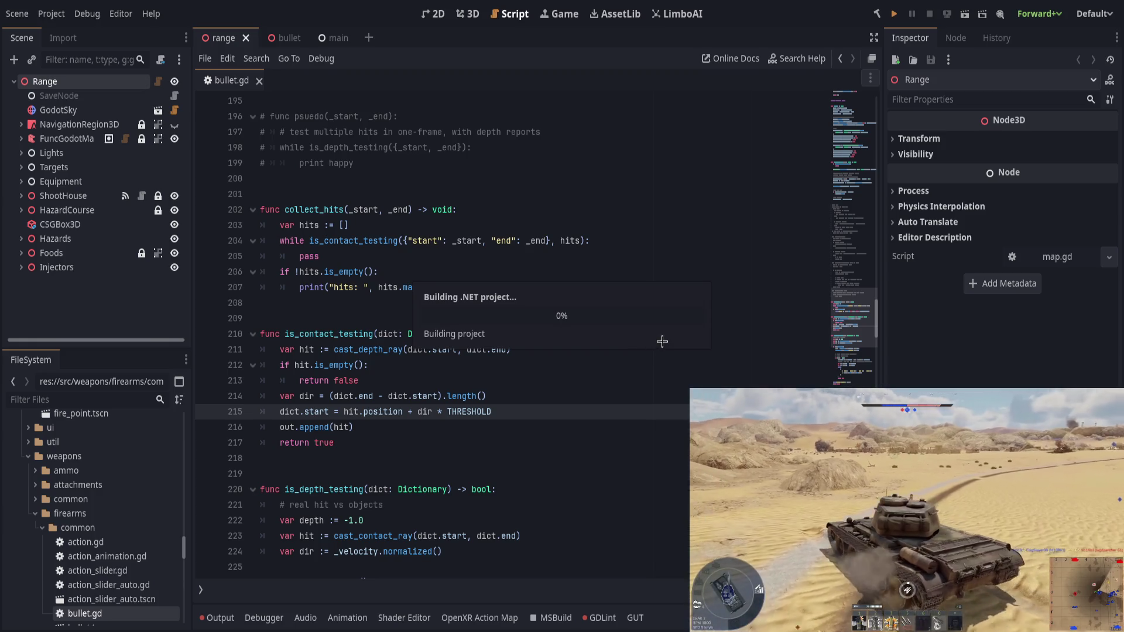
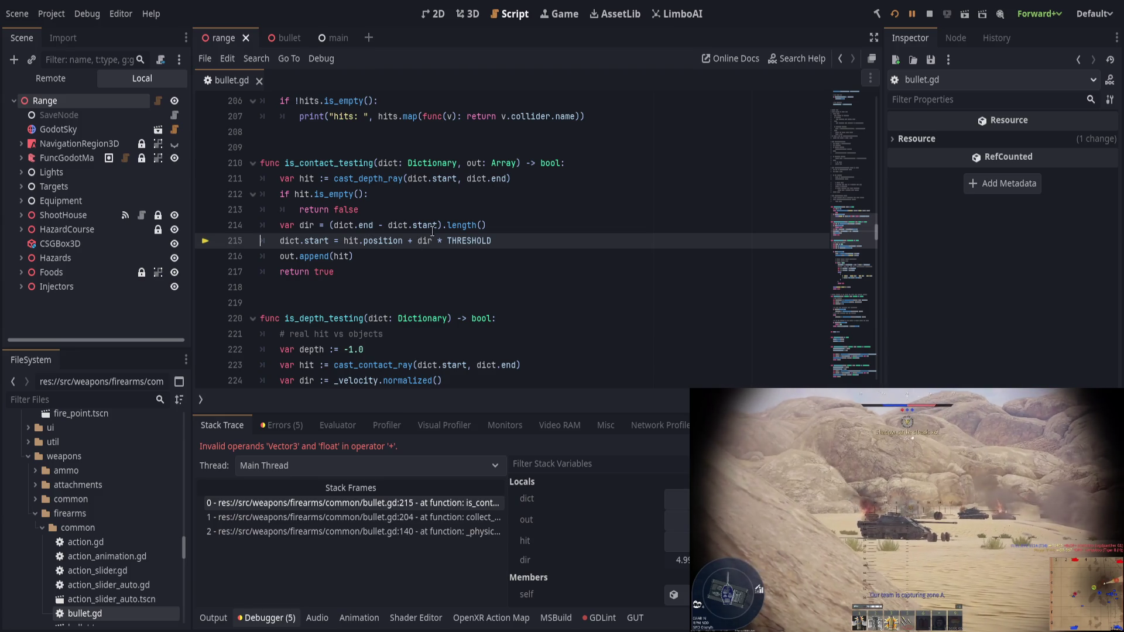
Step: Change dir on line 214 to the raw vector dict.end - dict.start and save
drag(443, 224, 585, 224)
key(Delete)
key(ctrl+s)
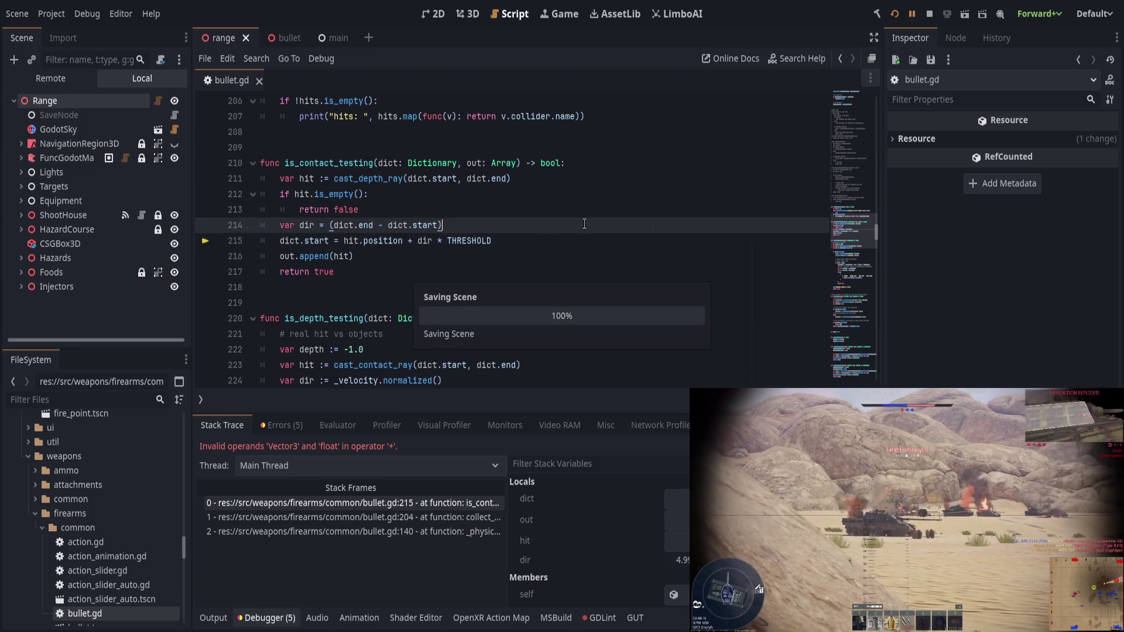
Step: Add a breakpoint on line 217 and resume the game until it stops there
click(206, 272)
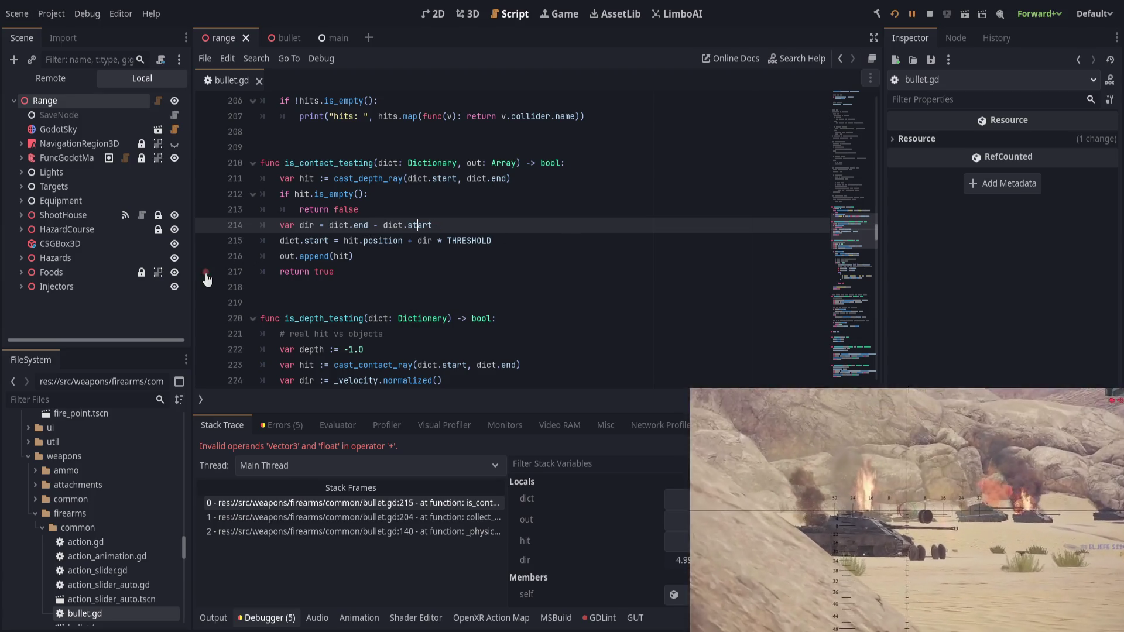
drag(438, 224, 260, 271)
key(F12)
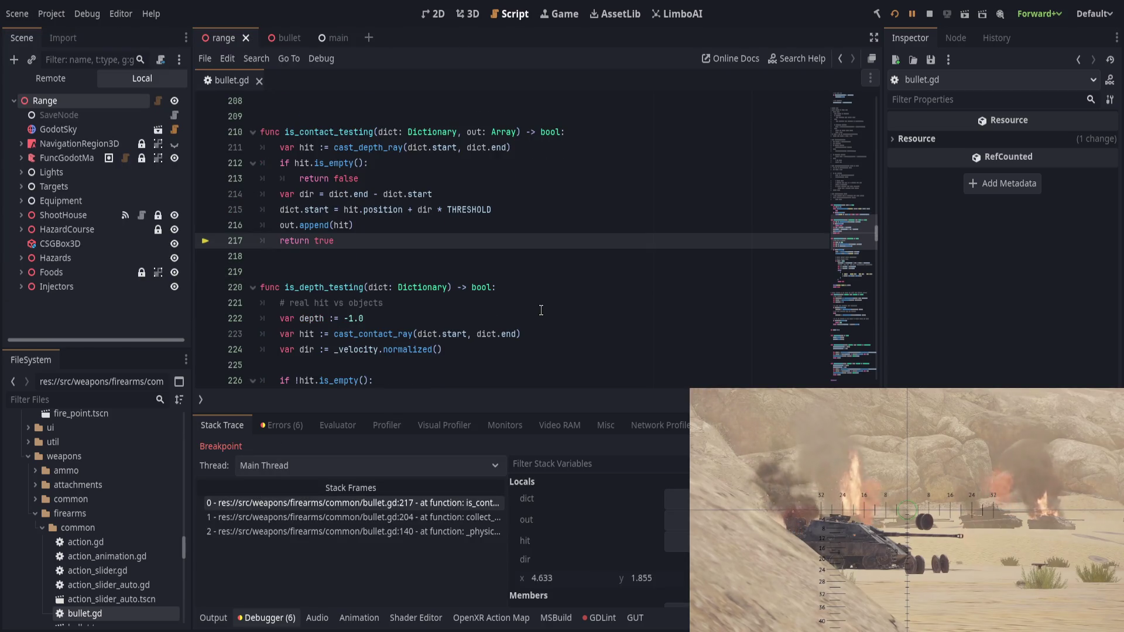
Step: Add a breakpoint on line 213, continue, and check the hit and dict entries in Locals
click(206, 179)
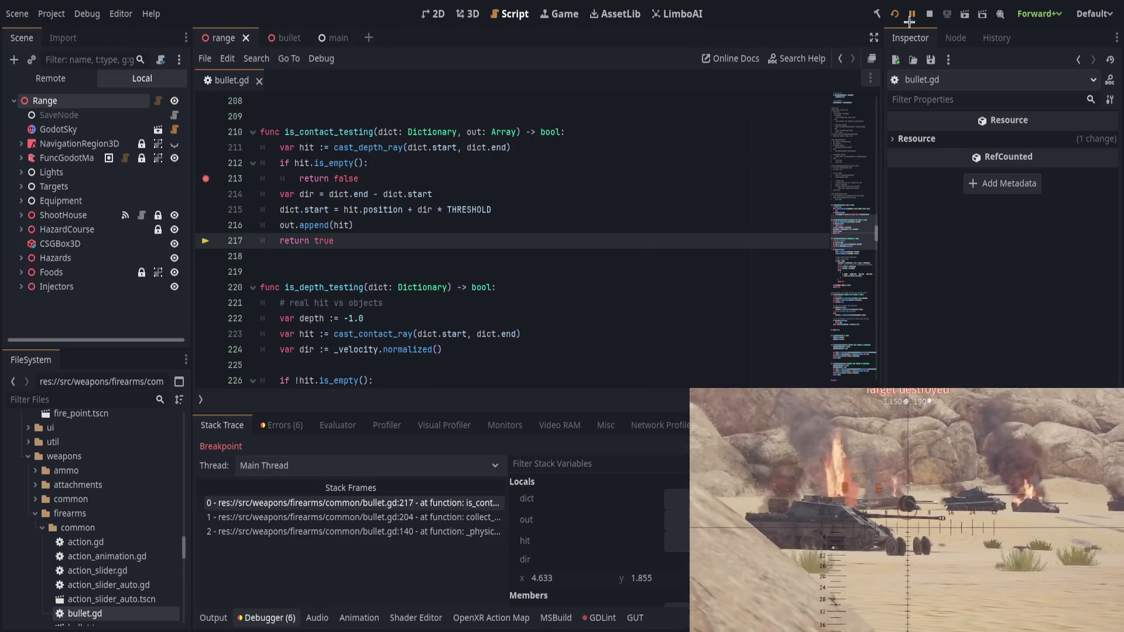
click(911, 14)
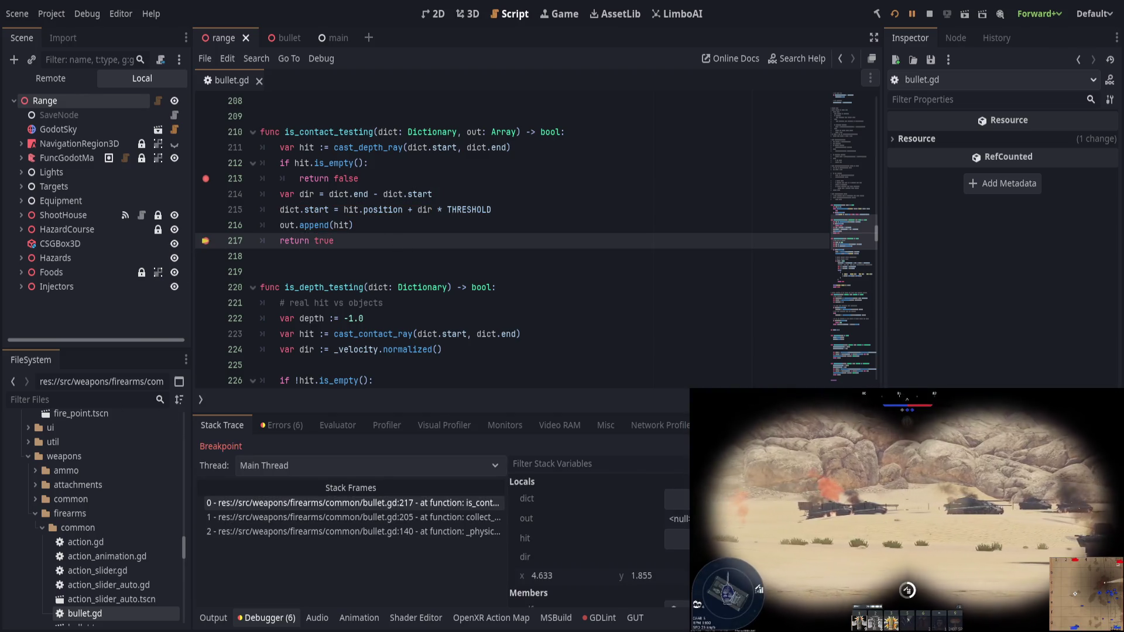
click(640, 530)
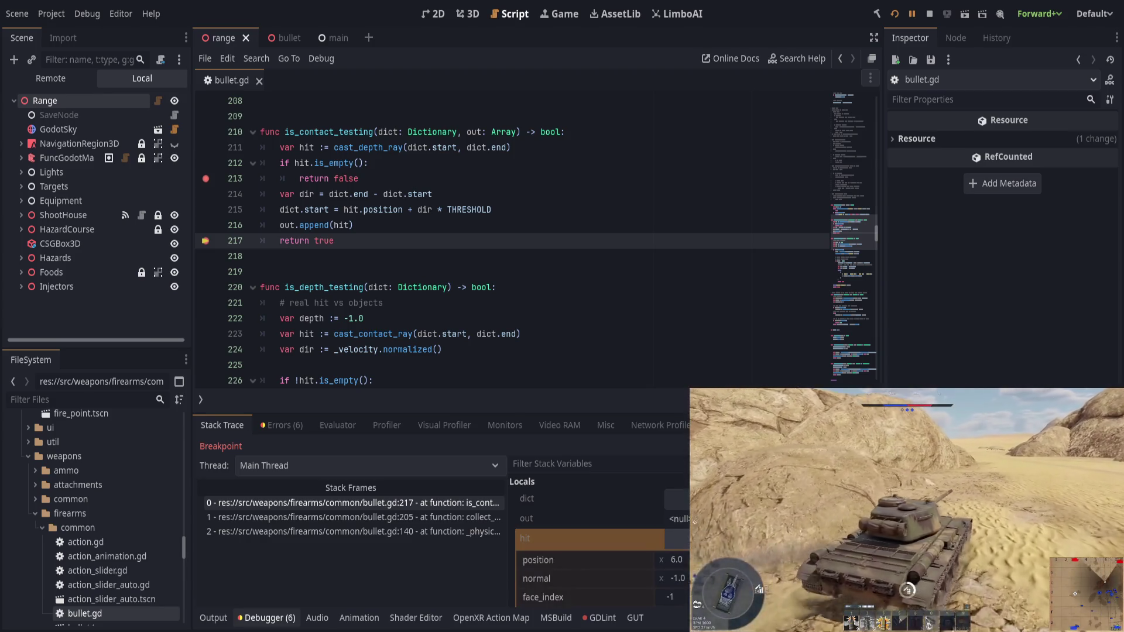
click(585, 538)
click(586, 538)
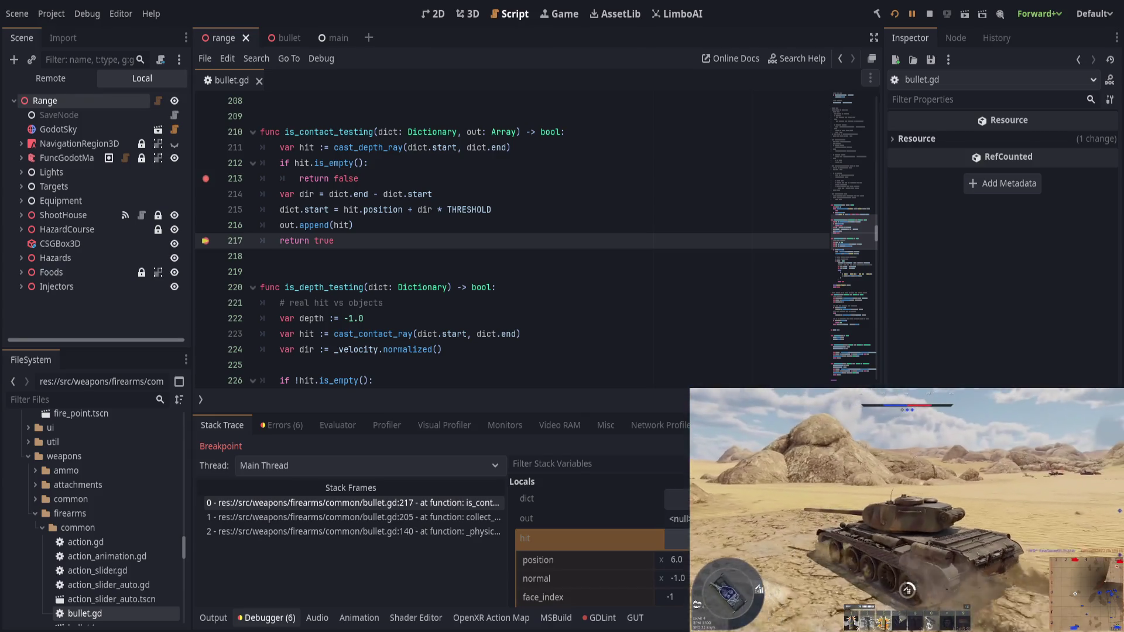
click(685, 498)
click(685, 498)
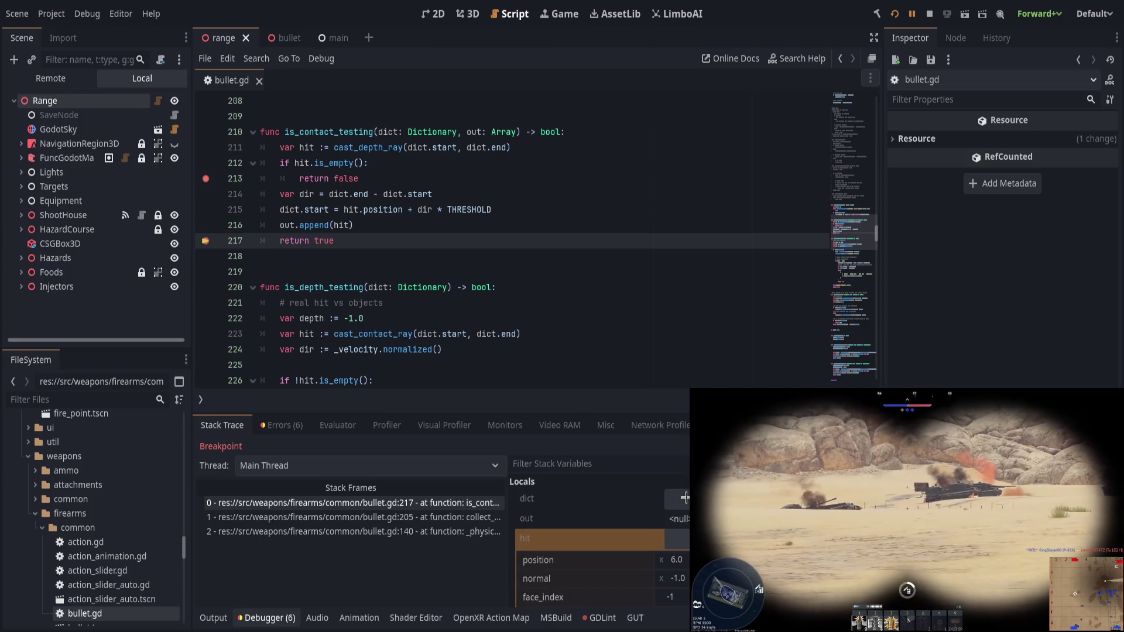
click(685, 498)
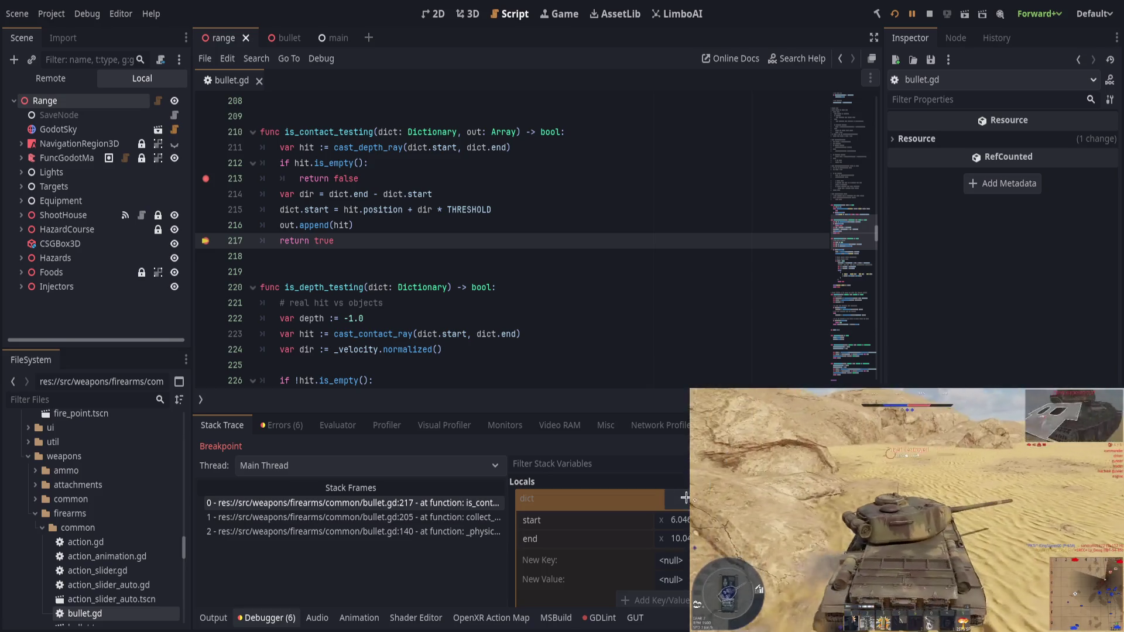
click(685, 498)
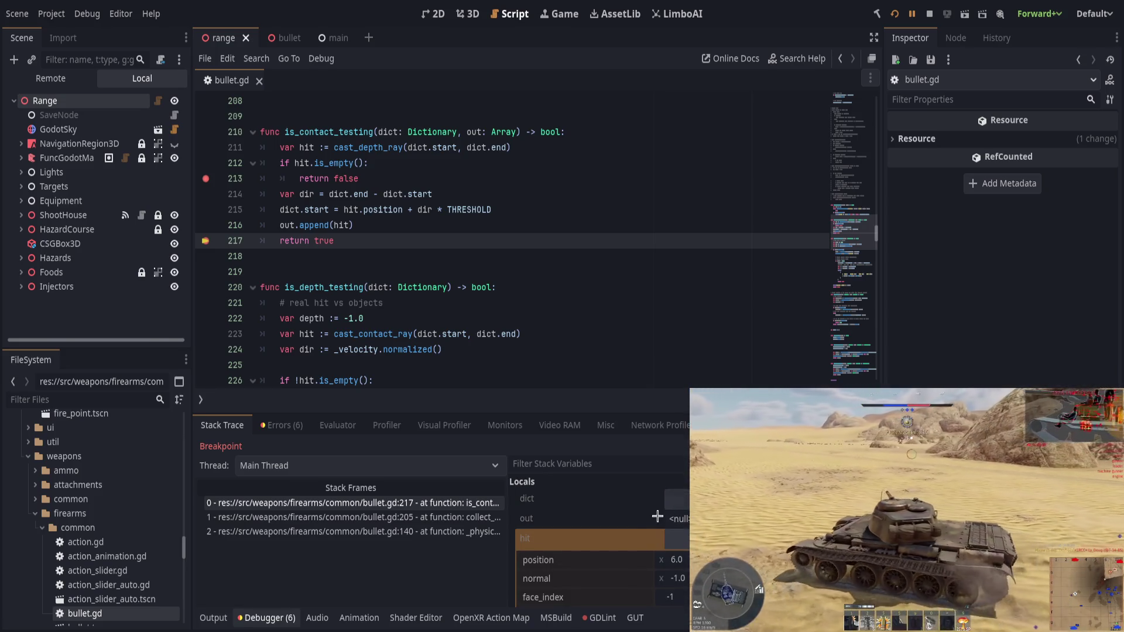
Step: Inspect the _depth_params PhysicsRayQueryParameters3D object from the Stack Variables
scroll(635, 525, down, 2)
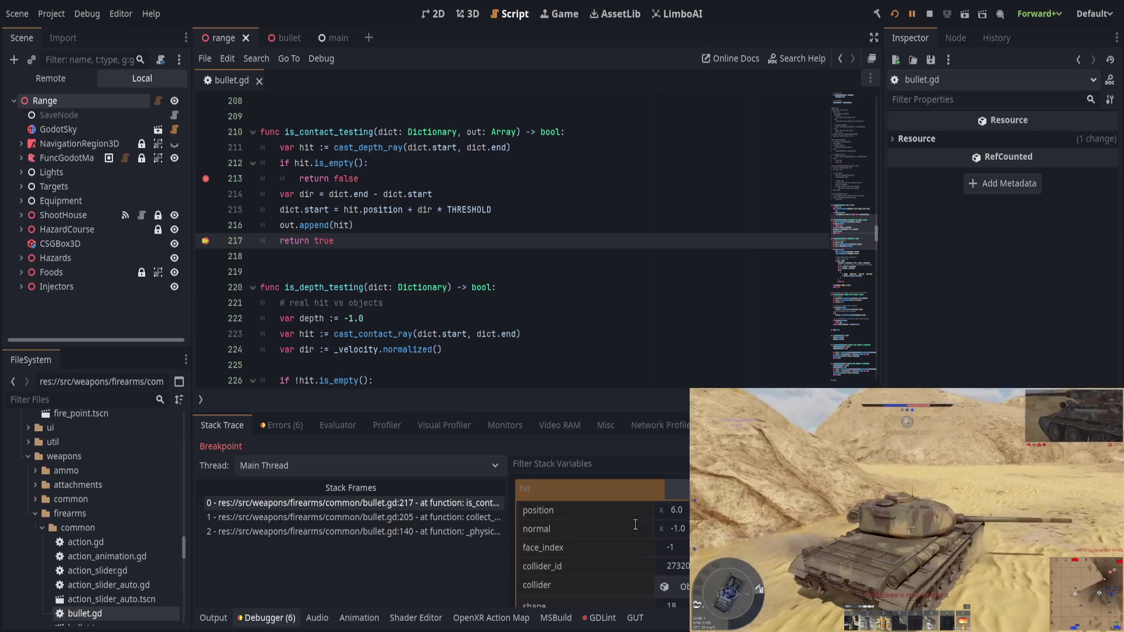
scroll(635, 524, down, 3)
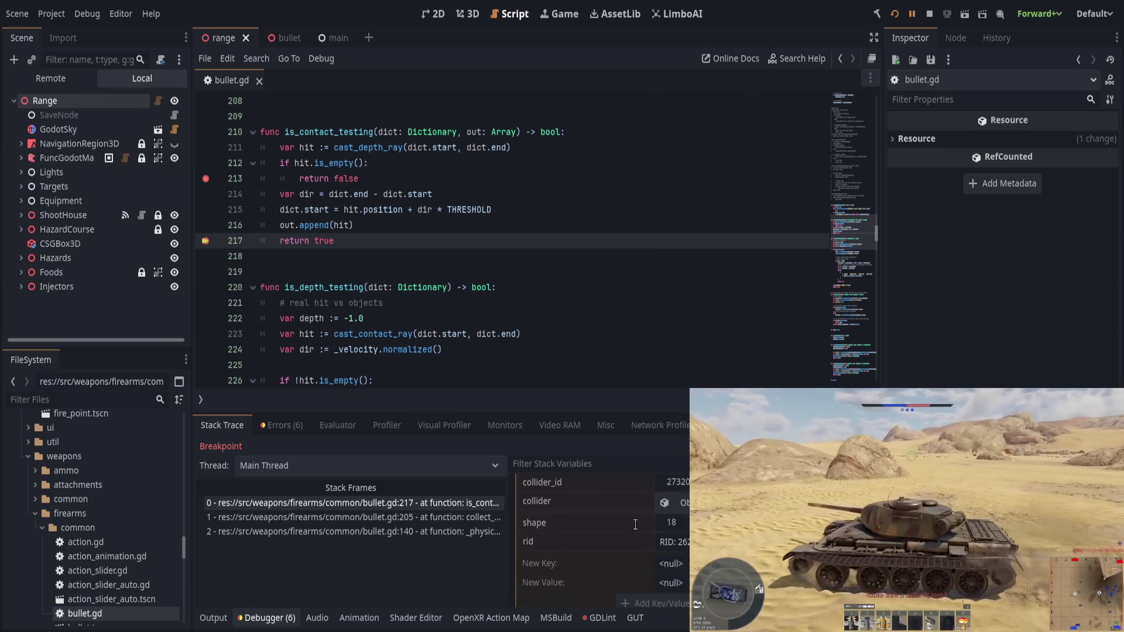
scroll(636, 525, down, 2)
scroll(635, 524, down, 5)
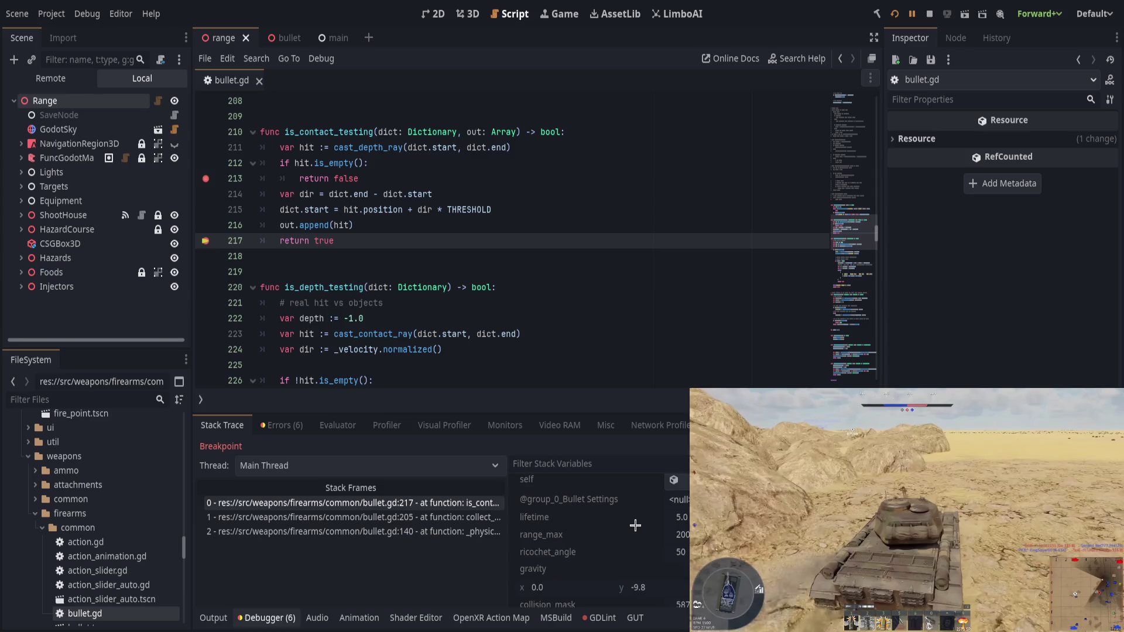
scroll(636, 525, down, 2)
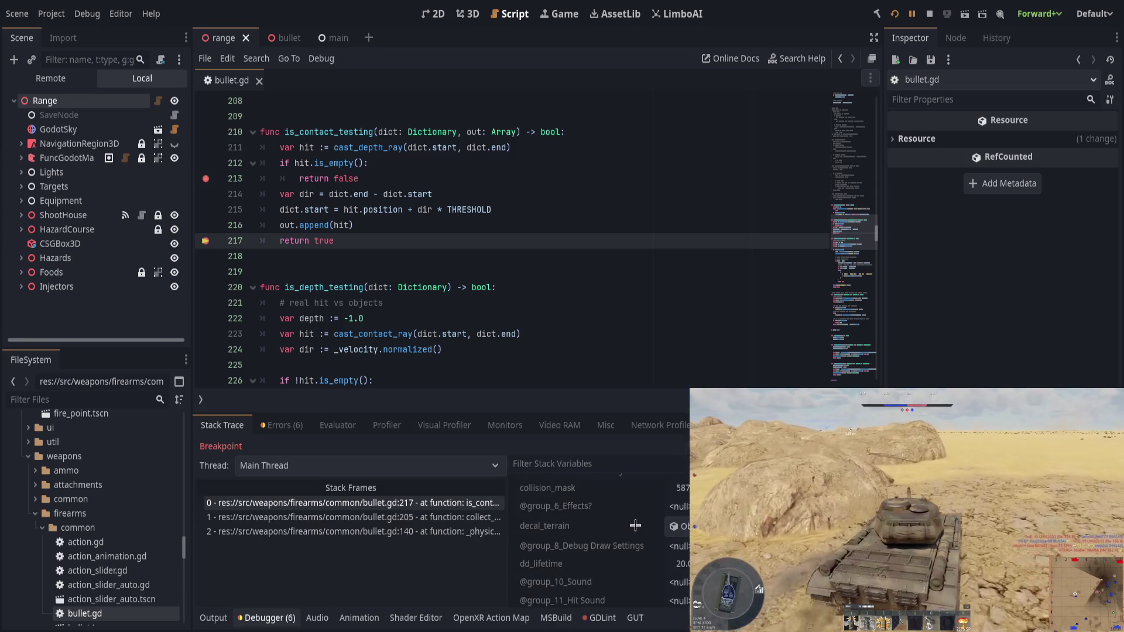
scroll(614, 530, down, 1)
scroll(603, 531, down, 6)
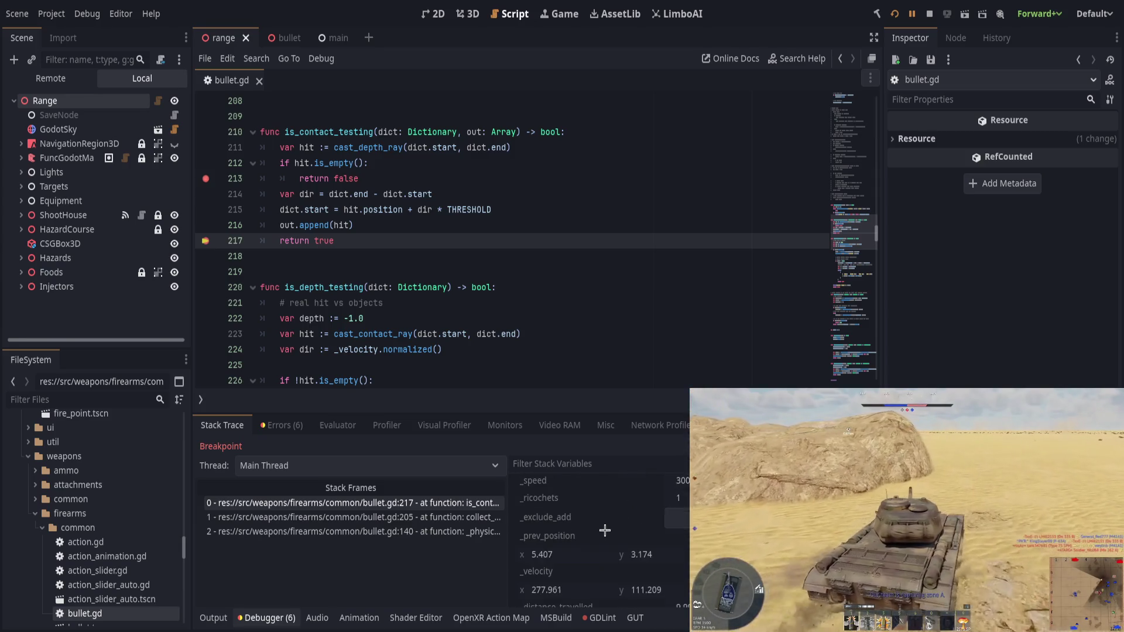
scroll(605, 531, down, 1)
click(675, 516)
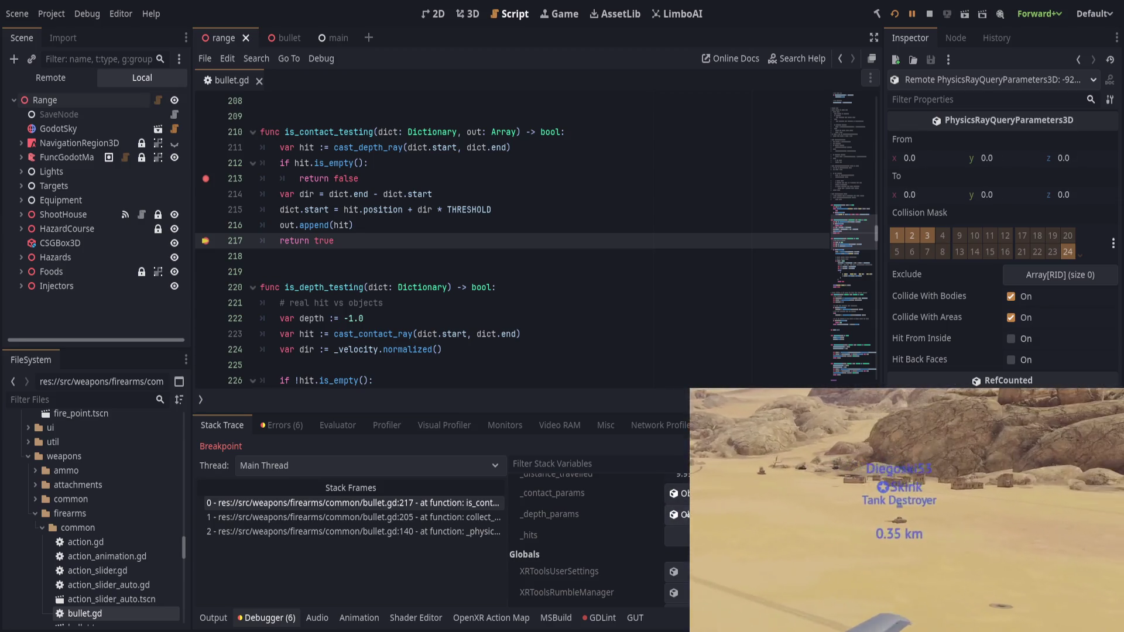
scroll(610, 536, up, 5)
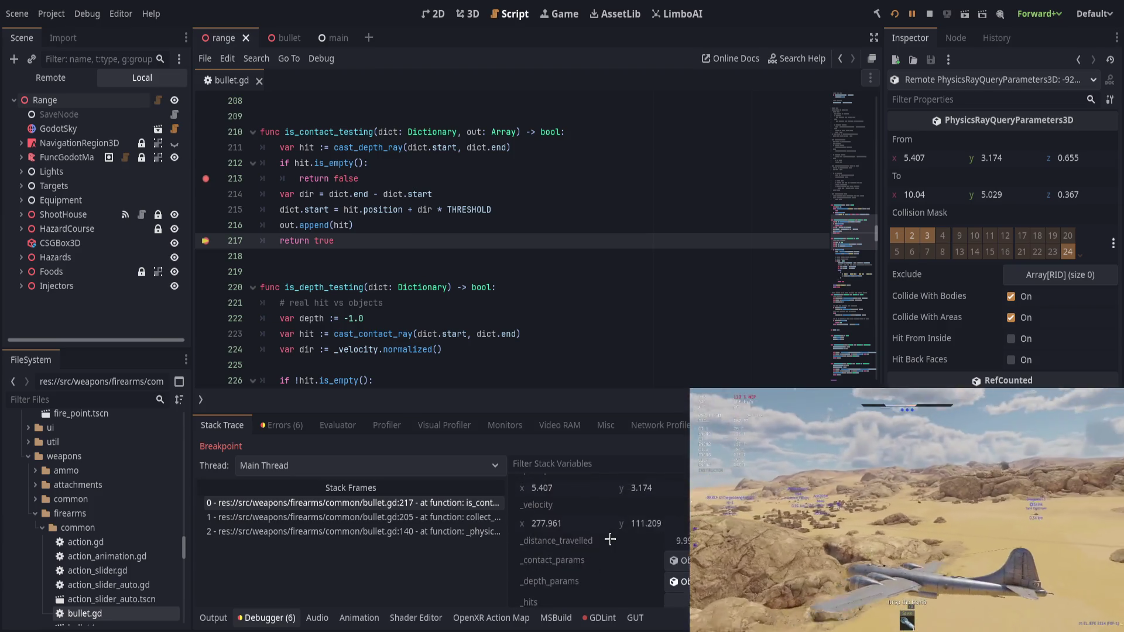
scroll(609, 537, up, 3)
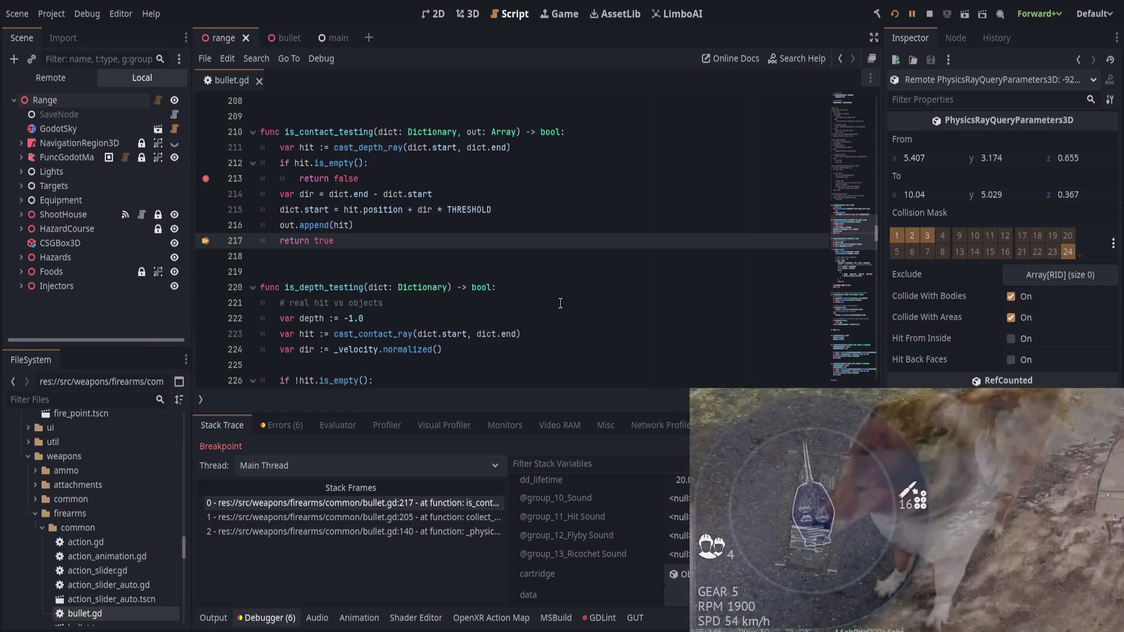
double_click(361, 194)
Step: Swap line 214 to dir = dict.start - dict.end and save the script
text(start)
key(Escape)
key(ctrl+z)
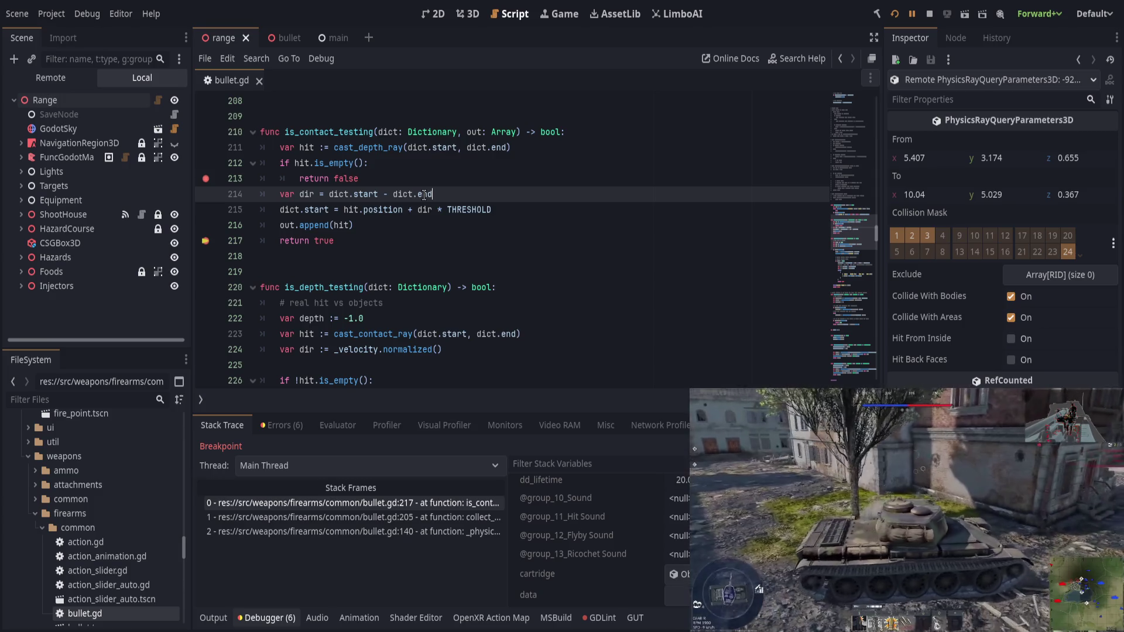
key(ctrl+s)
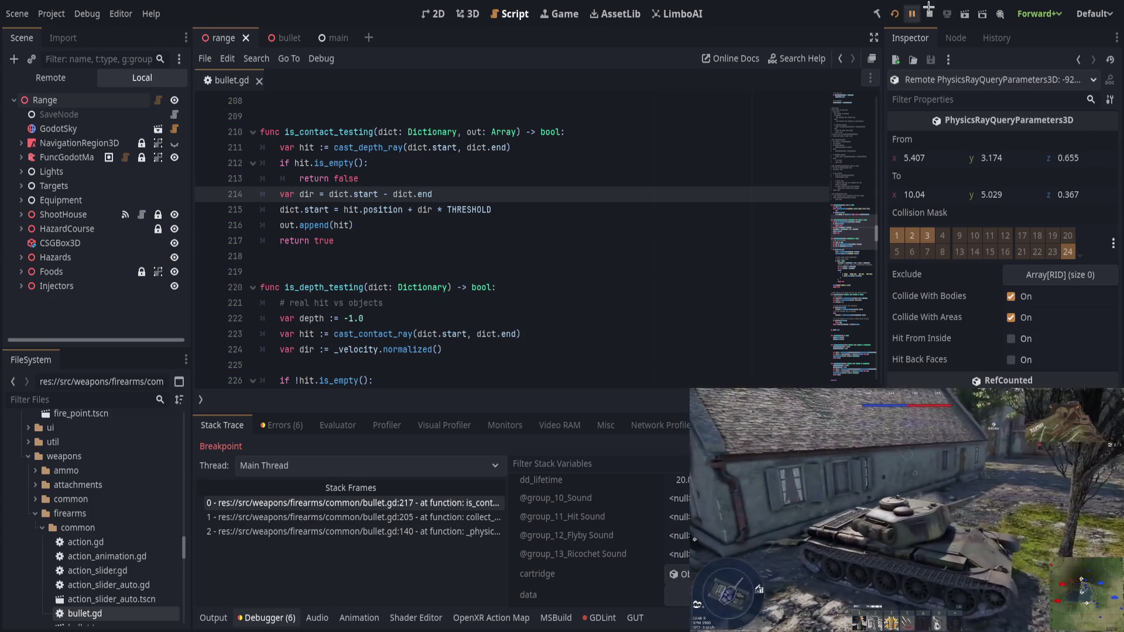
Step: Resume to a new line-217 breakpoint and check dict and the hit position in Locals
click(911, 14)
click(206, 241)
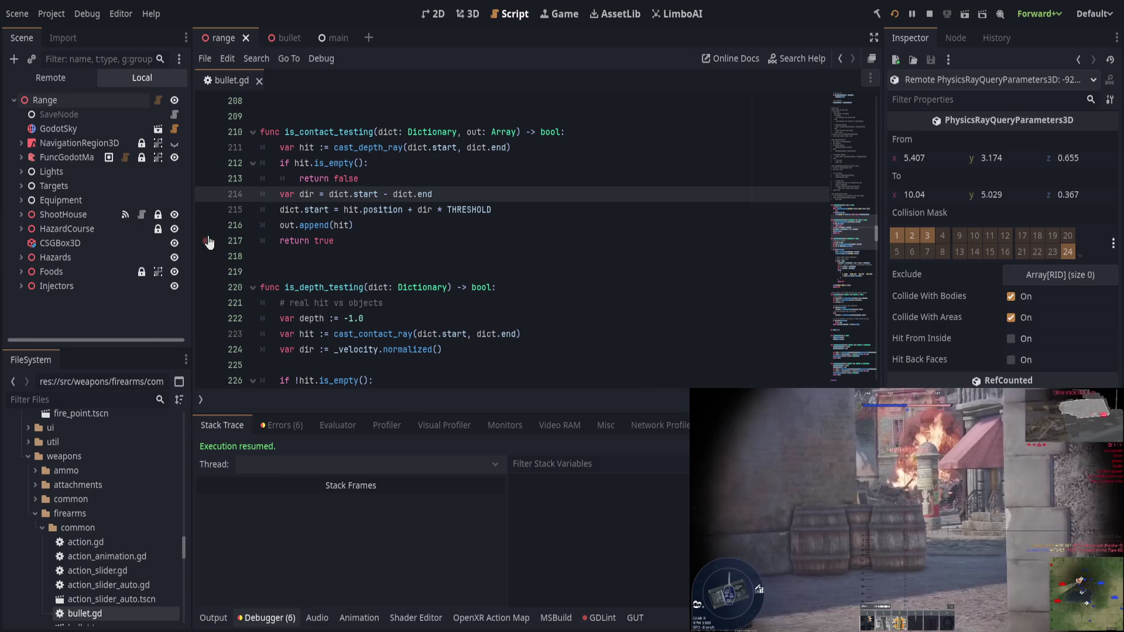
click(242, 619)
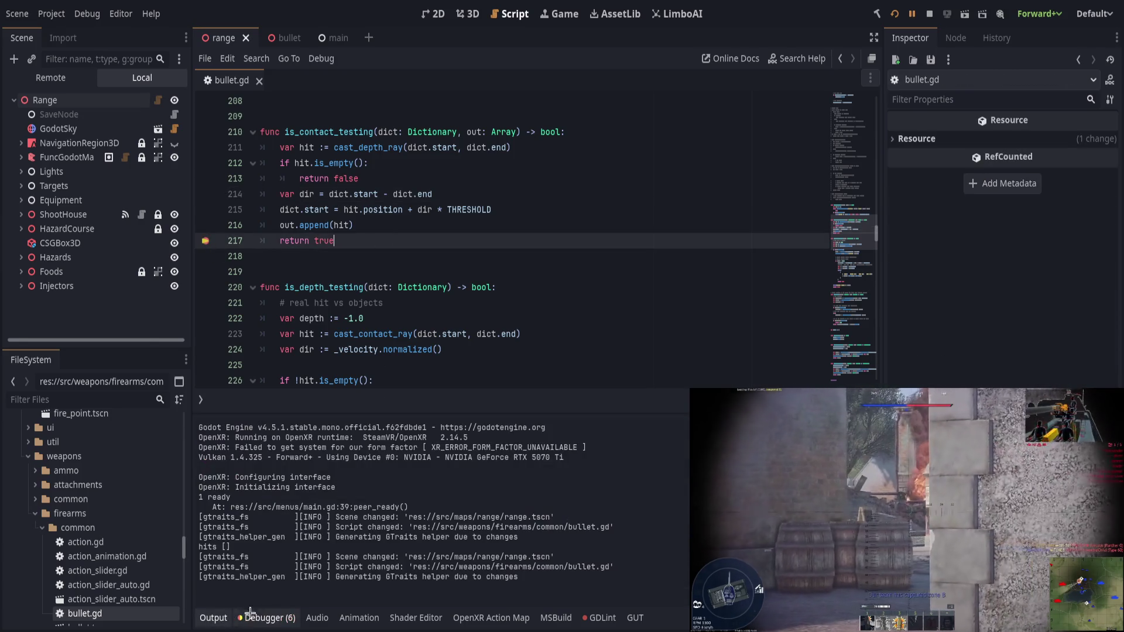
click(252, 617)
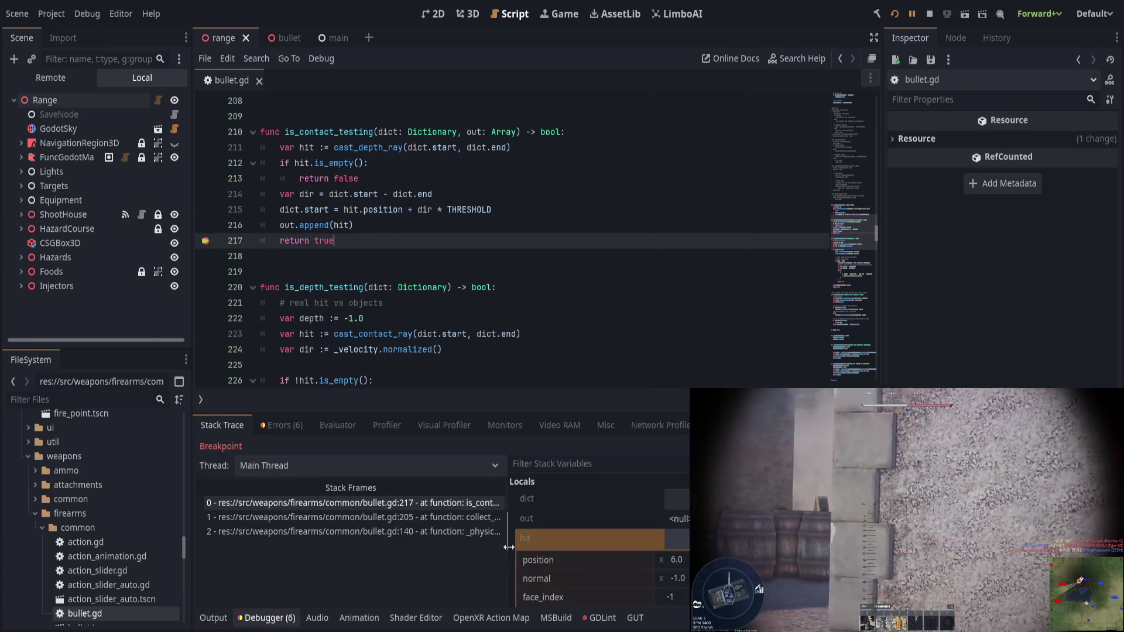
click(676, 498)
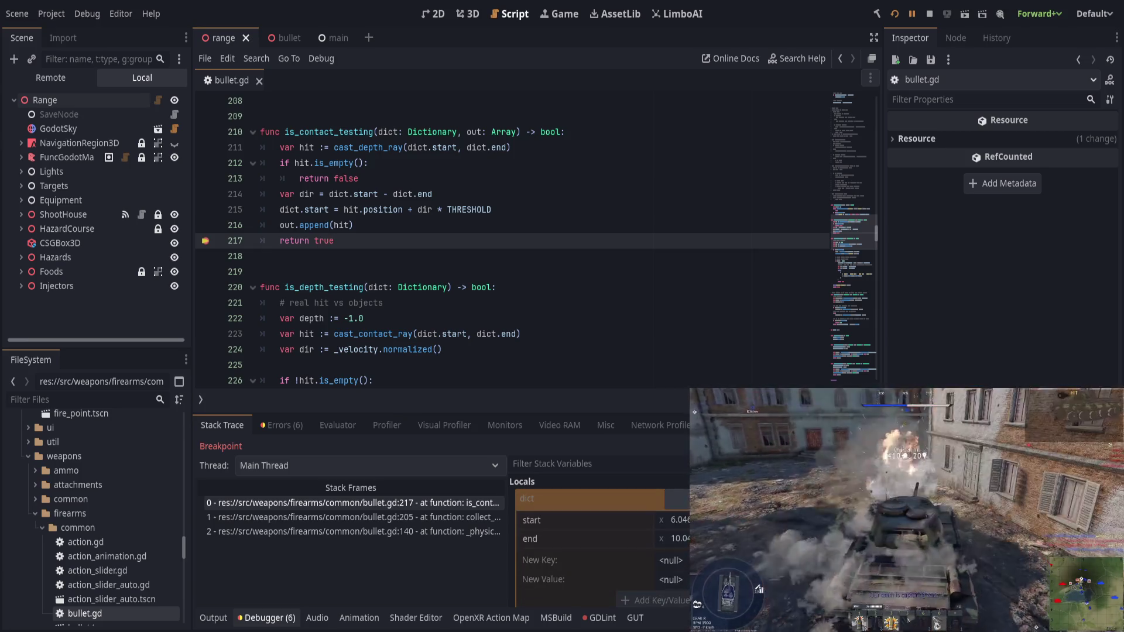
click(562, 538)
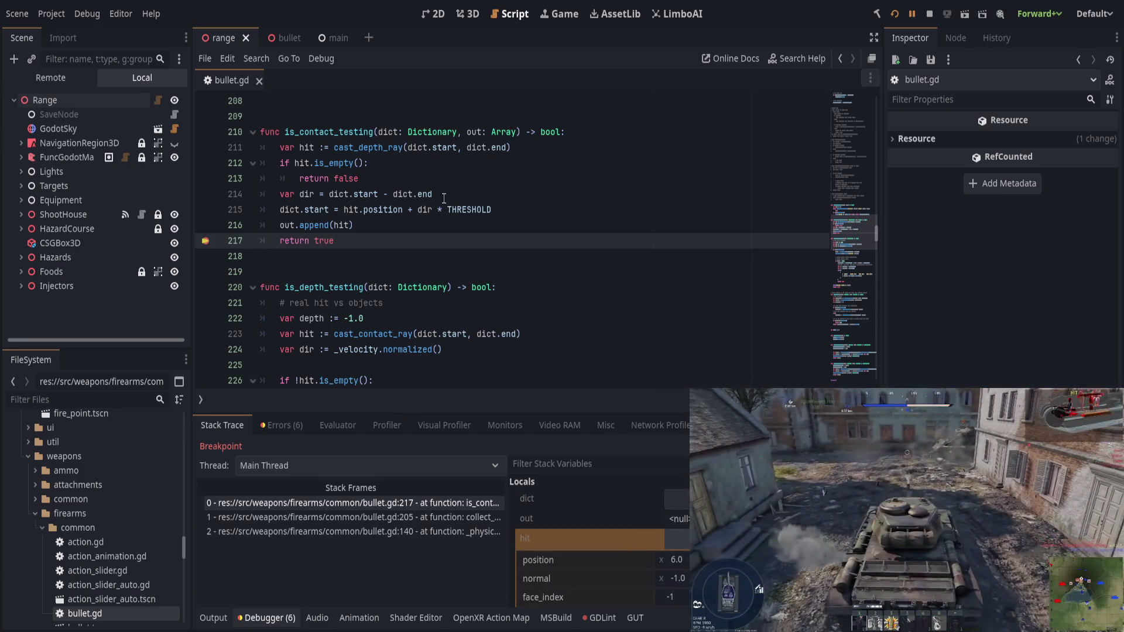
click(493, 185)
Step: Delete dict.end from line 214, leaving var dir = dict.start -
drag(394, 194, 433, 194)
key(BackSpace)
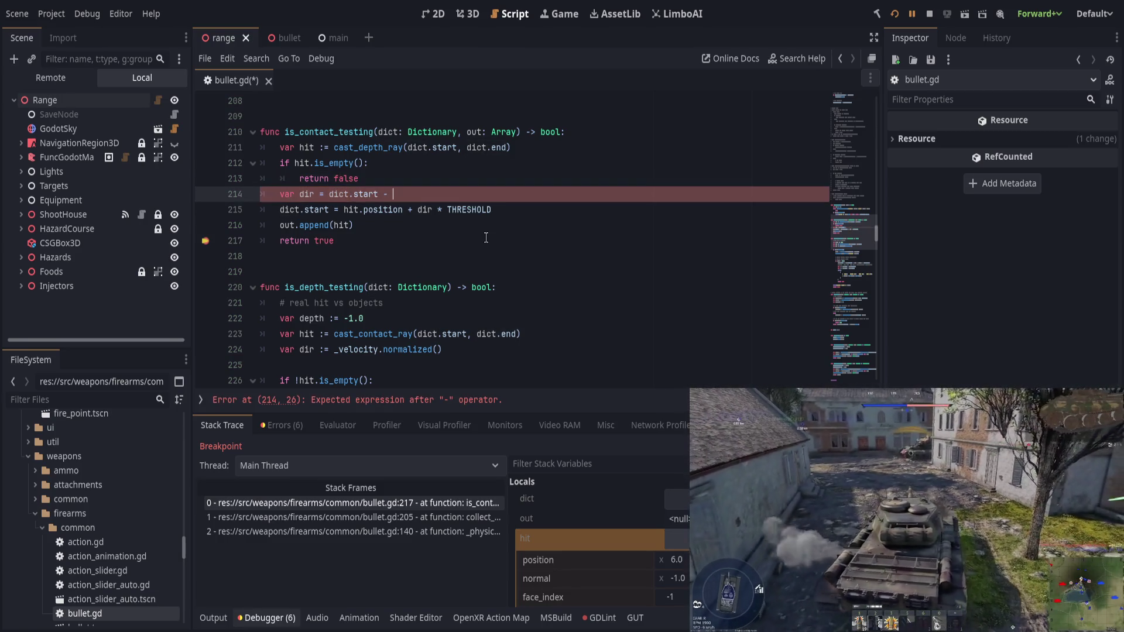
click(350, 127)
Step: Add "dir": _velocity.normalized() to the dictionary passed on line 204
double_click(350, 132)
scroll(350, 132, up, 4)
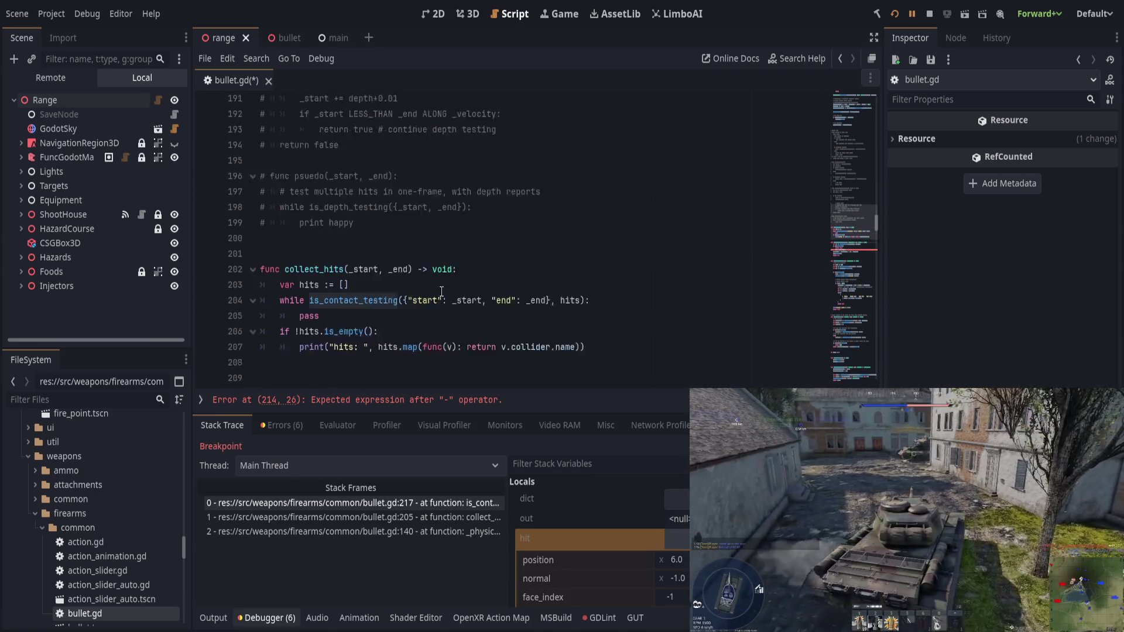
click(551, 225)
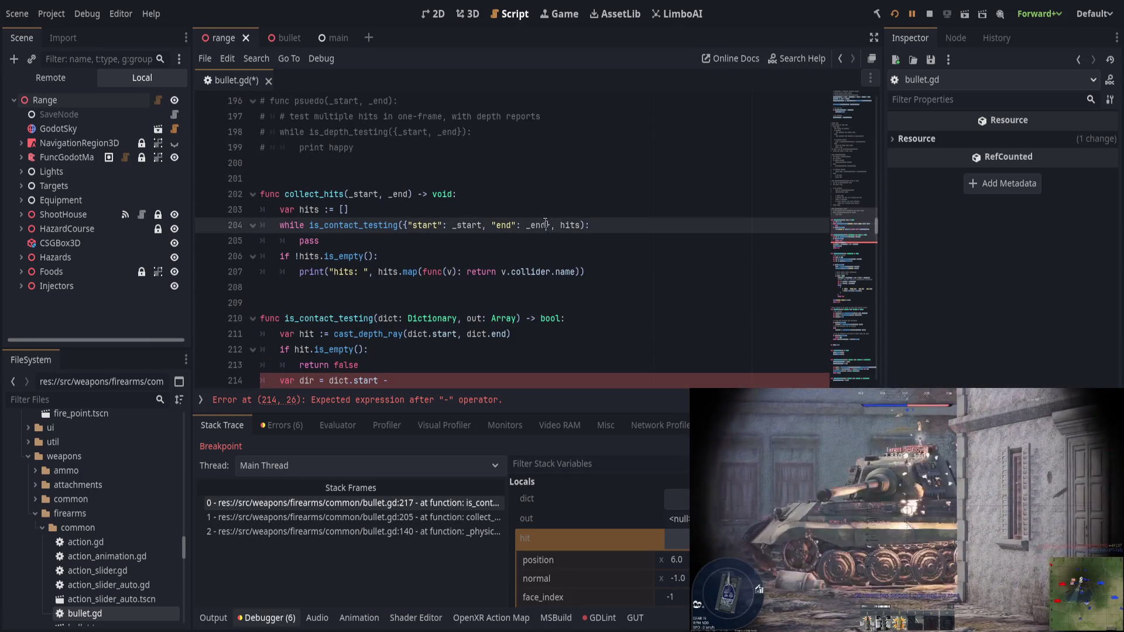
text(, "dir": )
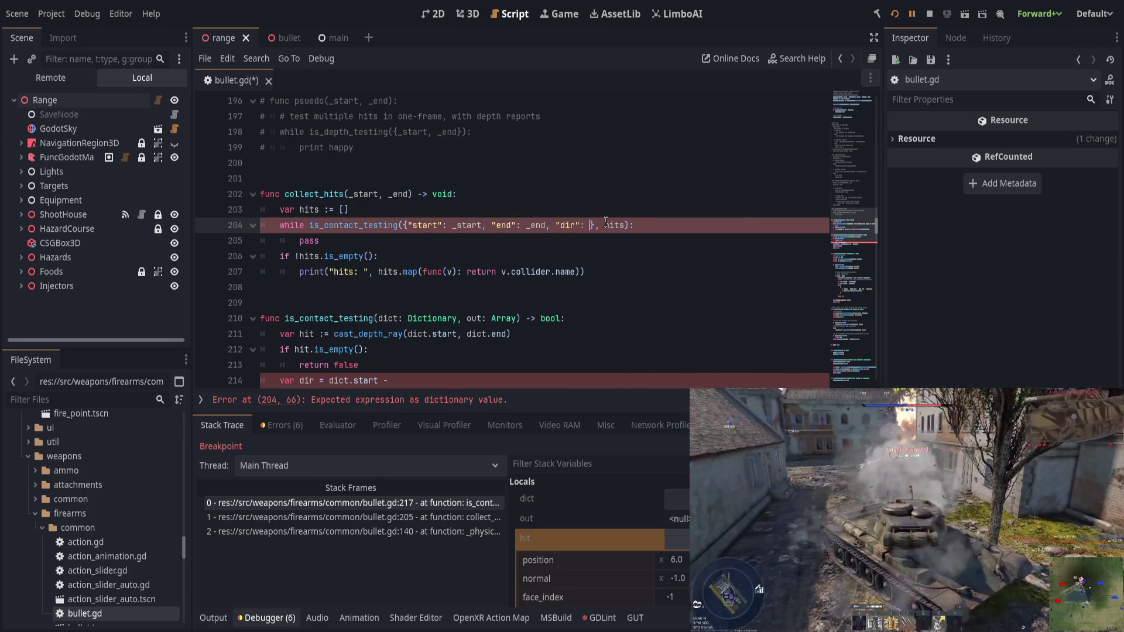
text(_velocity.norm)
key(Return)
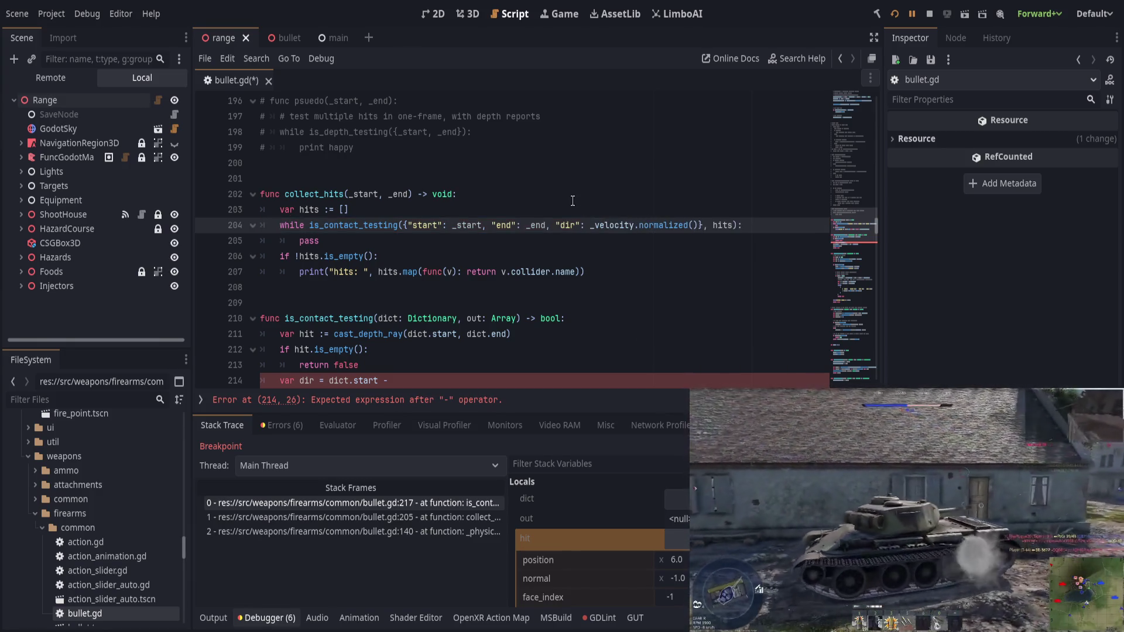
Step: Go to the error on line 214 and stop the running debug session
click(578, 241)
scroll(527, 240, down, 3)
click(478, 235)
key(F8)
Step: Replace dir with dict.dir on line 215, delete the broken var dir line, and save
scroll(391, 299, up, 2)
key(Home)
key(shift+End)
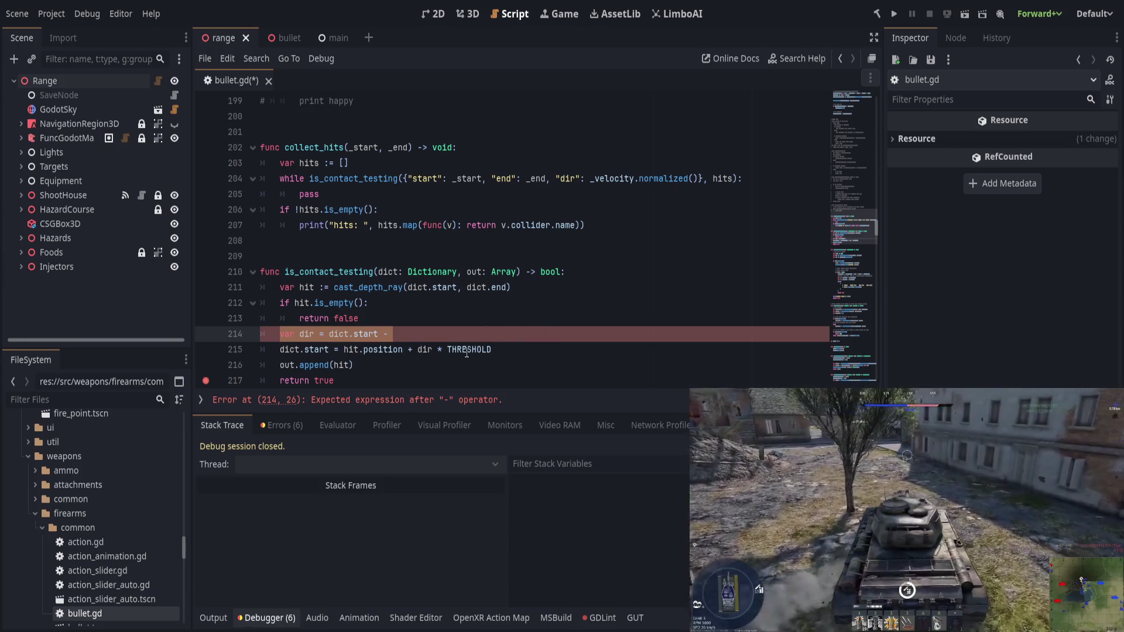
double_click(425, 349)
text(dict.dir)
key(Up)
key(ctrl+shift+k)
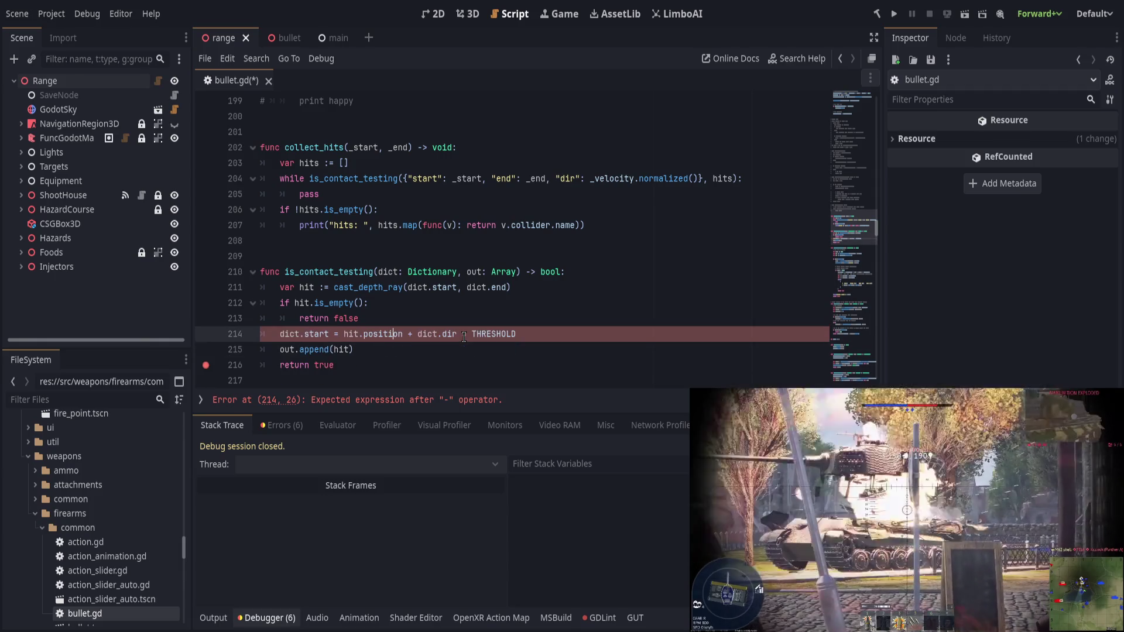
key(ctrl+s)
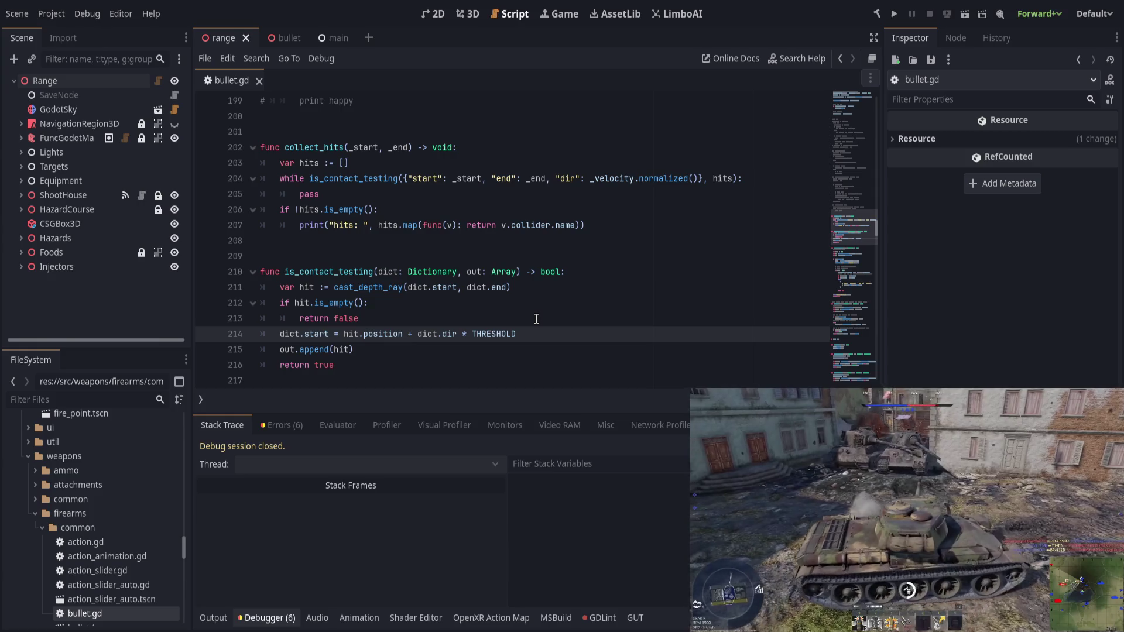
scroll(539, 319, up, 15)
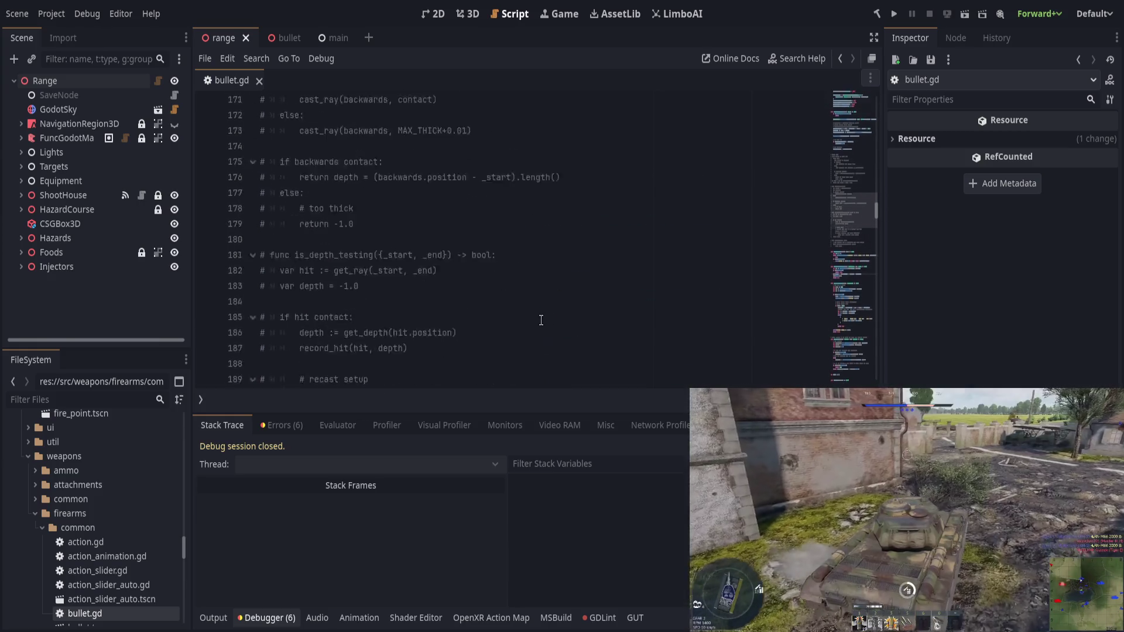
Step: Save the script and scroll up to the THRESHOLD constant near the top of bullet.gd
click(421, 241)
scroll(514, 287, down, 14)
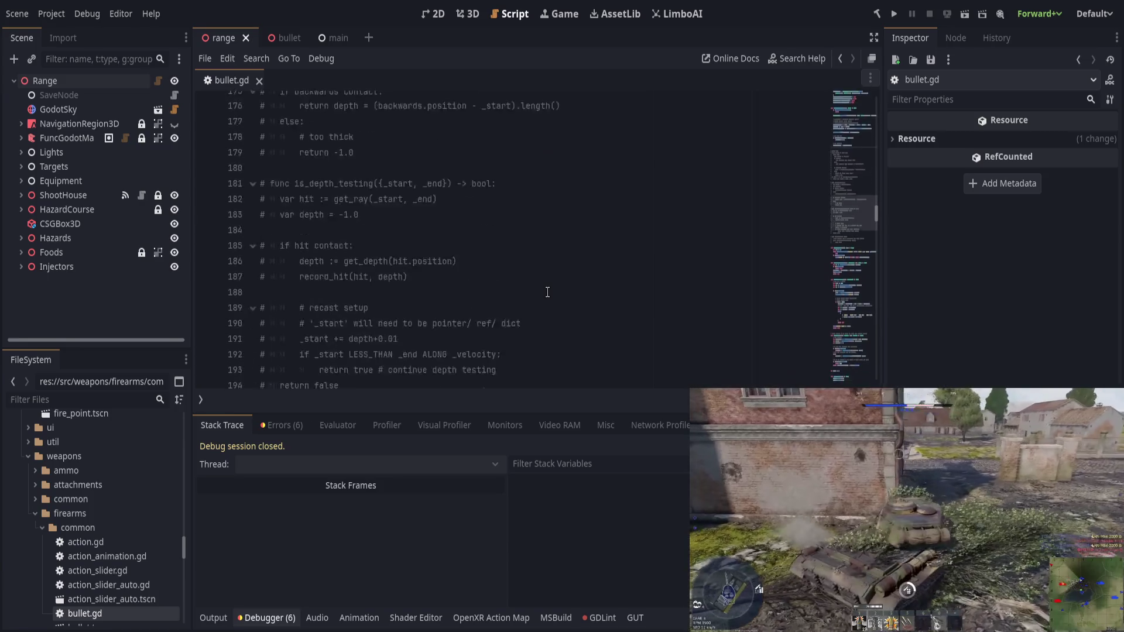
shift+click(486, 173)
scroll(486, 173, up, 18)
key(ctrl+s)
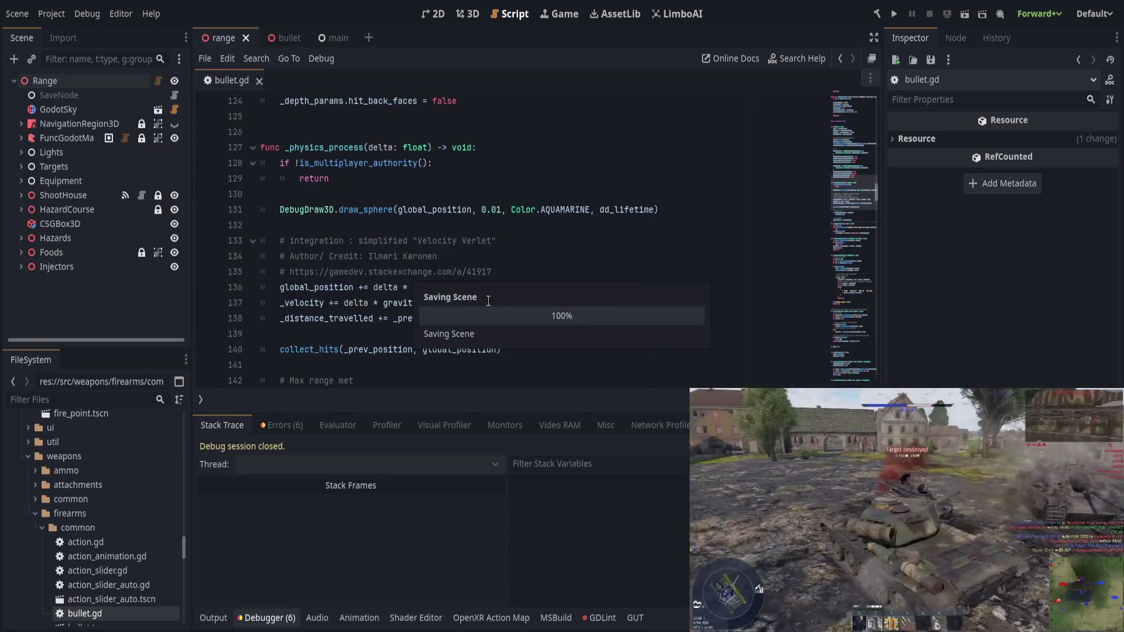
scroll(492, 296, up, 18)
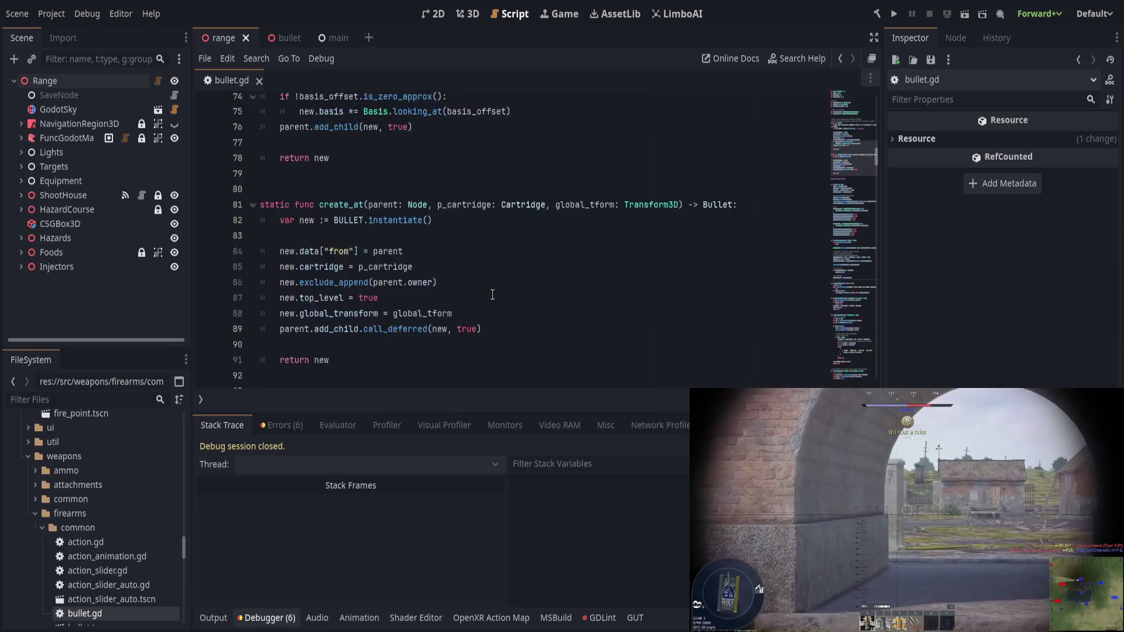
scroll(494, 294, up, 6)
scroll(492, 294, down, 2)
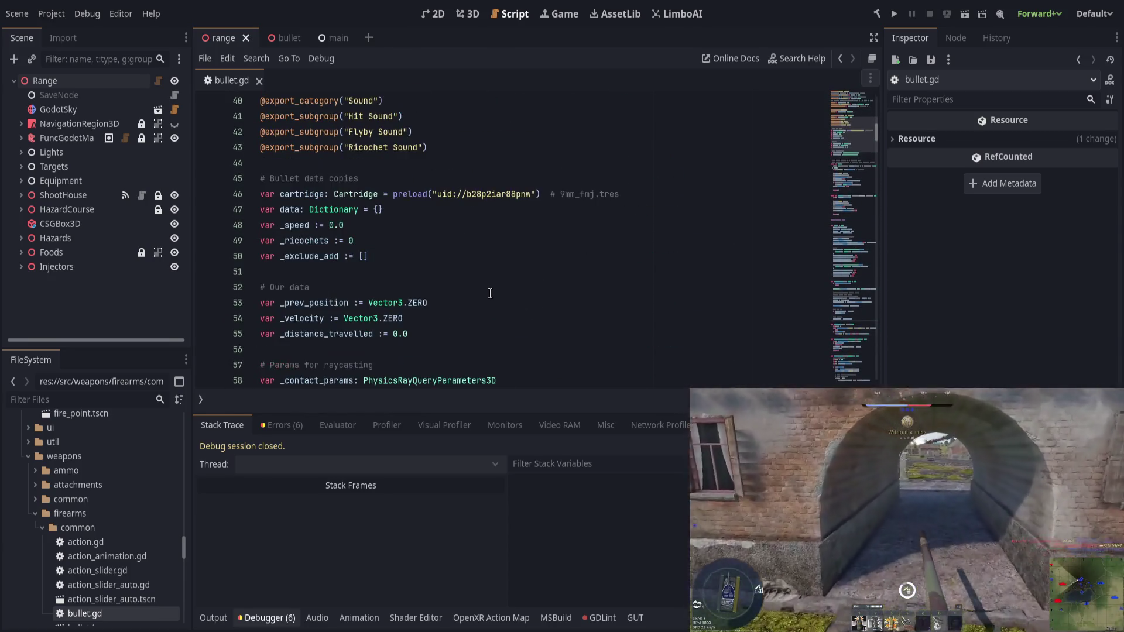
scroll(477, 295, up, 1)
scroll(477, 295, up, 11)
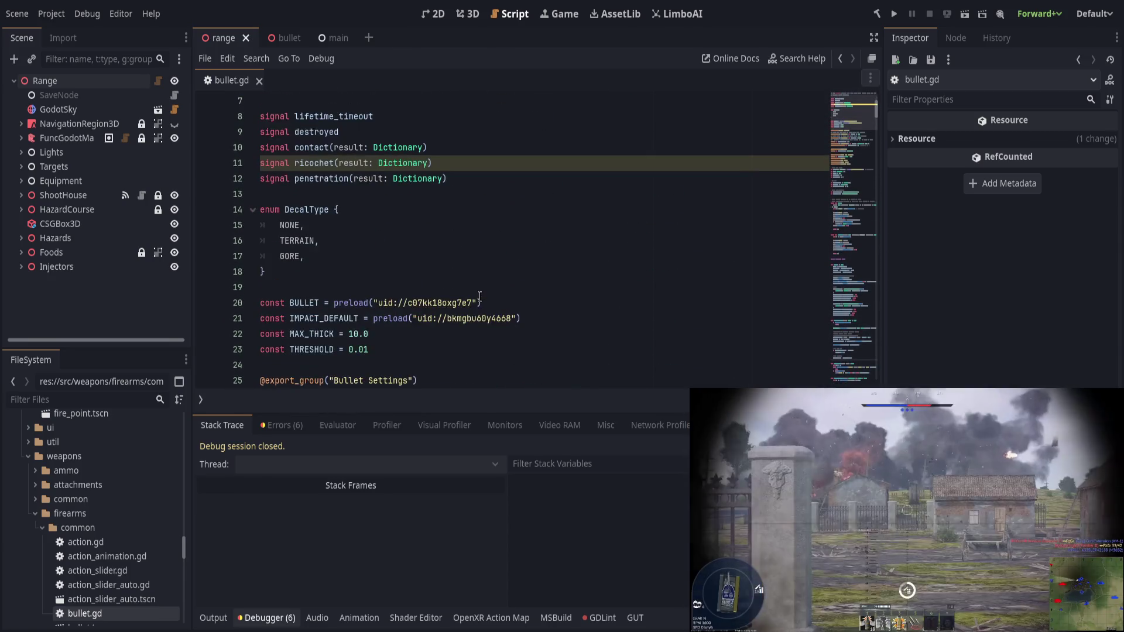
scroll(451, 234, up, 2)
scroll(438, 285, down, 5)
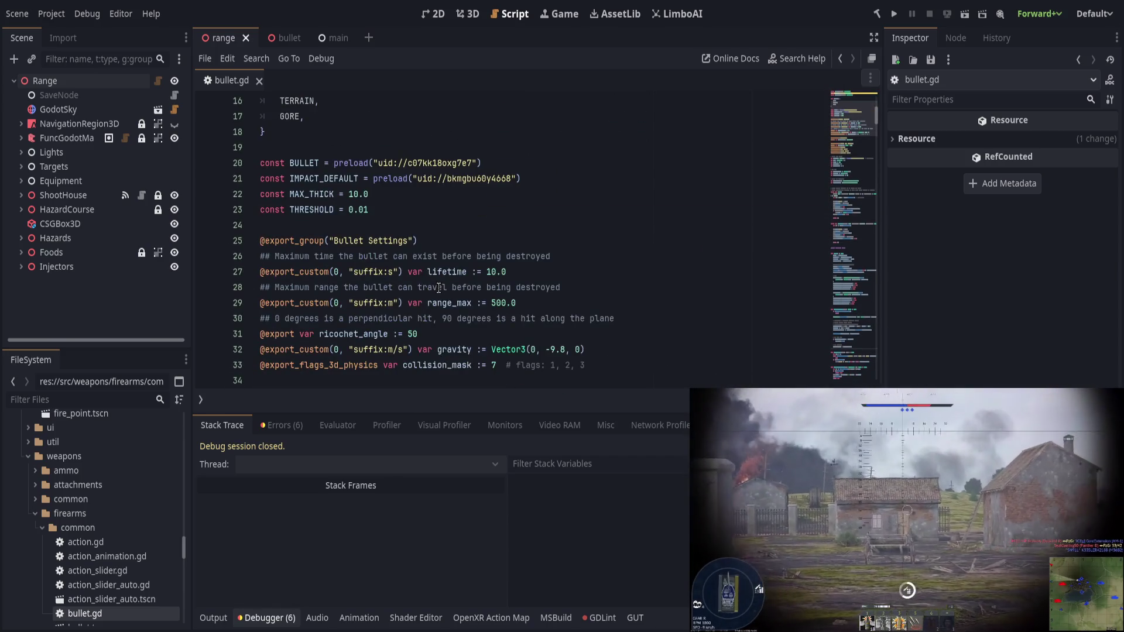
Step: Change THRESHOLD from 0.01 to 0.05 and save
click(357, 212)
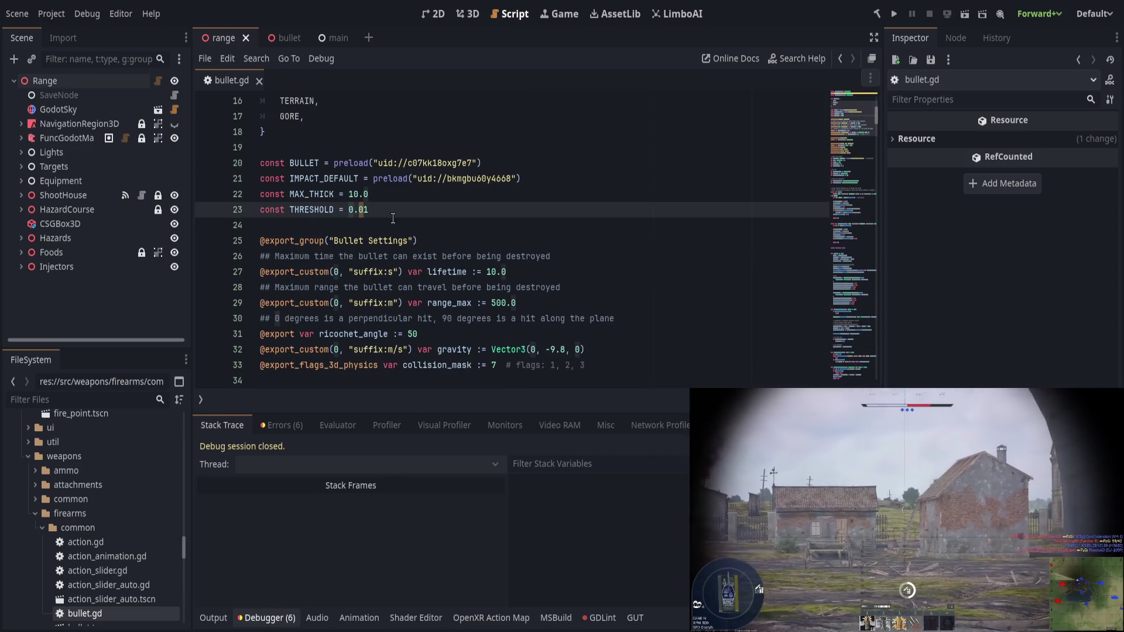
key(BackSpace)
text(5)
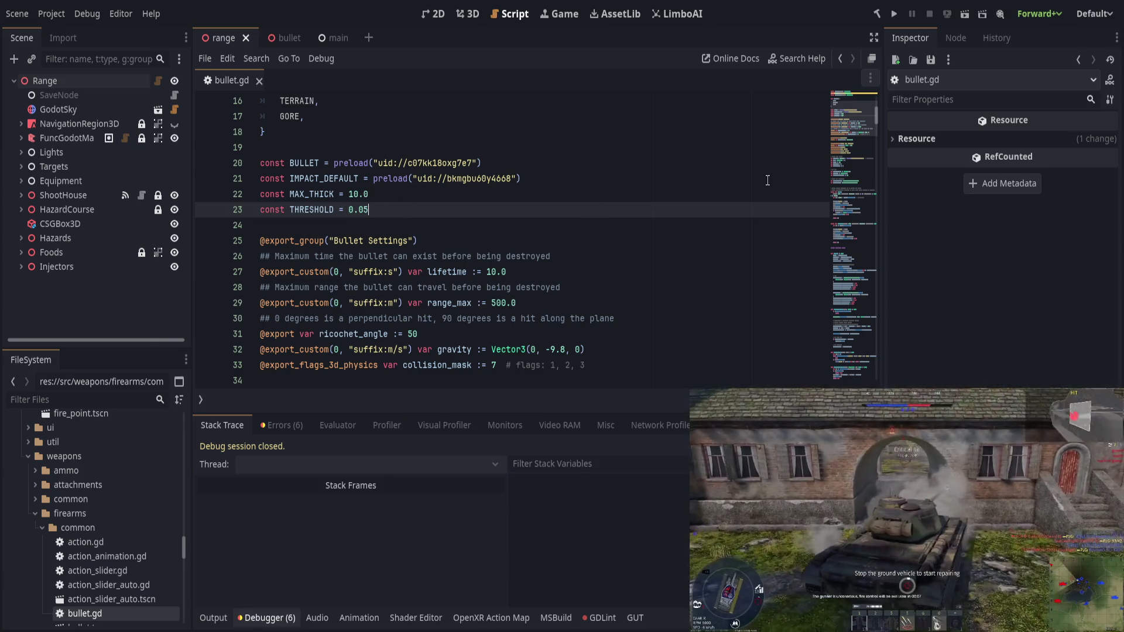
key(ctrl+s)
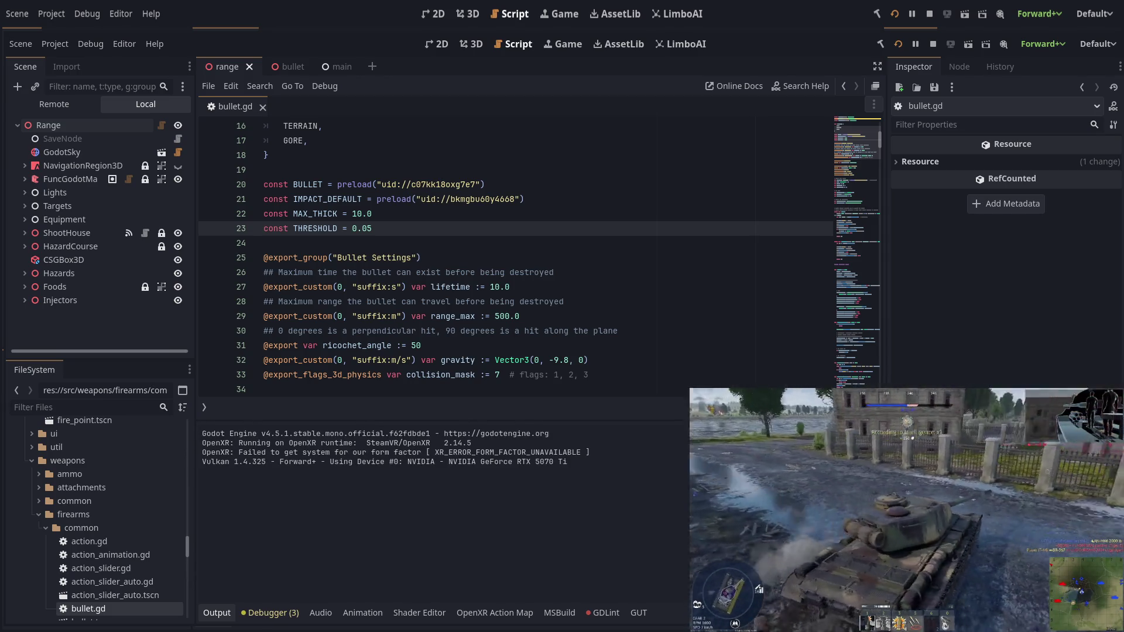
Step: Start a hosted session from the Host button in the running game window
drag(858, 140, 862, 297)
scroll(610, 314, up, 15)
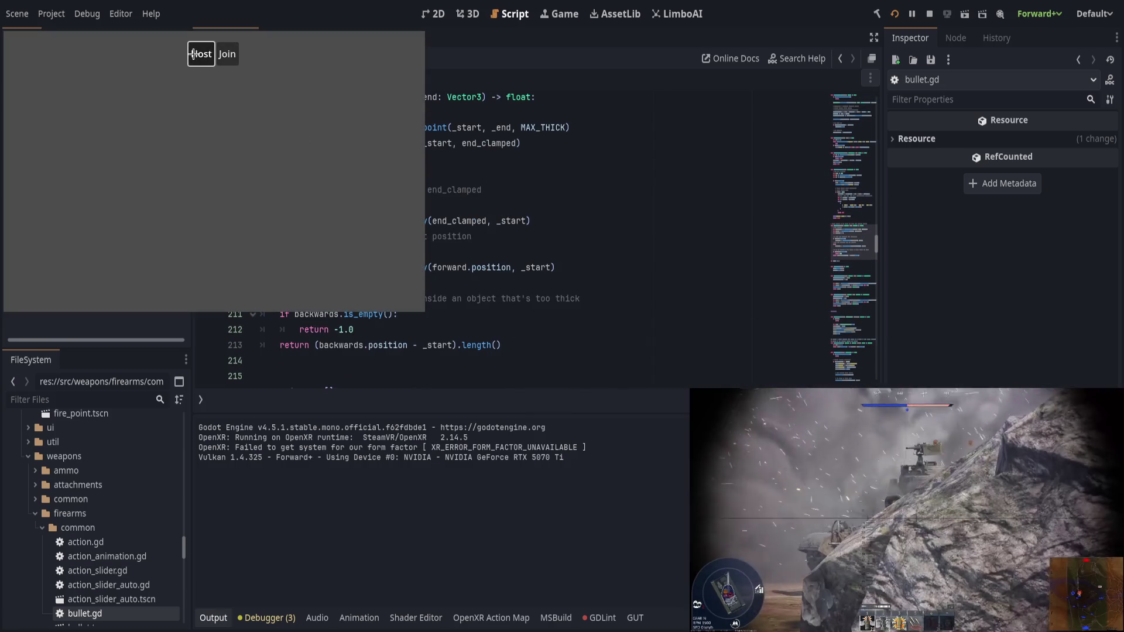
key(Return)
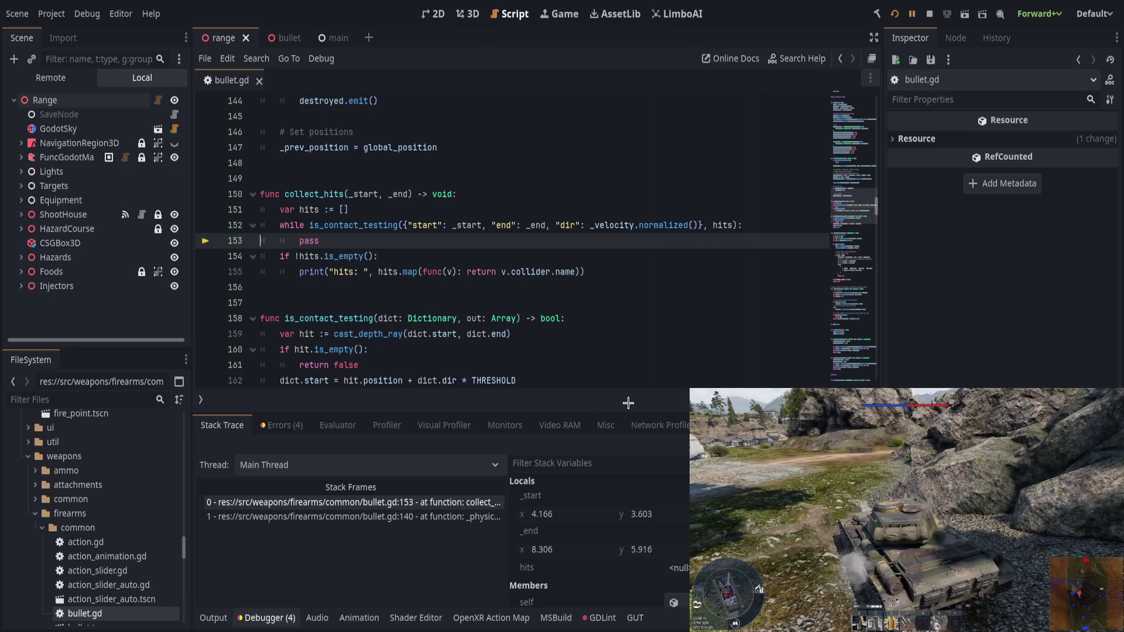
Step: Step into is_contact_testing, expand dict in Locals, and step to line 160
scroll(624, 554, down, 3)
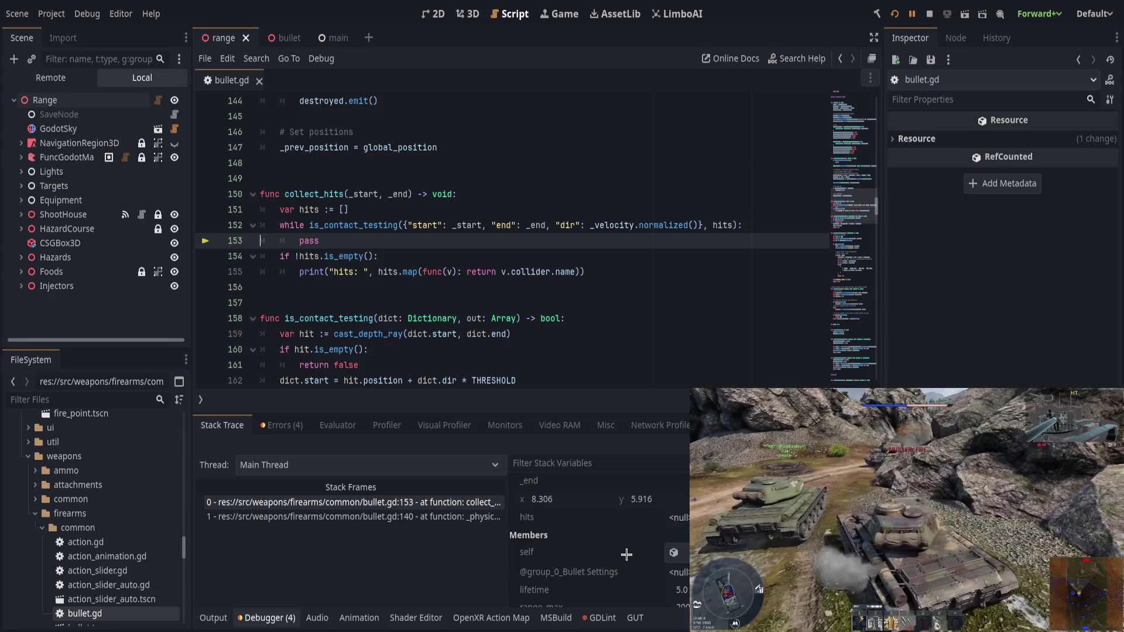
key(F11)
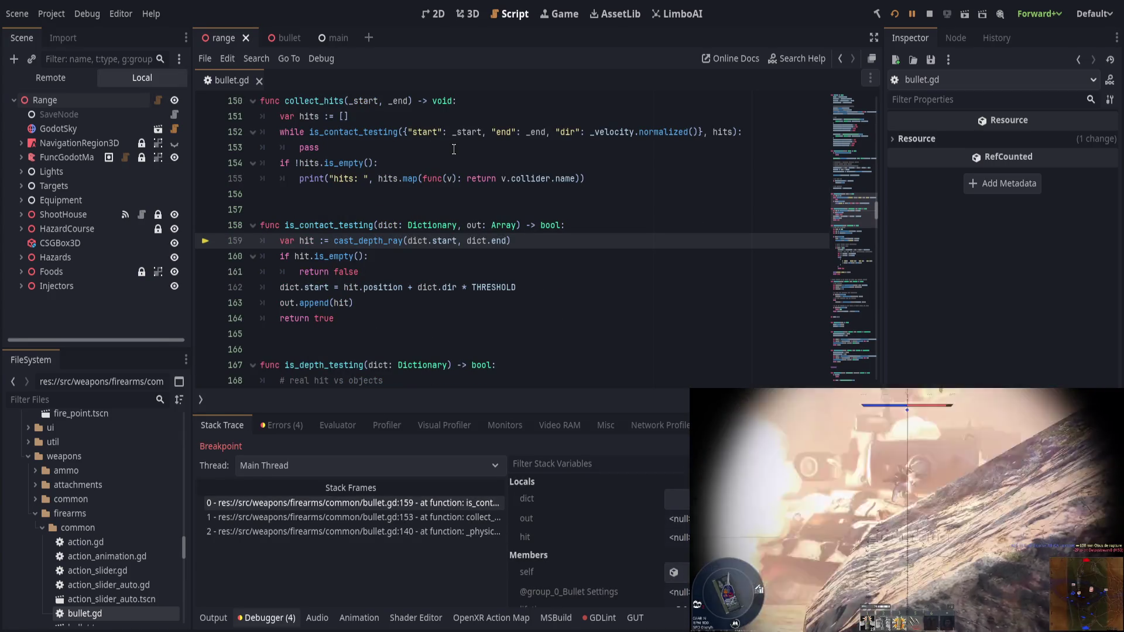
click(676, 498)
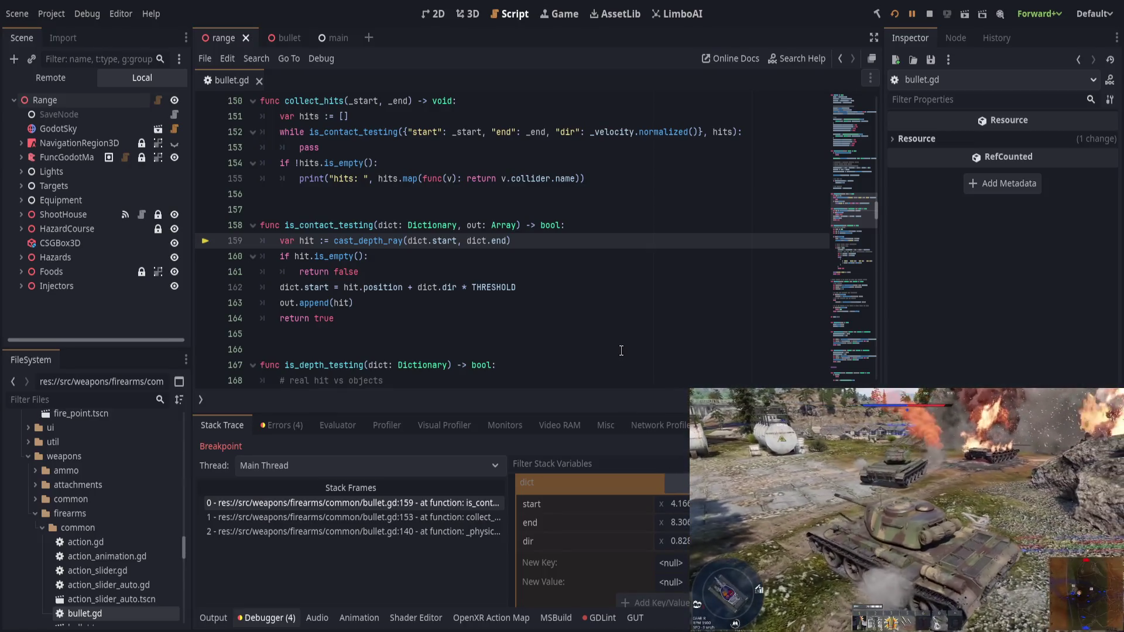
key(F10)
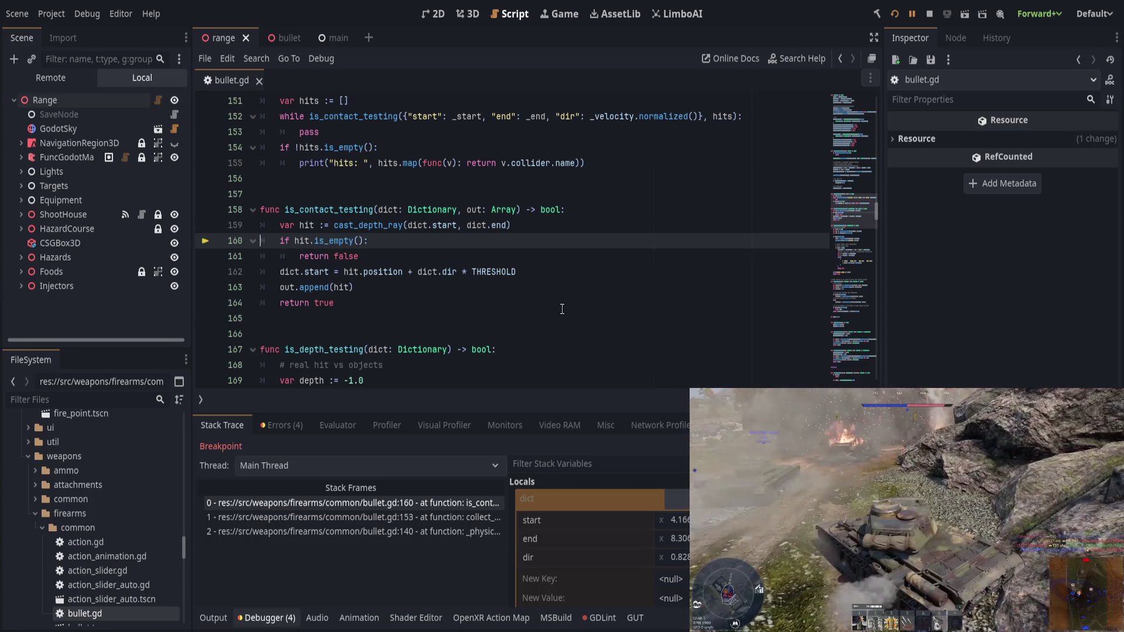
Step: Show the hit's StaticBody3D collider in the Inspector, then step on to line 162
scroll(620, 552, down, 5)
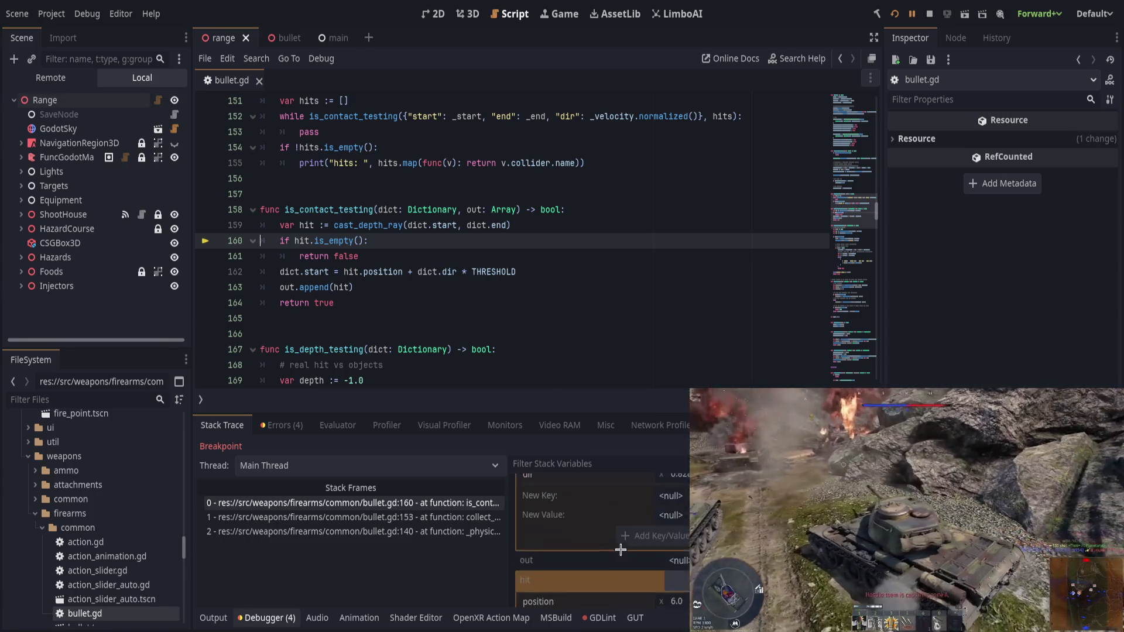
scroll(619, 553, down, 2)
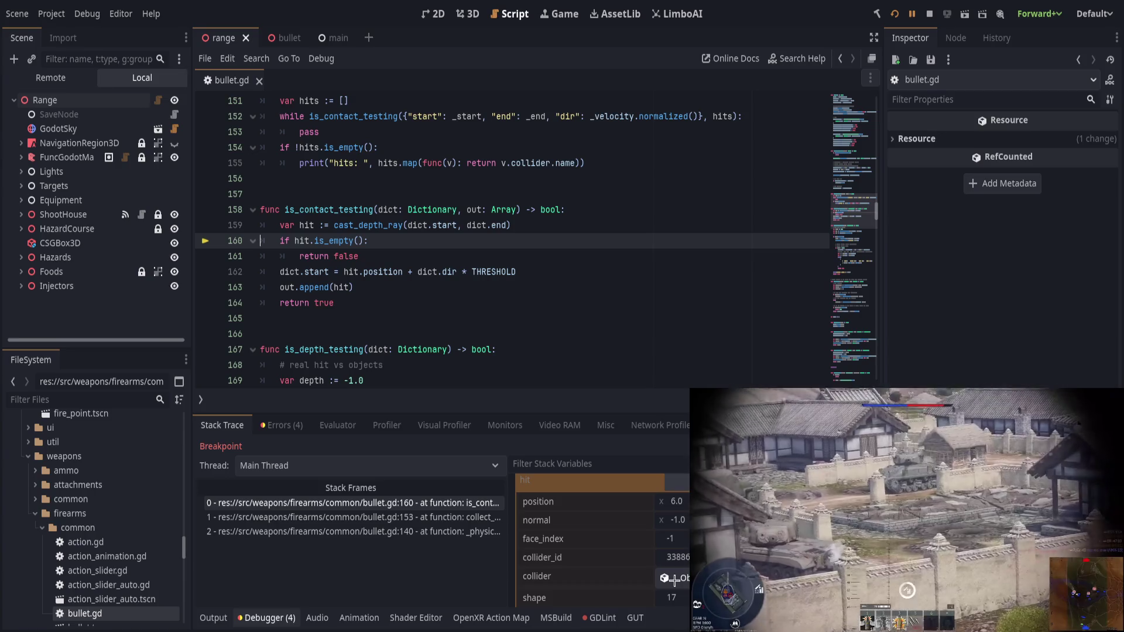
click(675, 580)
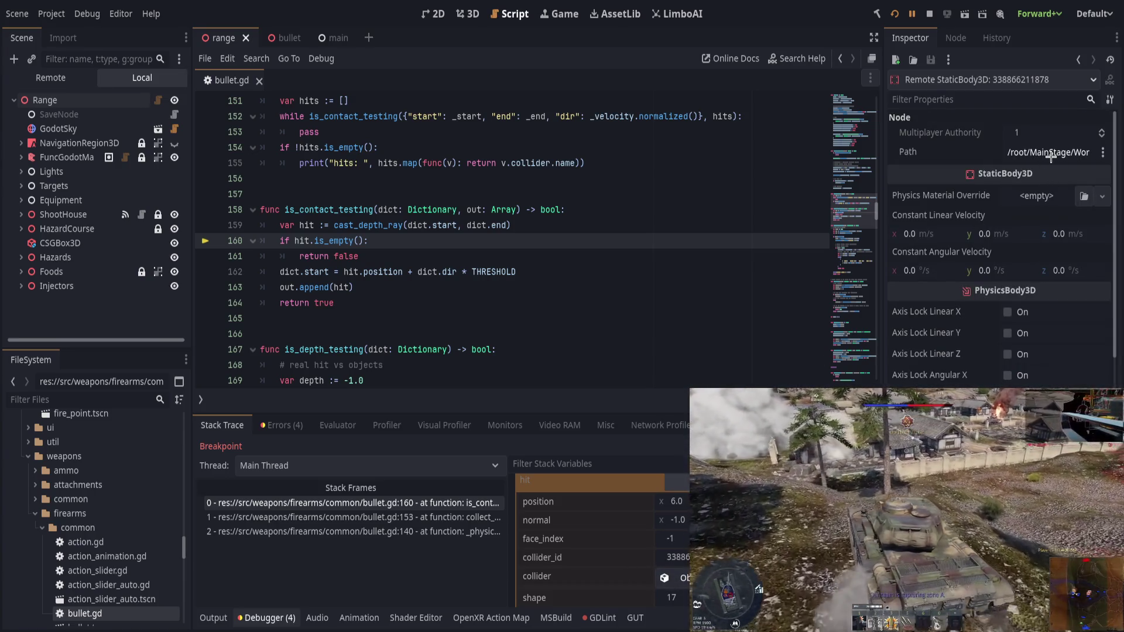
scroll(1051, 155, down, 5)
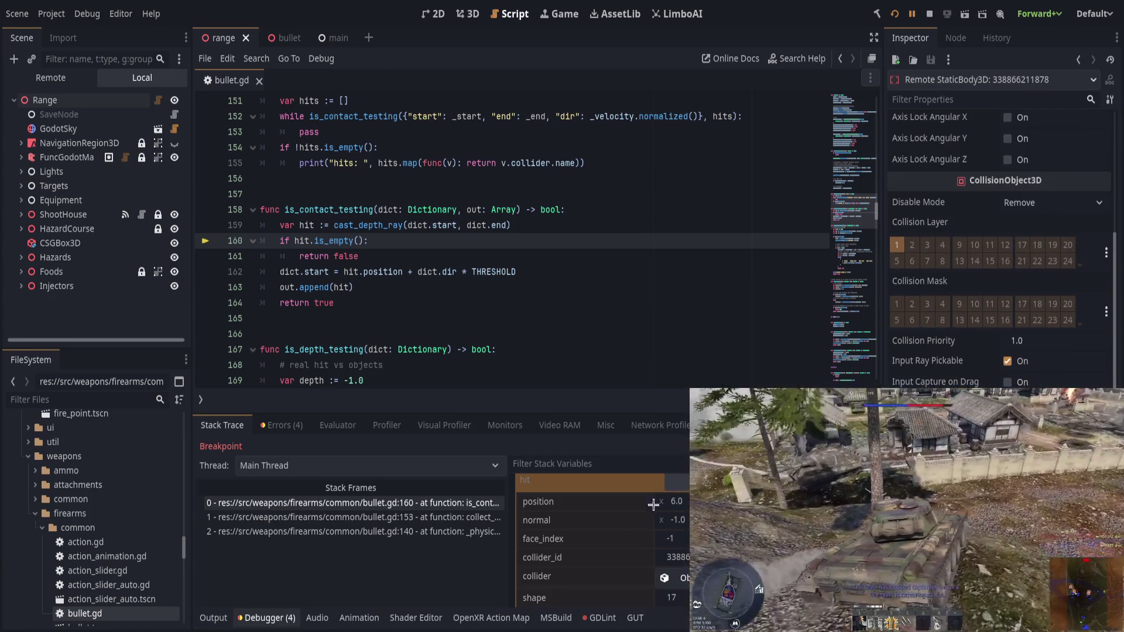
scroll(662, 501, up, 1)
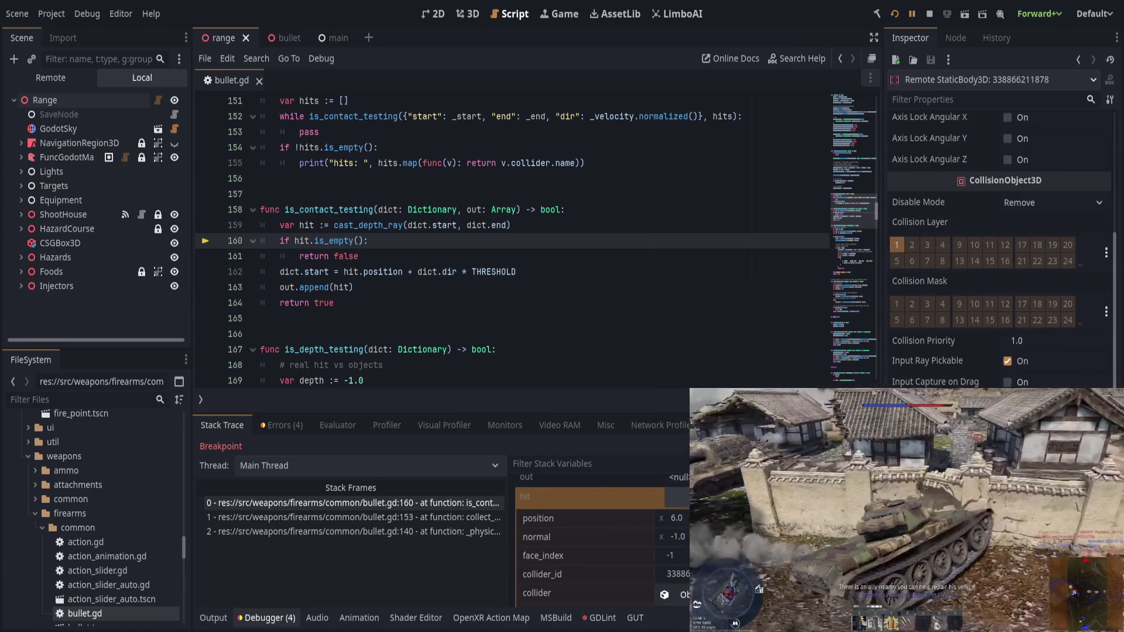
click(585, 497)
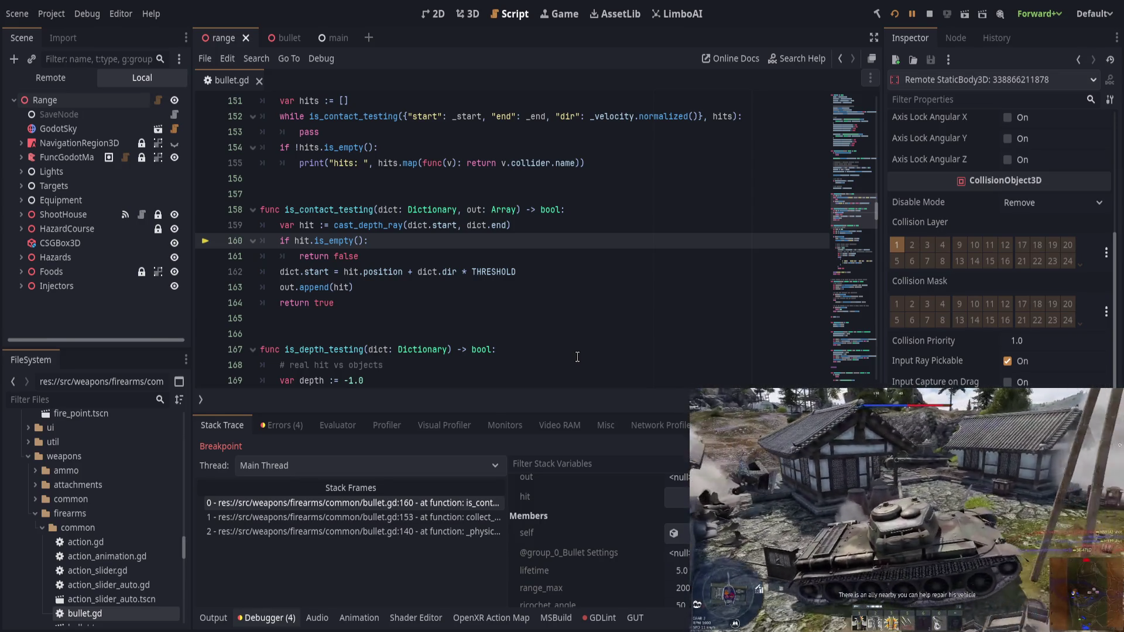
key(F10)
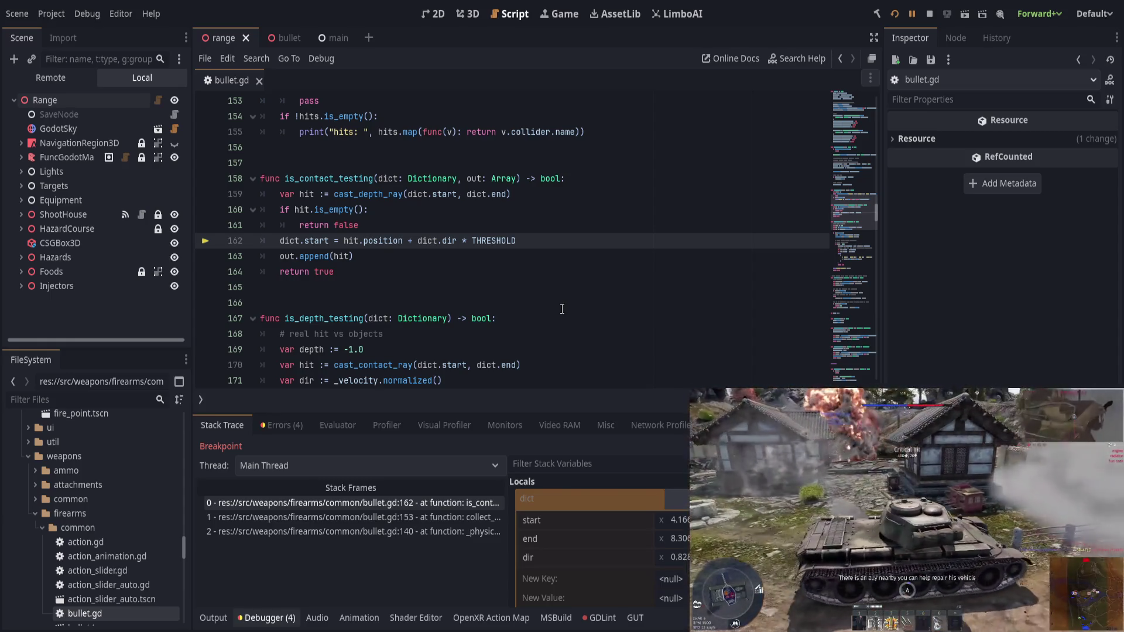
Step: Step through repeated is_contact_testing calls back to line 153, then select the call's dictionary argument
key(F10)
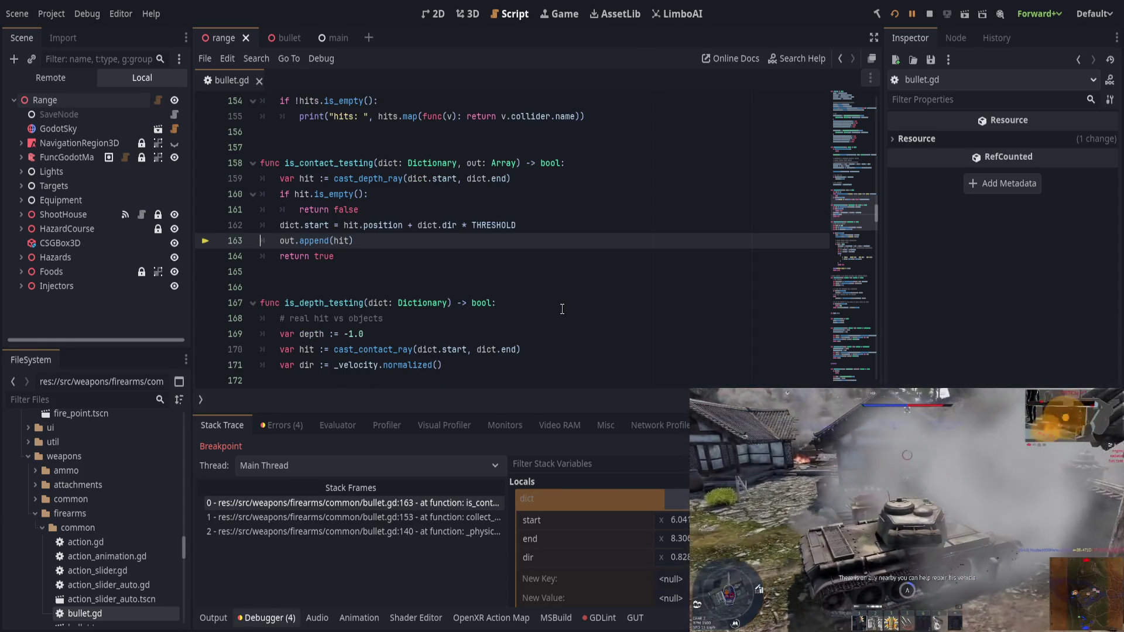
key(F10)
key(F10)
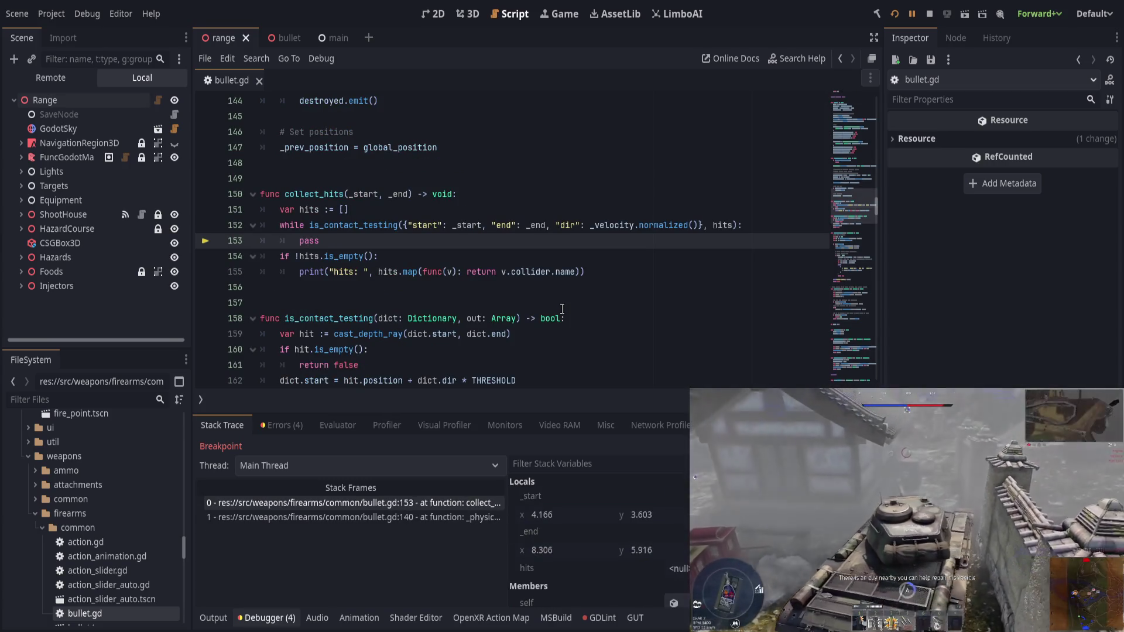
key(F11)
key(F11)
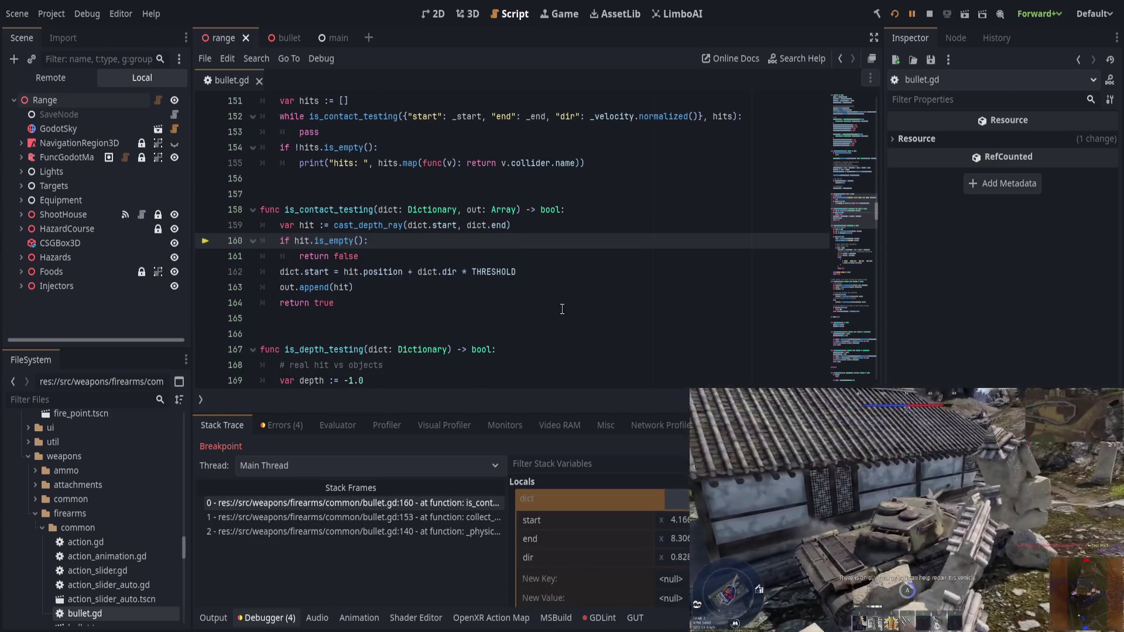
key(F11)
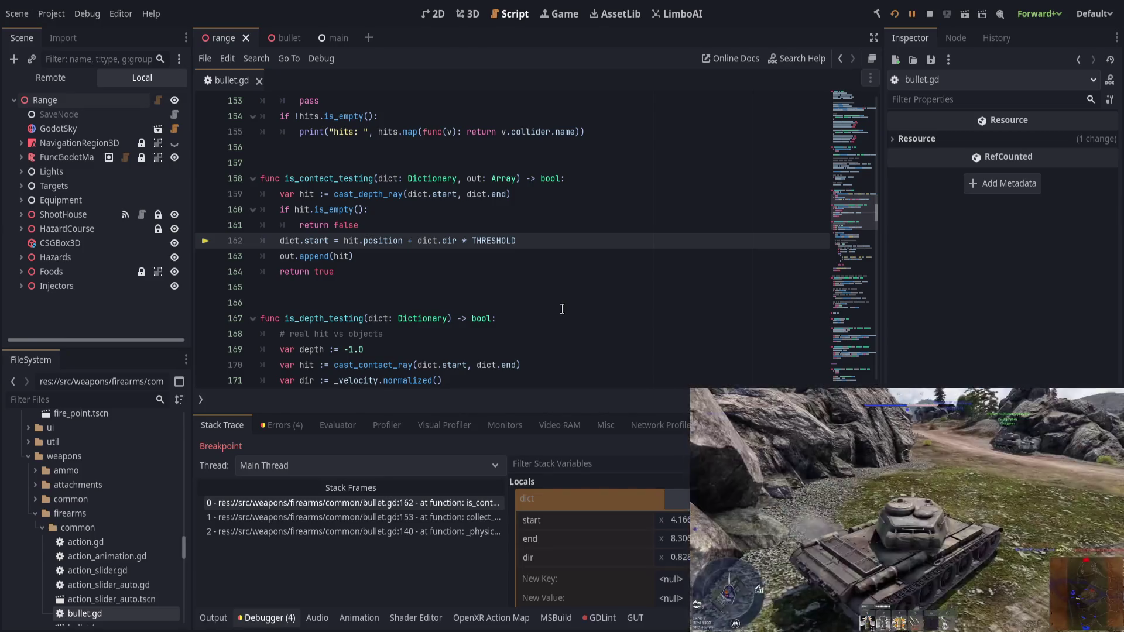
key(F11)
key(F11)
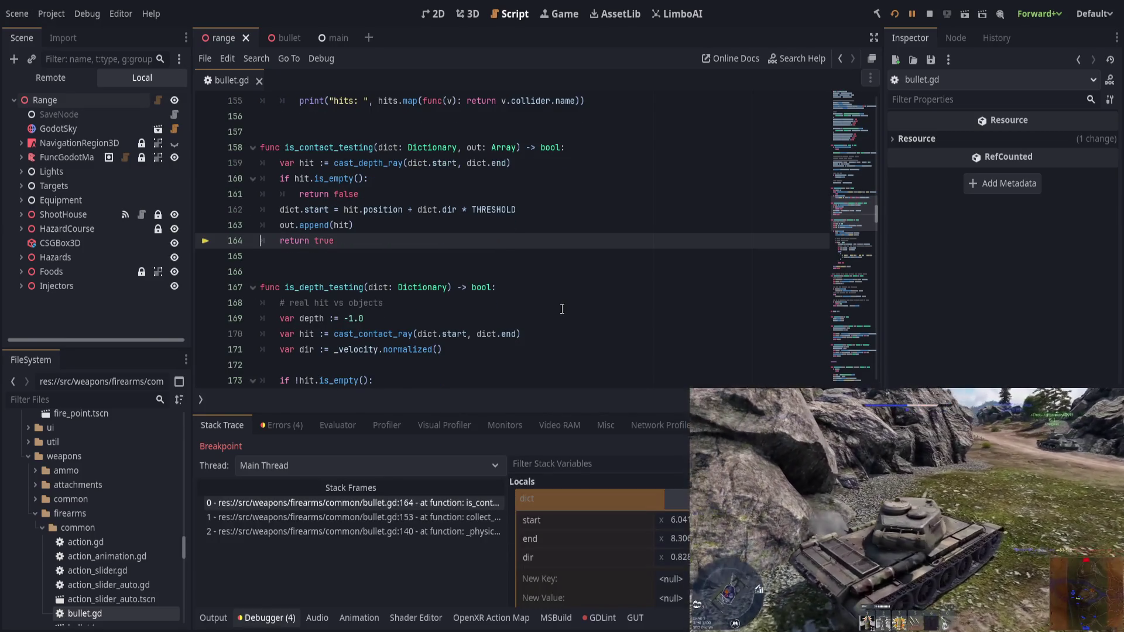
key(F11)
key(F11)
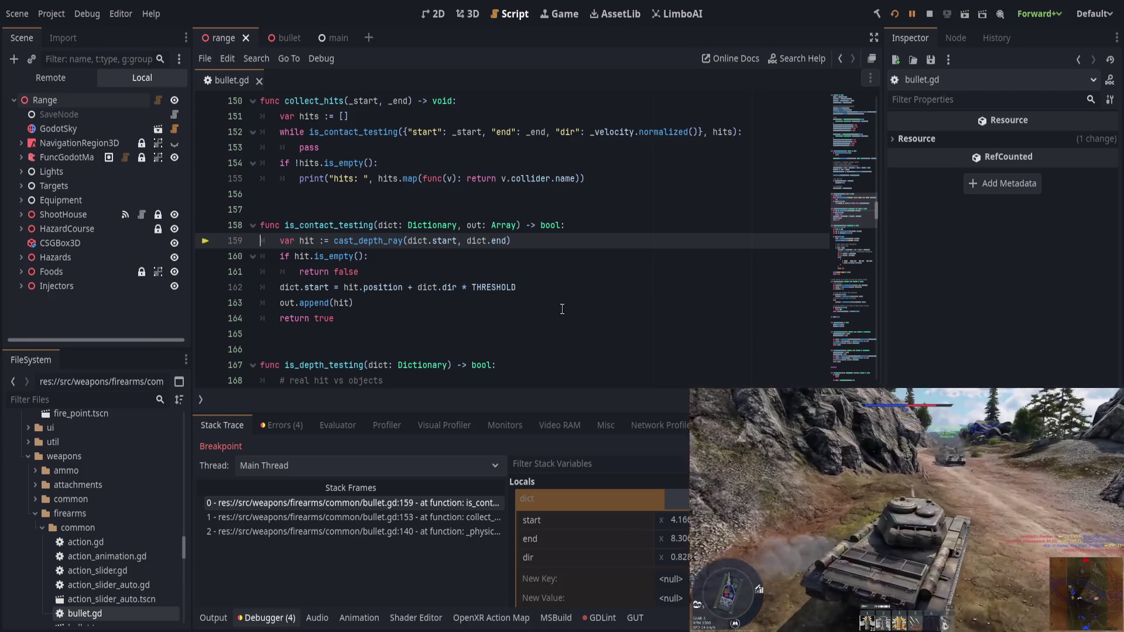
key(F11)
key(F11)
key(F11)
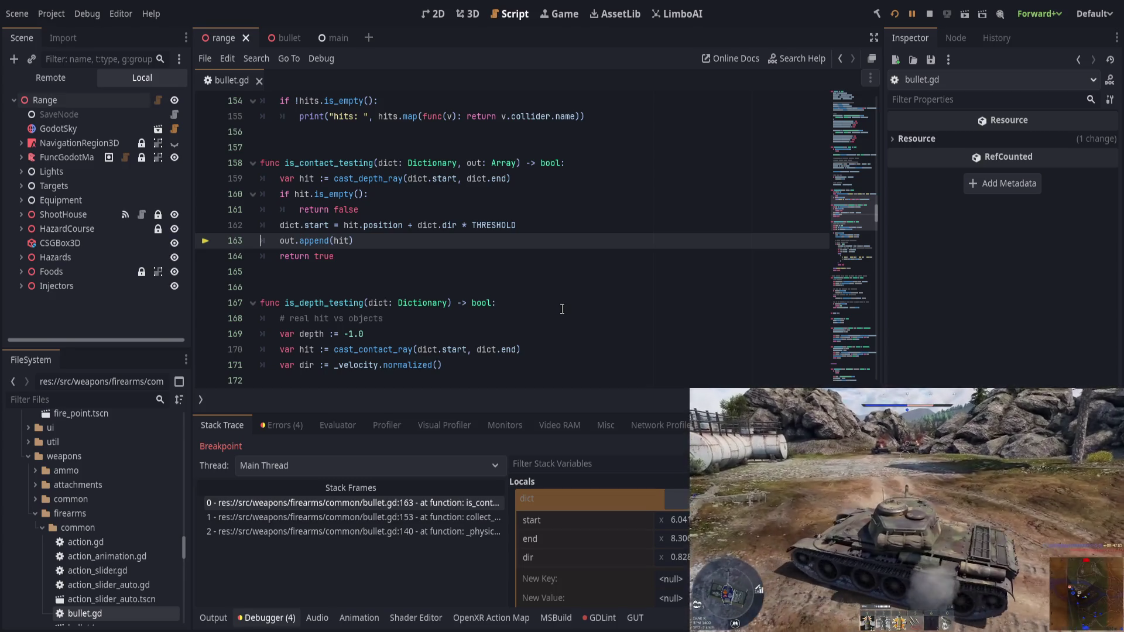
key(F11)
key(F11)
key(F11)
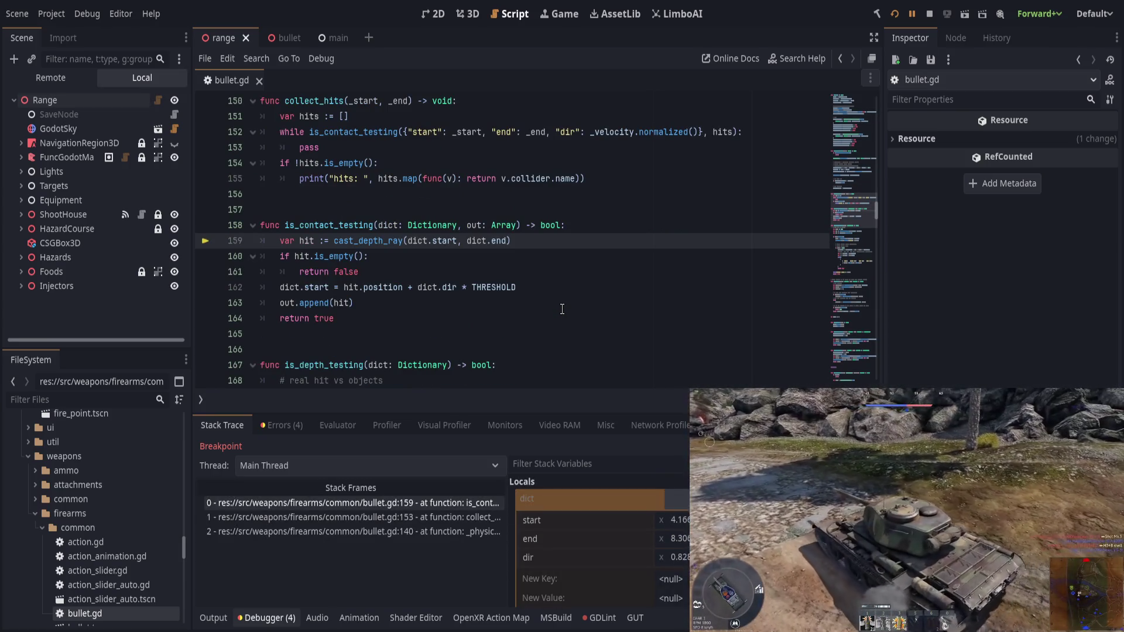
key(F11)
key(F11)
key(F11)
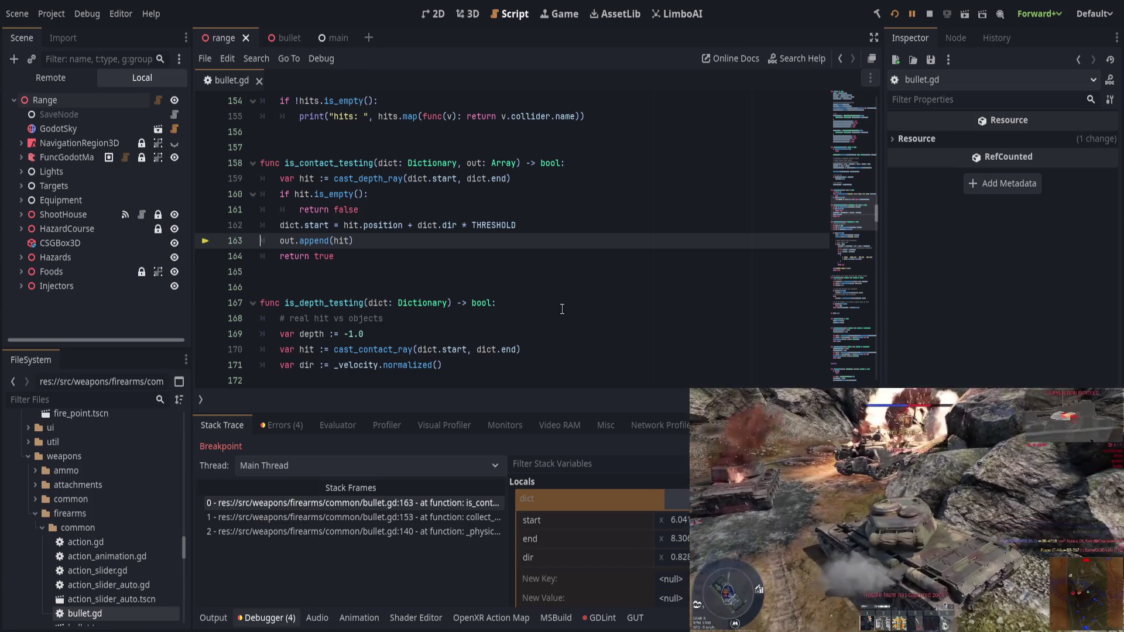
key(F11)
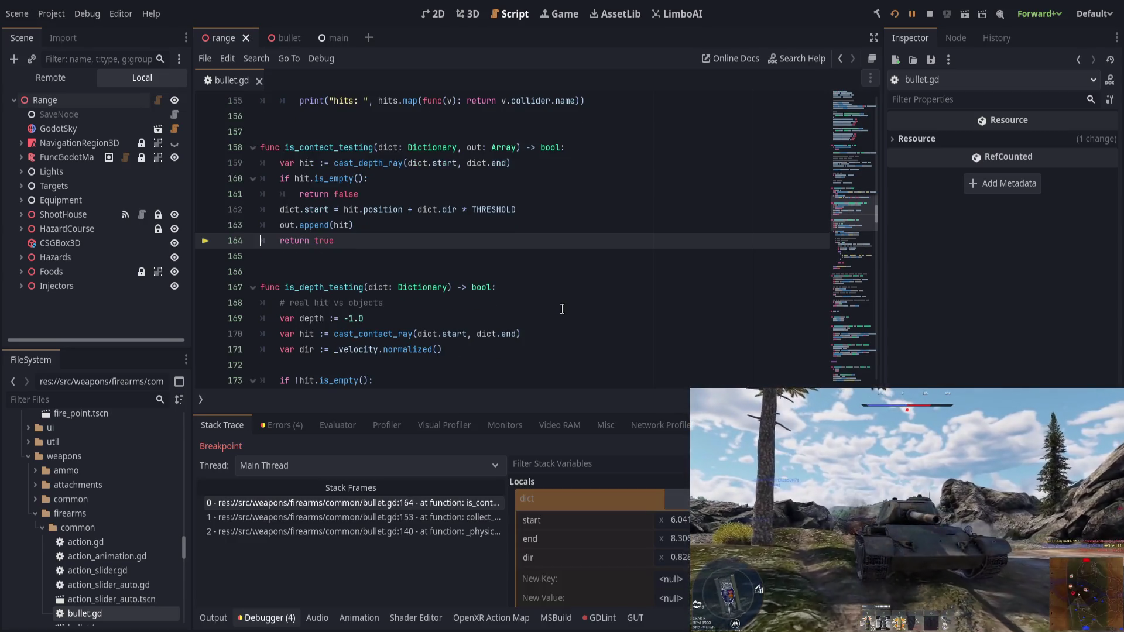
key(F11)
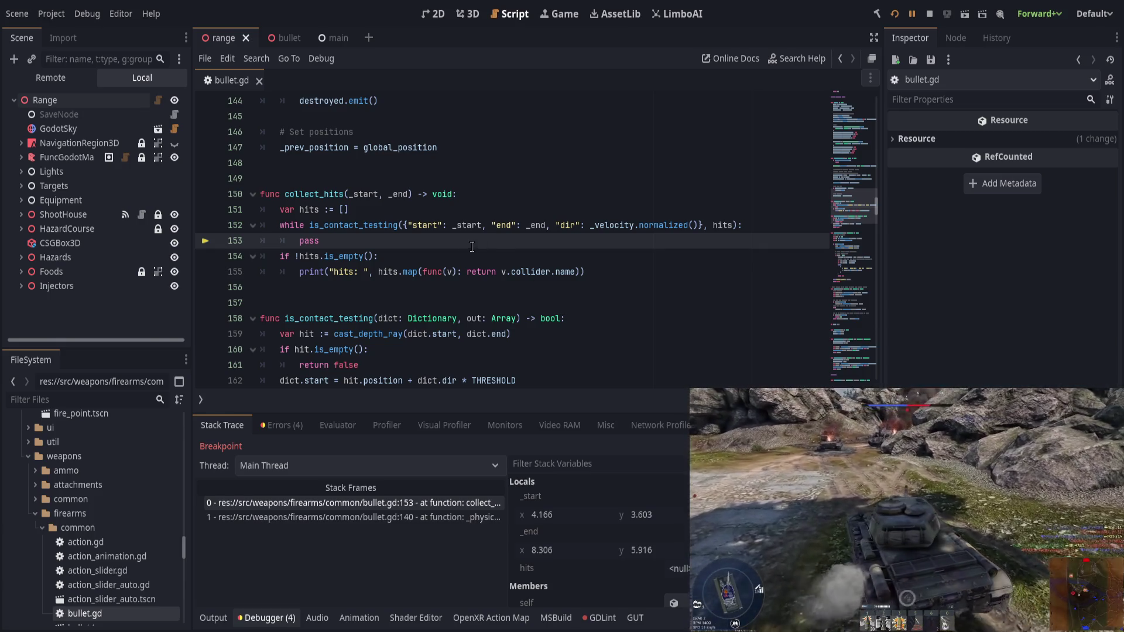
drag(403, 225, 695, 225)
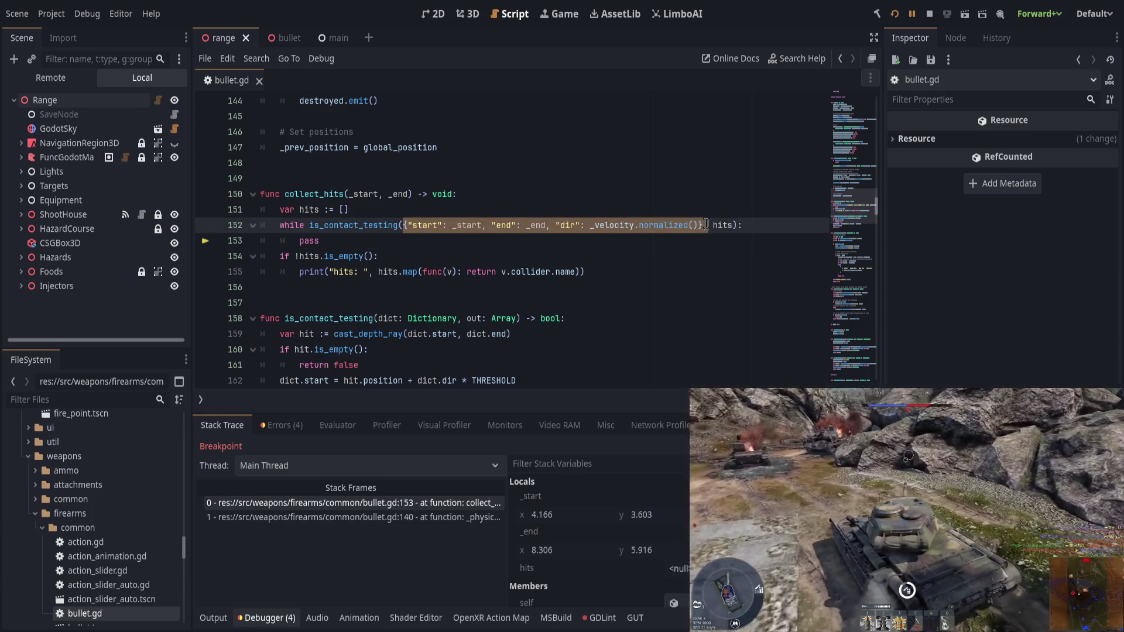
Step: Move the start/end/dir dictionary literal into a new variable named dict above the loop
key(ctrl+x)
click(713, 216)
key(Return)
text(var data =)
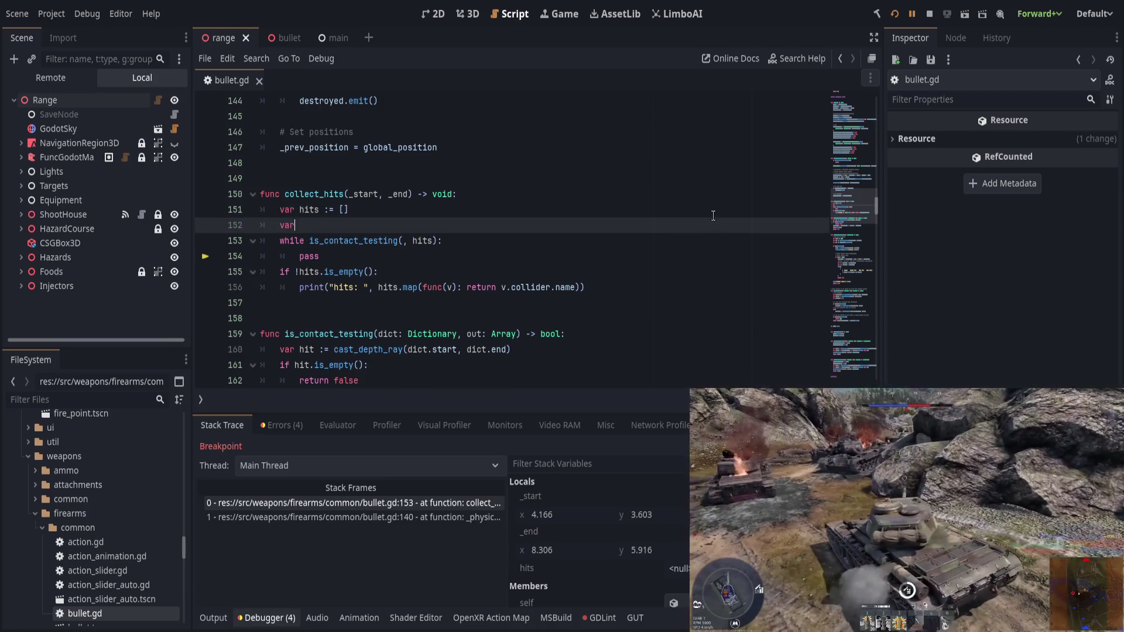
key(ctrl+v)
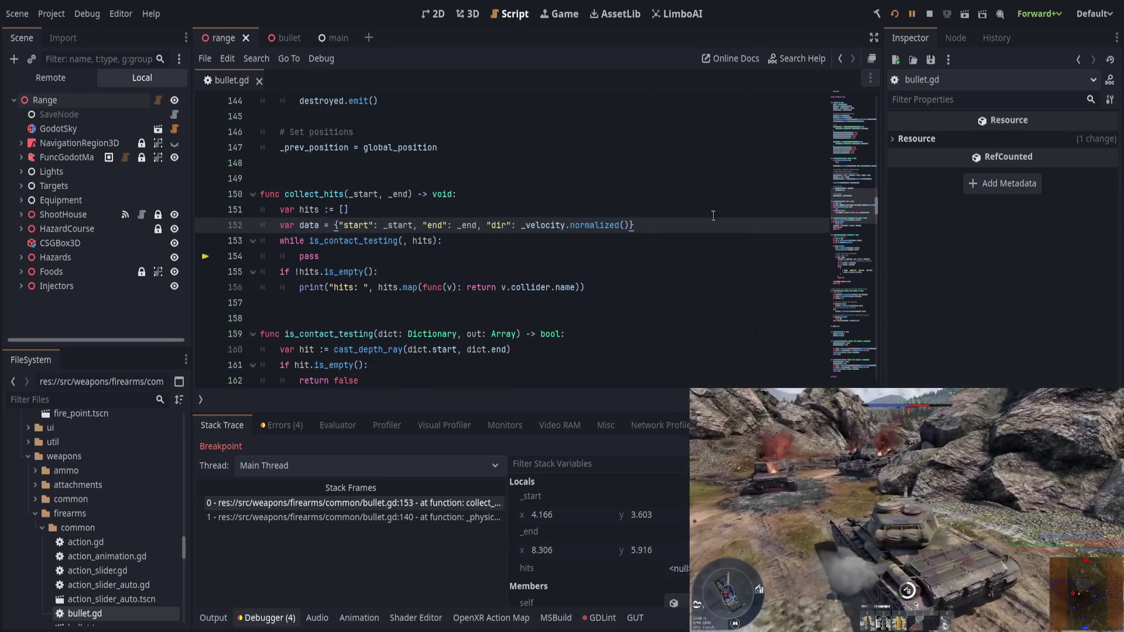
double_click(308, 225)
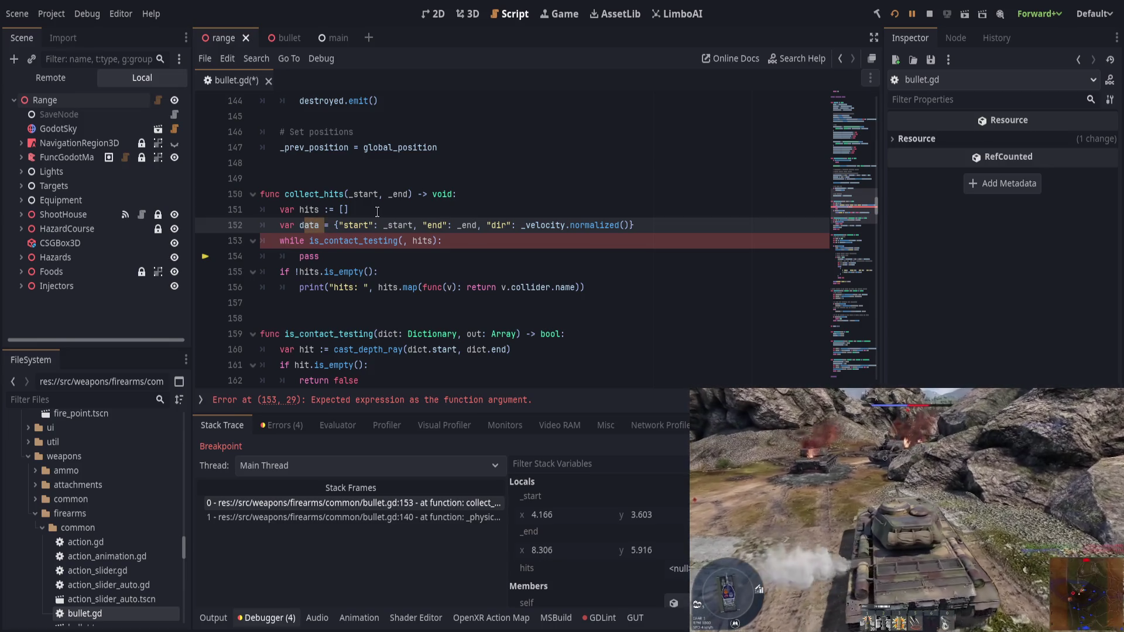
text(dict)
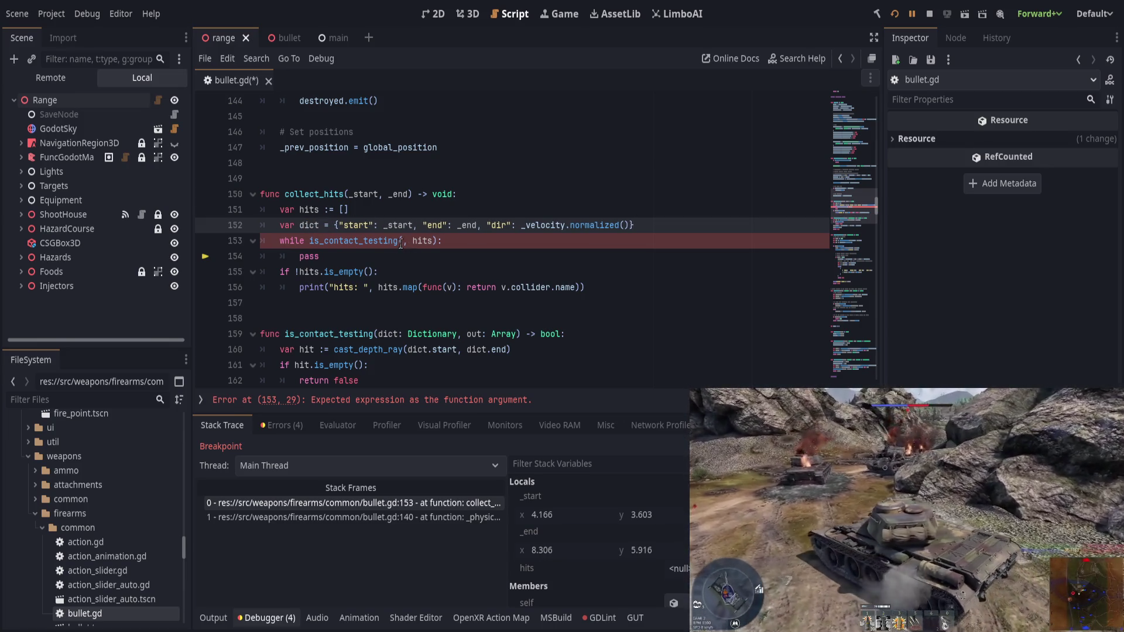
Step: Pass dict to is_contact_testing, save, then resume and restart the game
click(402, 241)
text(dict)
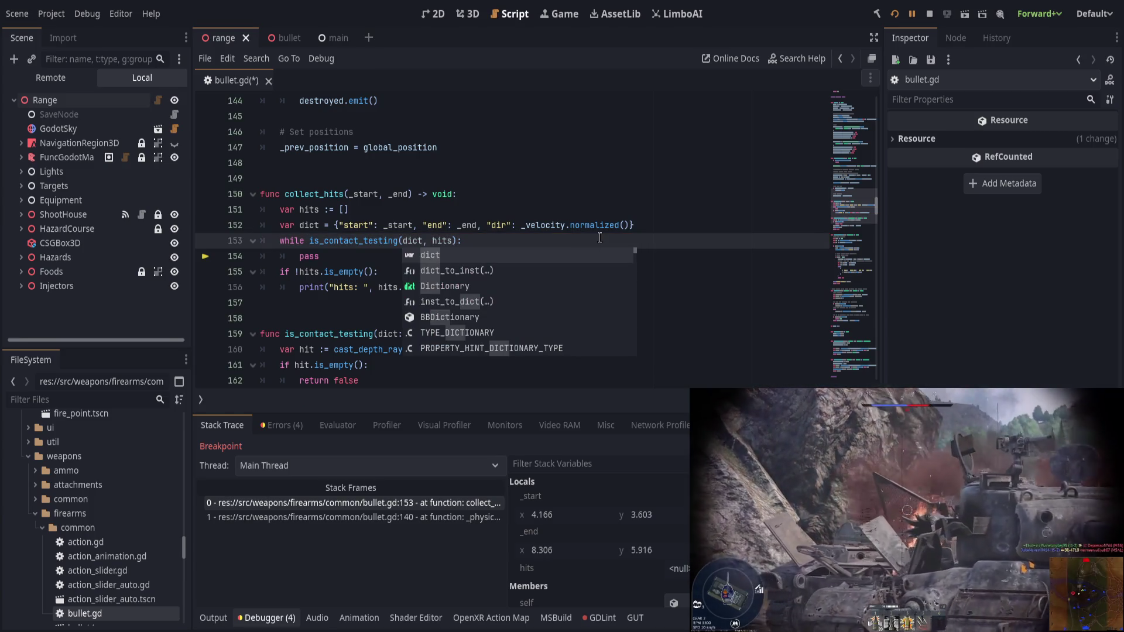
key(End)
key(ctrl+s)
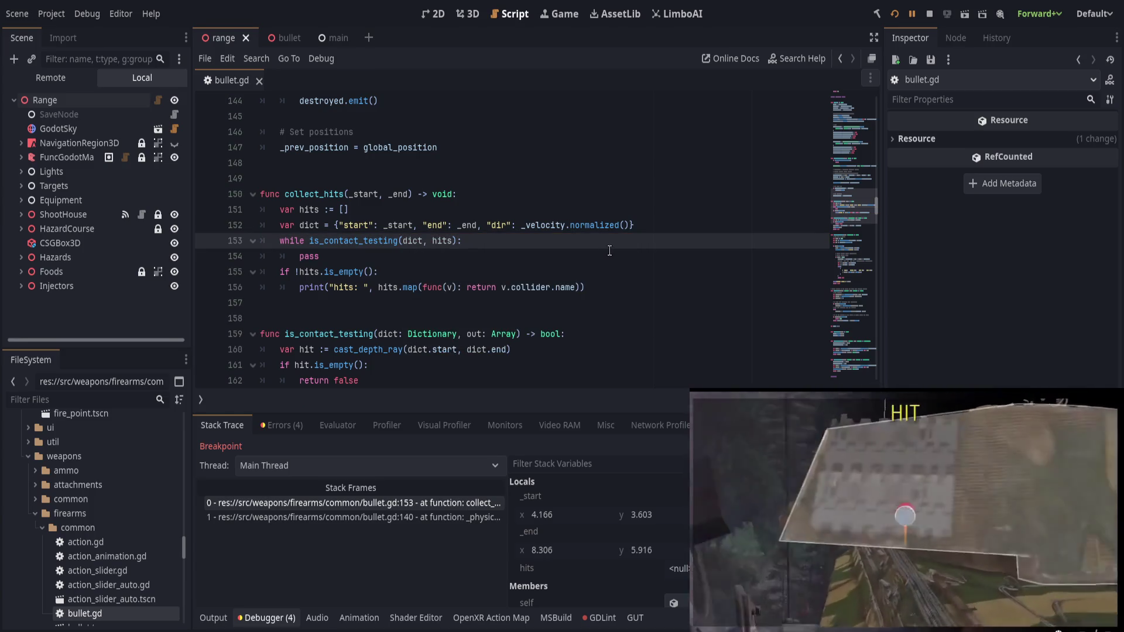
click(908, 14)
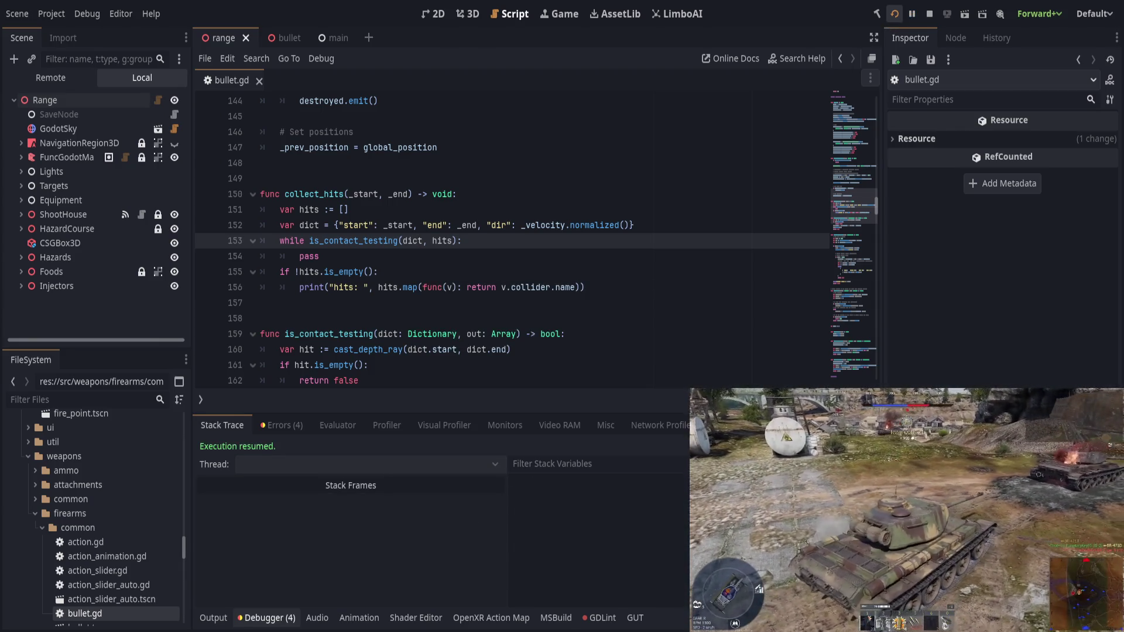
click(894, 13)
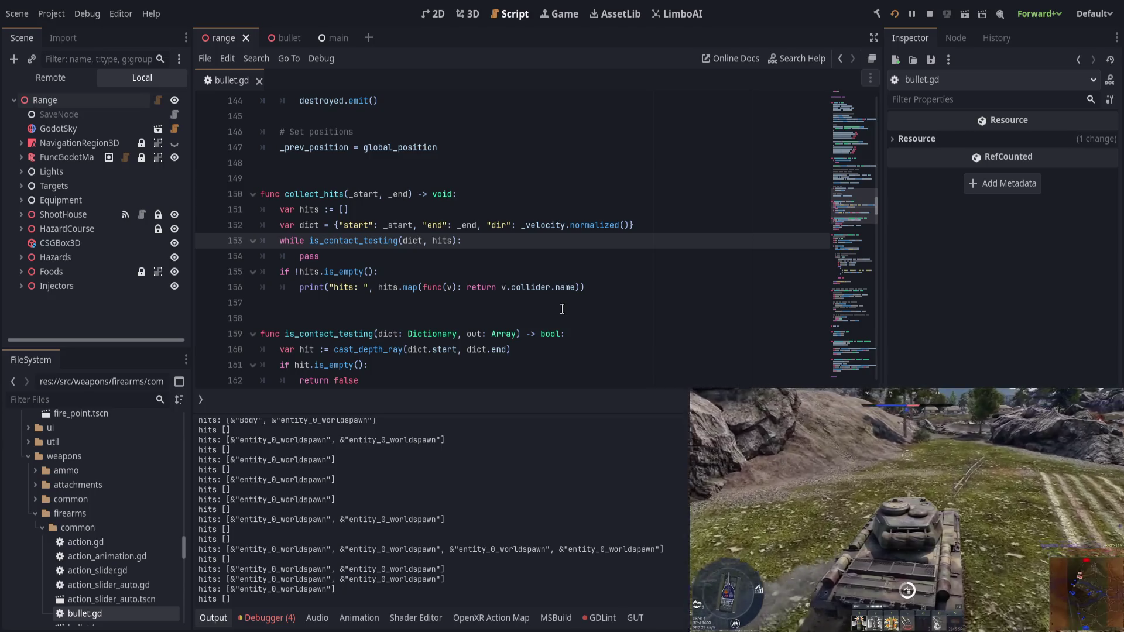
Step: Try renaming hits to frame_hits on line 151 and in the call, then undo it
double_click(309, 210)
text(frame_hits)
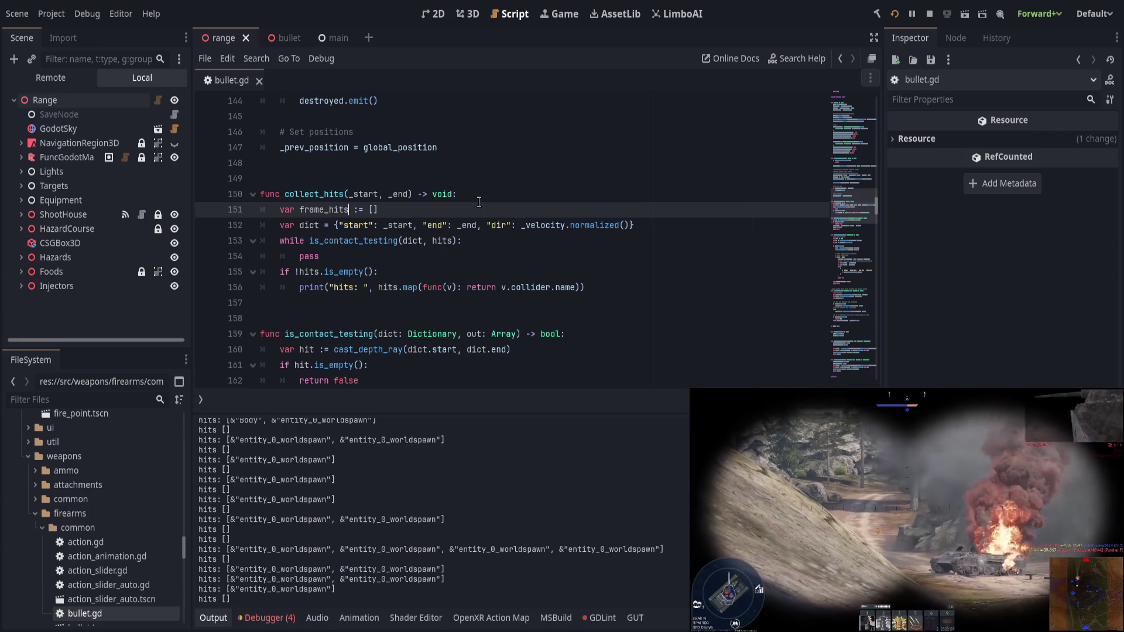
double_click(315, 211)
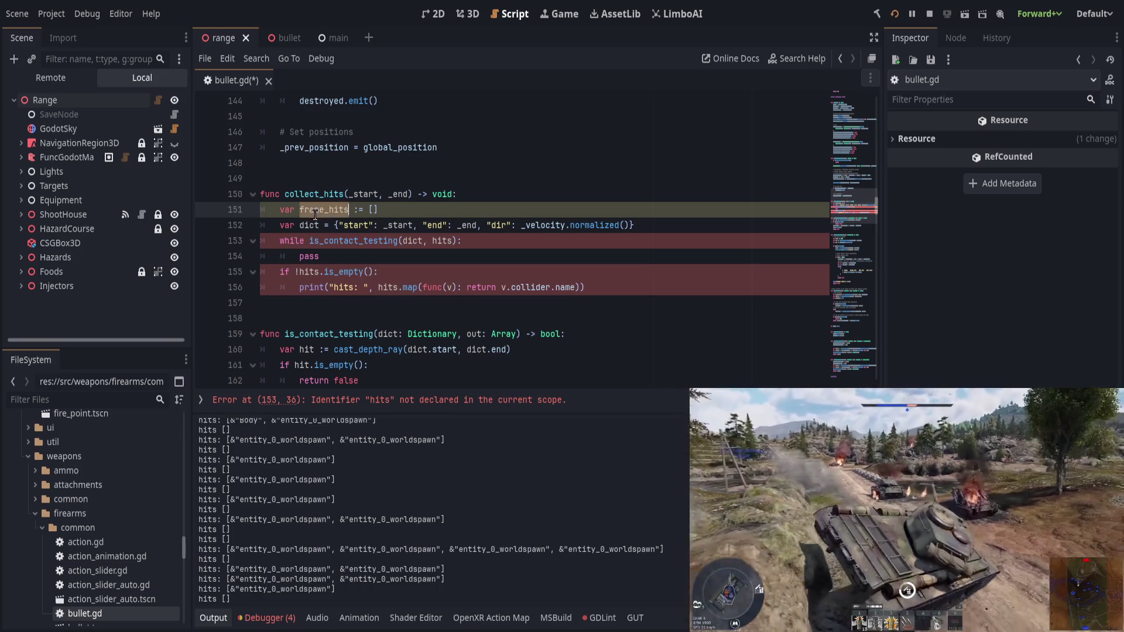
key(ctrl+c)
double_click(440, 241)
key(ctrl+v)
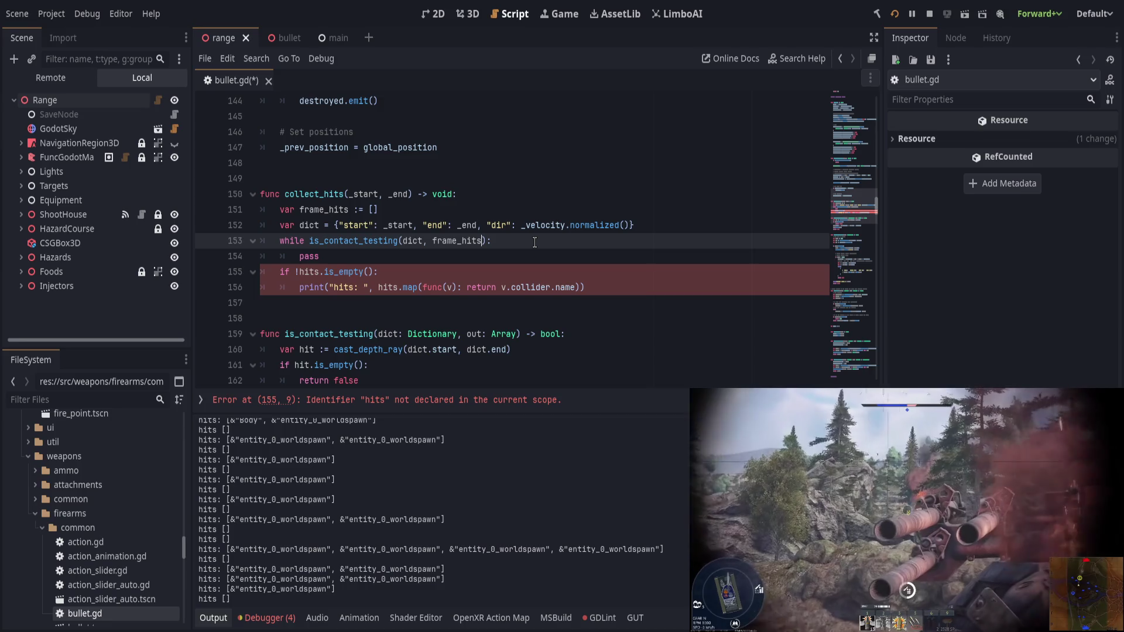
key(ctrl+z)
key(ctrl+z)
key(ctrl+z)
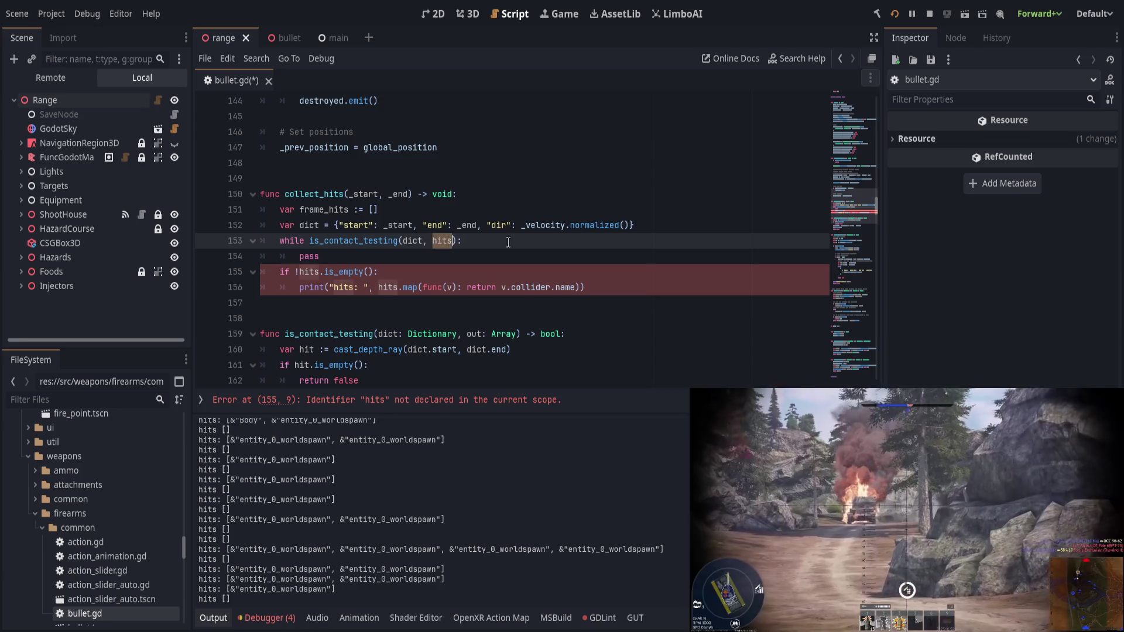
key(ctrl+z)
key(ctrl+z)
key(ctrl+z)
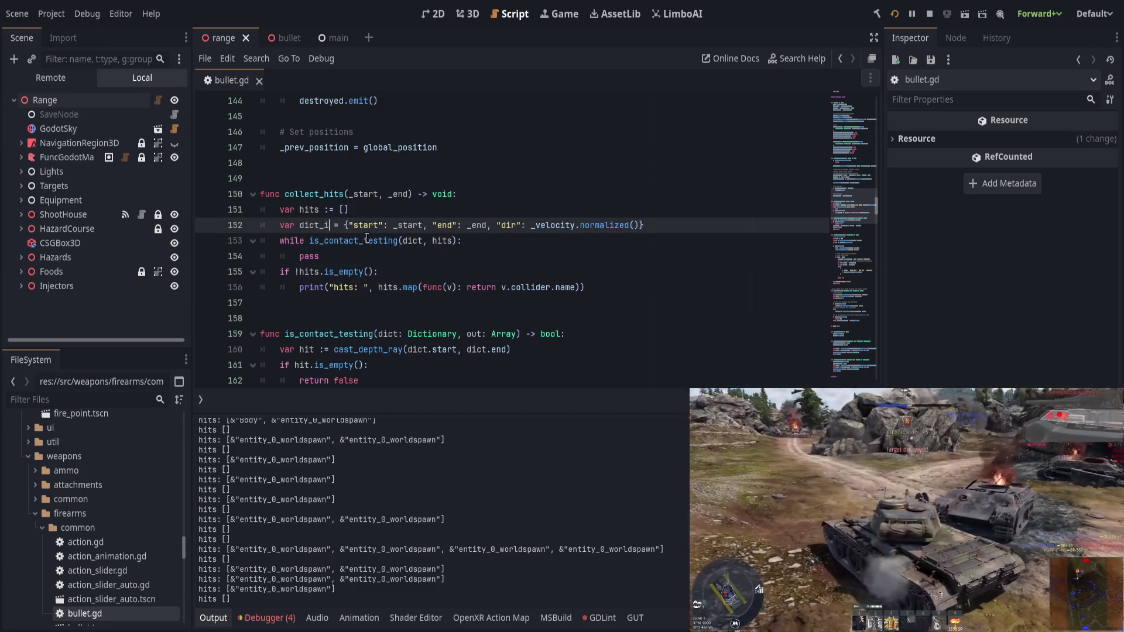
Step: Rename hits to hits_in_frame on lines 151, 153, 155 and 156, then save
text(_in_frame)
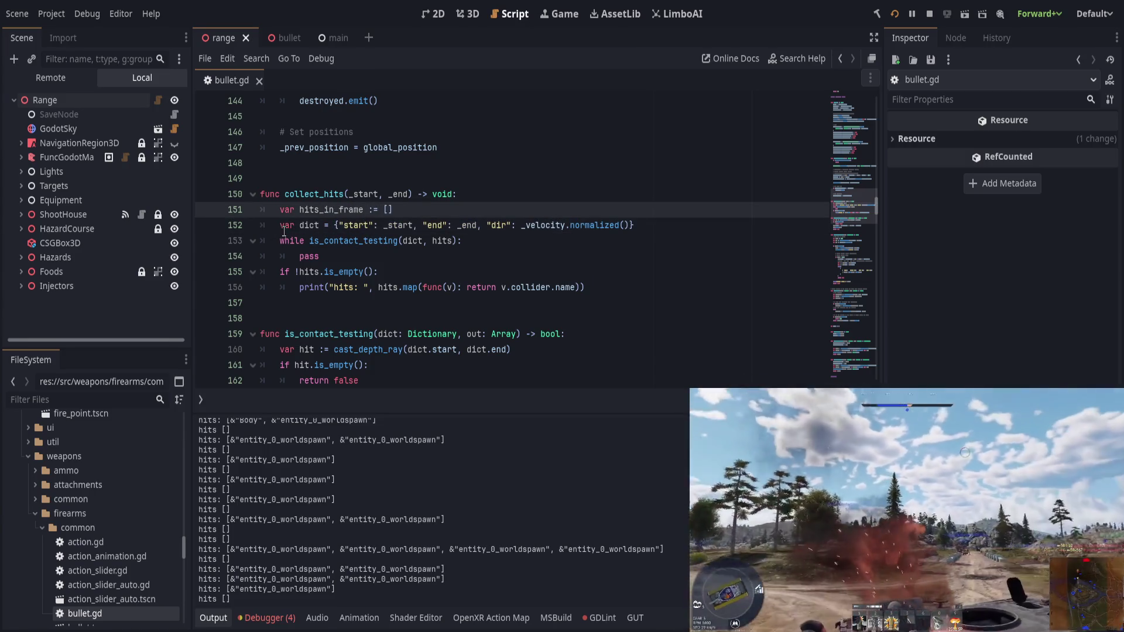
double_click(331, 209)
double_click(442, 241)
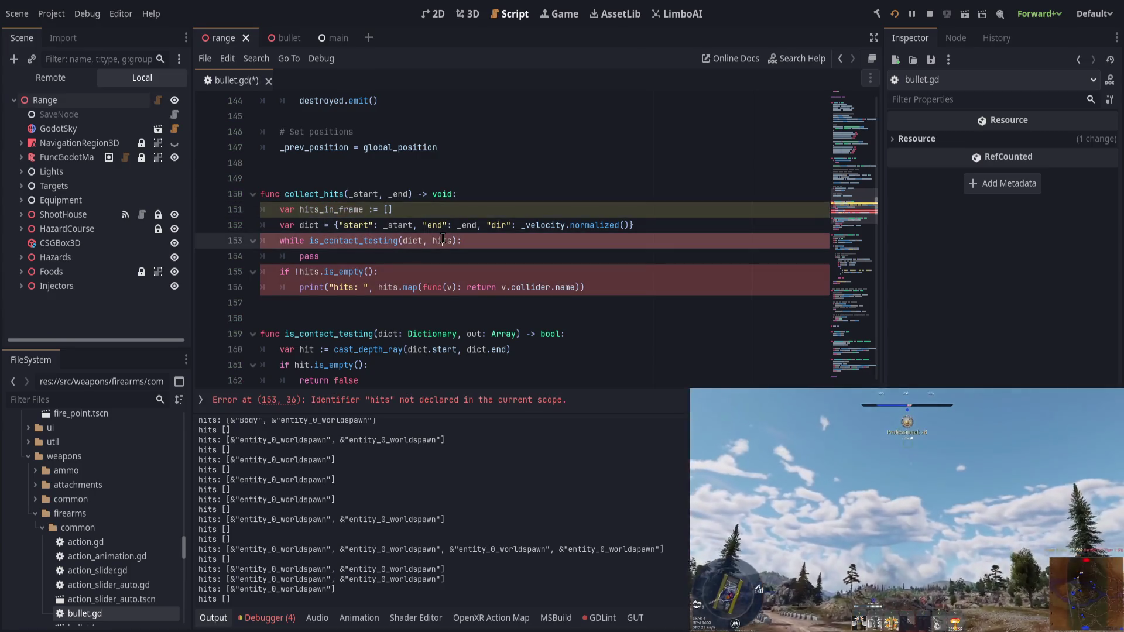
key(ctrl+v)
click(545, 243)
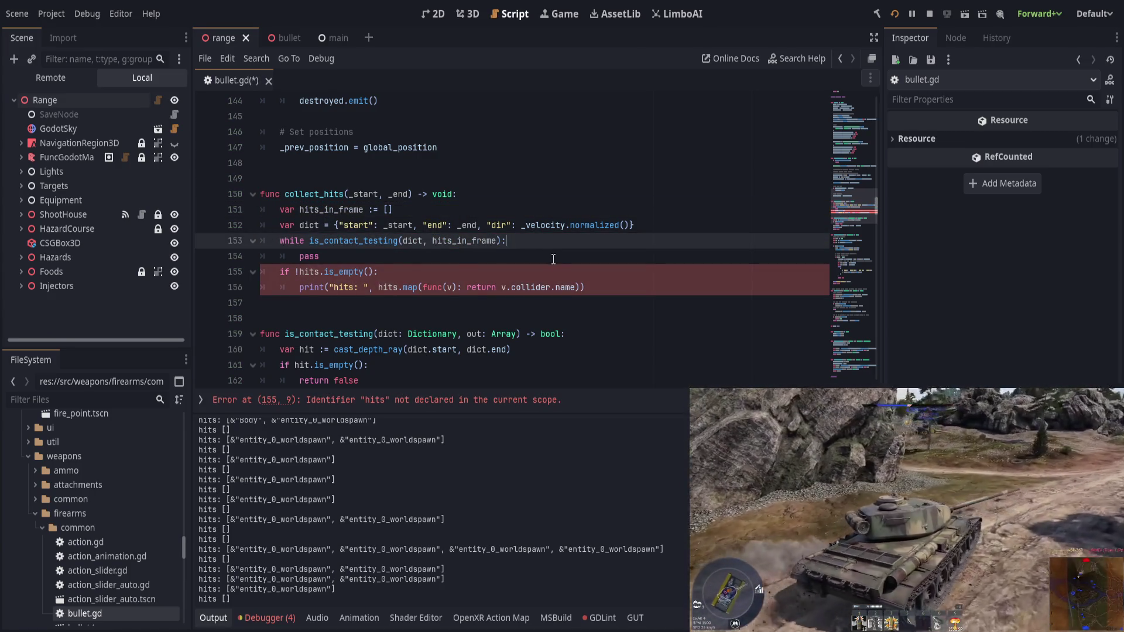
click(553, 259)
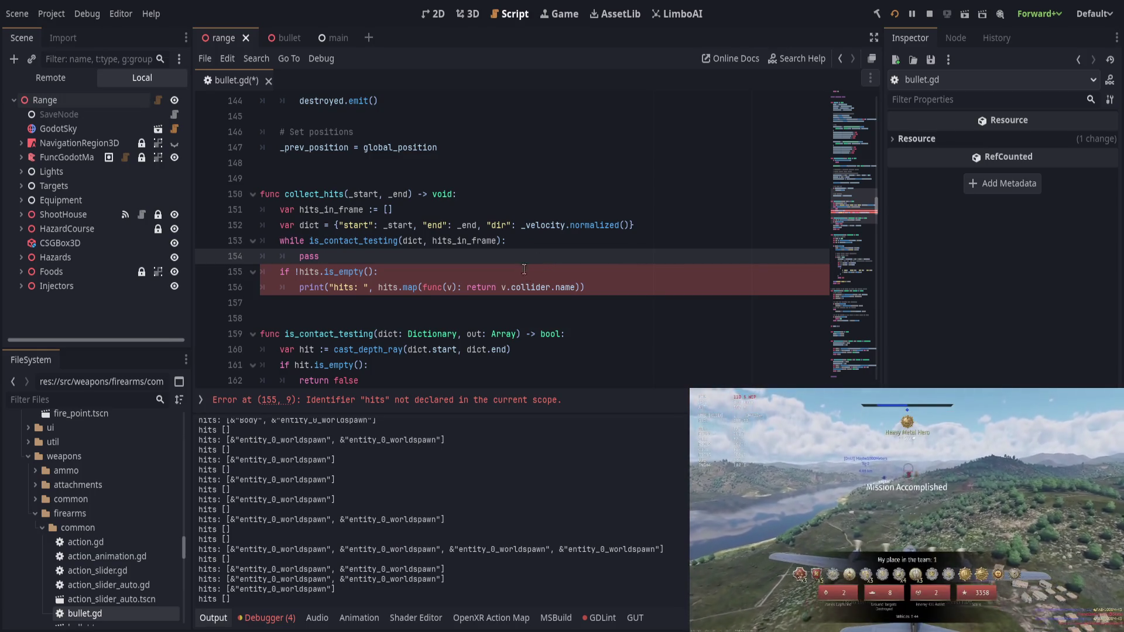
click(299, 272)
text(hits_in_frame)
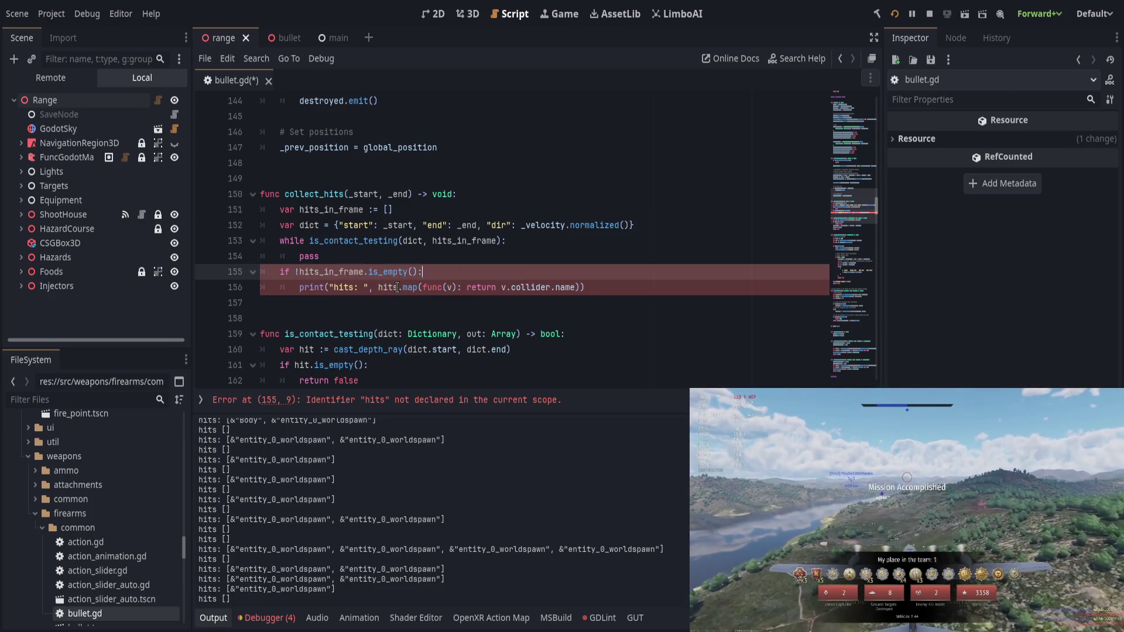
double_click(388, 287)
text(hits_in_frame)
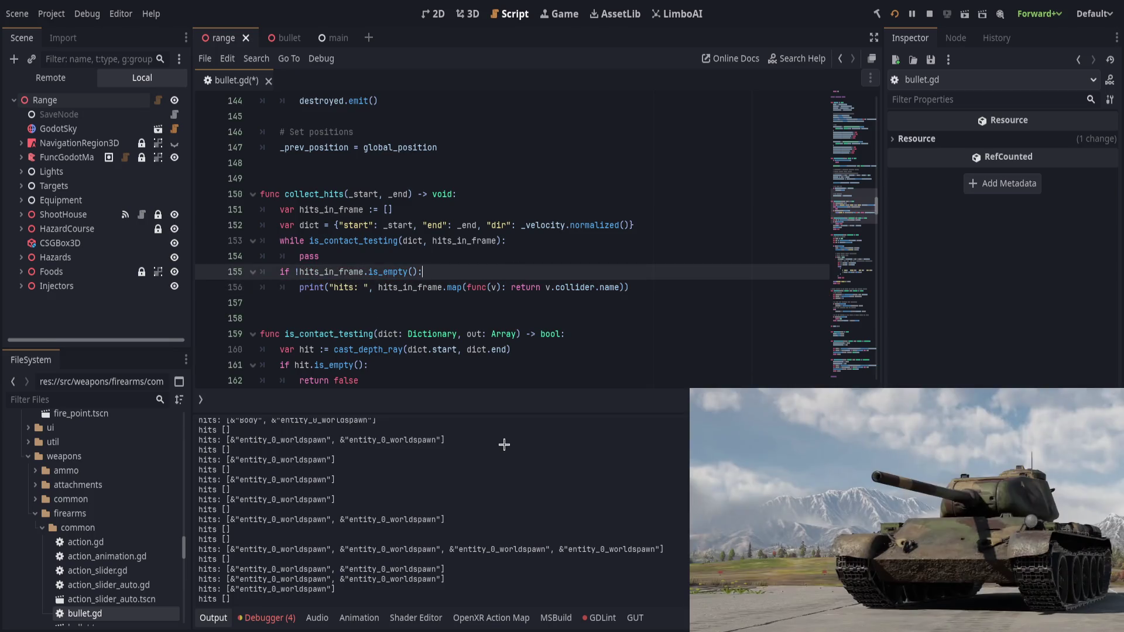
key(ctrl+s)
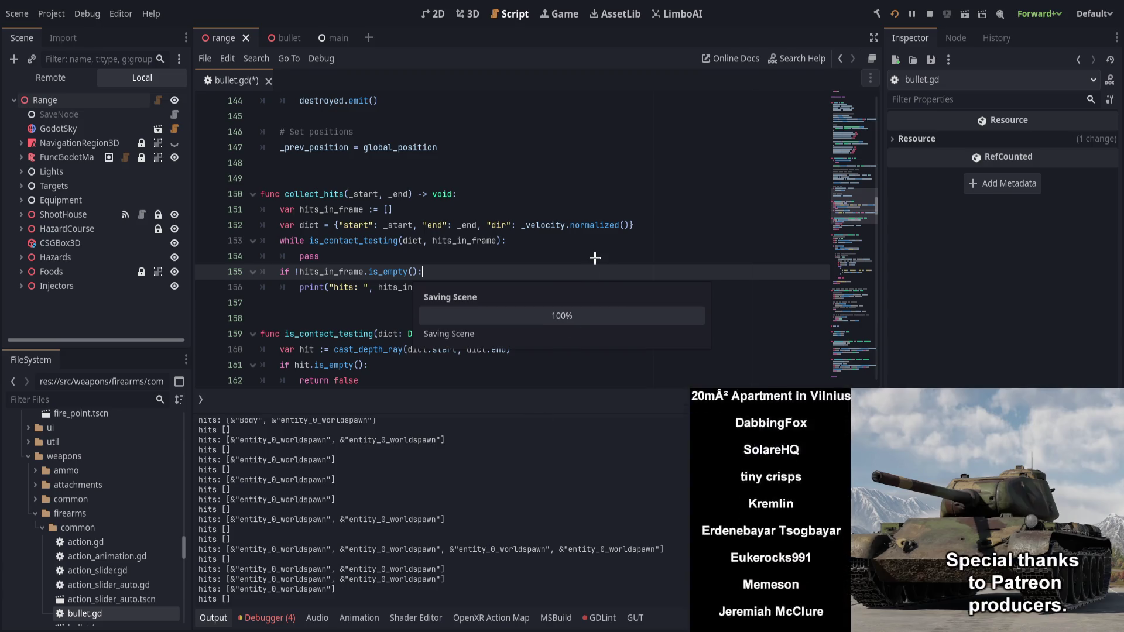
Step: Change the line 156 print label to 'hits_in_frame: ' and rerun the game to check output
key(Down)
key(ctrl+Left)
key(ctrl+Left)
key(ctrl+Left)
text(_in_frame)
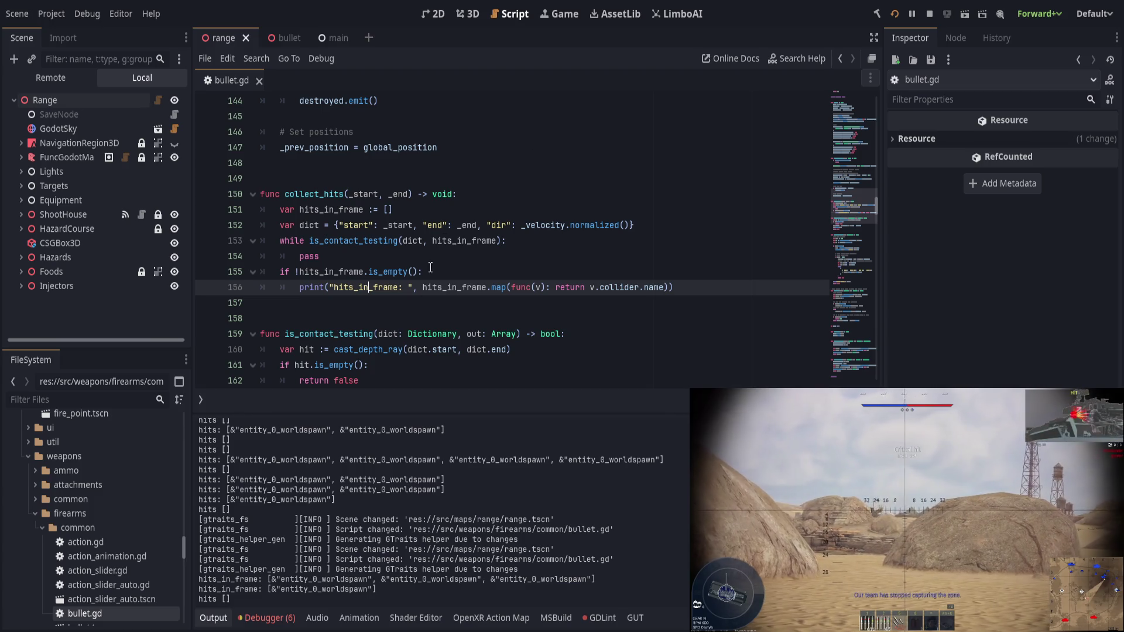
click(494, 267)
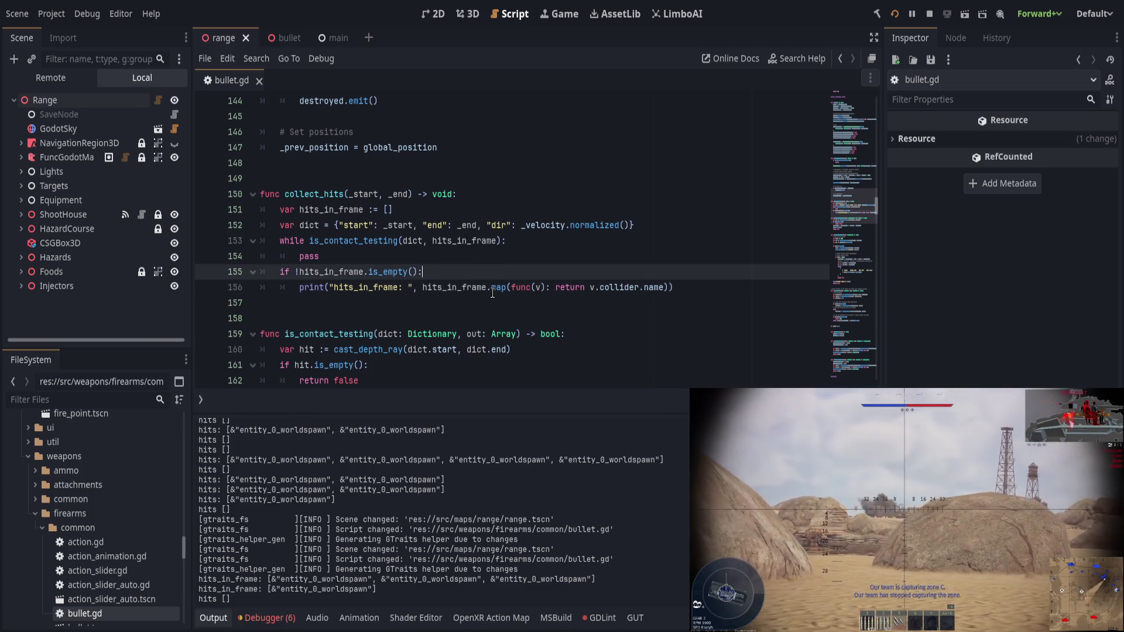
click(561, 226)
click(551, 238)
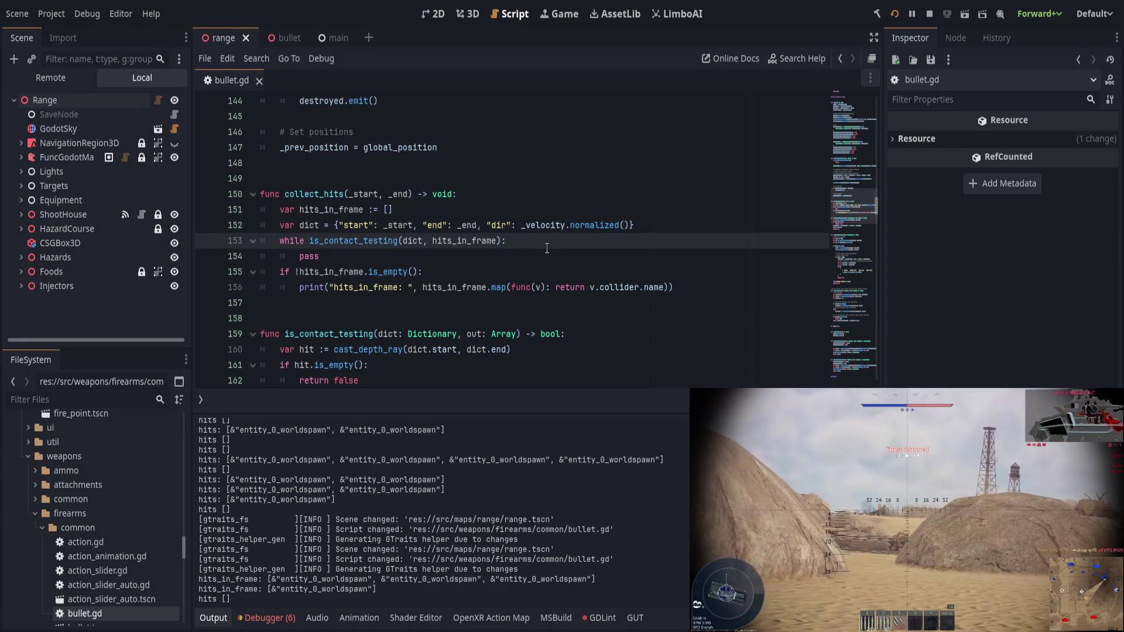
click(464, 272)
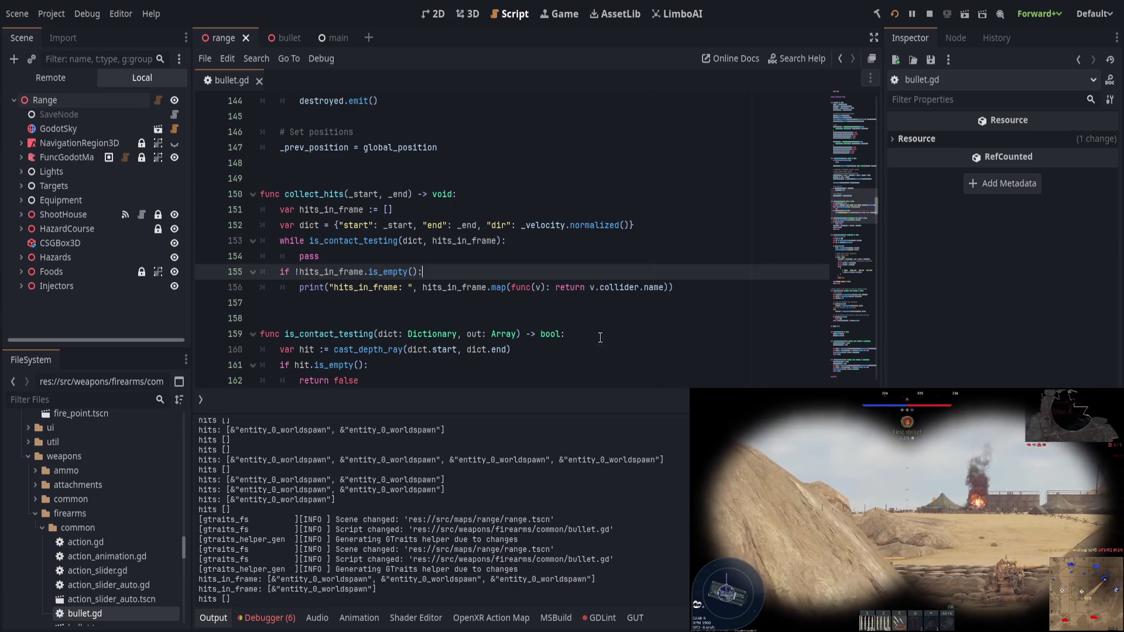
click(325, 334)
double_click(325, 333)
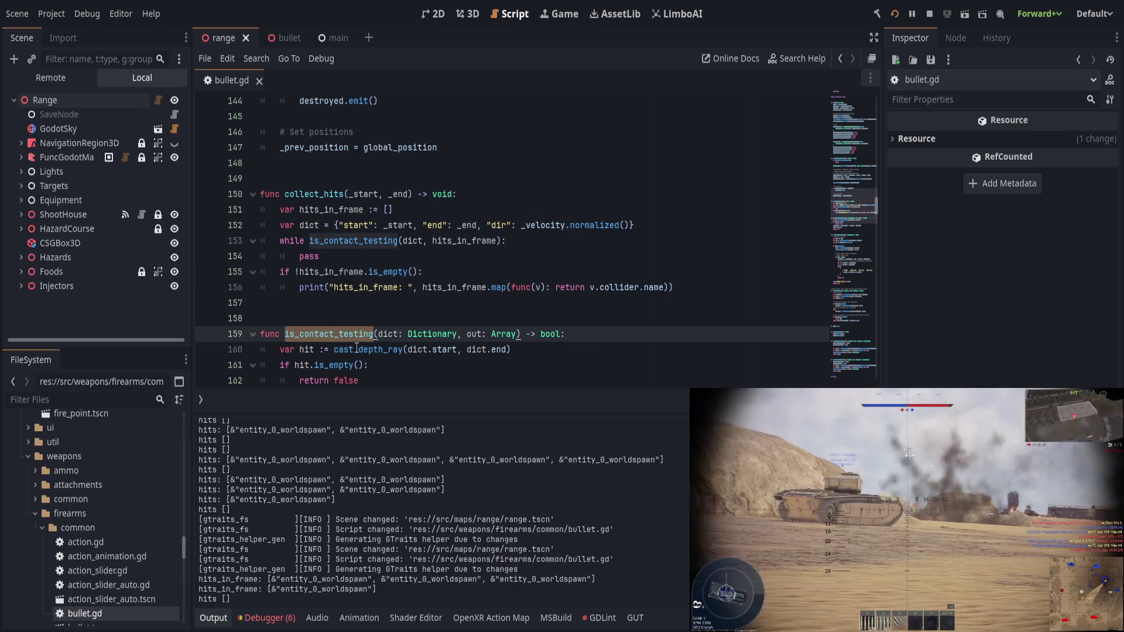
click(564, 244)
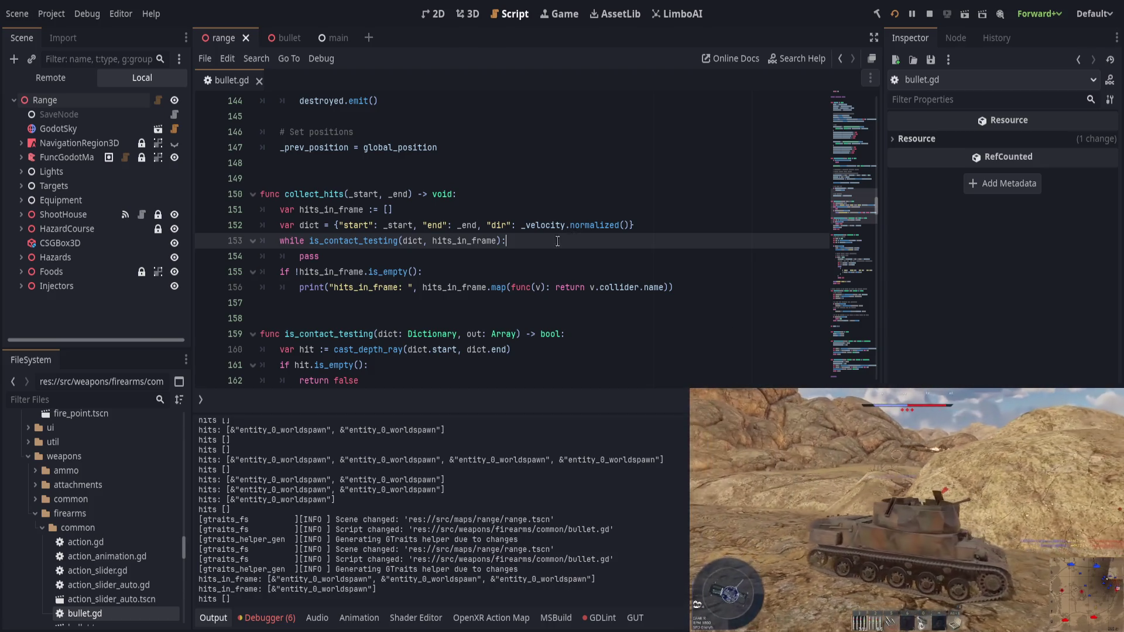
Step: Add blank lines after 'return false' and start a '# depth check' comment
scroll(466, 291, down, 3)
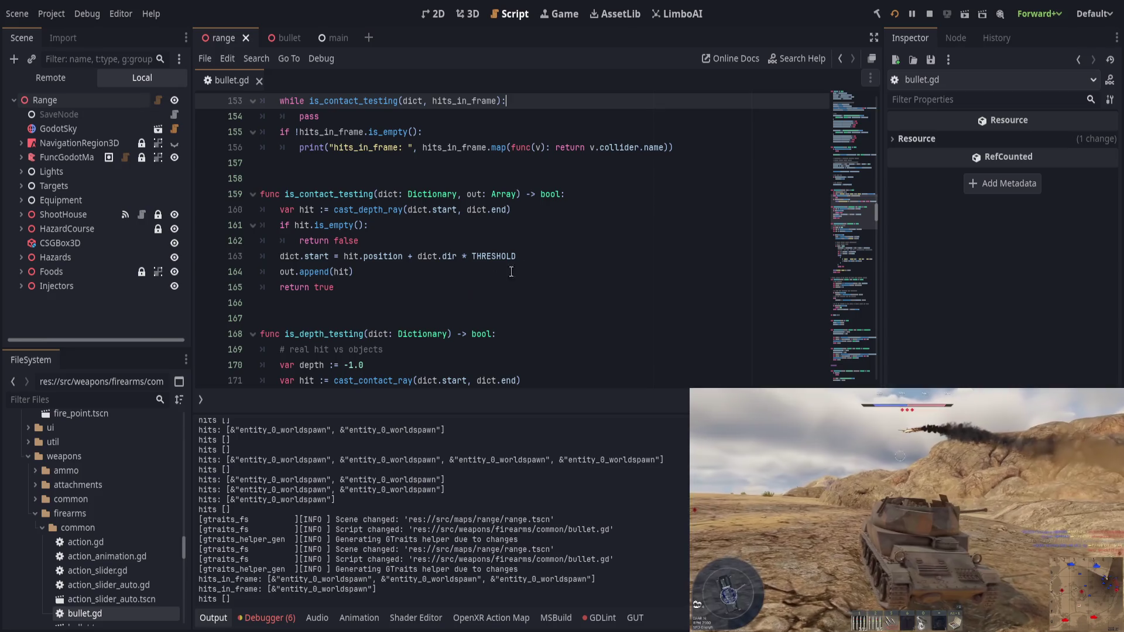
click(581, 258)
click(606, 237)
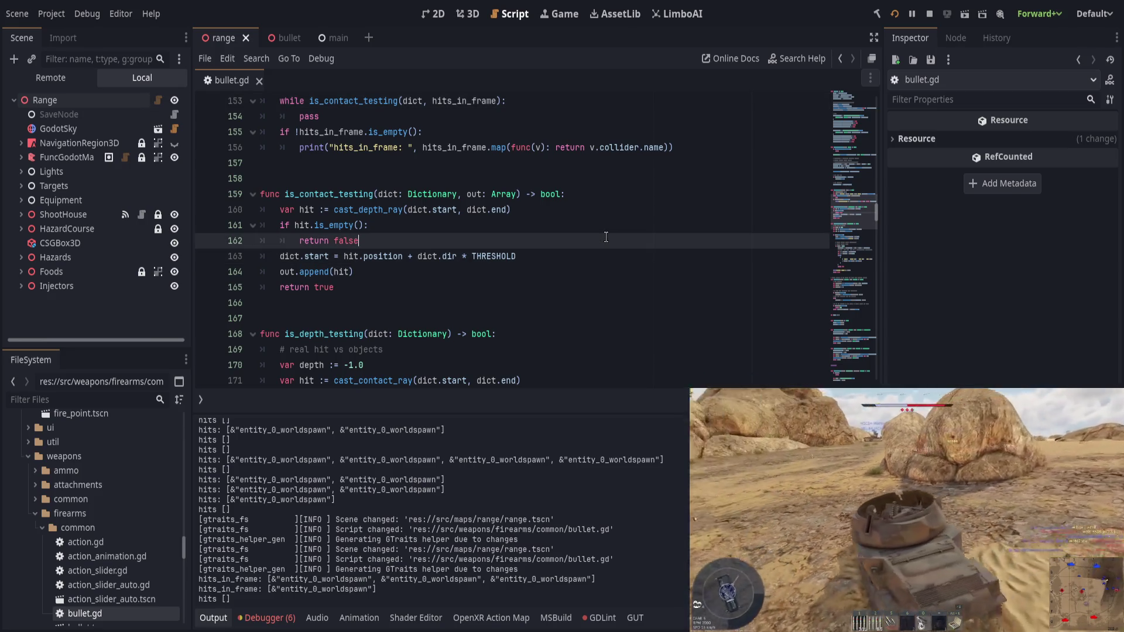
key(Return)
key(BackSpace)
key(BackSpace)
key(Return)
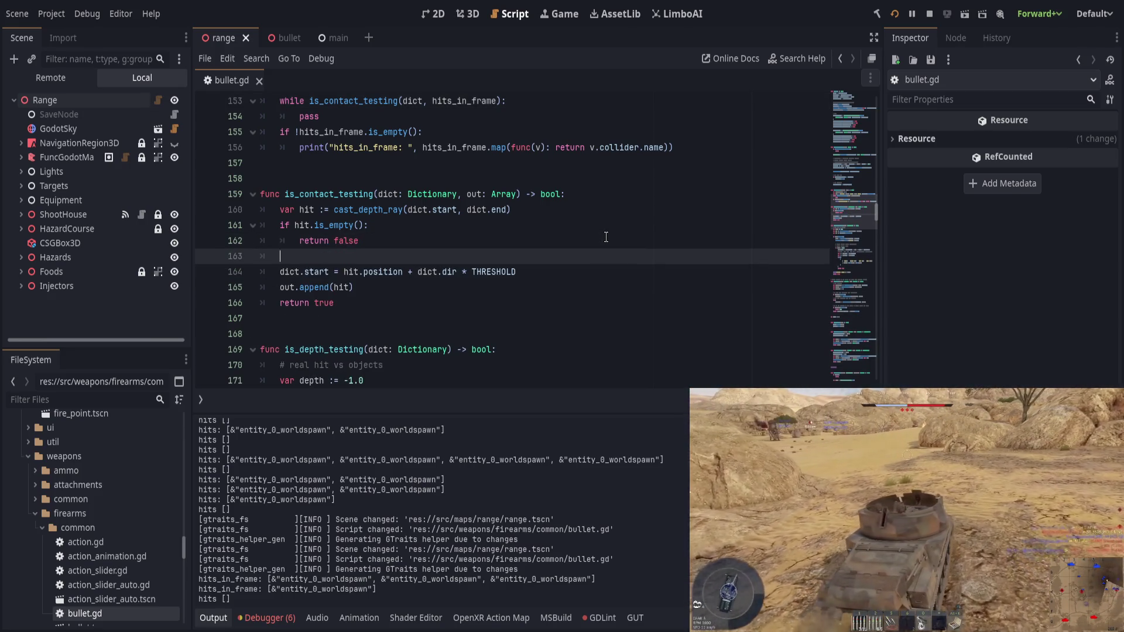
key(Return)
text(#)
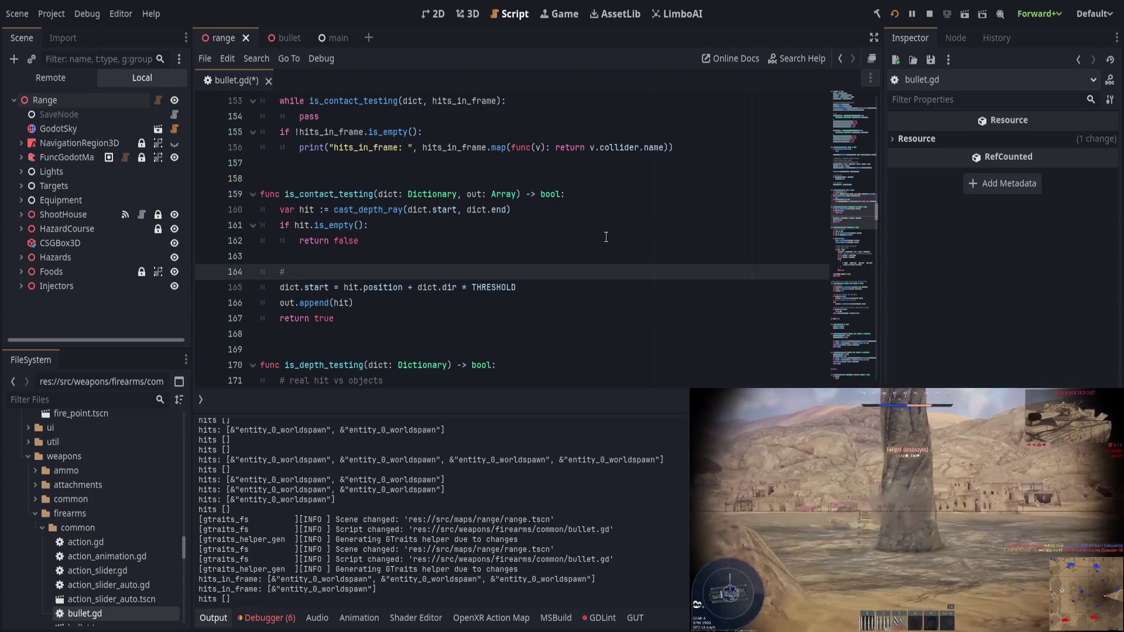
text( depth check)
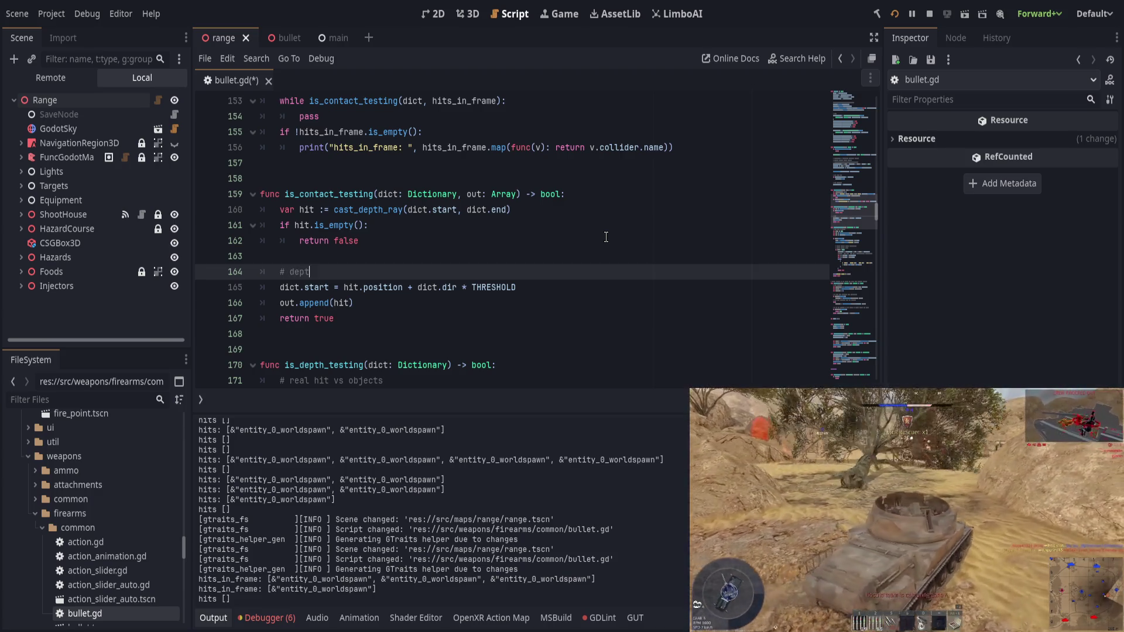
Step: Collapse the output log, reword the comment to '# Hit, check depth', and save
scroll(644, 242, down, 4)
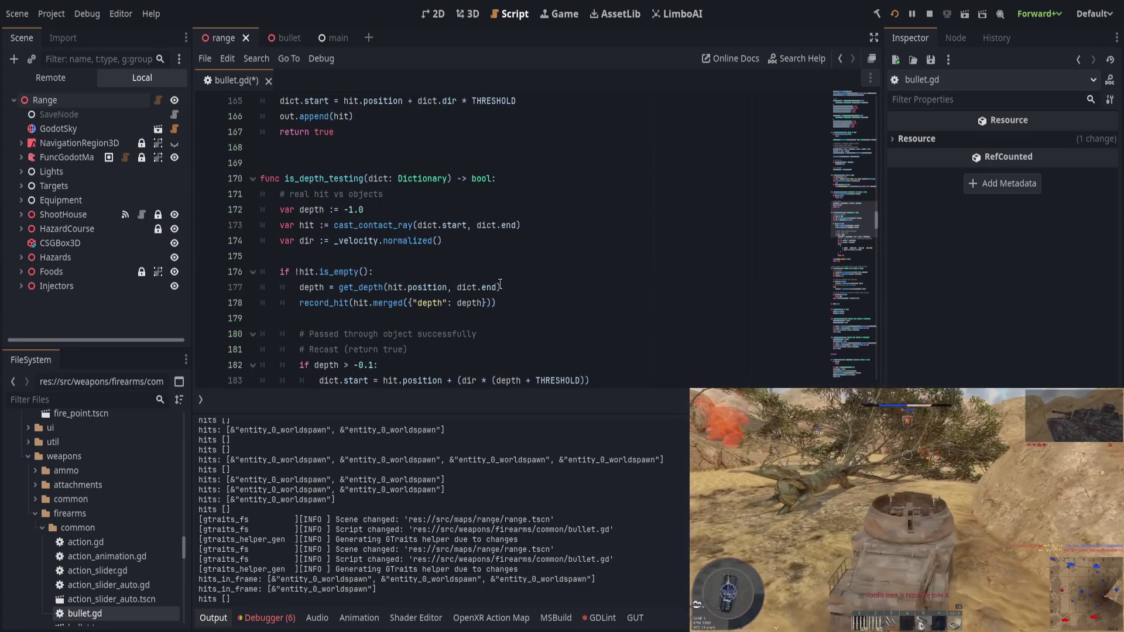
click(223, 617)
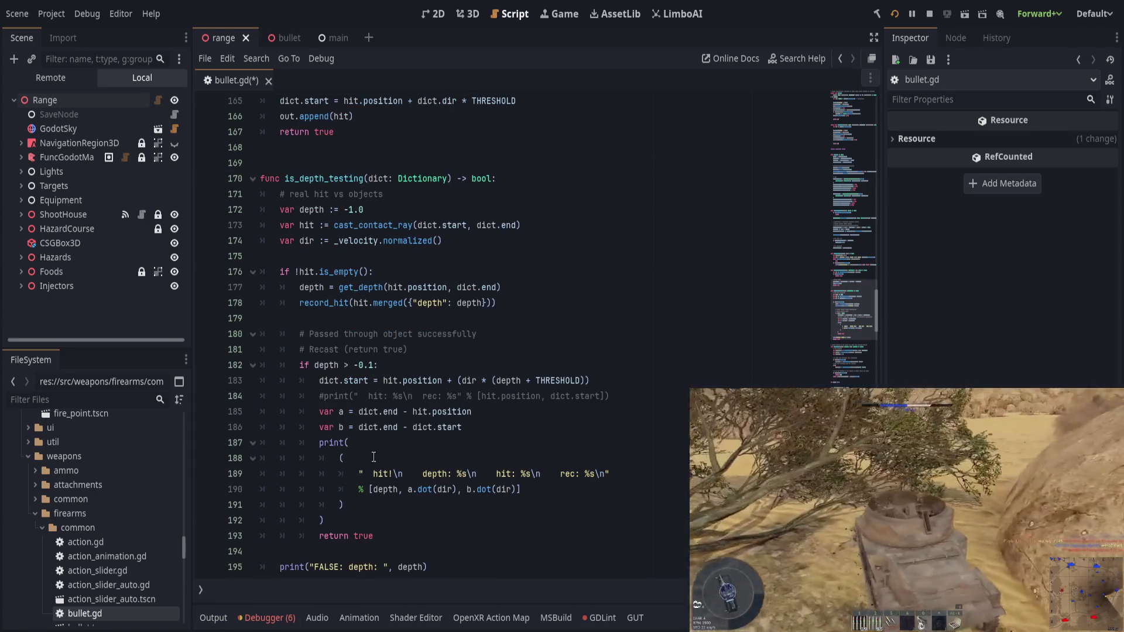
scroll(384, 454, up, 3)
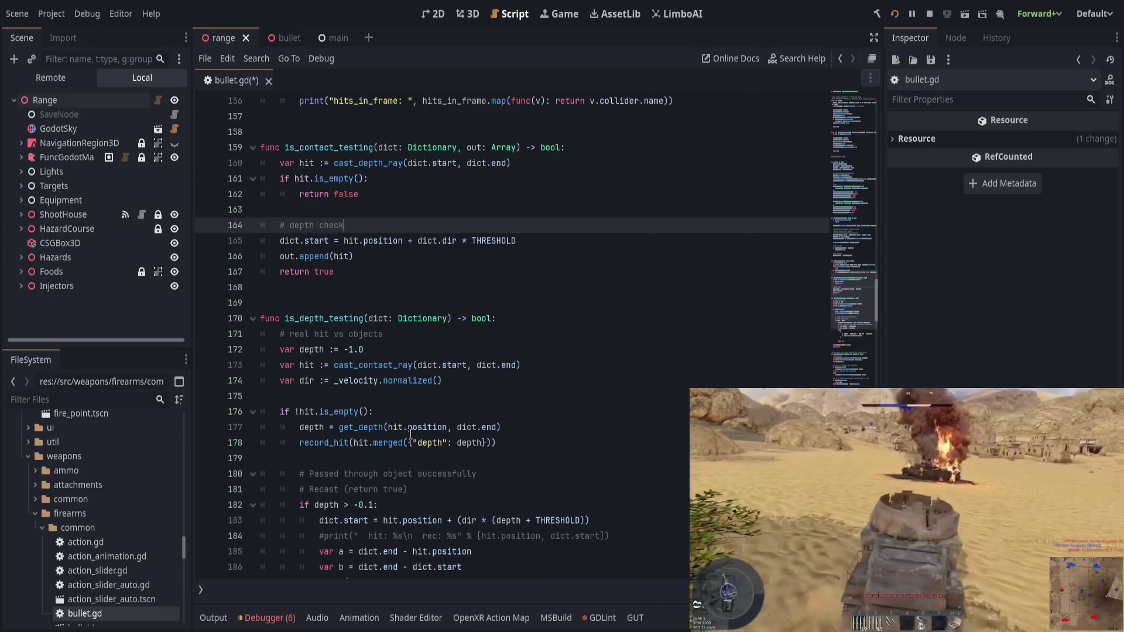
scroll(410, 433, up, 3)
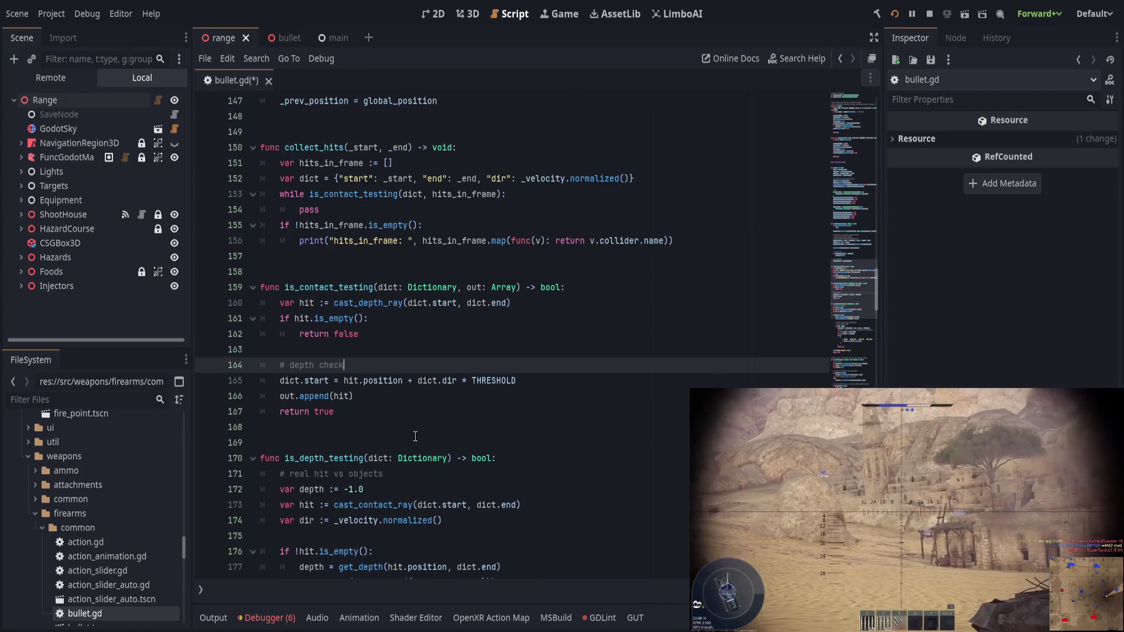
click(290, 365)
text(hit.)
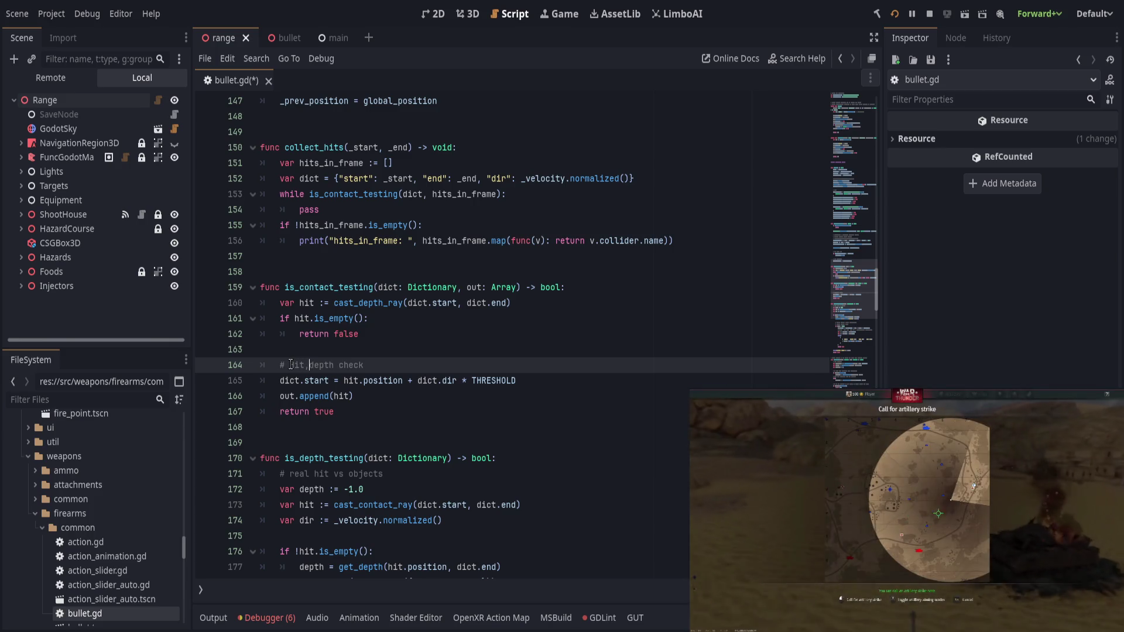
key(BackSpace)
text(:)
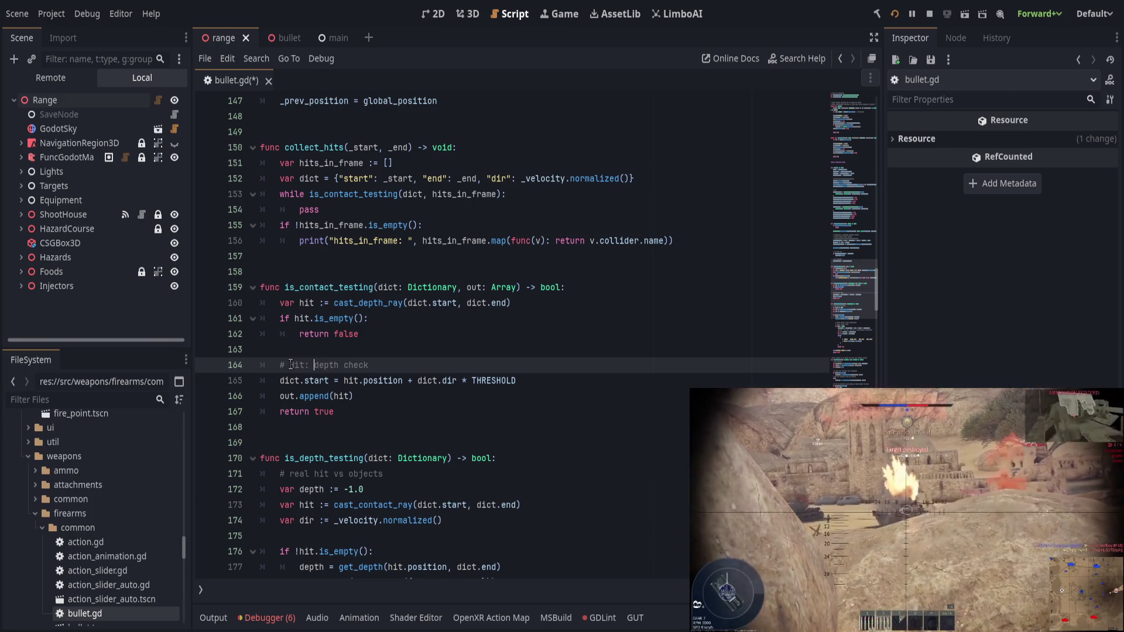
key(BackSpace)
key(BackSpace)
key(BackSpace)
text(hit, check)
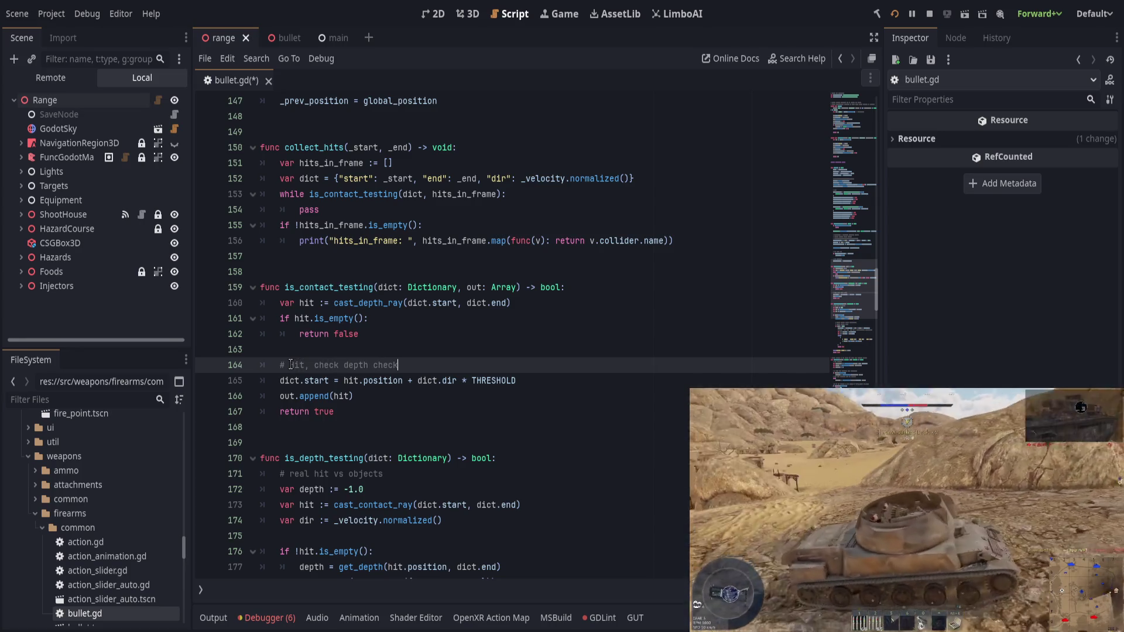
key(ctrl+Delete)
key(ctrl+s)
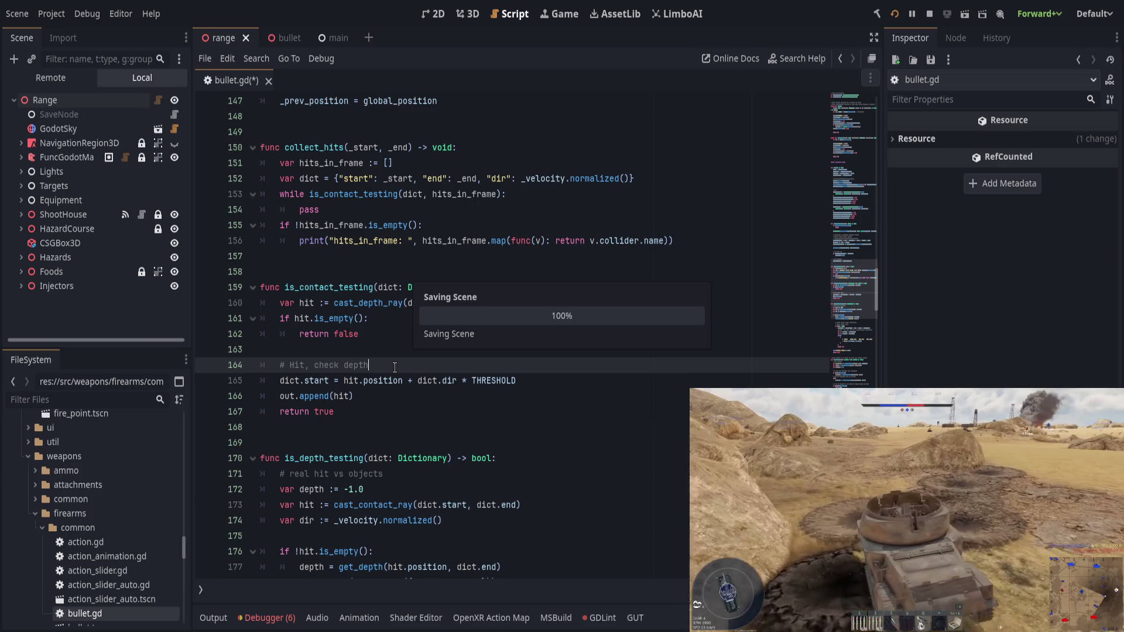
Step: Delete the '# Hit, check depth' comment line
key(Left)
key(Left)
key(Left)
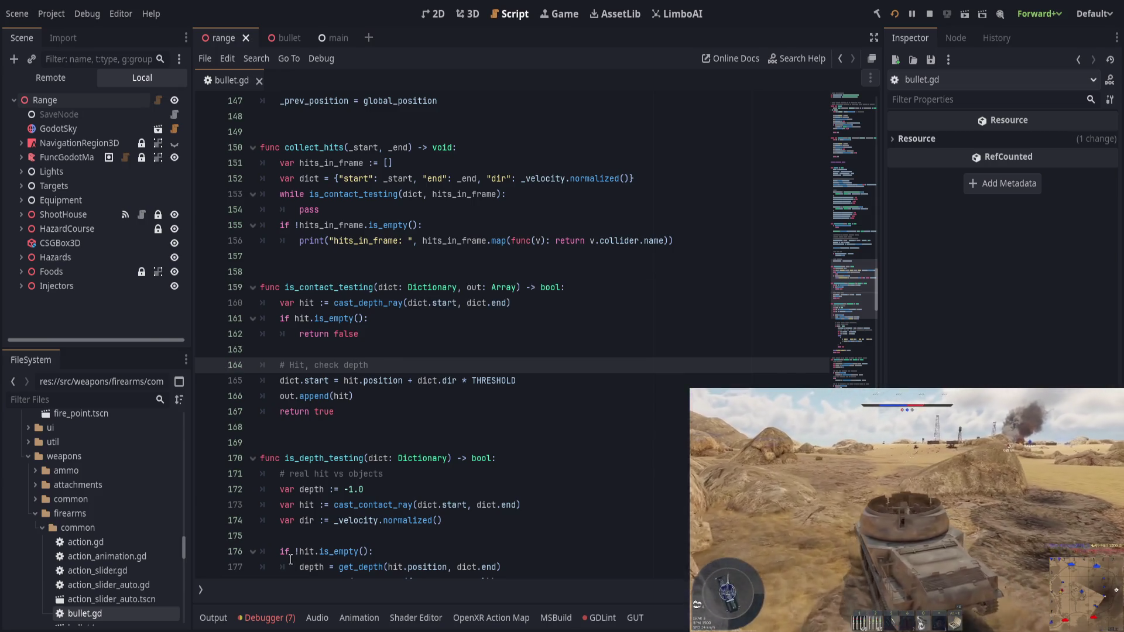
key(Home)
key(ctrl+shift+k)
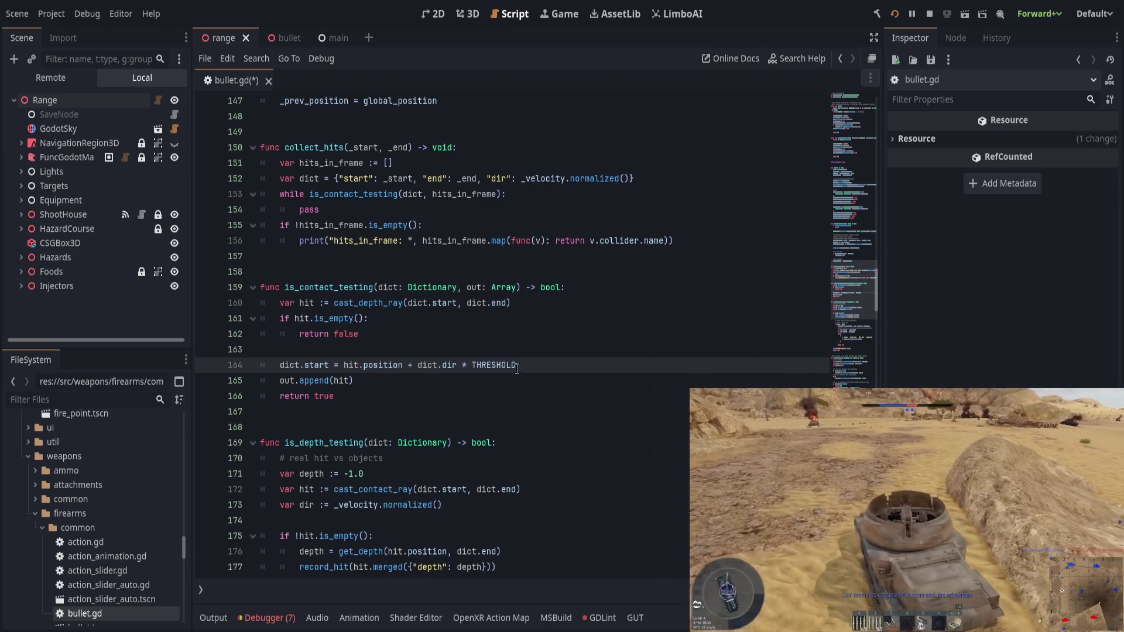
Step: Re-add the '# Hit, check depth' comment above dict.start and save
click(552, 349)
key(Return)
text(# Hit, check depth)
key(Return)
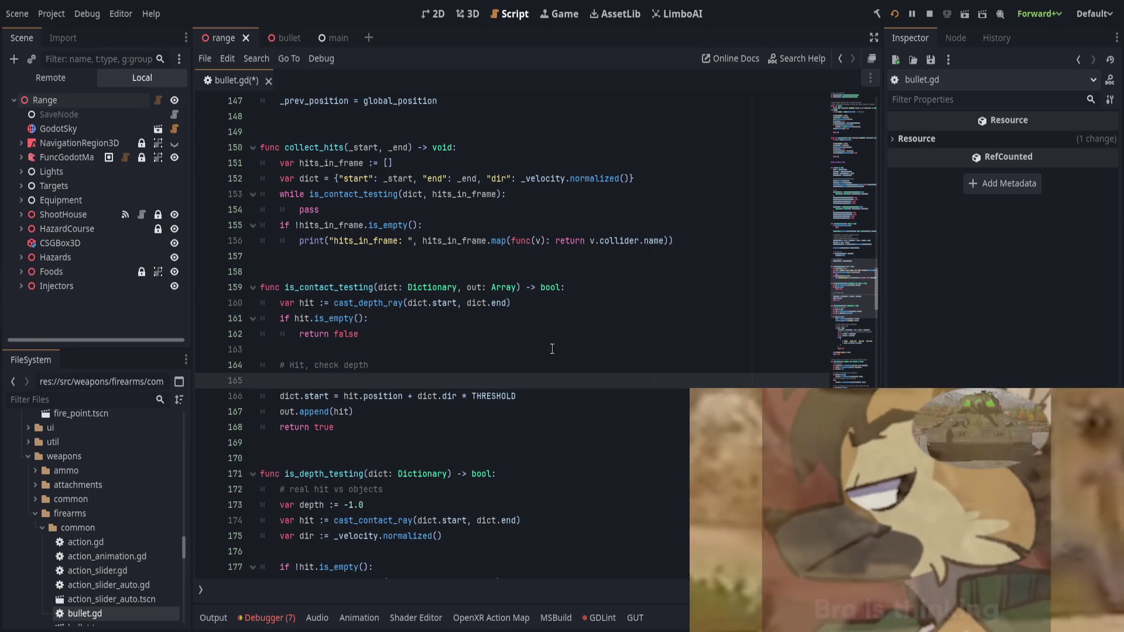
key(ctrl+shift+k)
key(ctrl+s)
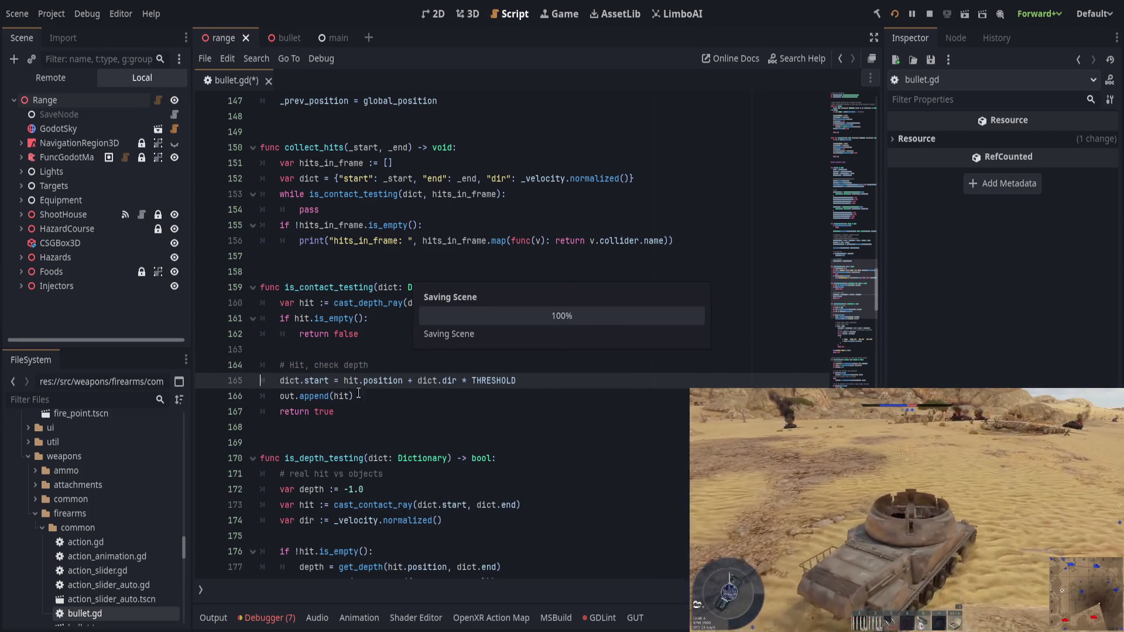
Step: Insert a blank line below the comment and type a '# Next start' comment
drag(281, 381, 539, 381)
click(352, 381)
click(539, 381)
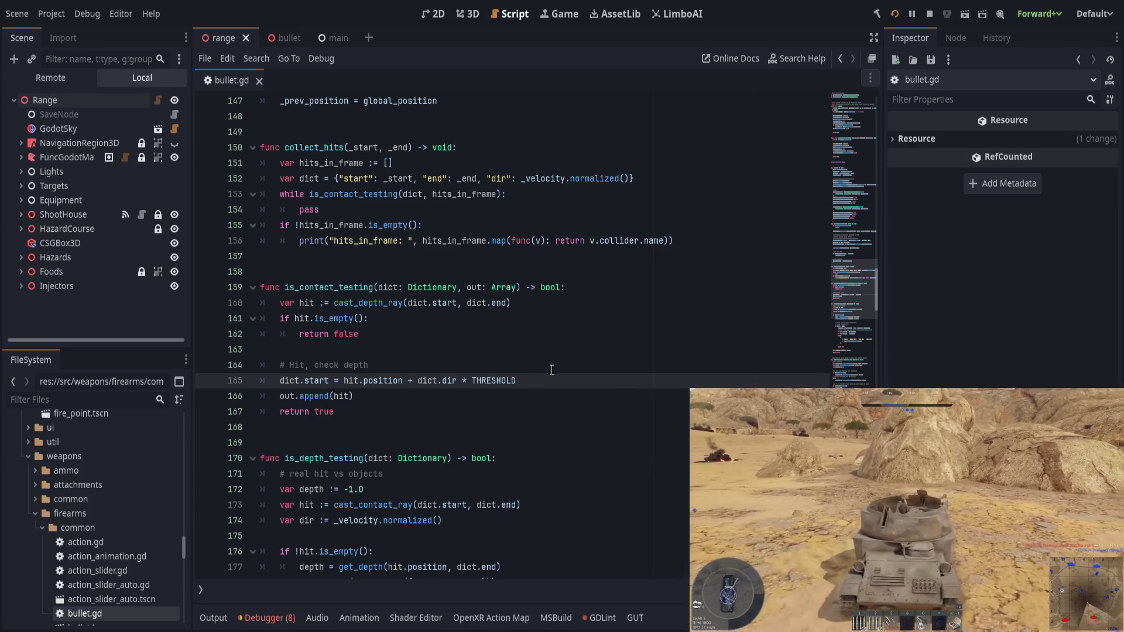
click(553, 367)
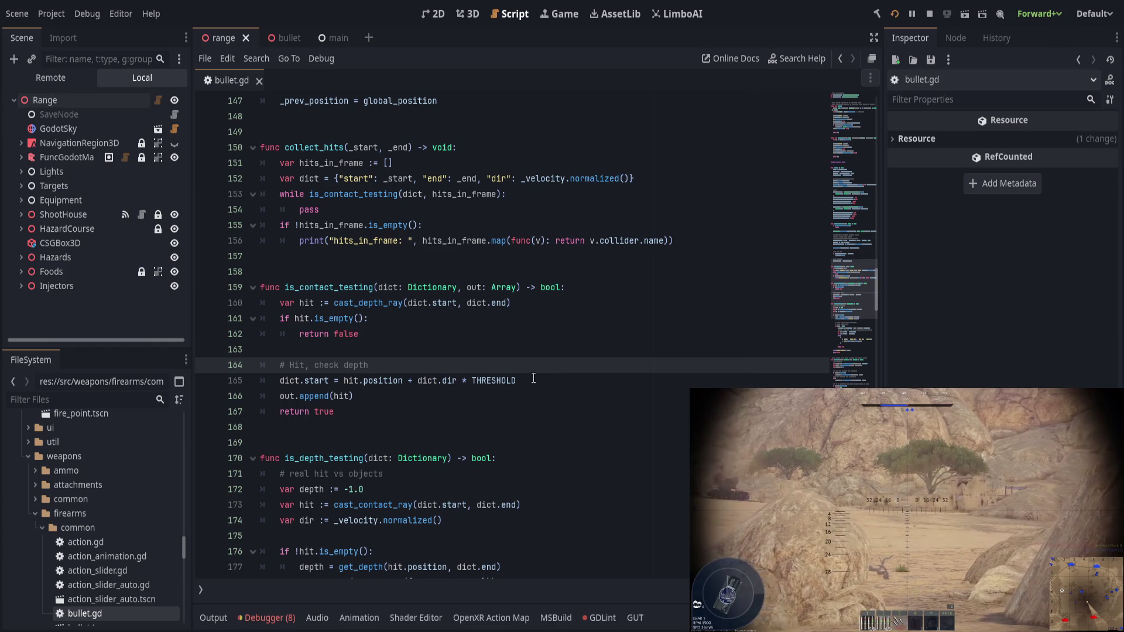
key(Return)
key(Return)
key(Return)
text(#)
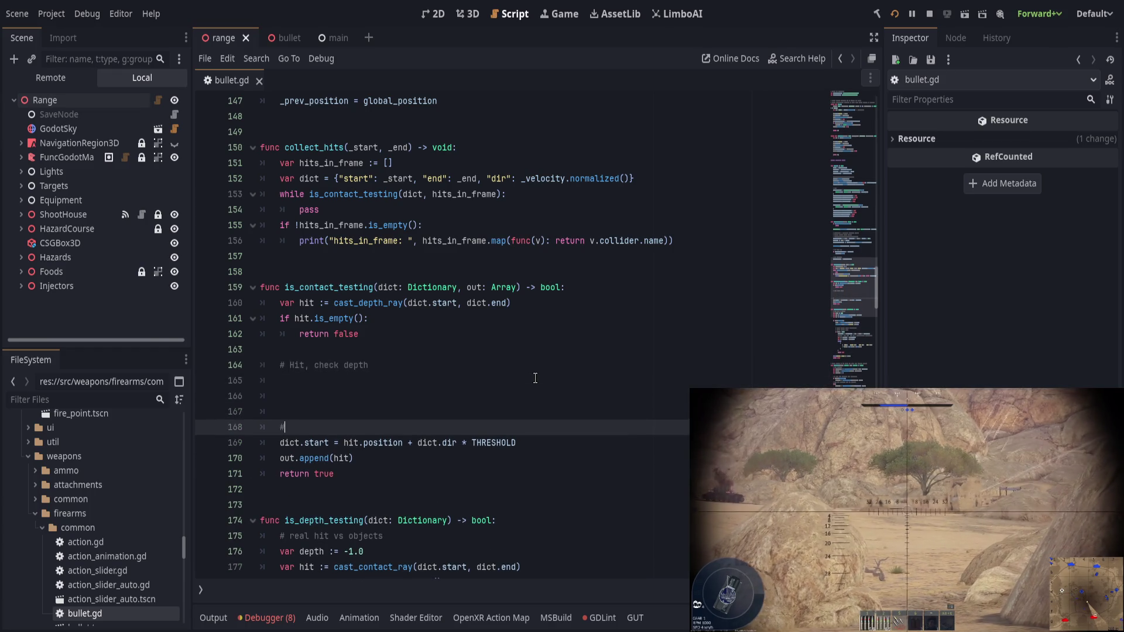
text( Next start)
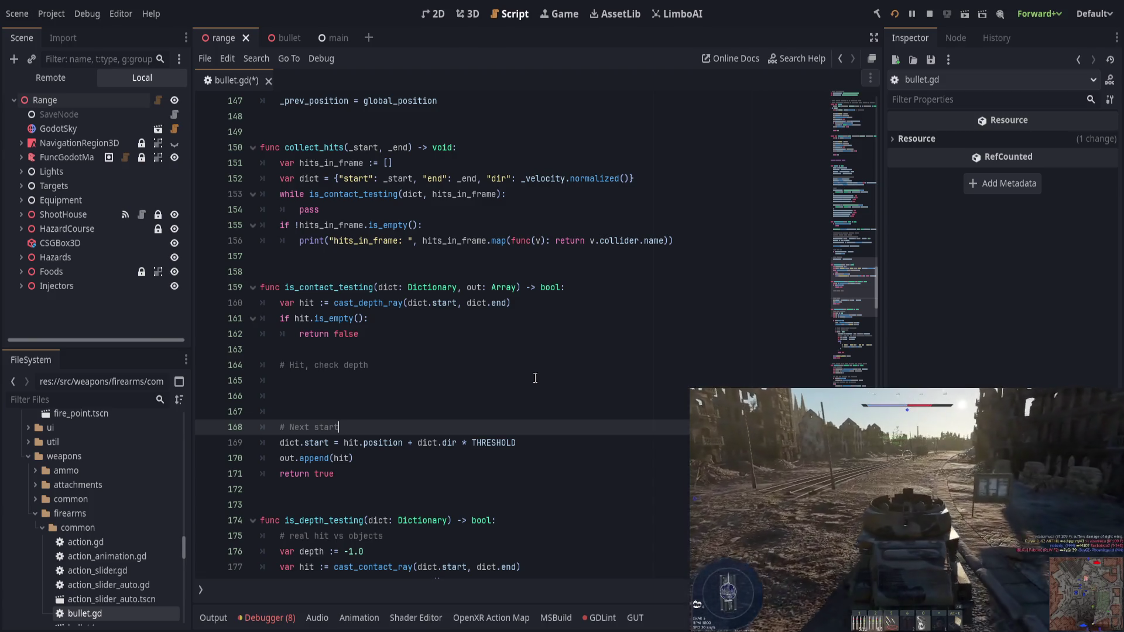
Step: Delete the depth/hit/dir setup lines and the 'if !hit.is_empty()' line
scroll(522, 385, down, 2)
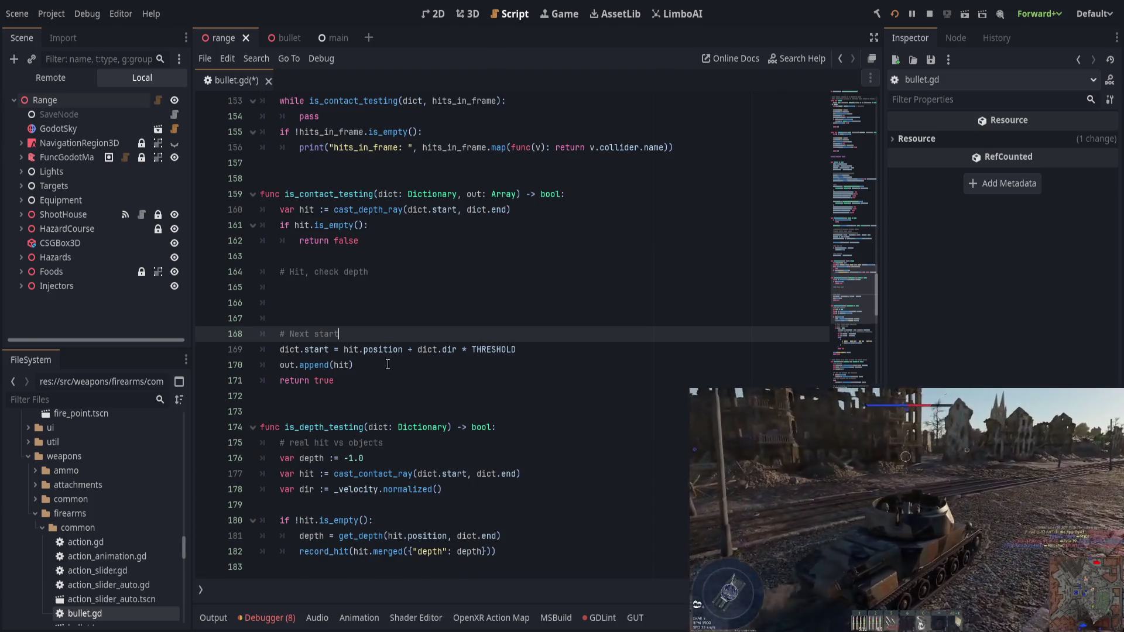
scroll(391, 367, down, 1)
click(427, 383)
click(427, 403)
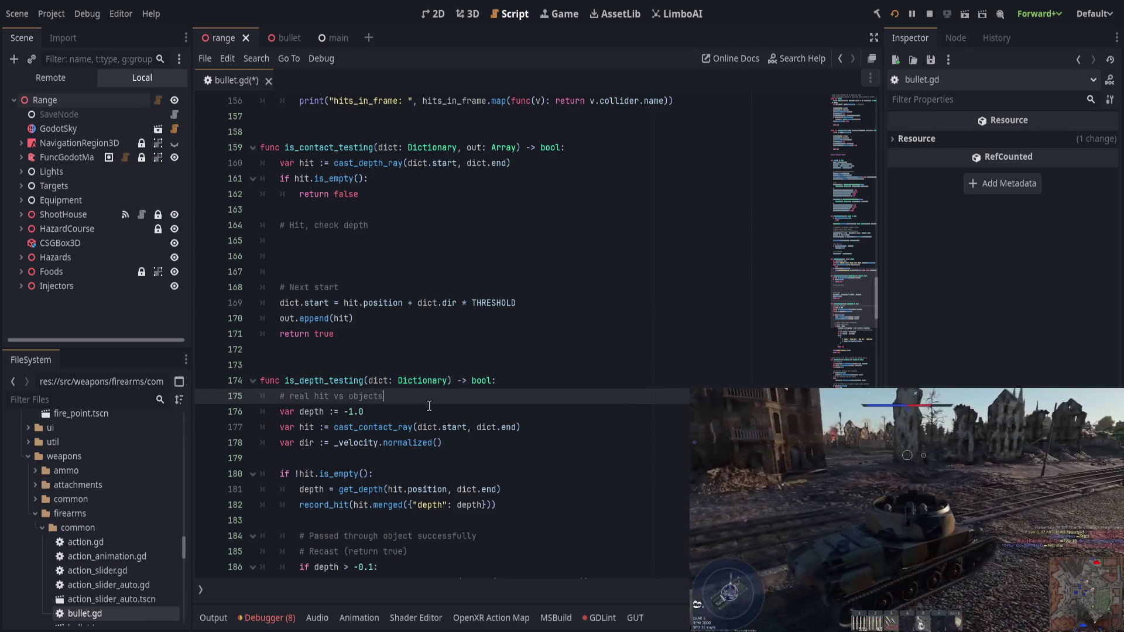
click(432, 414)
click(558, 432)
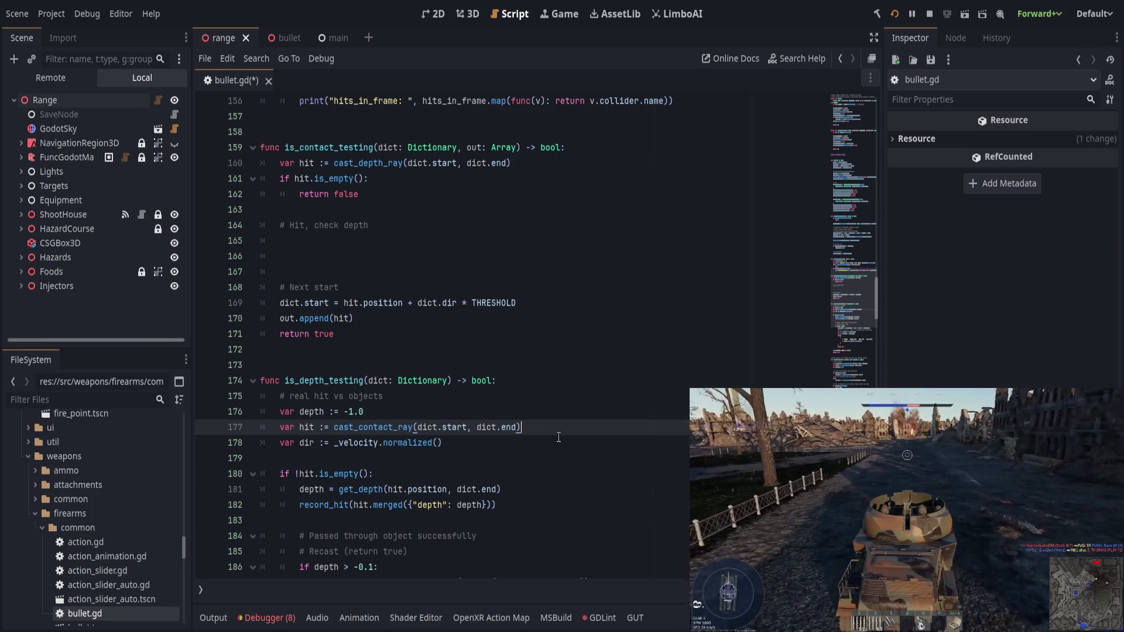
click(476, 396)
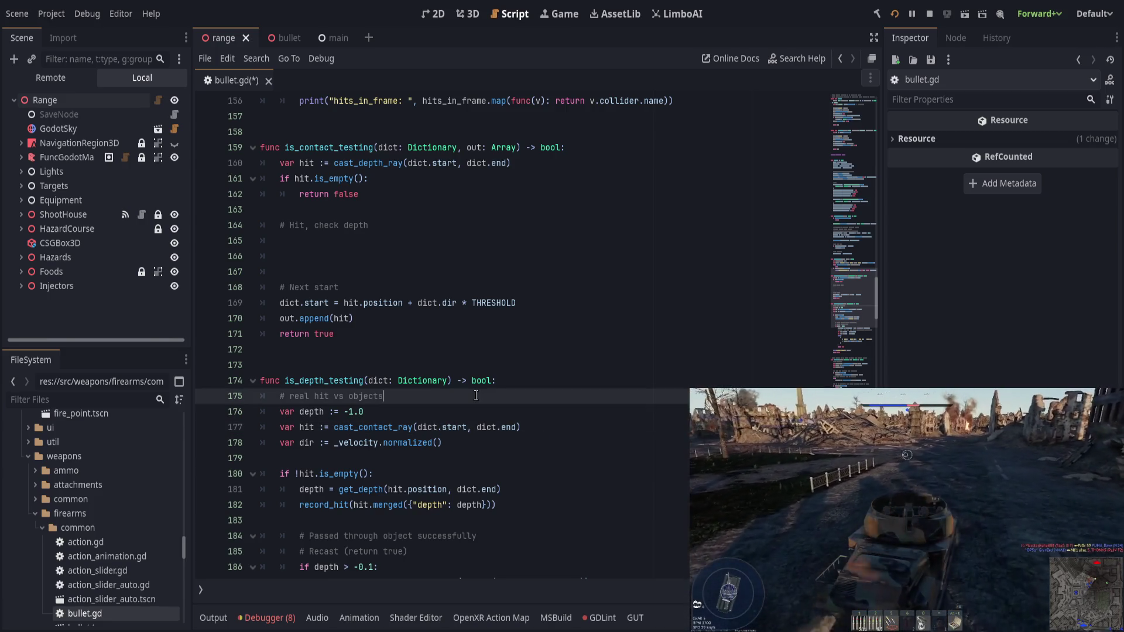
key(ctrl+shift+k)
key(ctrl+shift+k)
key(ctrl+shift+k)
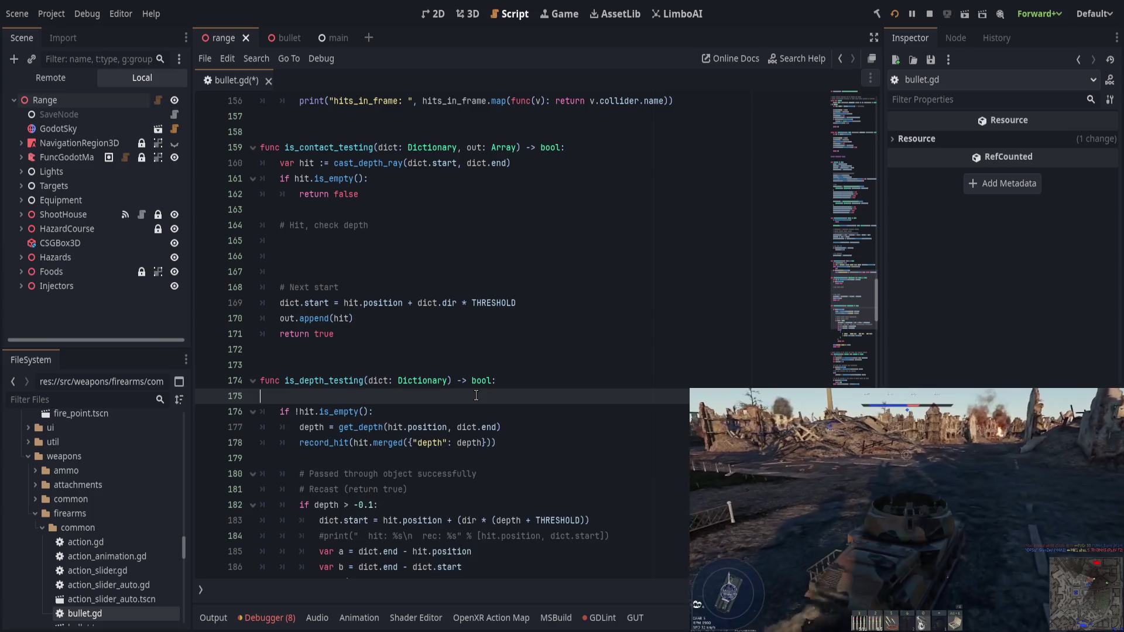
key(ctrl+shift+k)
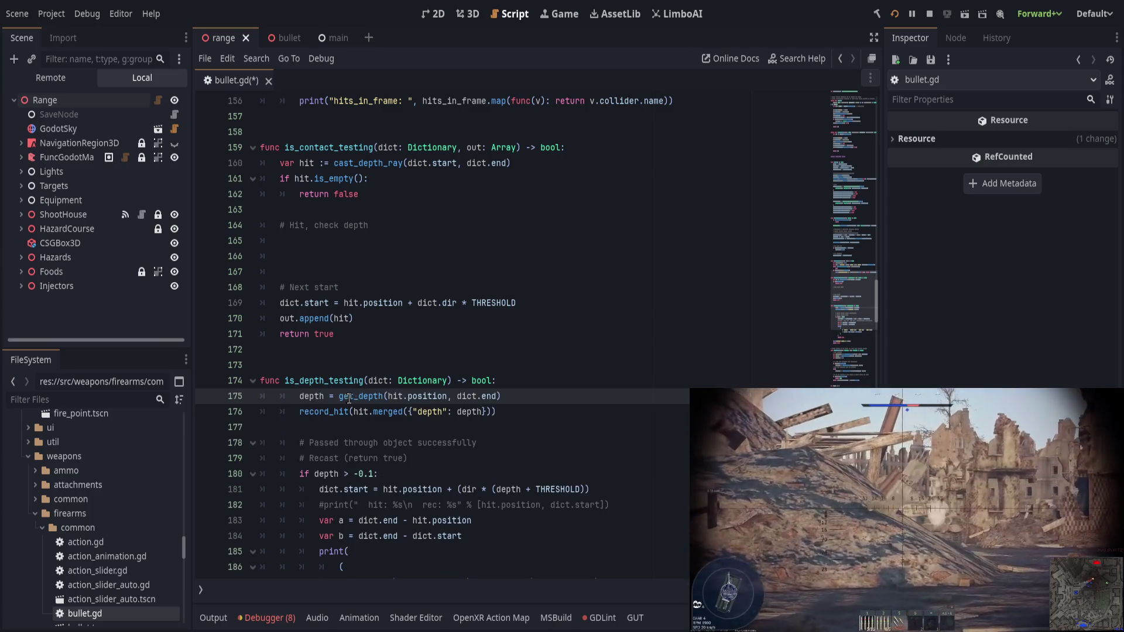
Step: Unindent the depth-testing body through the print block by one level
drag(348, 396, 472, 521)
scroll(427, 497, down, 4)
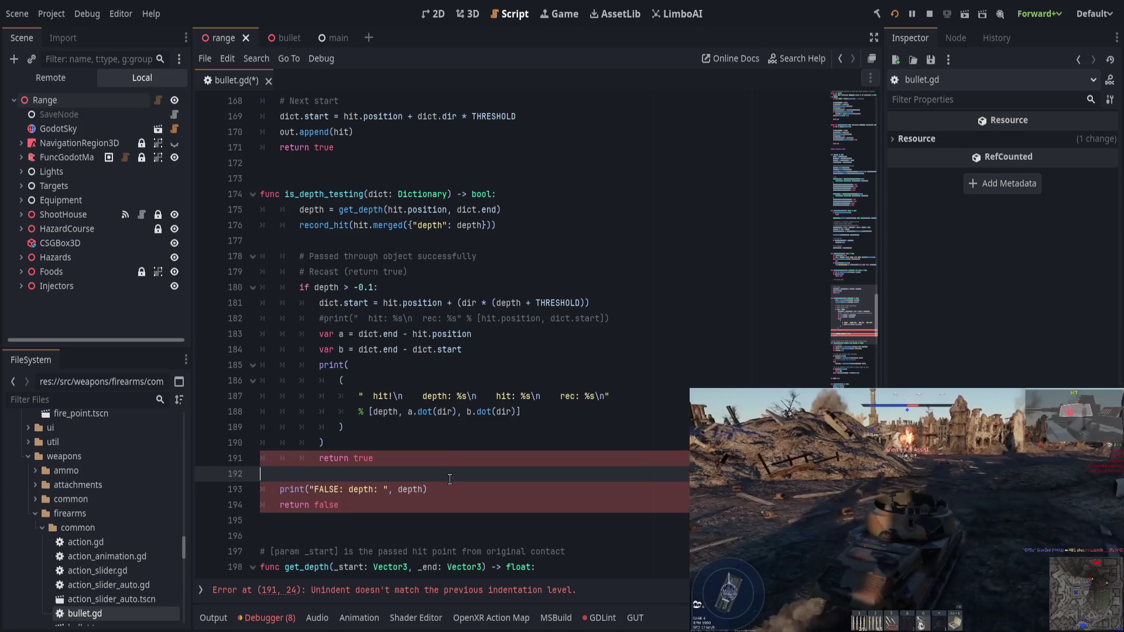
scroll(427, 497, up, 2)
shift+click(390, 488)
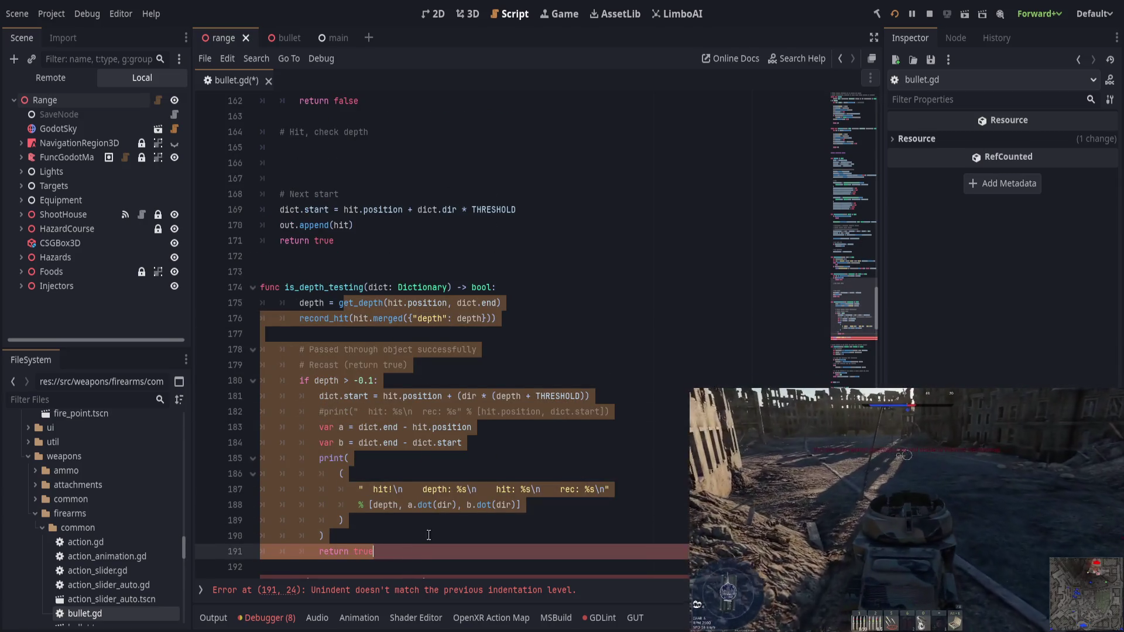
key(shift+Tab)
click(429, 445)
scroll(429, 444, up, 1)
scroll(429, 445, up, 1)
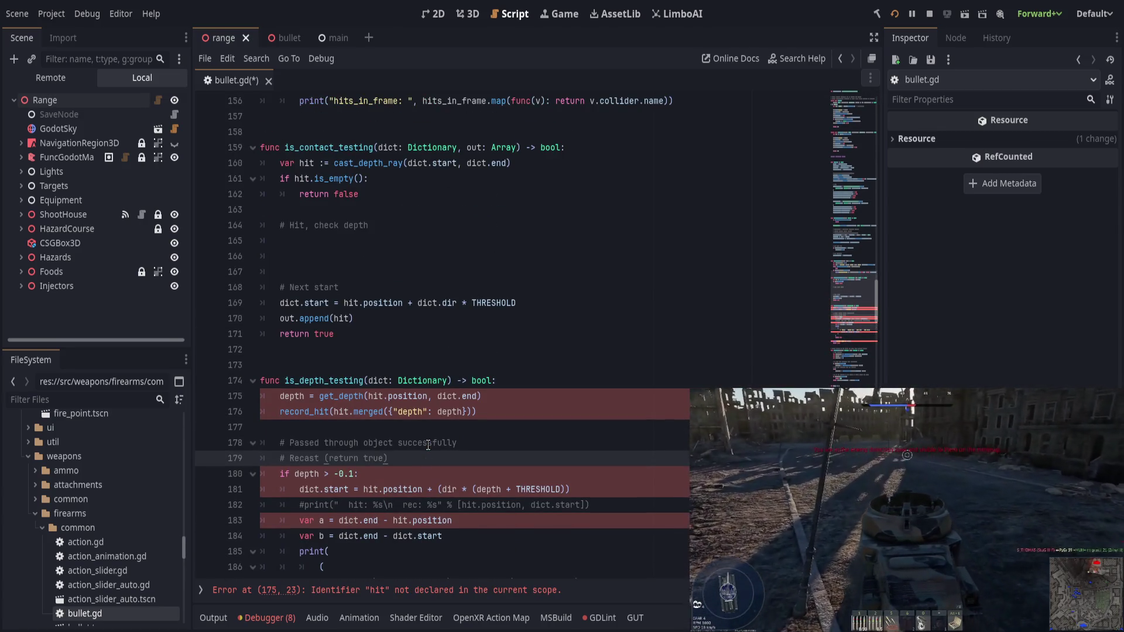
Step: On line 165 write 'depth = get_depth(hit.position, dict.end)'
click(535, 397)
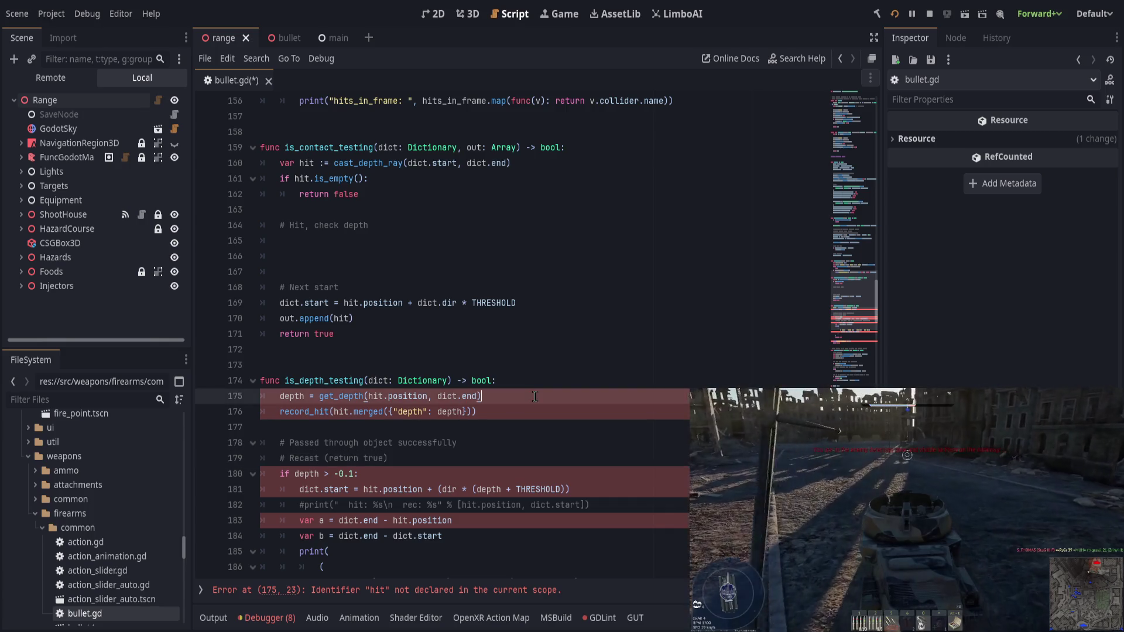
click(452, 228)
click(472, 247)
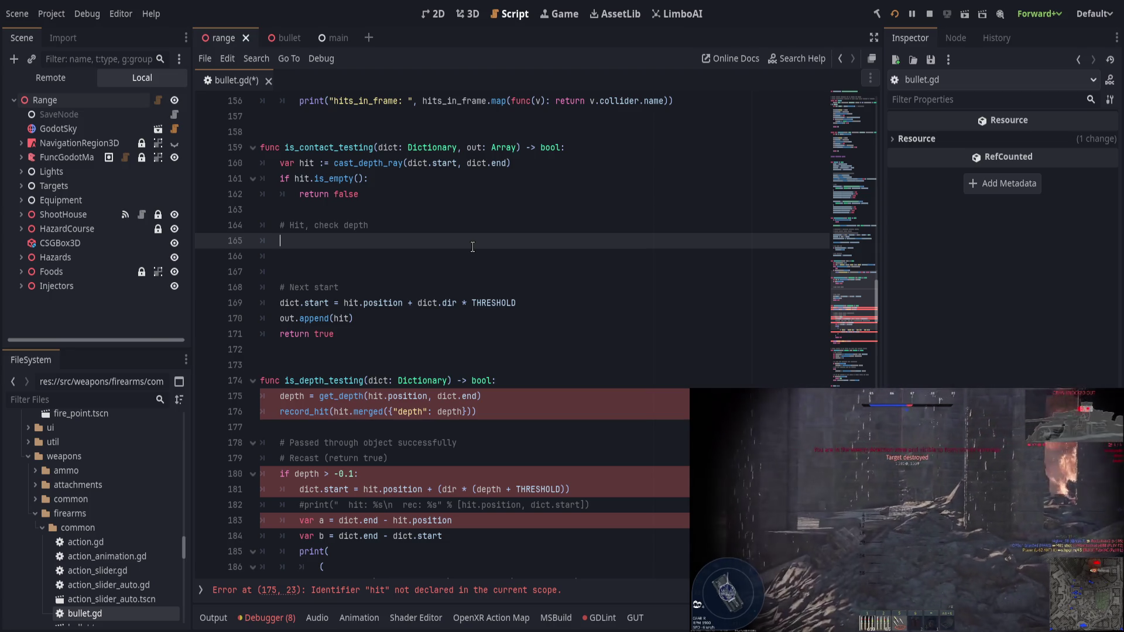
text(de)
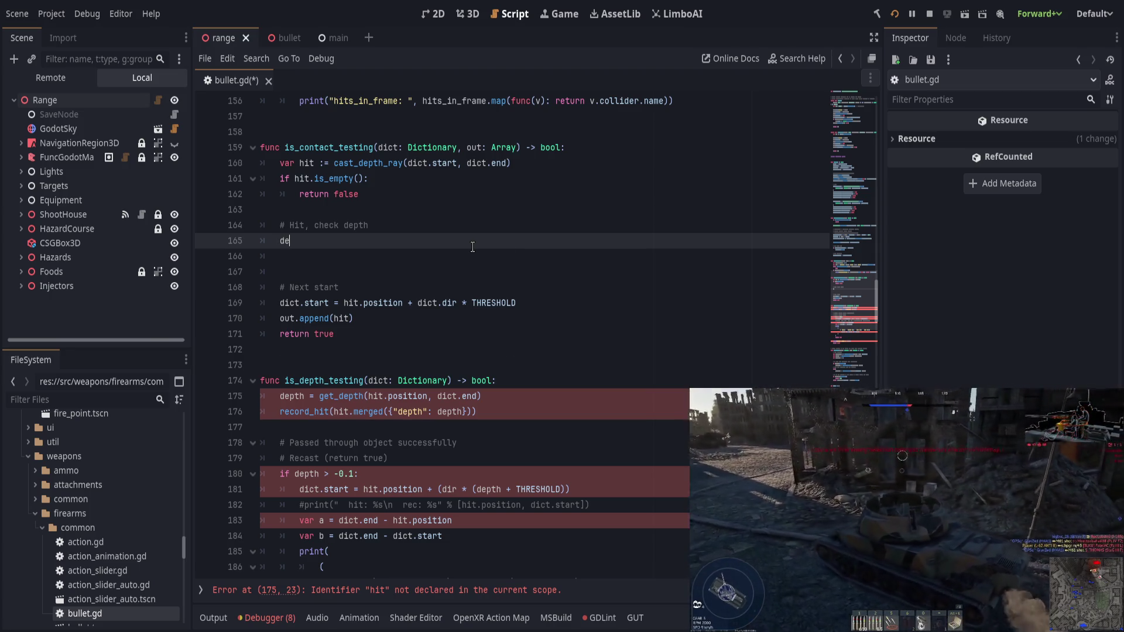
text(pth = get_)
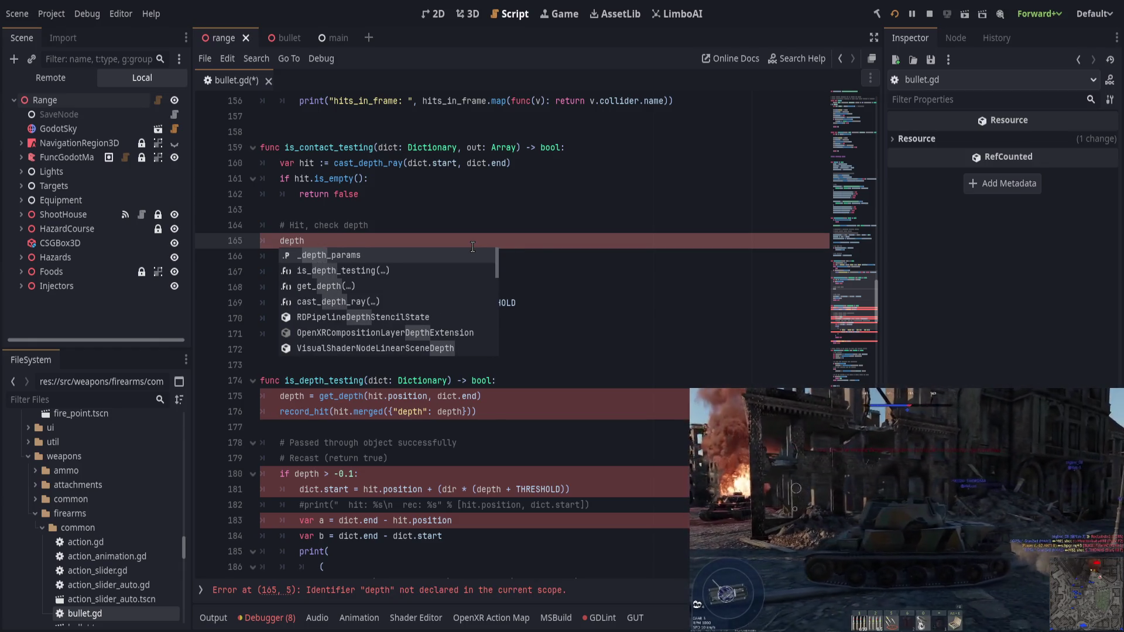
key(Return)
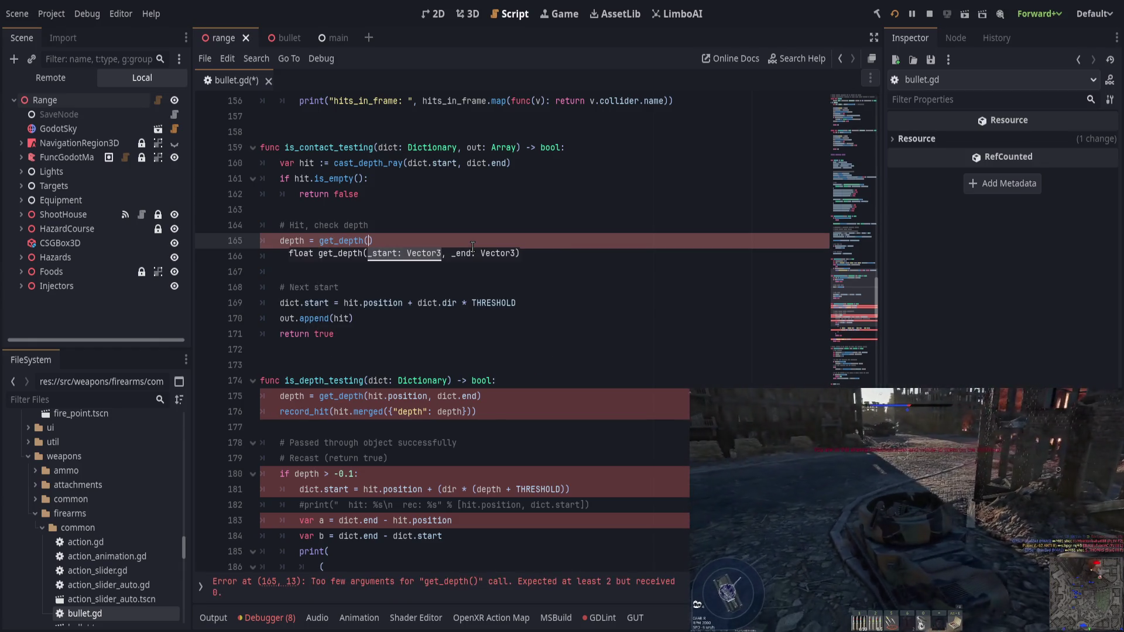
text(hit.position, di)
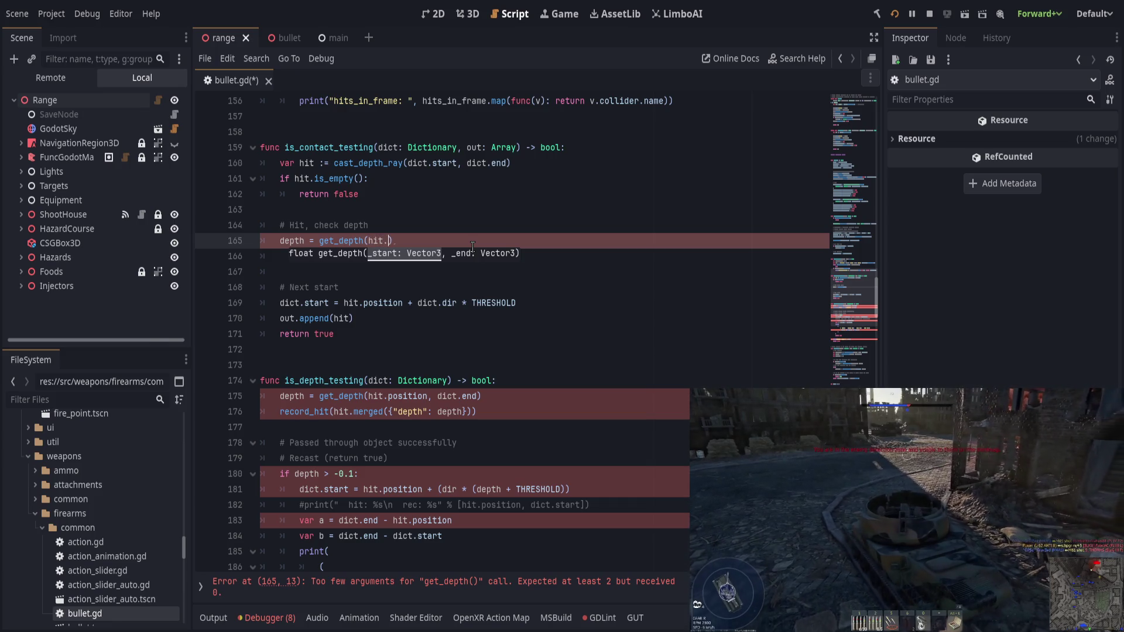
text(ct.end)
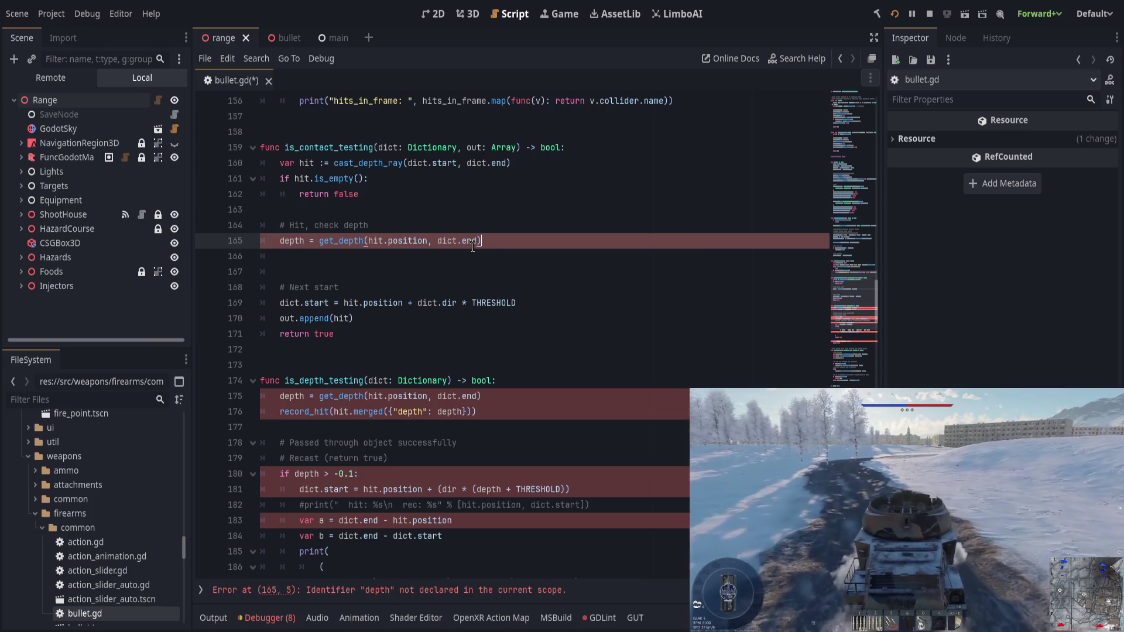
Step: Add 'record_hit(hit.merged({"depth": depth}))' and remove the old is_depth_testing header line
key(Return)
text(rec)
key(Return)
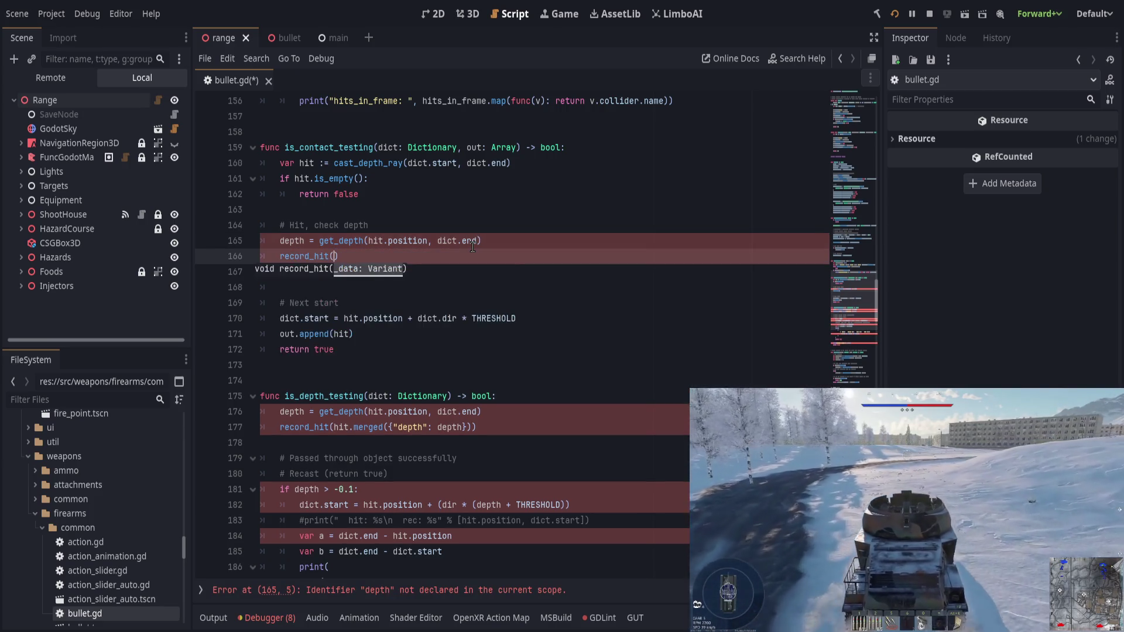
text(record_hit(hit.merged({"depth": depth})))
key(Return)
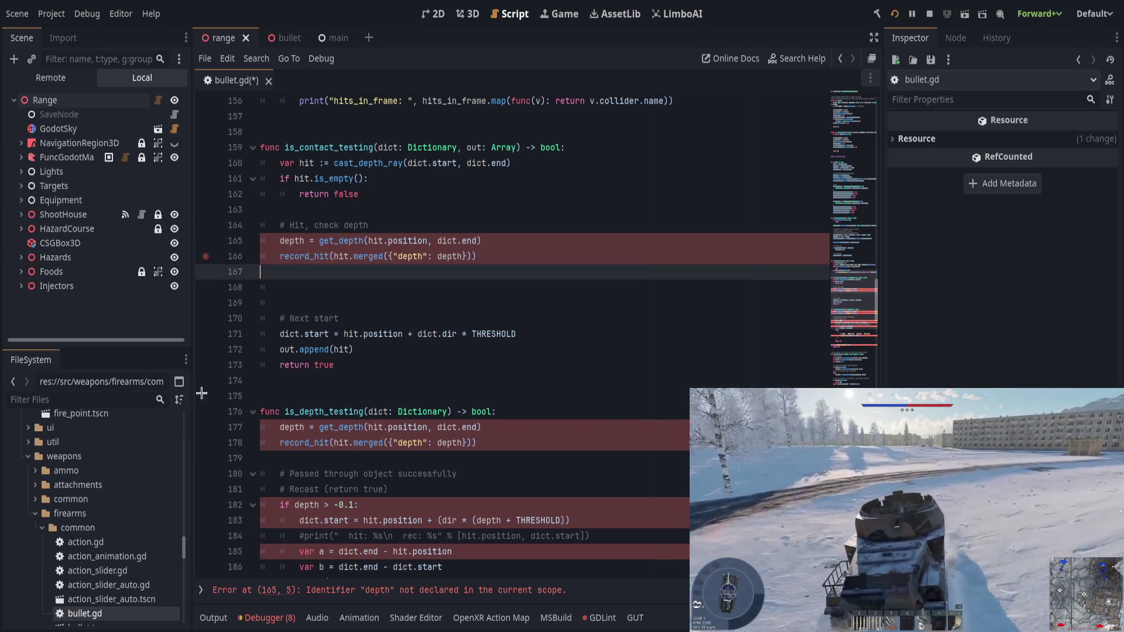
click(426, 283)
key(BackSpace)
key(BackSpace)
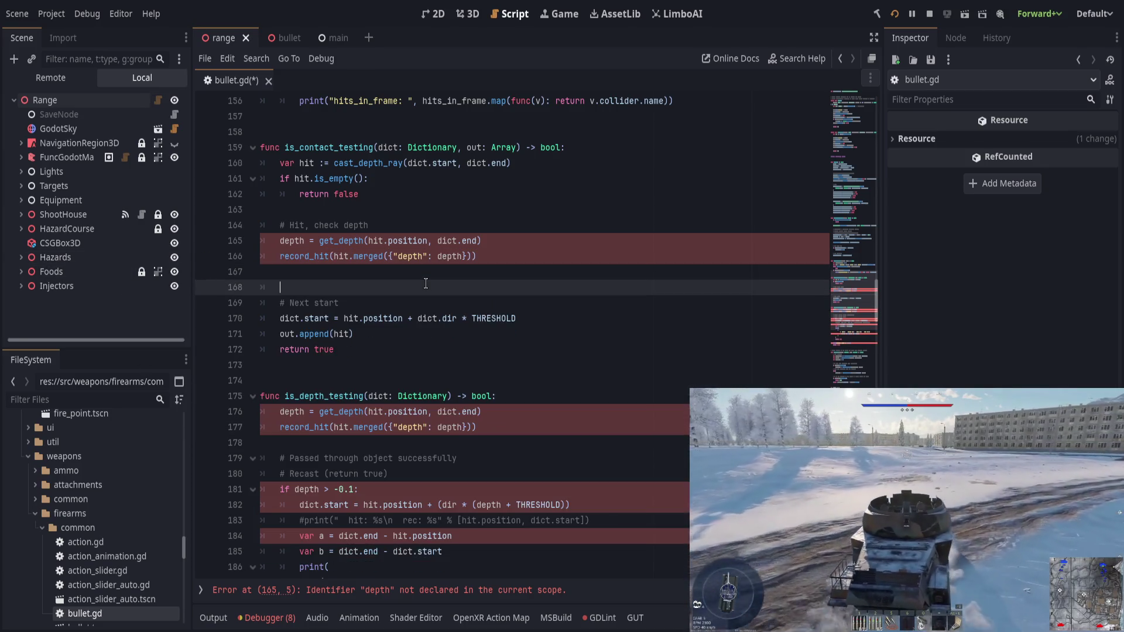
click(533, 395)
key(ctrl+shift+k)
key(ctrl+shift+k)
key(ctrl+shift+k)
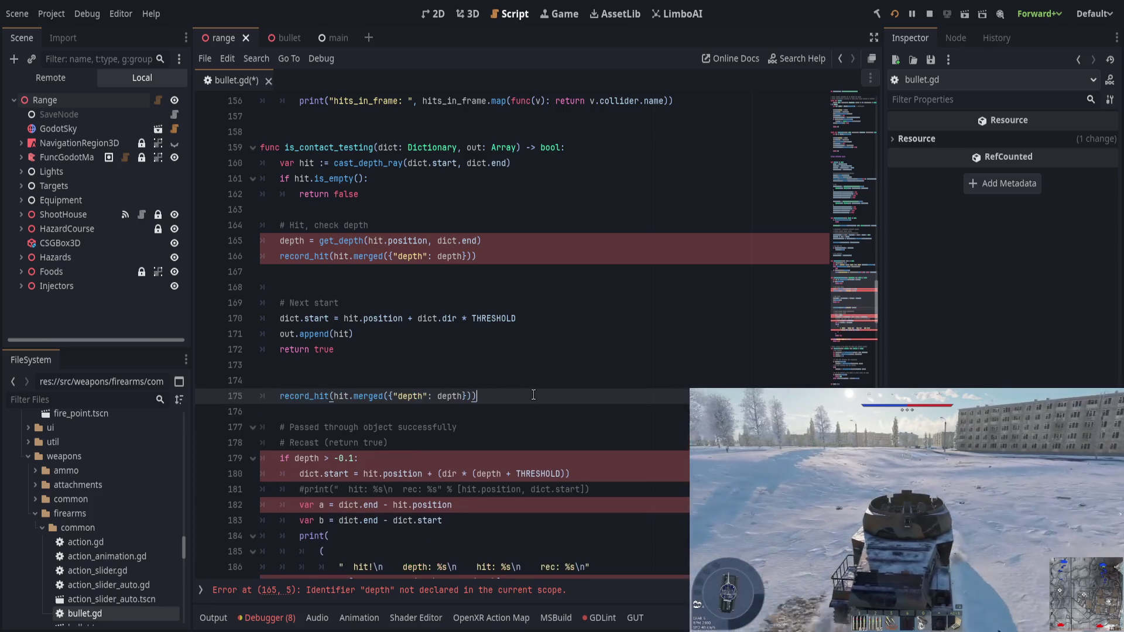
Step: Below record_hit, write 'if depth > -0.1:' with an indented dict.start line
click(521, 291)
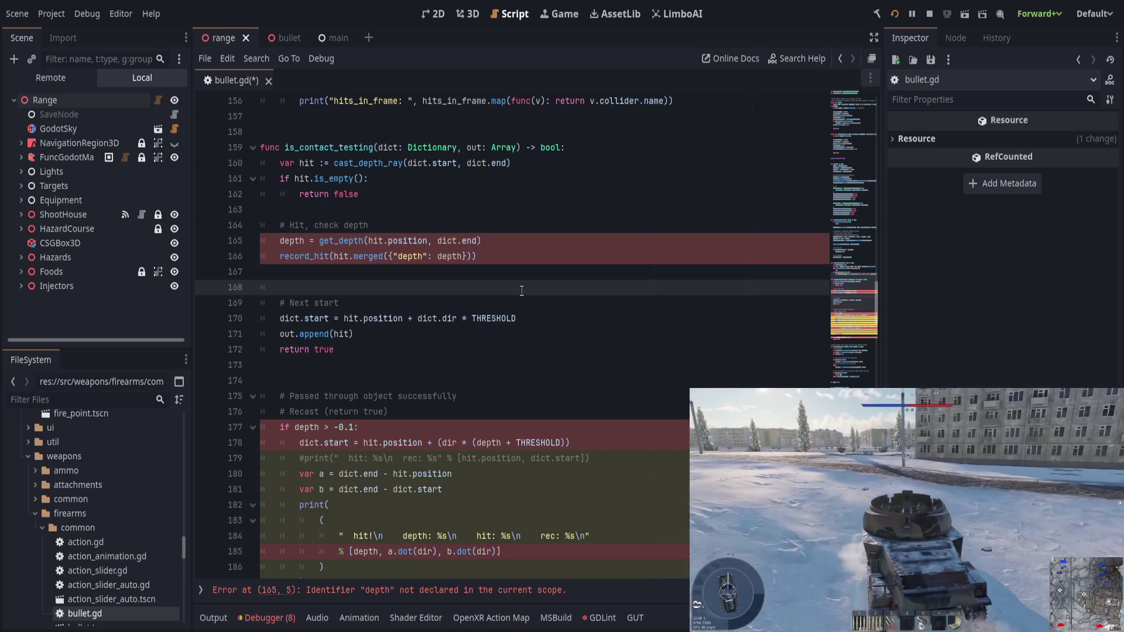
text(if depth > 0.1)
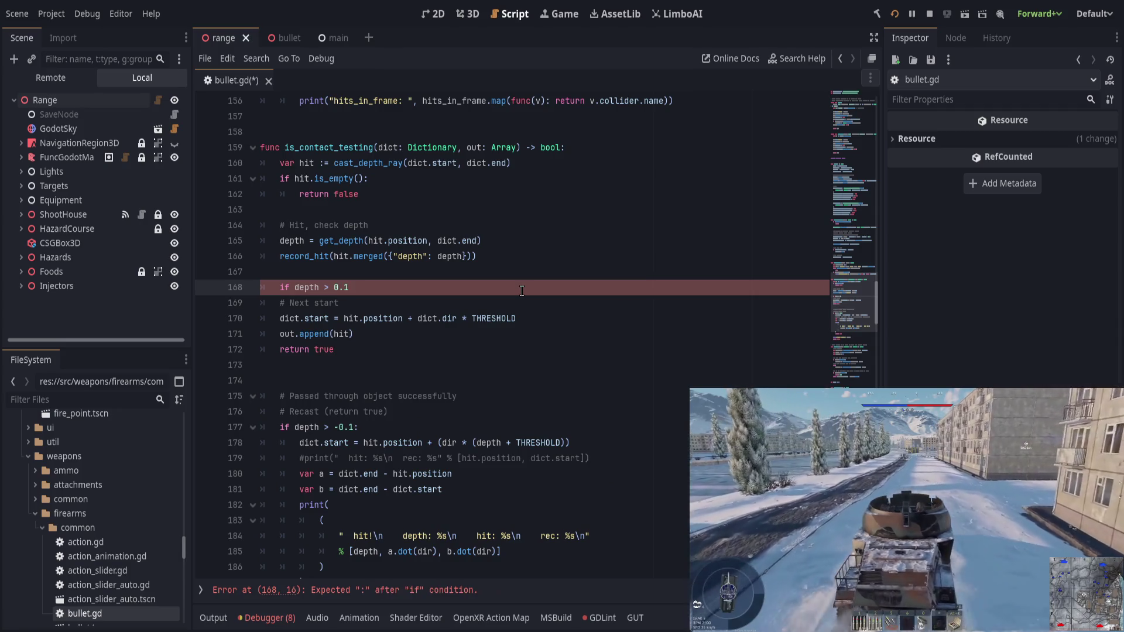
key(BackSpace)
key(BackSpace)
key(BackSpace)
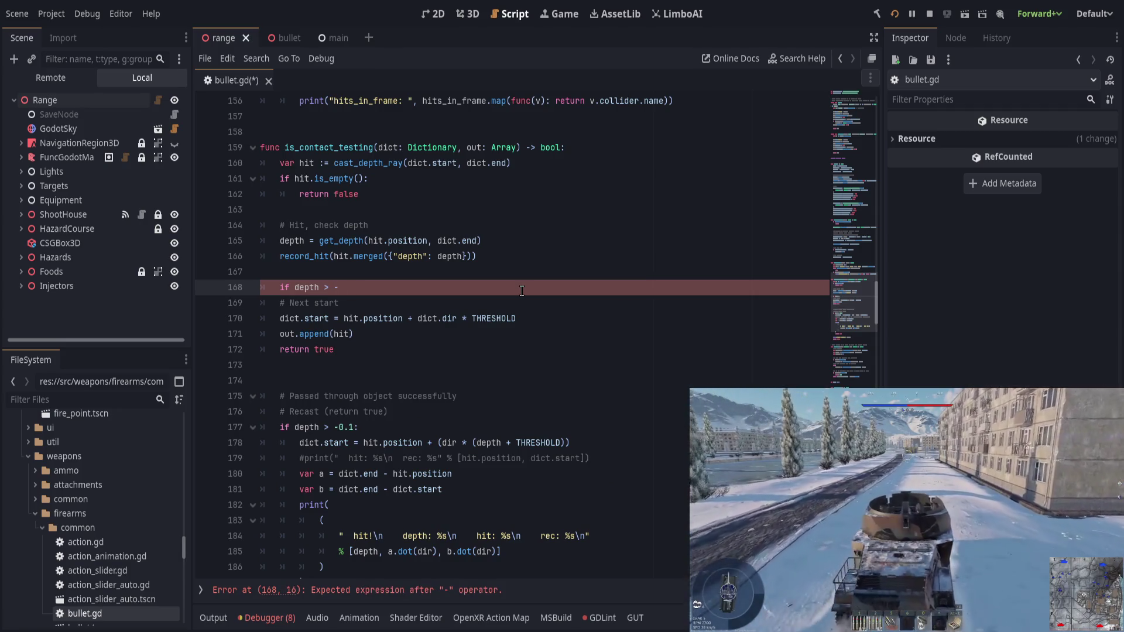
text(-0.1:)
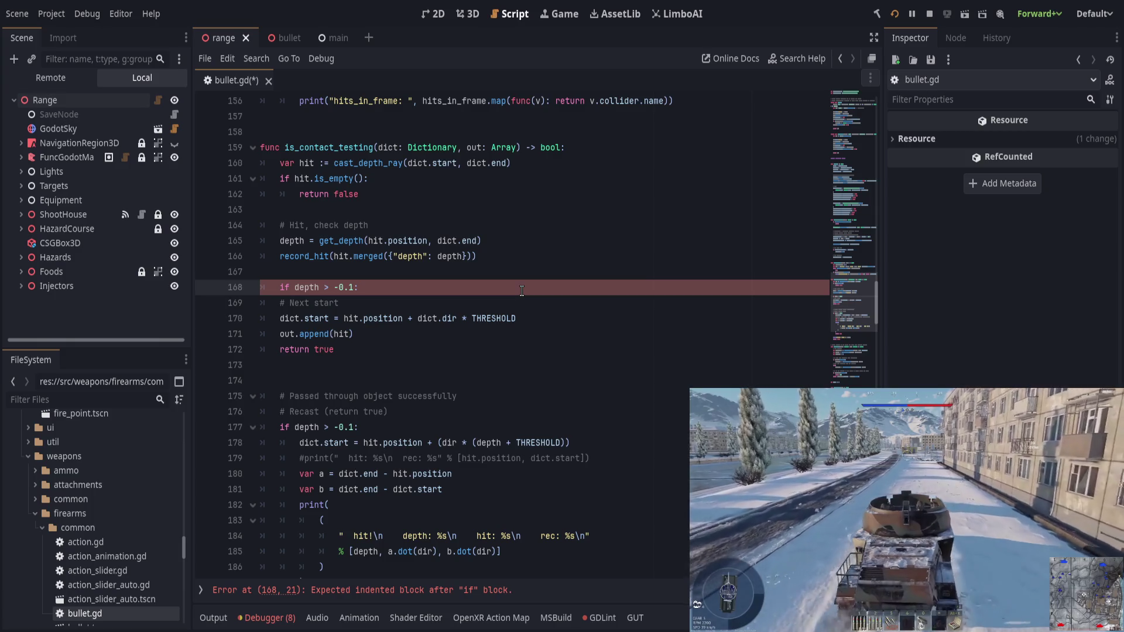
key(Return)
text(dict)
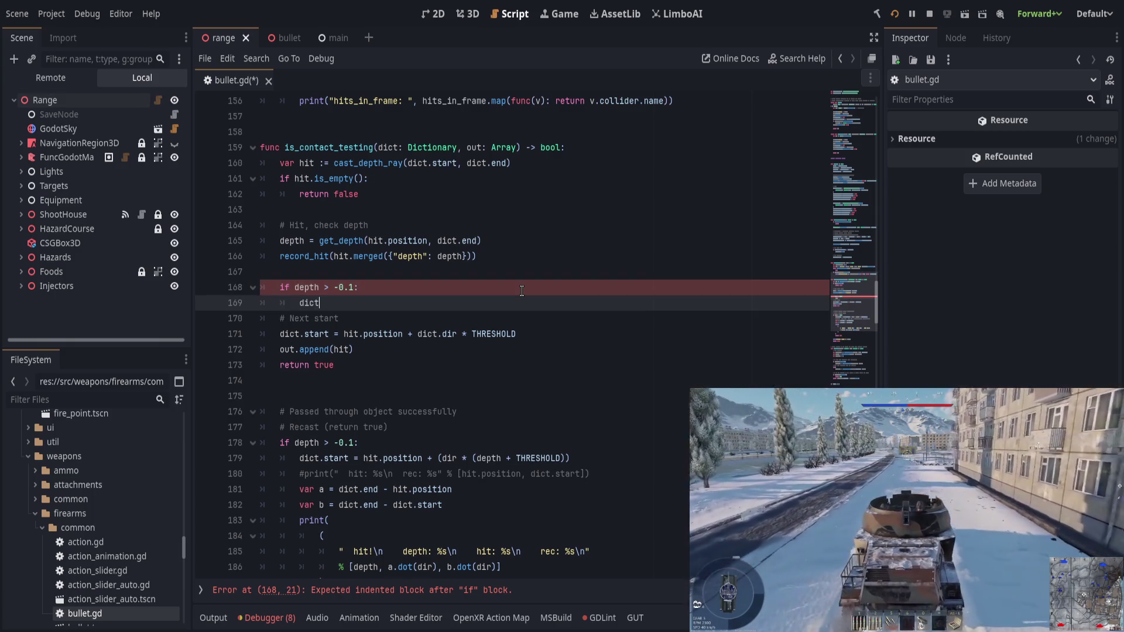
text(.start)
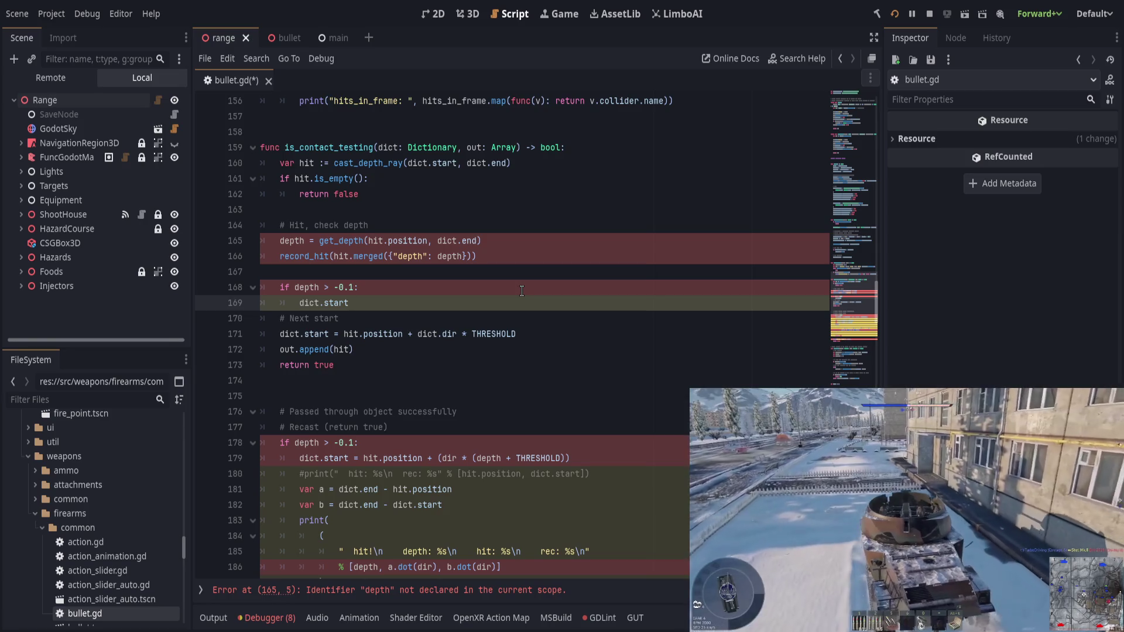
Step: Add a '# Good passthrough' comment, finish 'dict.start = hit.position', and add 'else:'
key(Up)
key(Up)
key(Return)
text(Good passthrough)
key(Down)
key(Down)
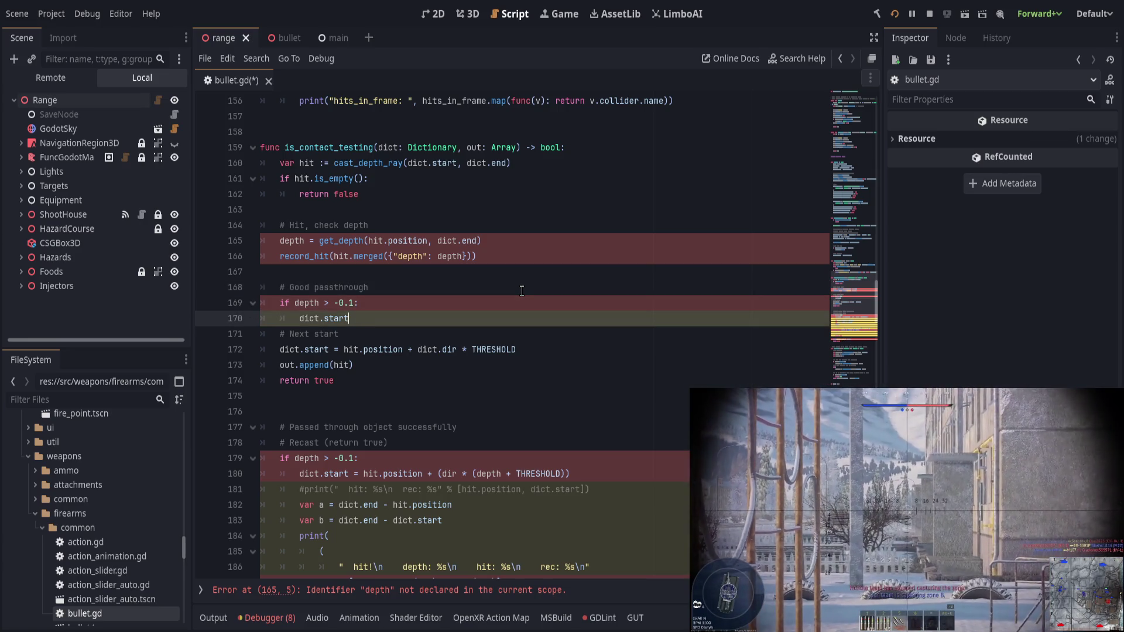
text( = hit.position)
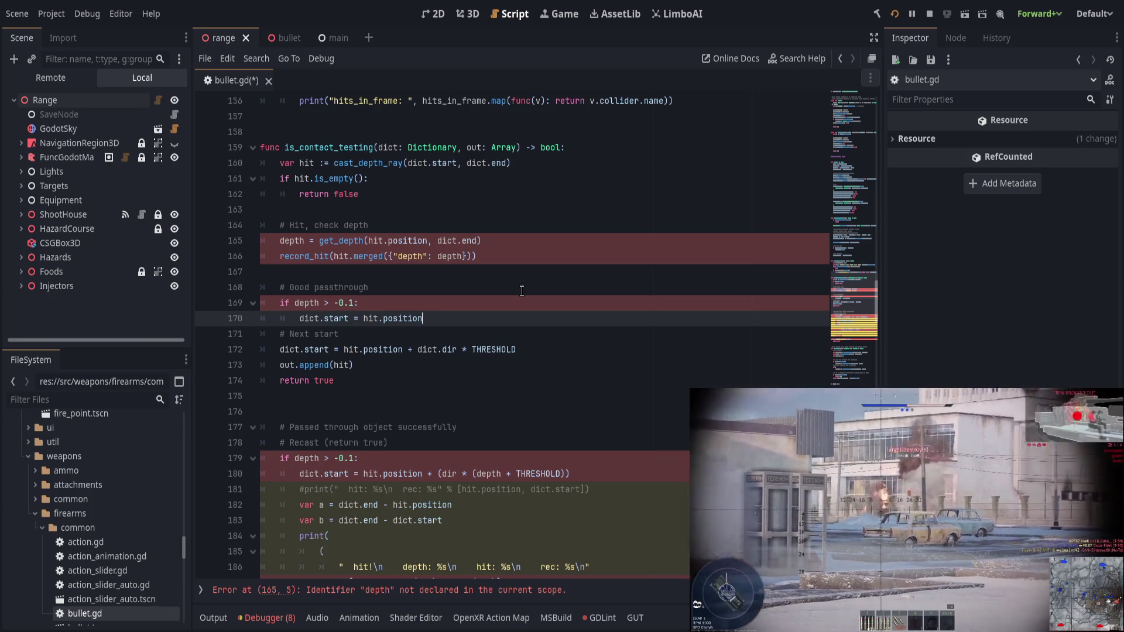
key(Return)
key(BackSpace)
text(else:)
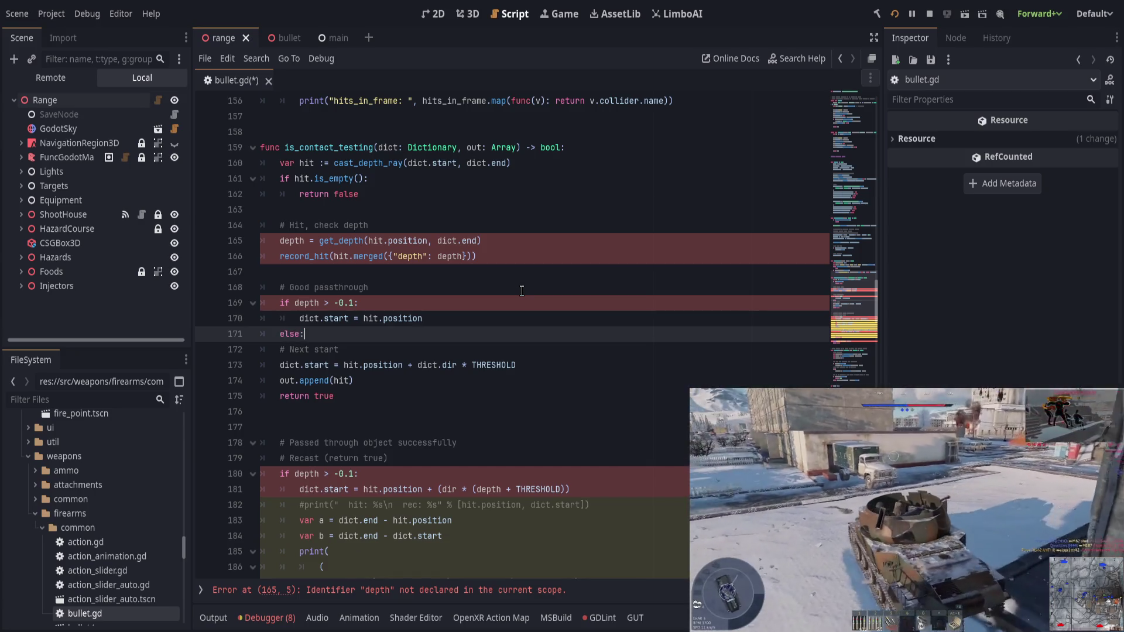
Step: Add a '# Too thick' comment, drop '# Next start', and move dict.start under else
key(Up)
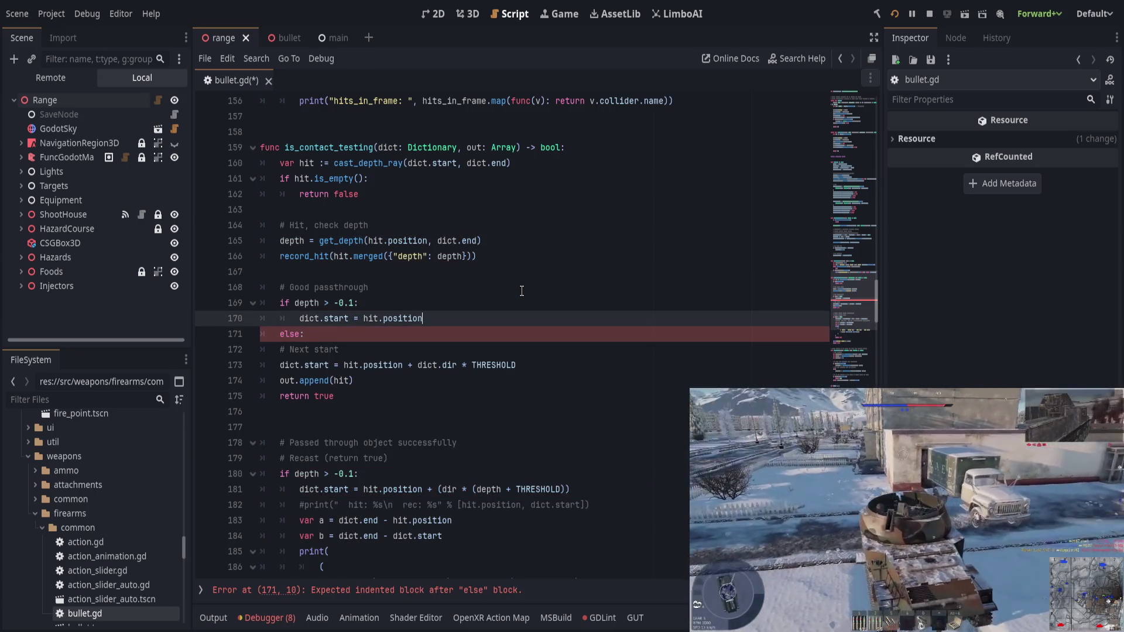
key(Return)
key(BackSpace)
text(# Too thick)
key(Down)
key(Return)
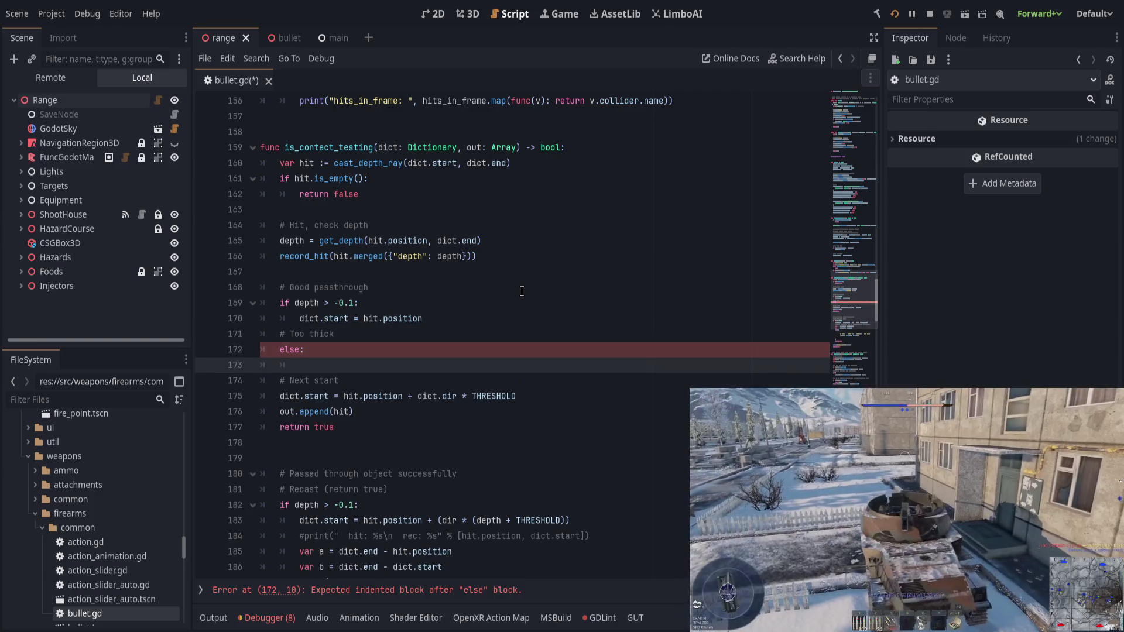
key(ctrl+shift+k)
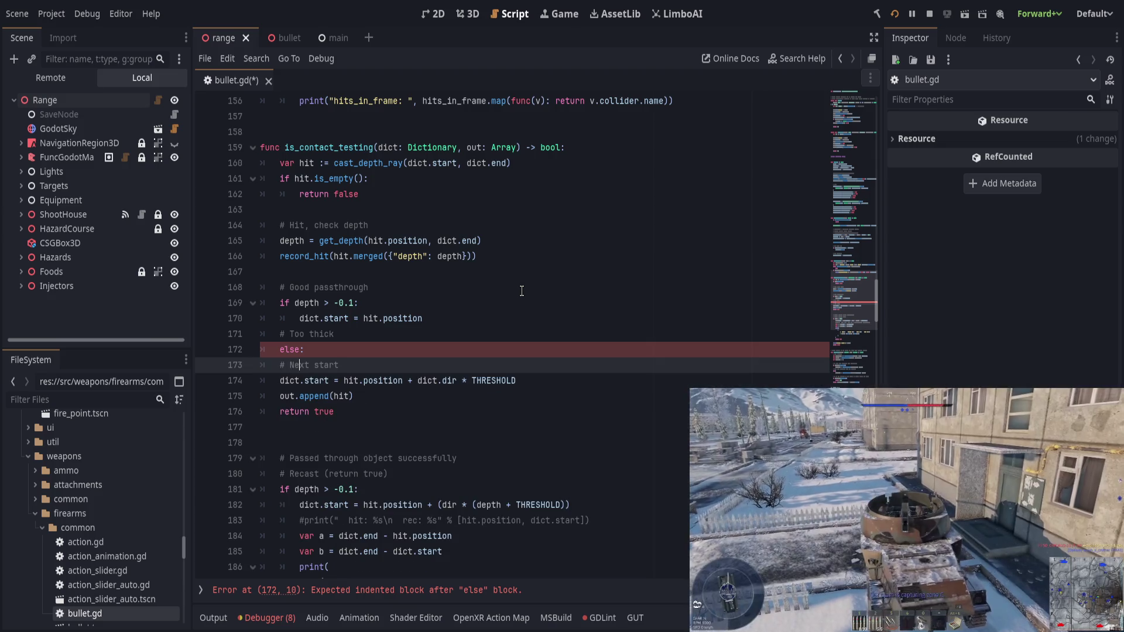
key(ctrl+shift+k)
key(Tab)
Step: Add a '# Determine next start point' comment above the Good passthrough branch
key(Up)
key(Up)
key(Up)
key(Up)
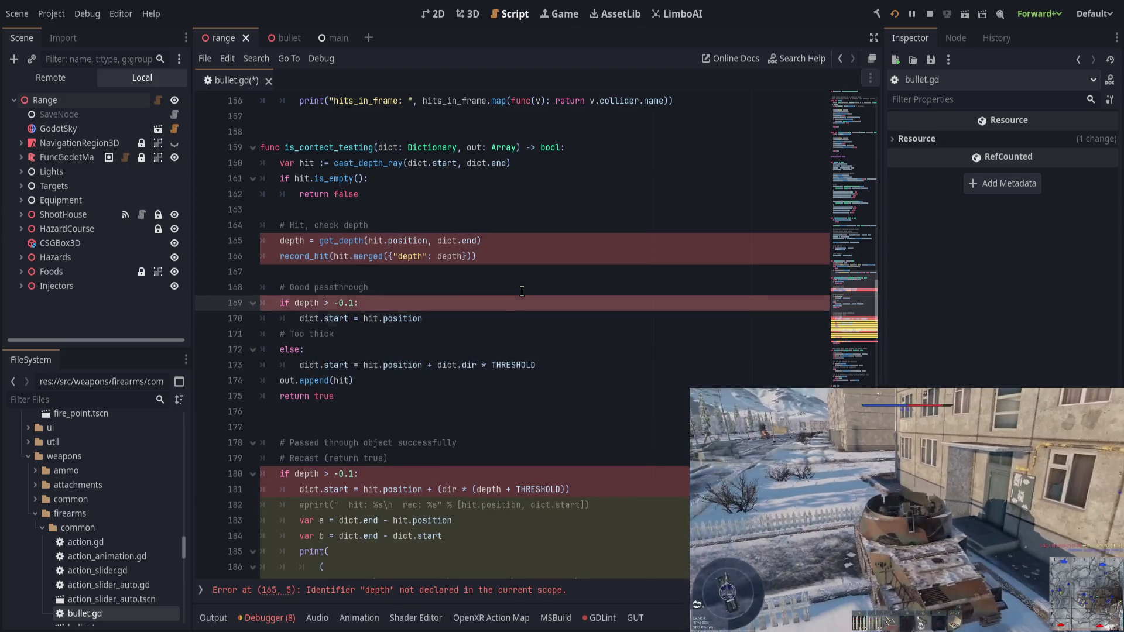
key(Return)
text(# )
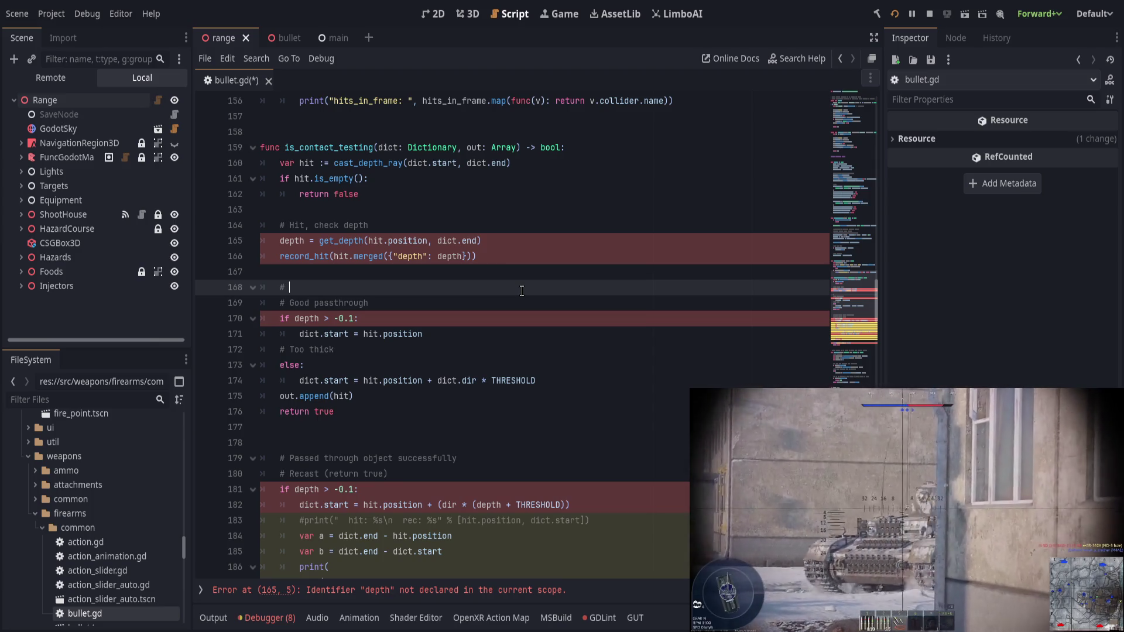
text(Determine next start point)
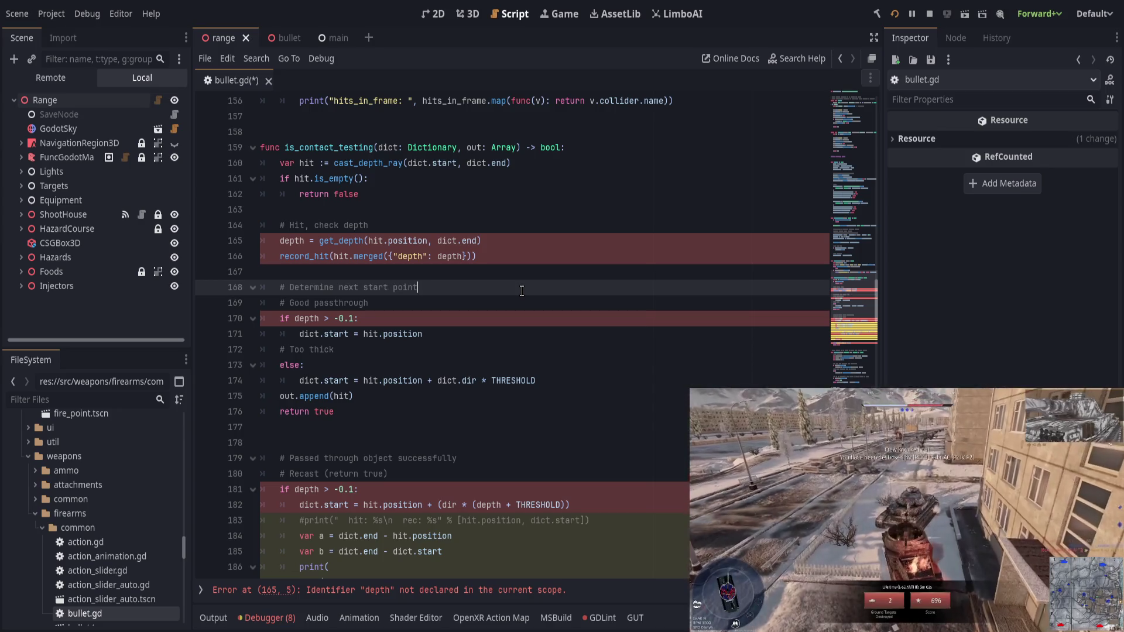
Step: Declare depth with 'var' on line 165
click(465, 316)
click(452, 308)
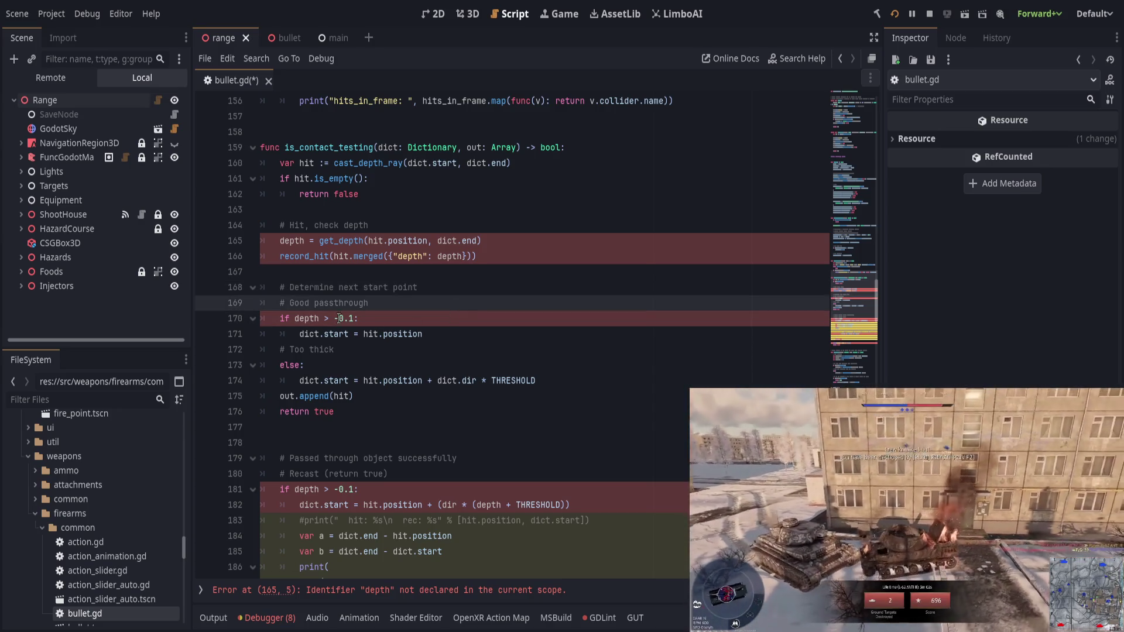
key(Down)
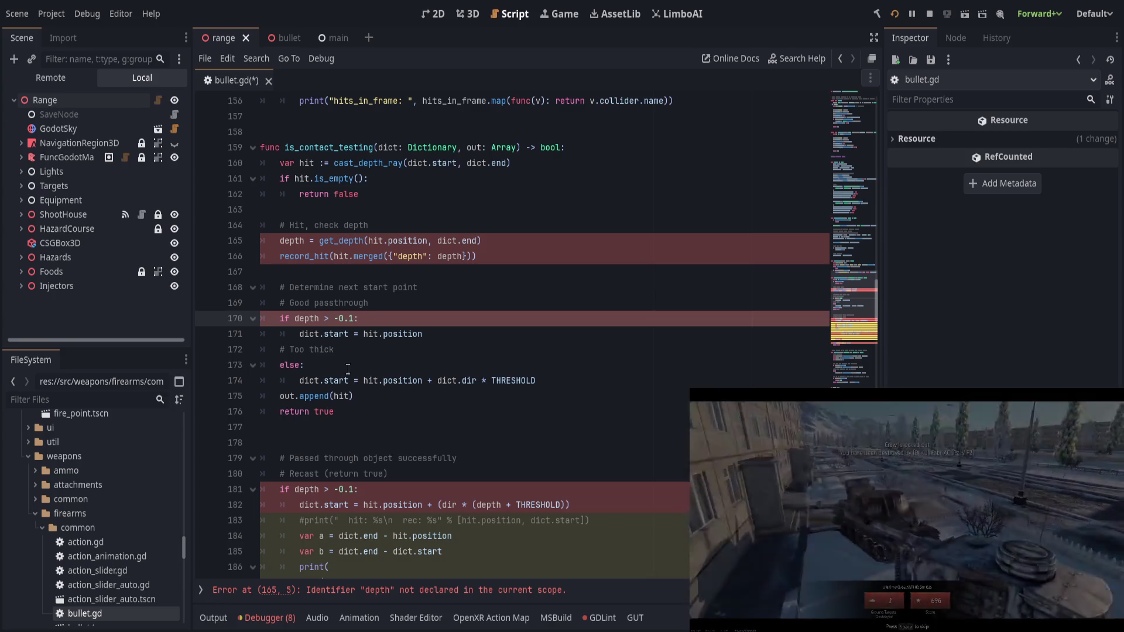
scroll(353, 420, up, 1)
click(292, 287)
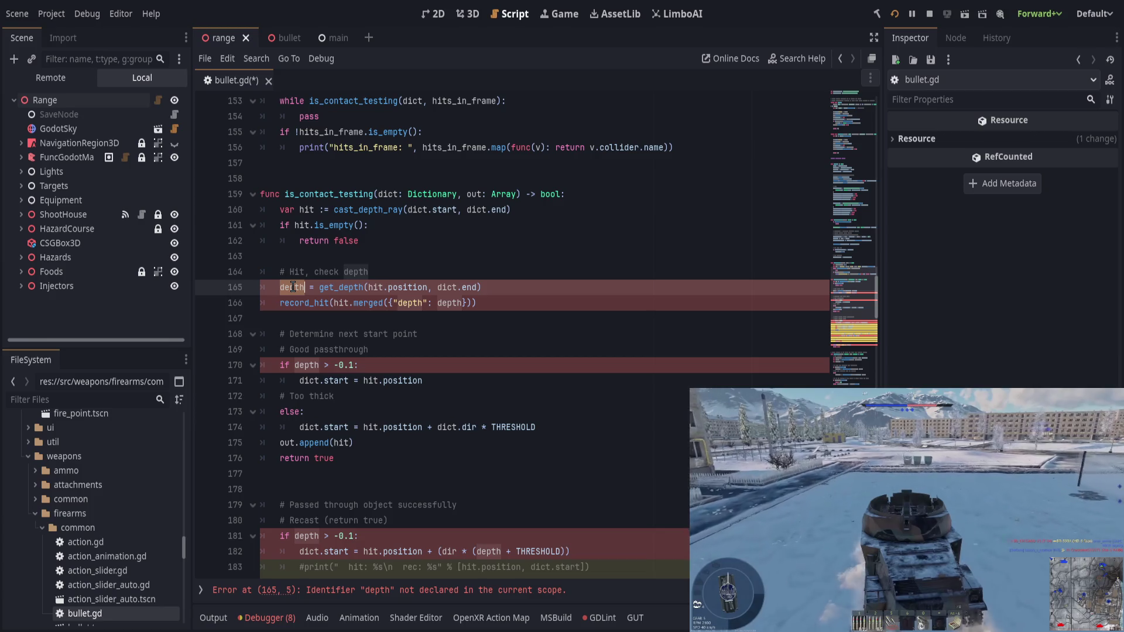
key(Home)
text(var)
Step: Highlight every use of depth to verify the error cleared, then save
key(Up)
key(End)
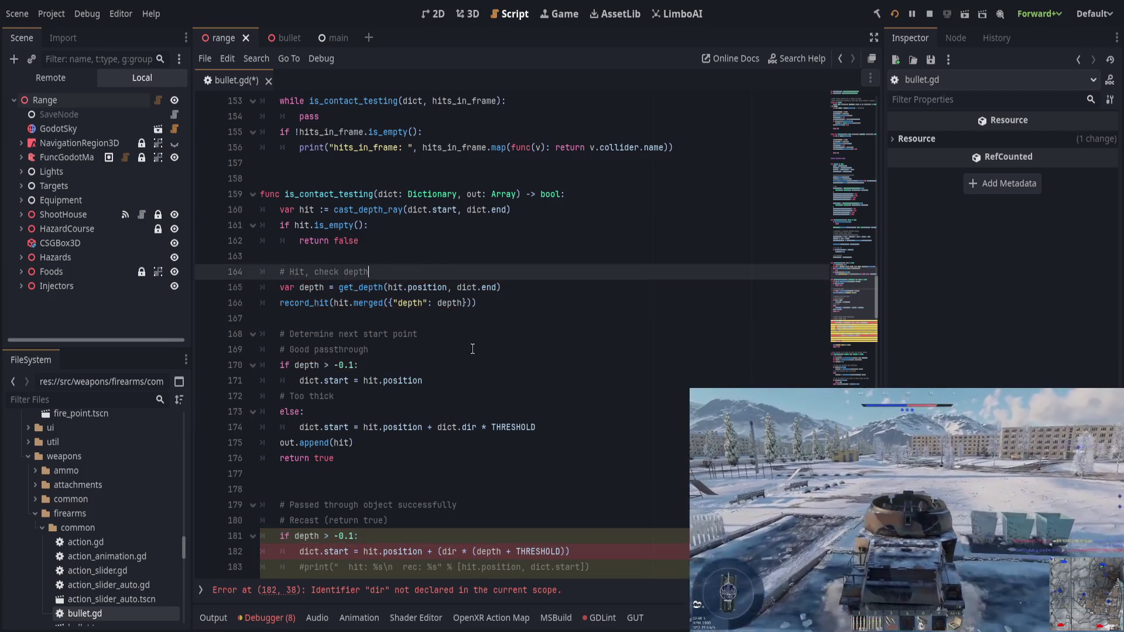
key(Down)
key(End)
key(Down)
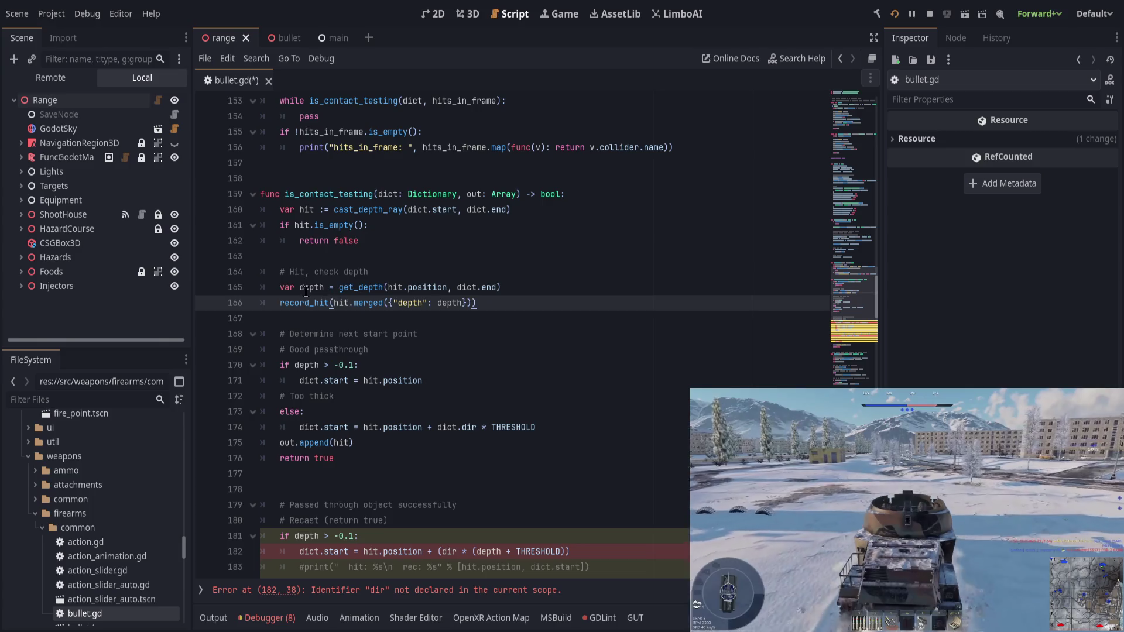
double_click(306, 289)
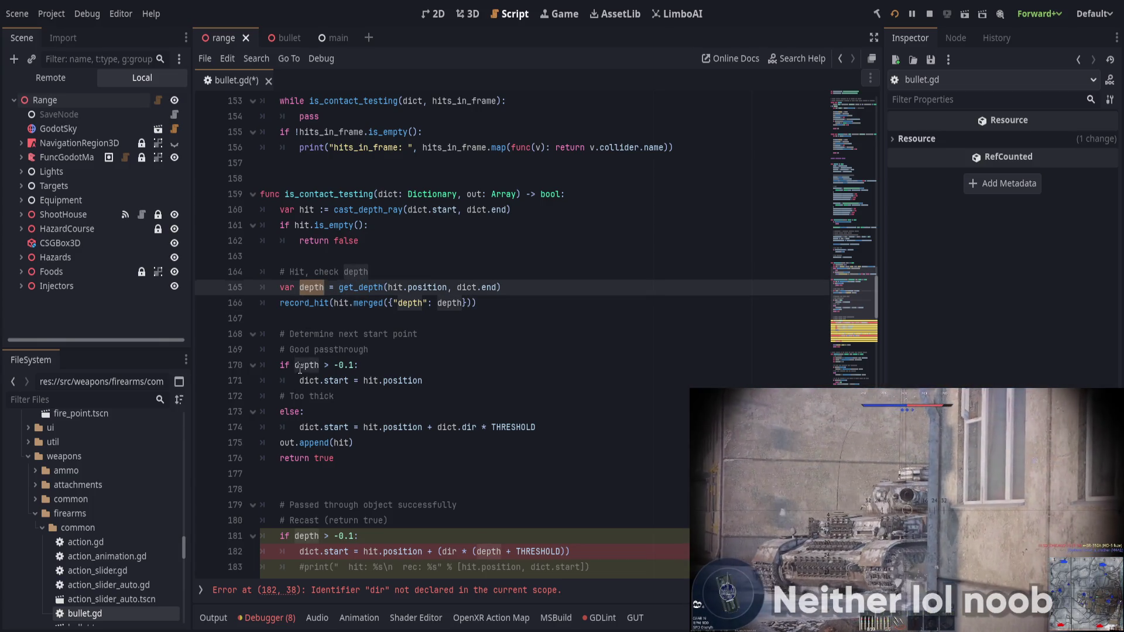
click(300, 367)
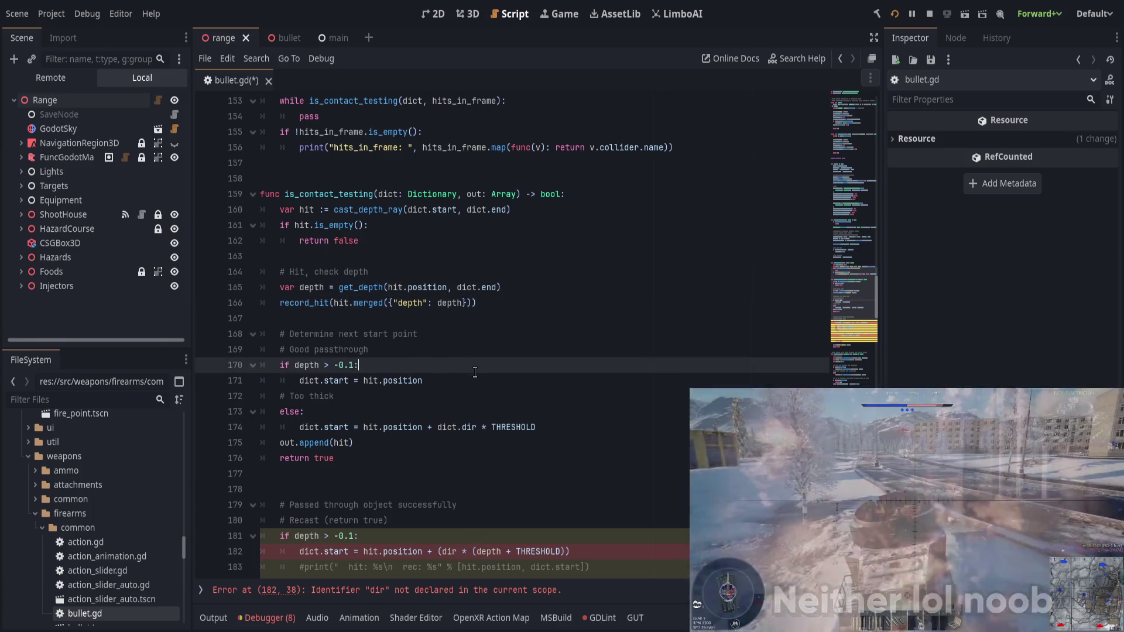
key(ctrl+s)
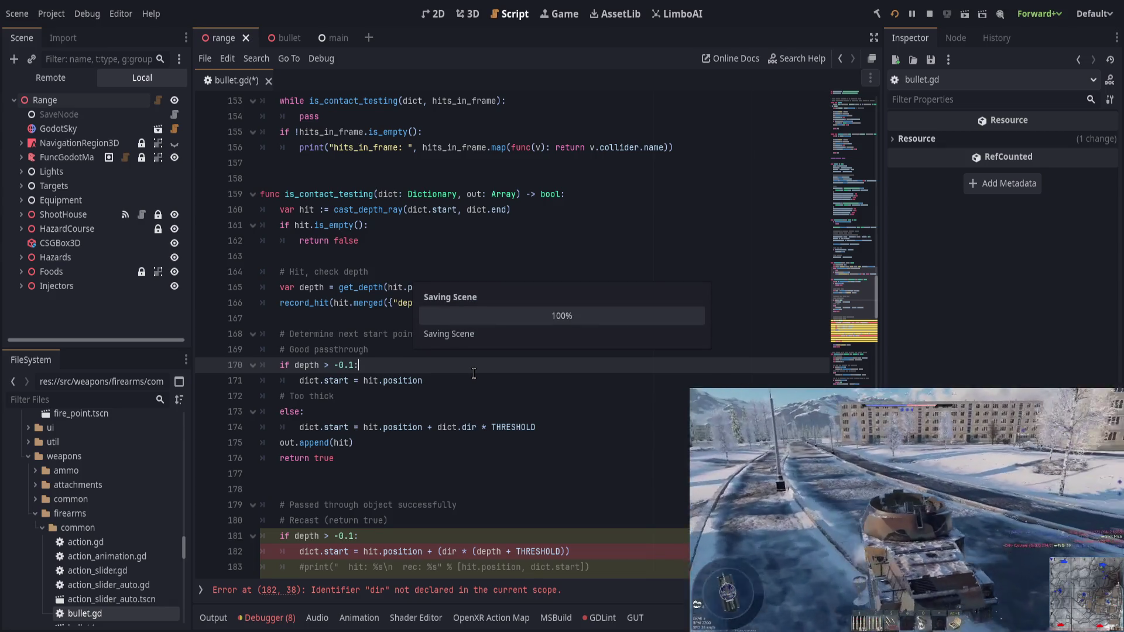
click(461, 381)
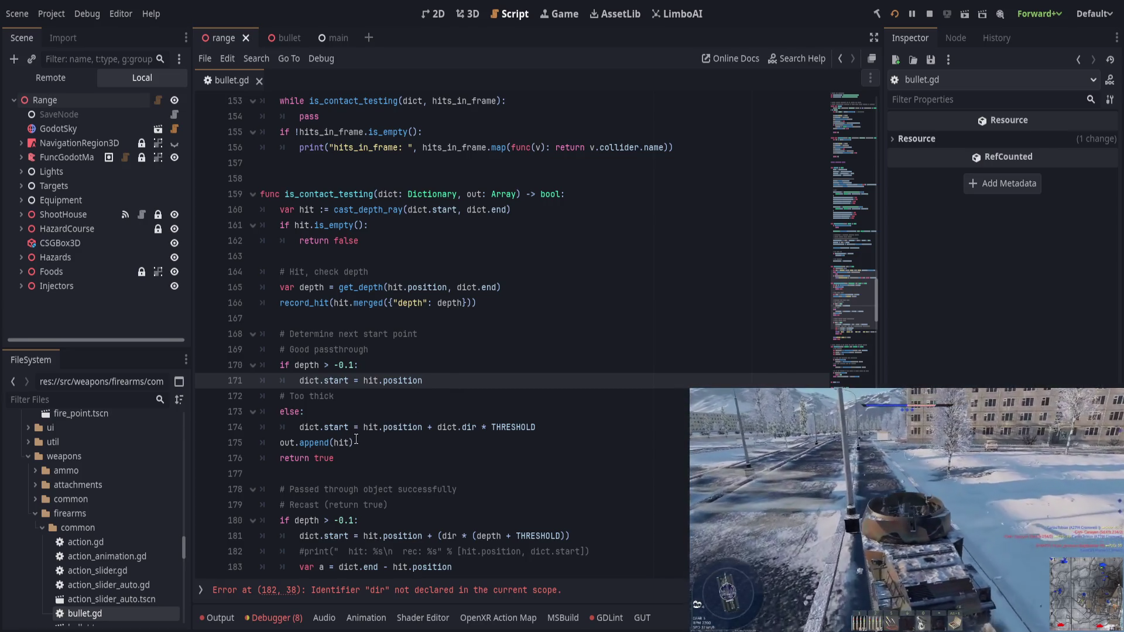
Step: Append ' + (dir * (depth + THRESHOLD))' after hit.position on line 171
scroll(355, 440, down, 1)
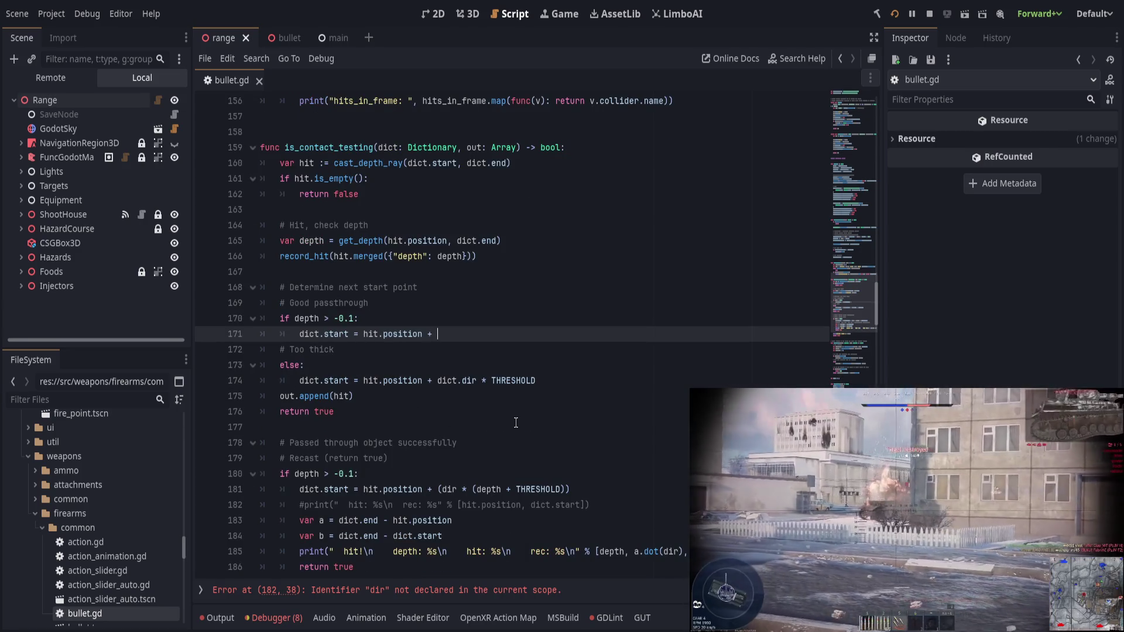
text((dir *)
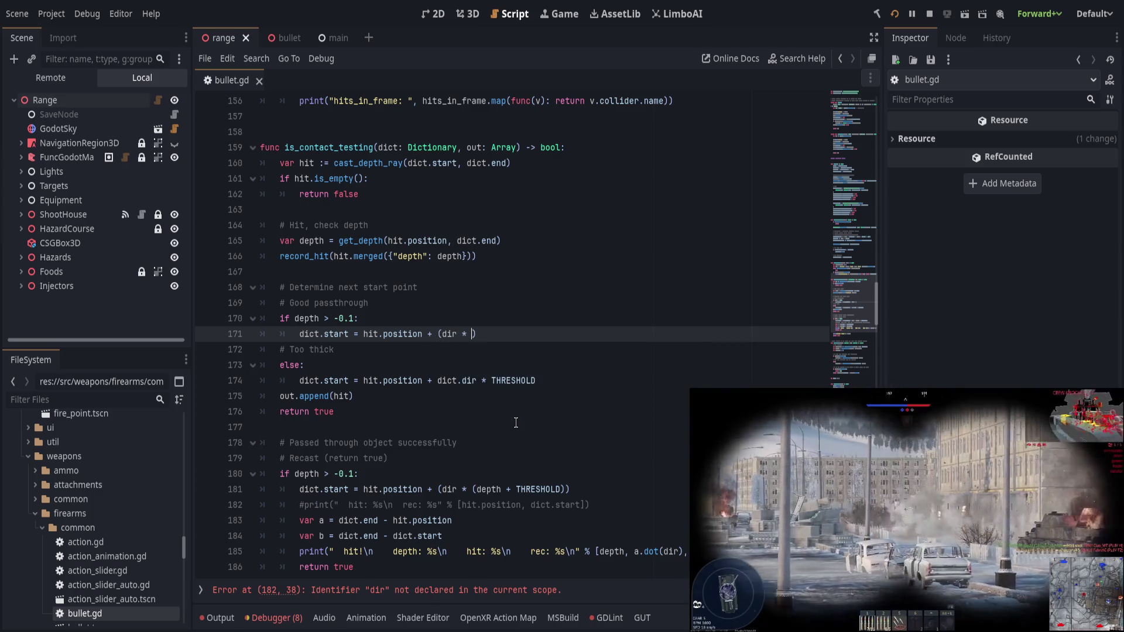
text(depth)
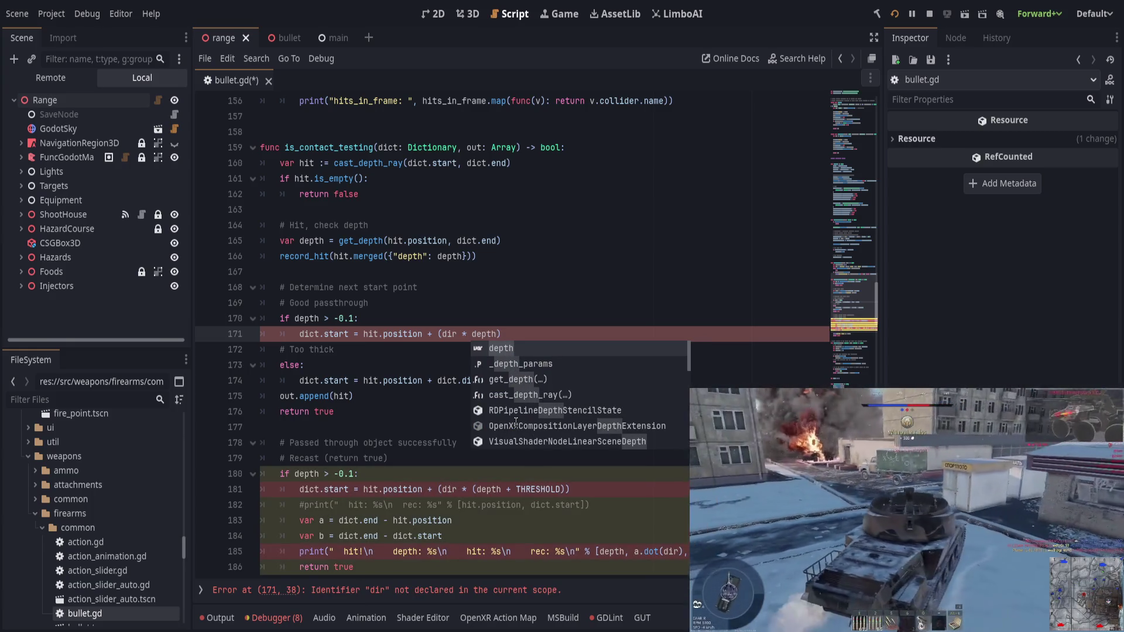
key(ctrl+Left)
text(()
key(Right)
key(Right)
key(Right)
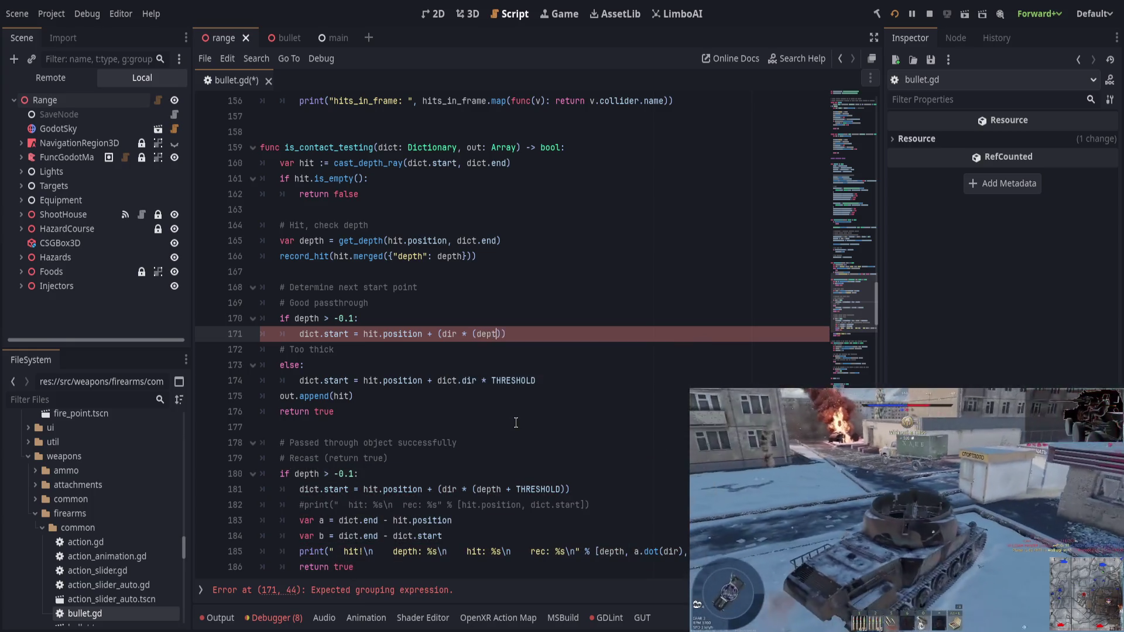
text(+ THRESHOLD)
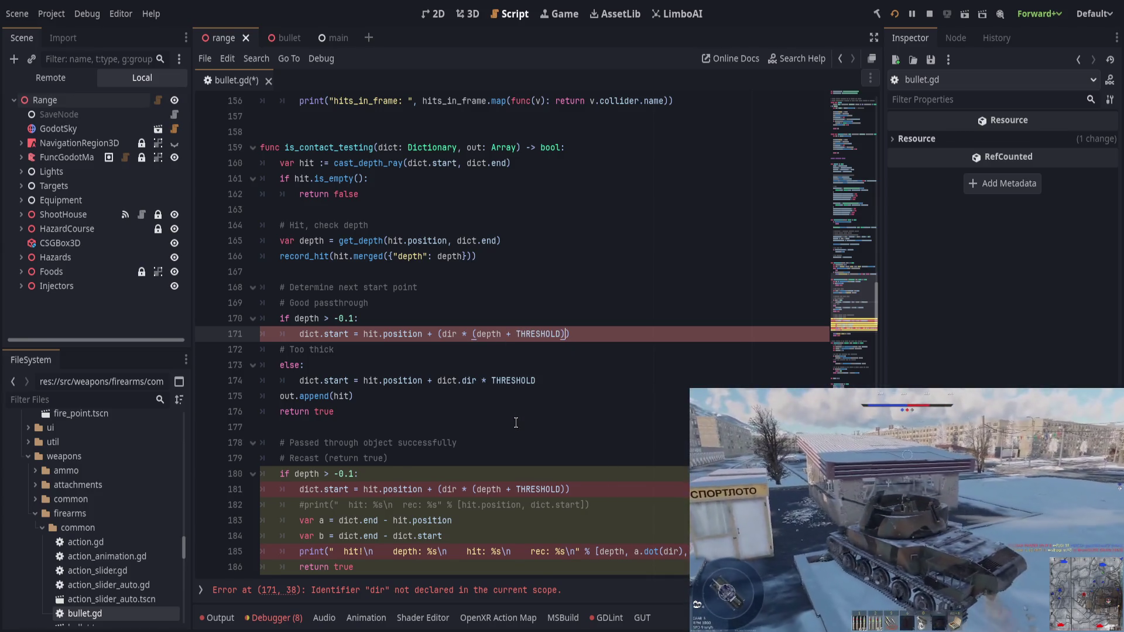
key(End)
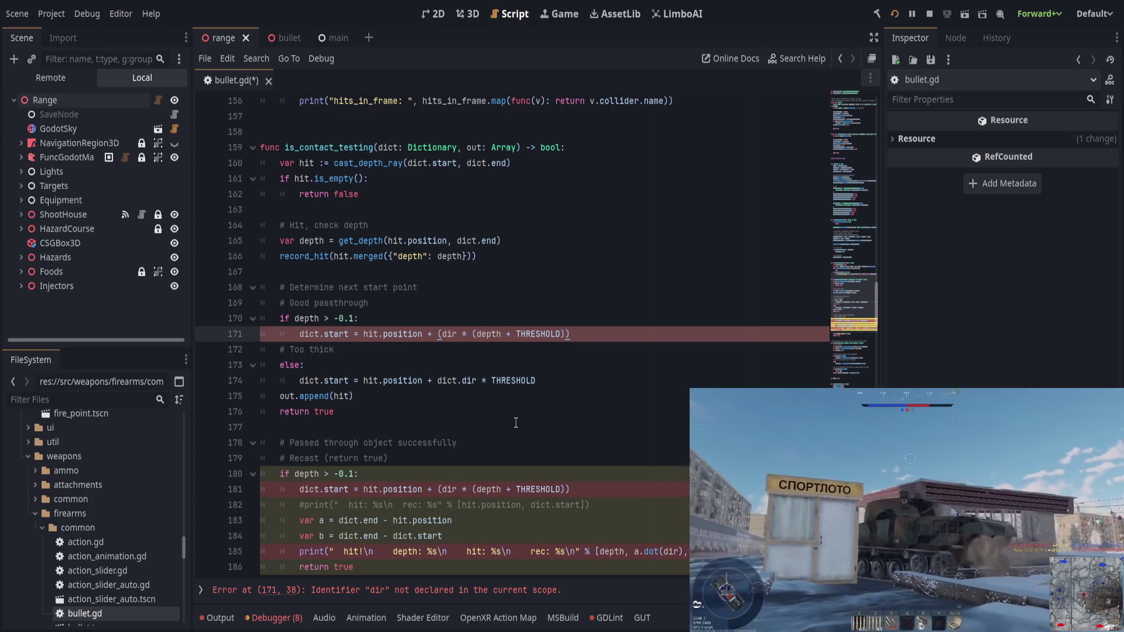
Step: Add the missing 'dict.' prefix before dir on line 171
scroll(495, 413, down, 1)
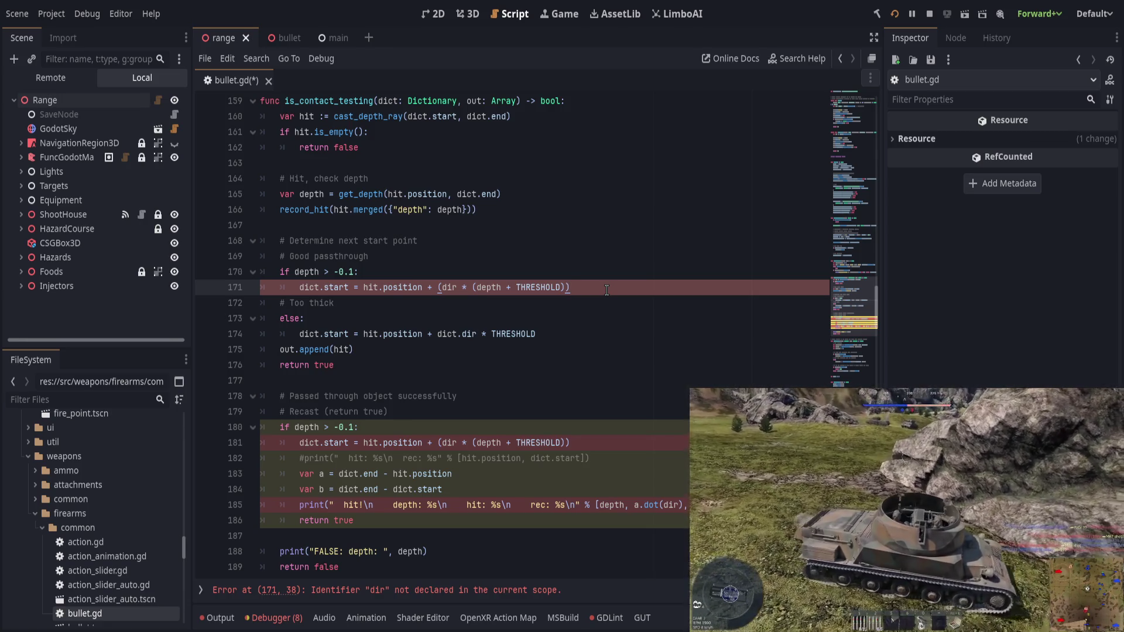
scroll(607, 291, up, 1)
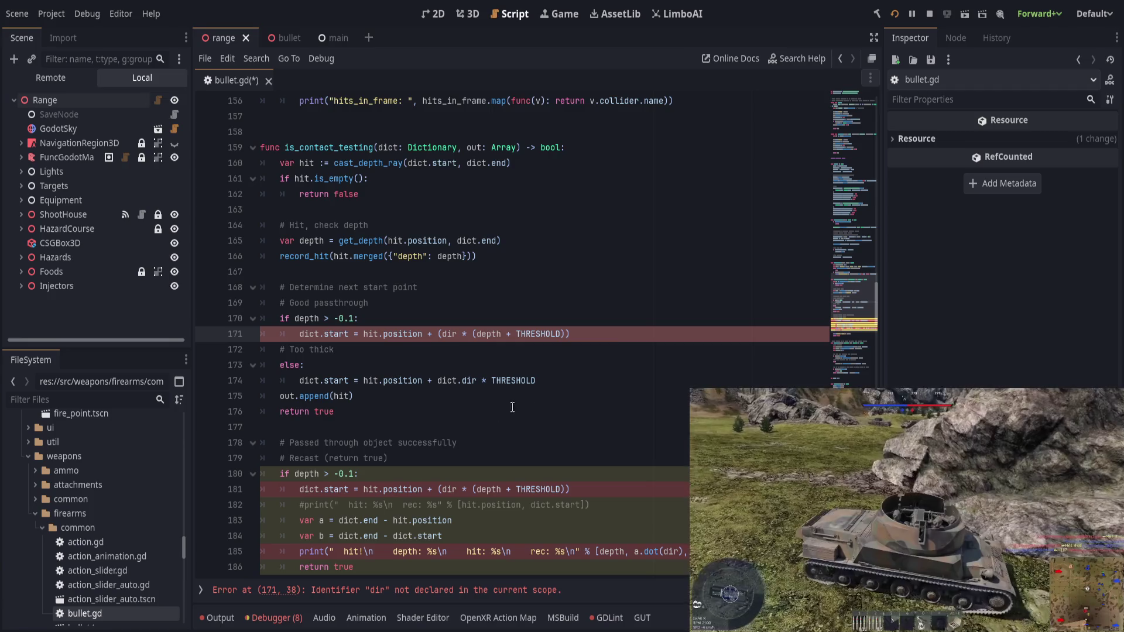
click(443, 333)
text(dict.)
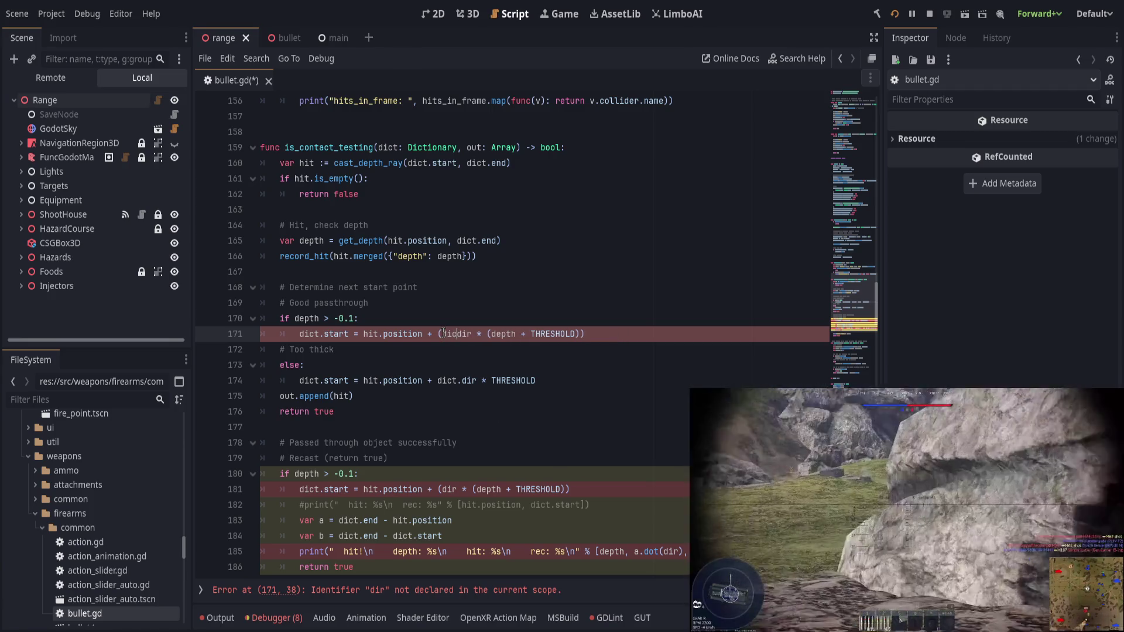
key(Escape)
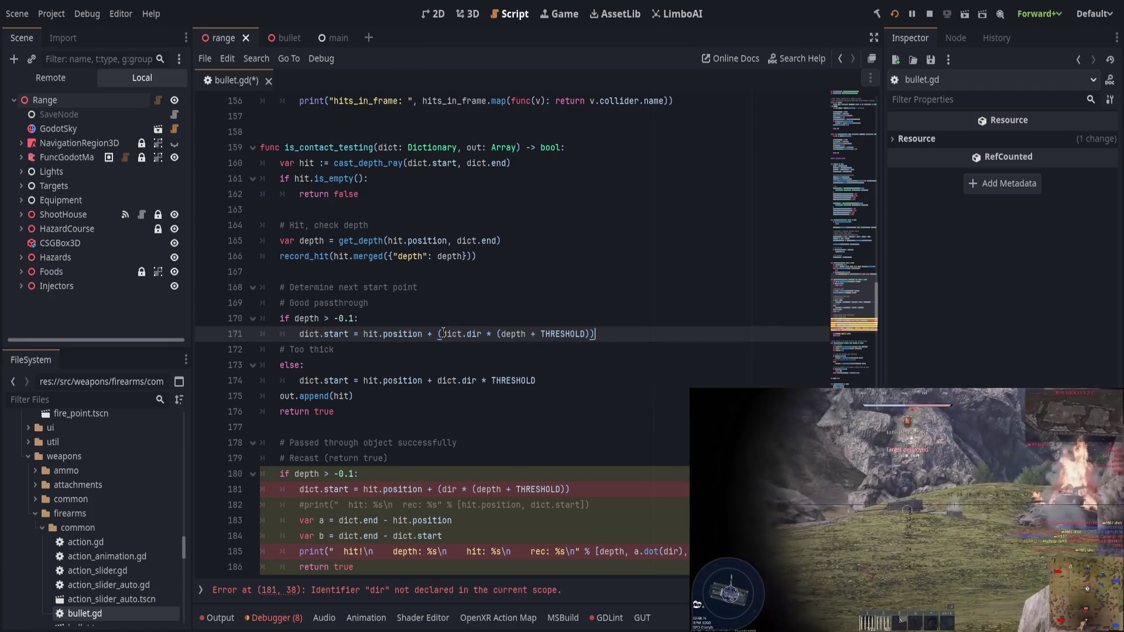
click(650, 345)
click(651, 337)
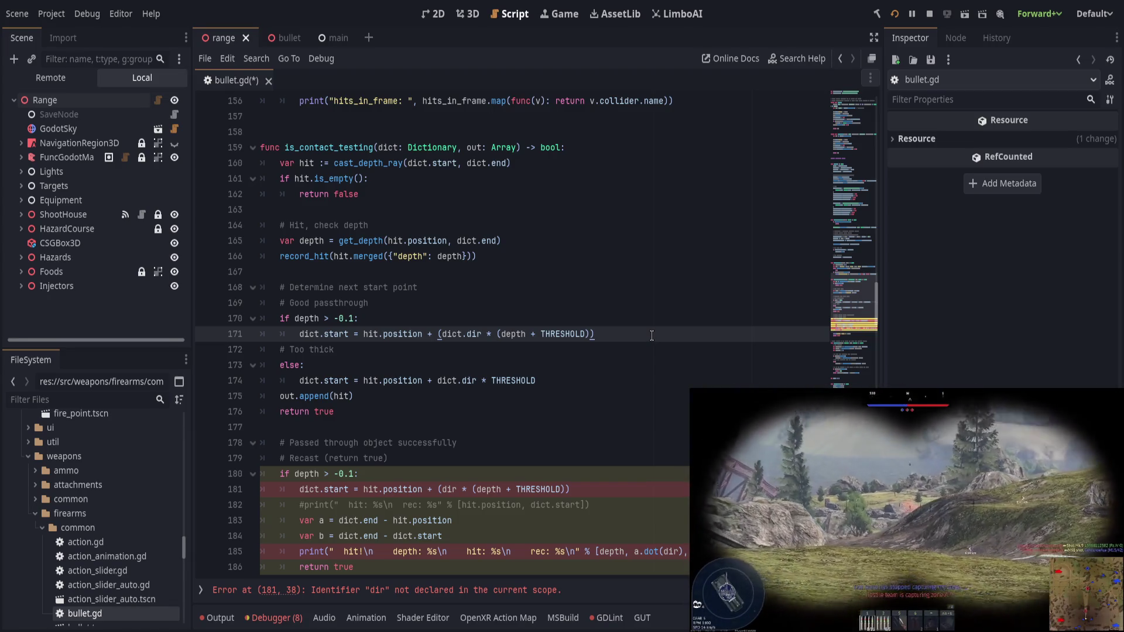
Step: Wrap the get_depth call on line 165 in minf(0.0, …)
click(342, 241)
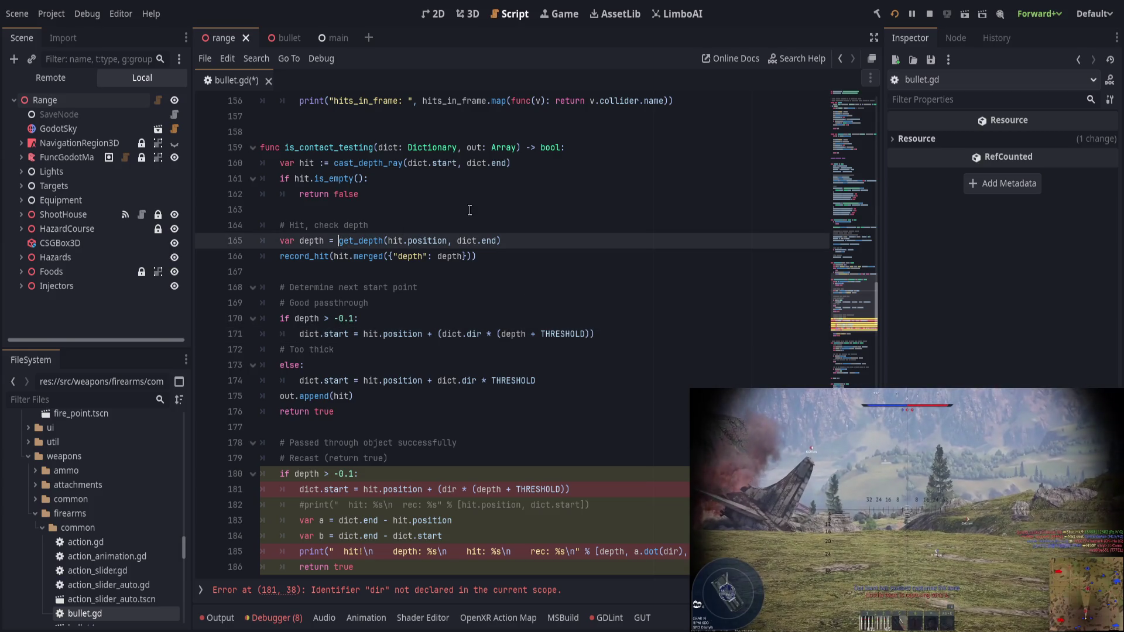
text(m)
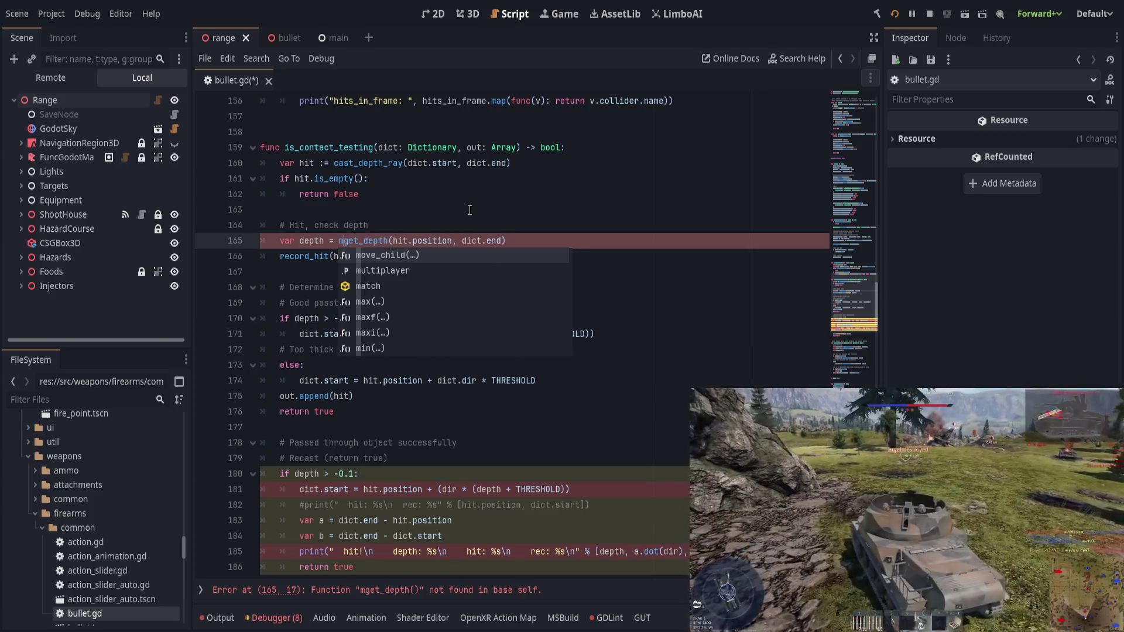
text(inf(0.0,)
key(End)
text())
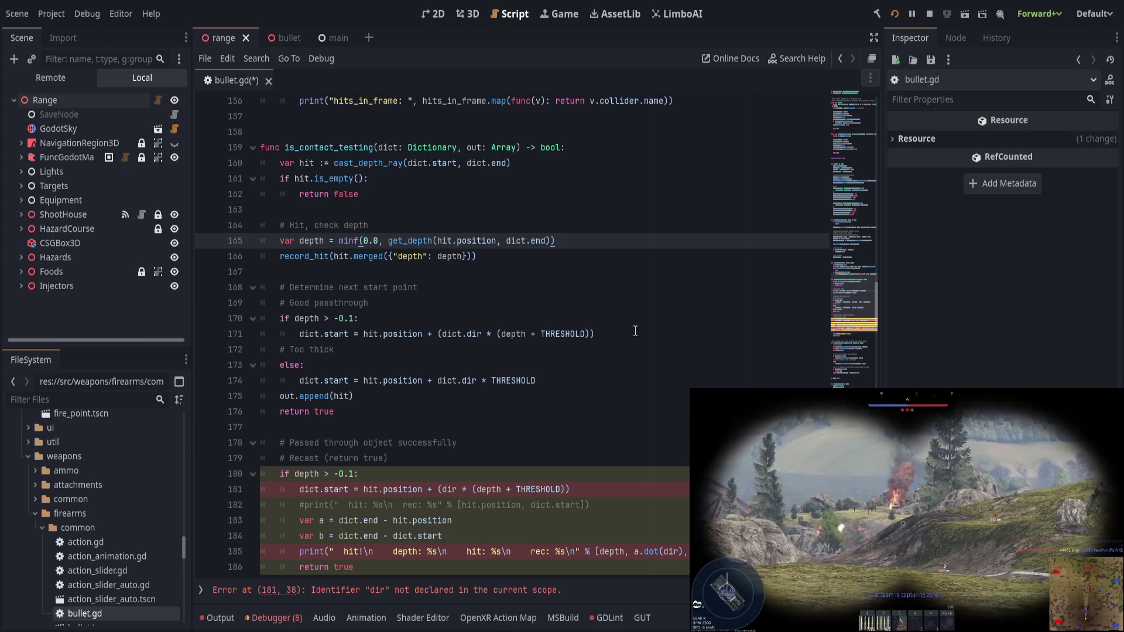
Step: Delete the Good passthrough comment, the if depth > -0.1 check and the Too thick else branch
click(635, 331)
click(598, 317)
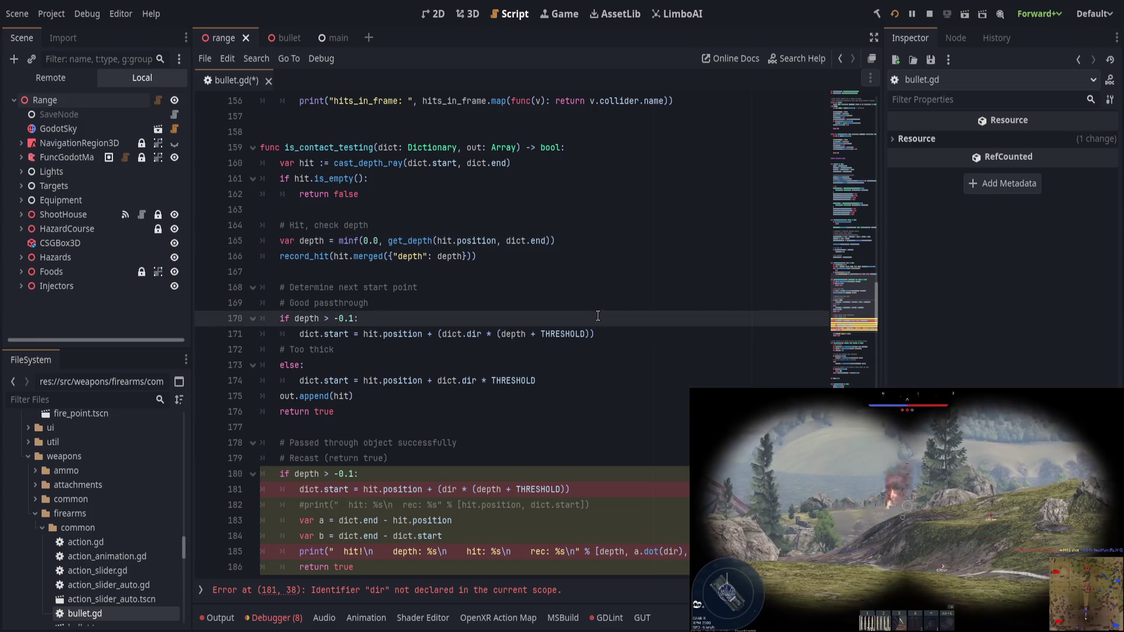
click(576, 292)
click(578, 306)
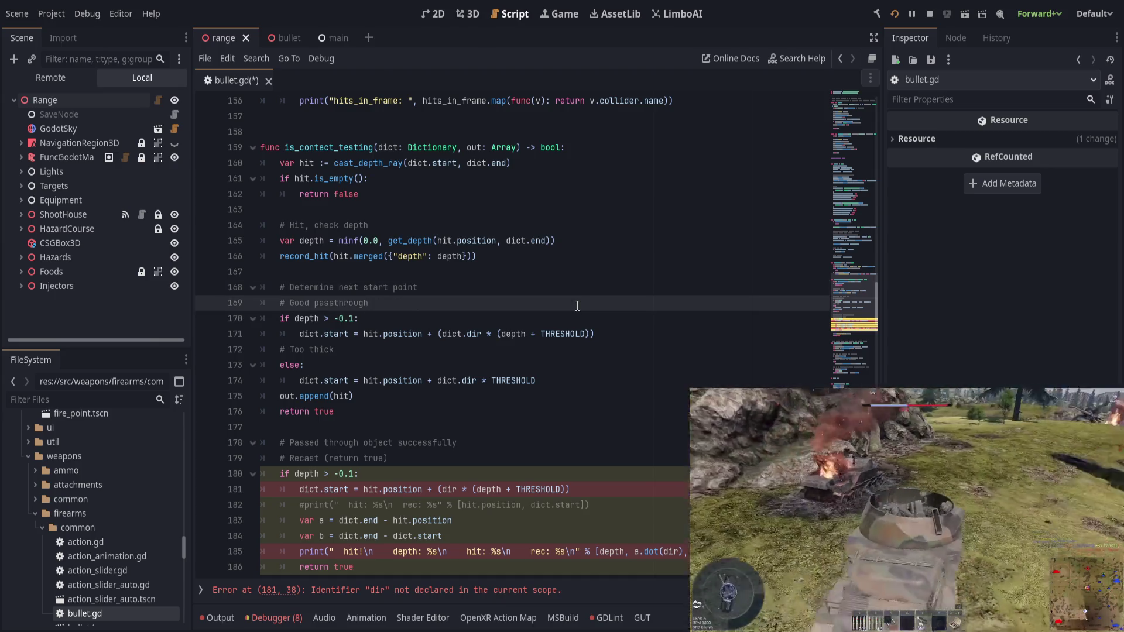
click(569, 291)
click(558, 306)
key(ctrl+shift+k)
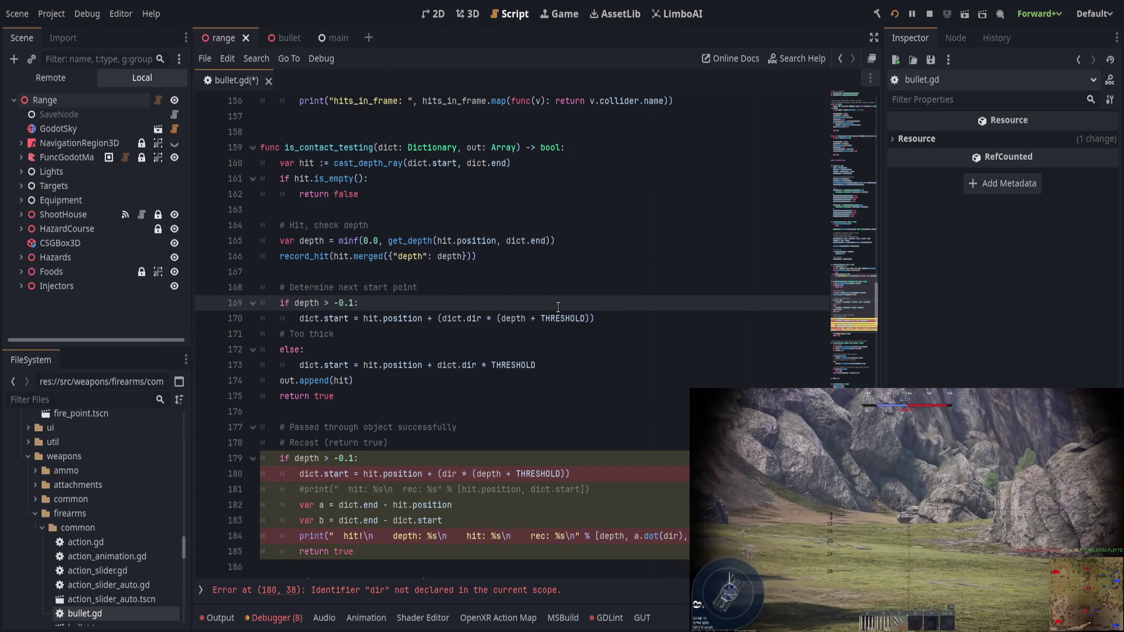
key(ctrl+shift+k)
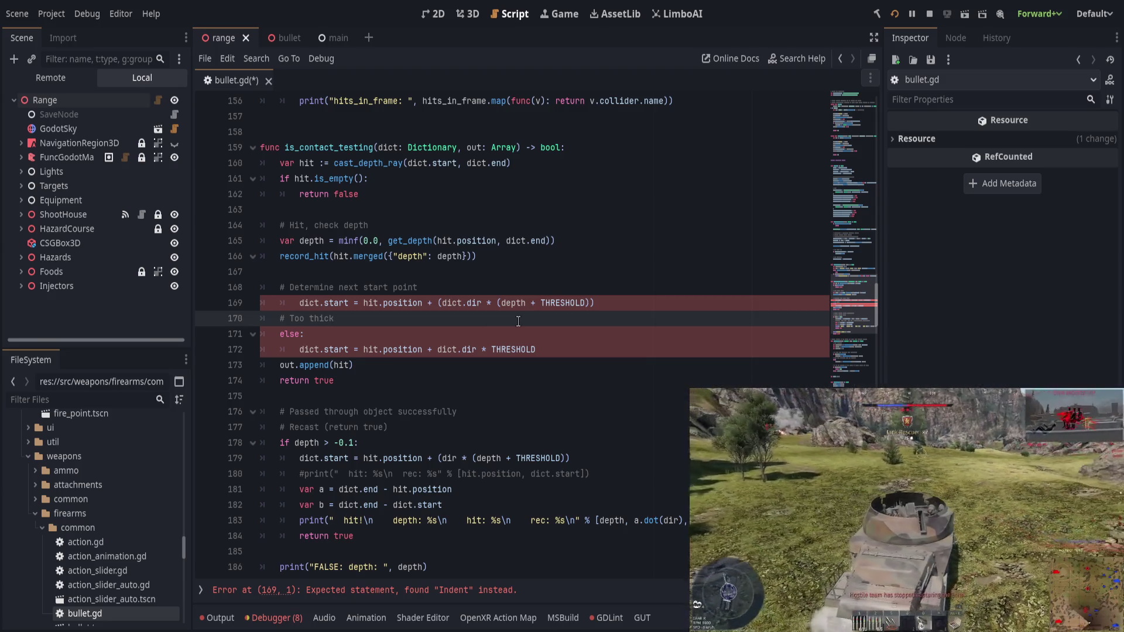
key(ctrl+shift+k)
key(ctrl+shift+k)
key(ctrl+shift+k)
click(341, 288)
Step: Rename the comment to 'Set next start point' and dedent the dict.start line beneath it
drag(360, 288, 290, 287)
text(Set next)
key(Down)
key(shift+Tab)
key(Up)
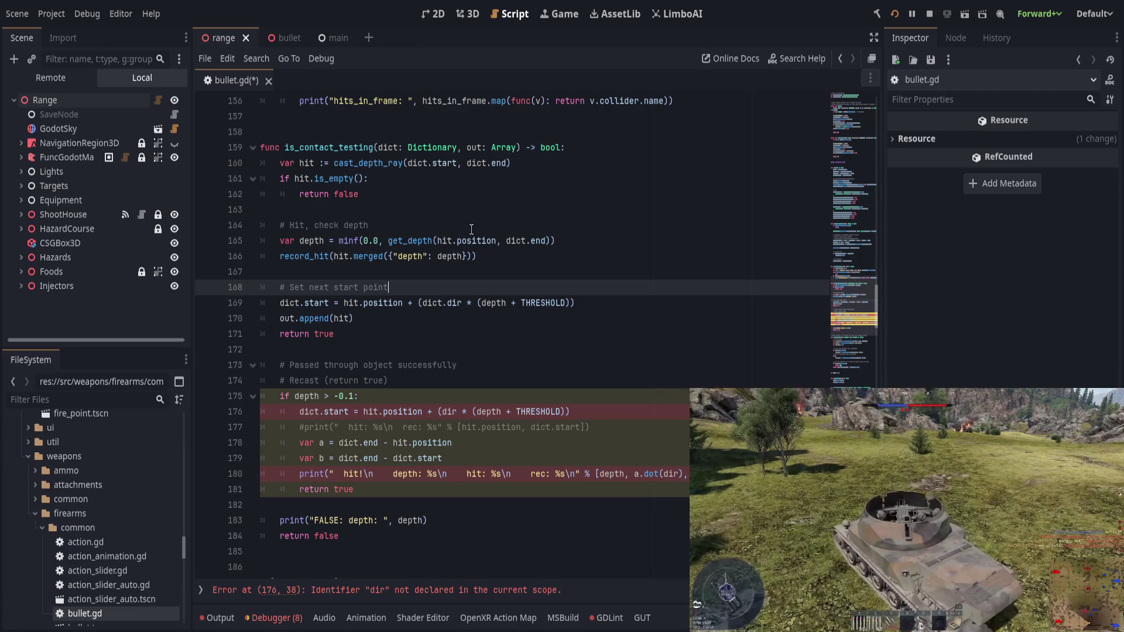
scroll(472, 228, up, 1)
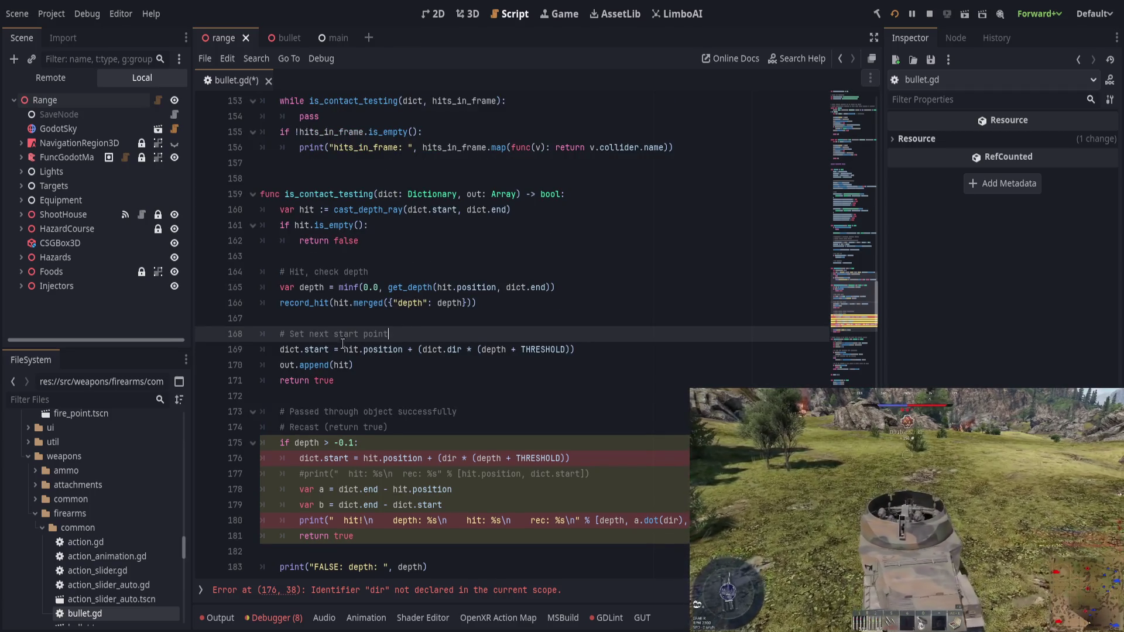
click(272, 350)
click(595, 355)
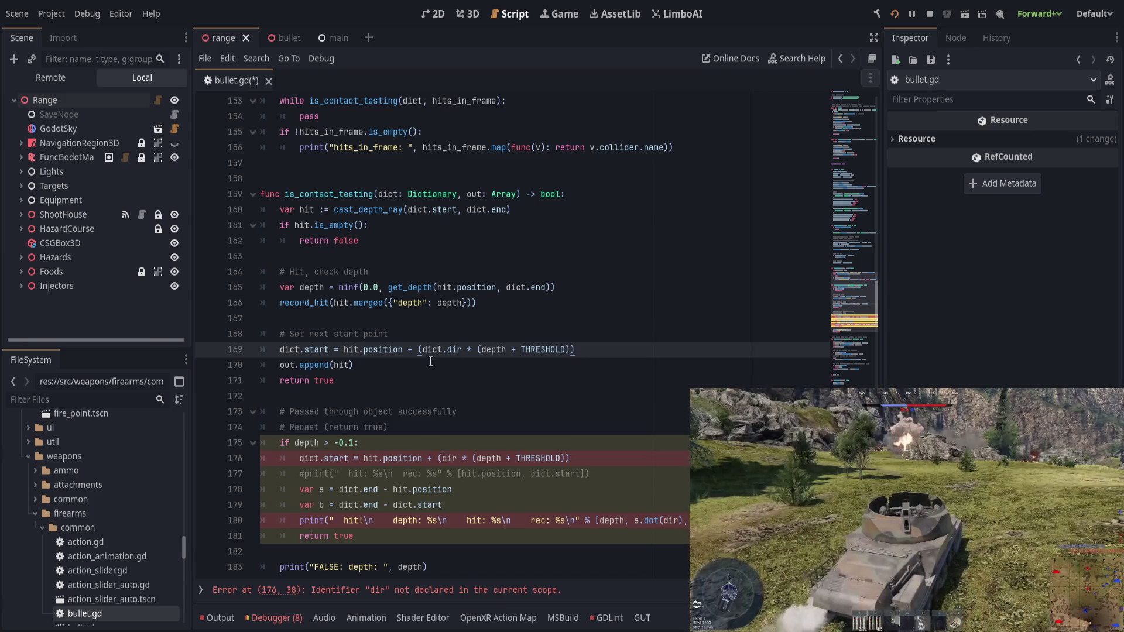
Step: Remove the minf(0.0, …) wrapper from the get_depth call on line 165
click(430, 362)
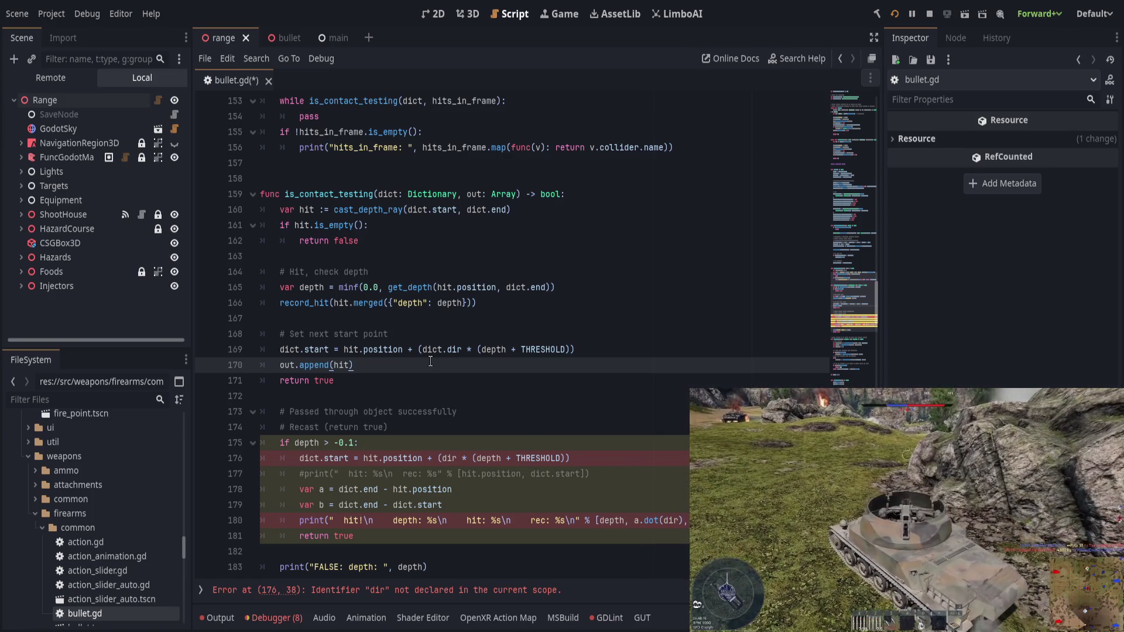
click(387, 287)
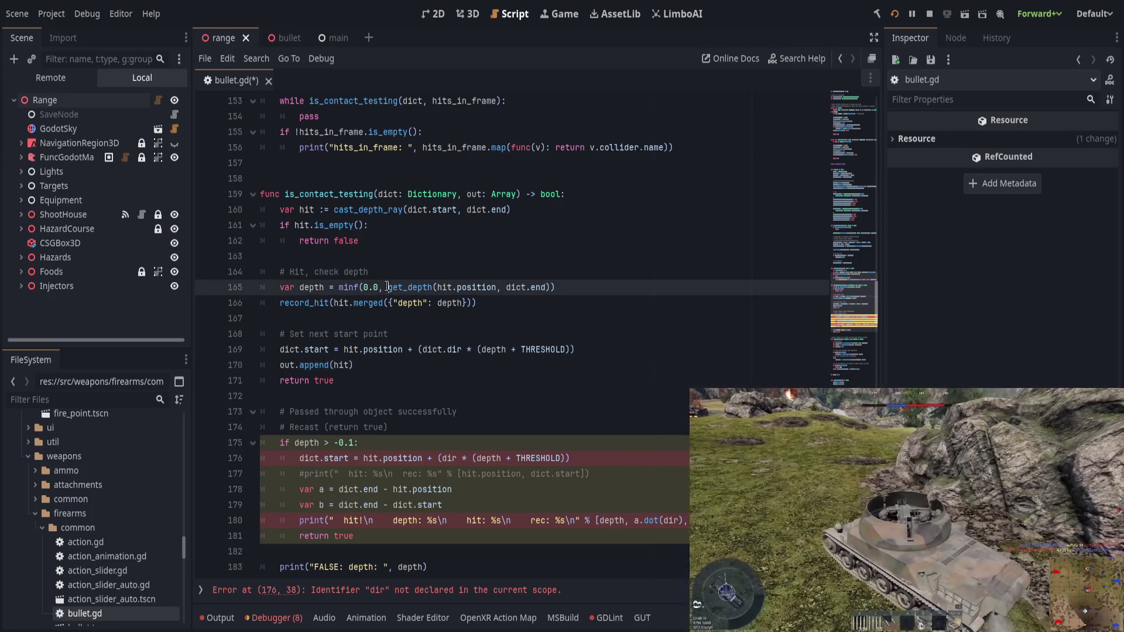
key(BackSpace)
key(BackSpace)
key(BackSpace)
key(BackSpace)
key(BackSpace)
key(BackSpace)
key(End)
key(BackSpace)
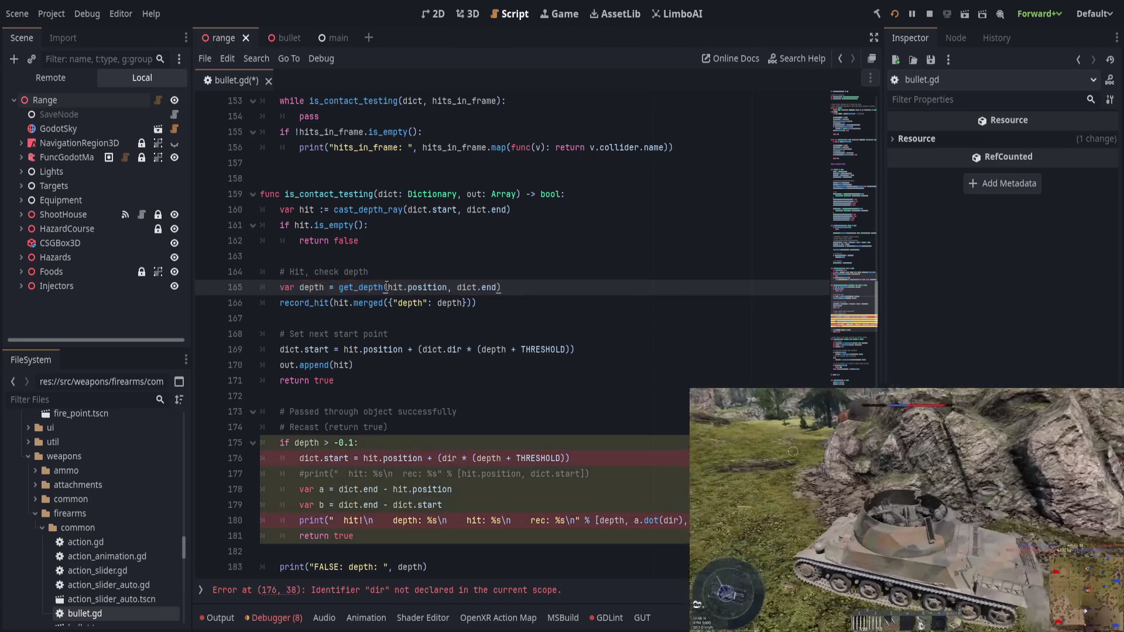
key(Up)
Step: Replace depth in the dict.start formula with minf(0.0, depth), leaving no separate depth line
click(485, 298)
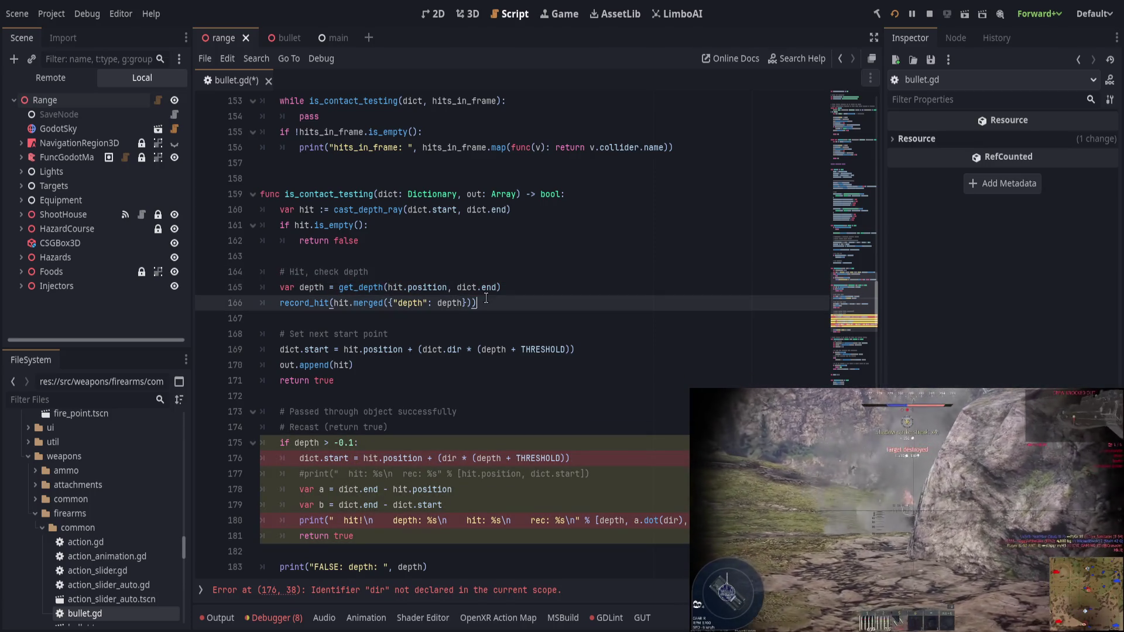
key(Return)
text(d)
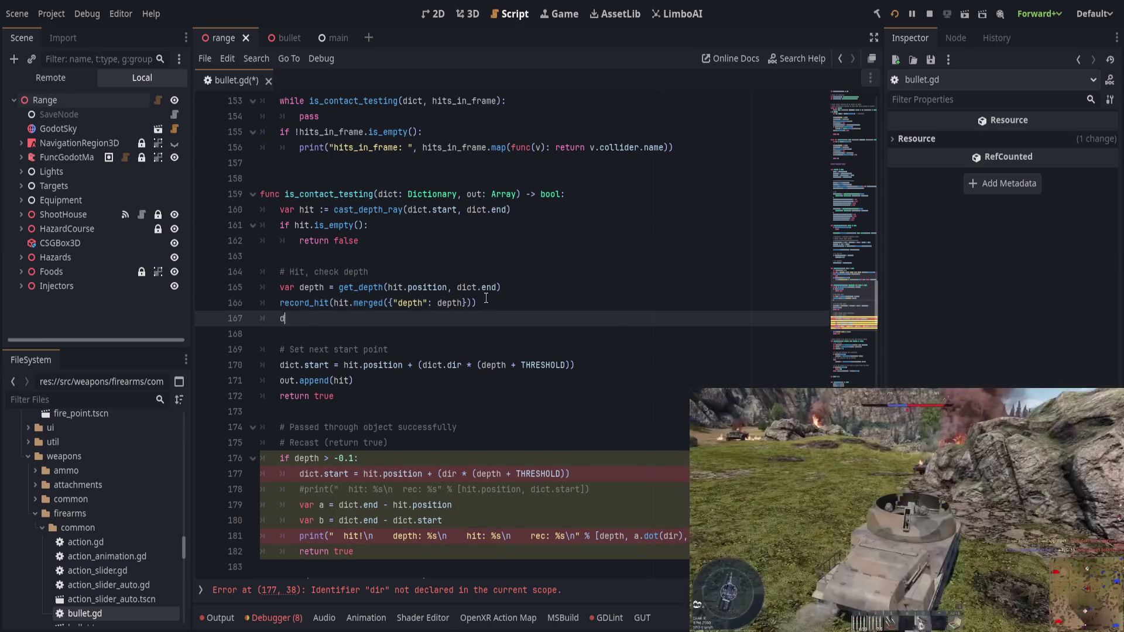
text(epth = minf(0.0, depth))
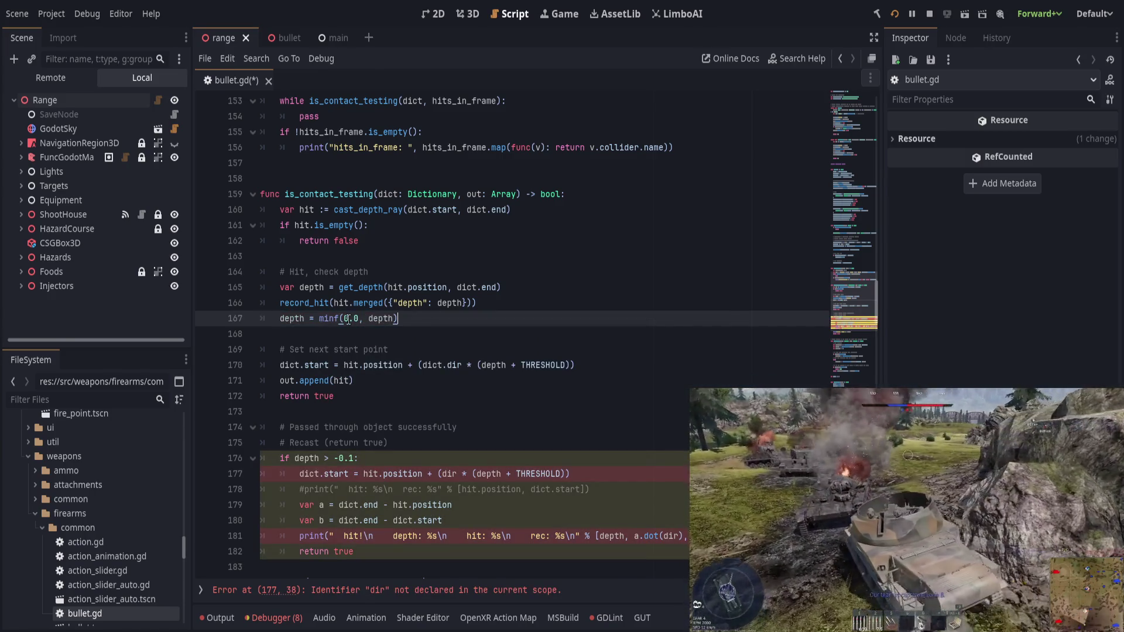
drag(319, 317, 400, 318)
key(ctrl+x)
double_click(494, 365)
key(ctrl+v)
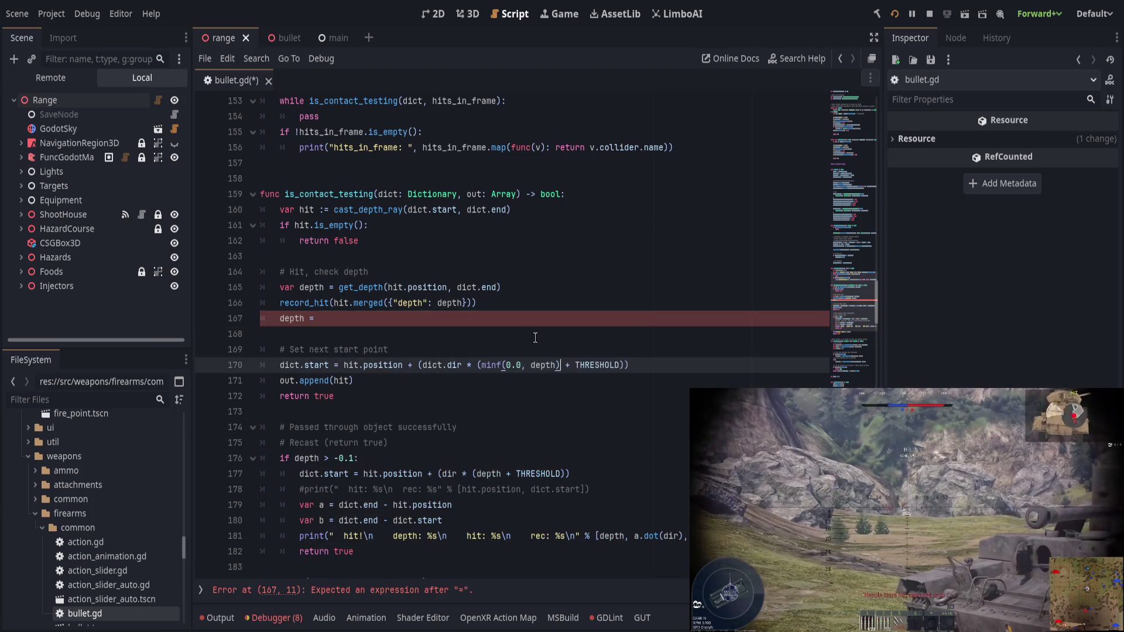
click(464, 321)
key(ctrl+shift+k)
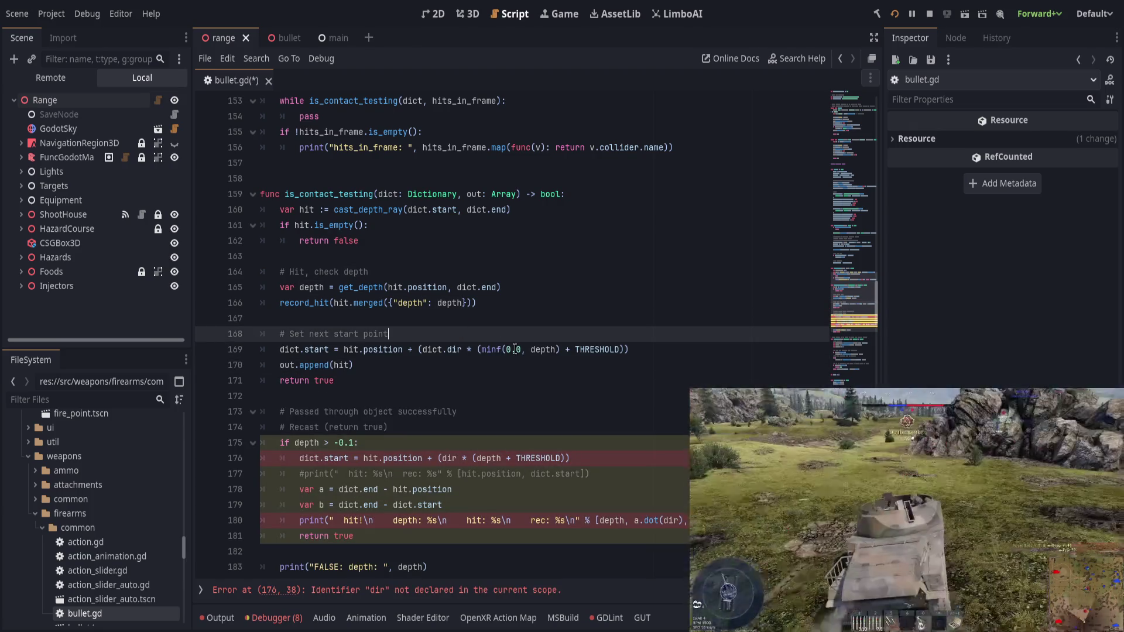
Step: Select the minf(0.0, depth) expression on line 169 to review it
double_click(491, 349)
drag(490, 351, 524, 351)
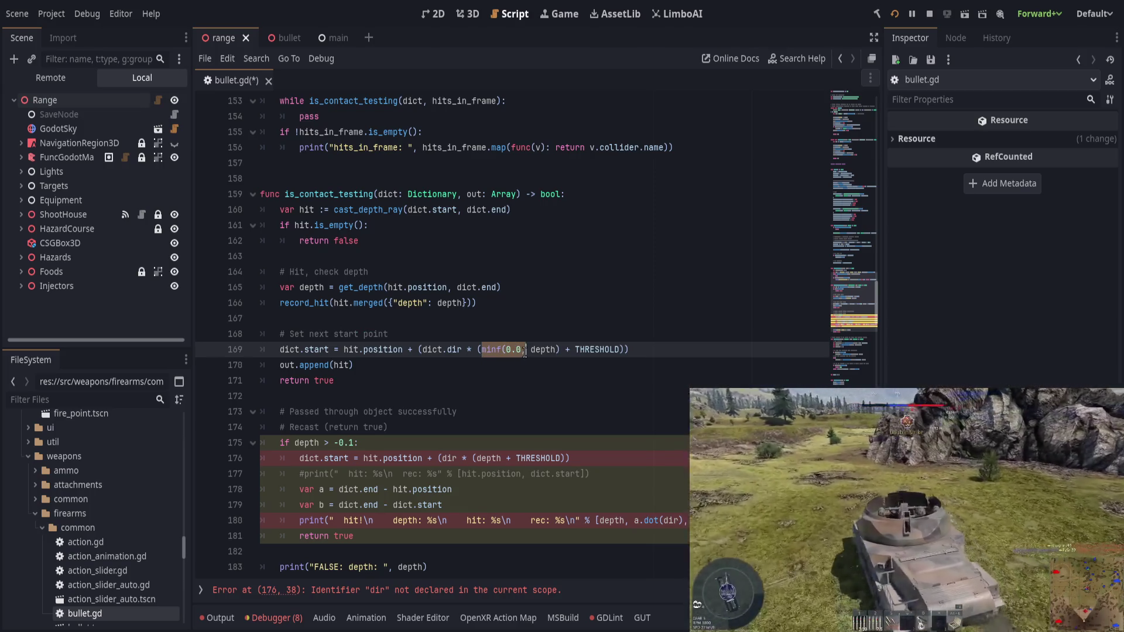
double_click(533, 351)
double_click(491, 350)
double_click(543, 350)
drag(561, 350, 478, 348)
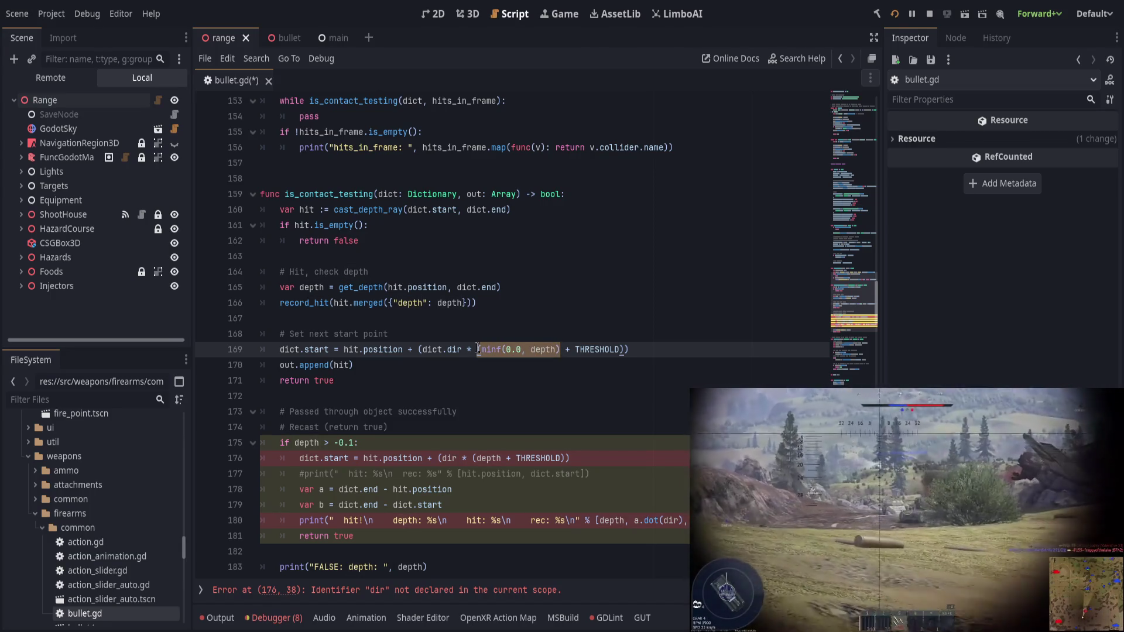
Step: Delete the 'Passed through object successfully' recast block and the fallback print and return false lines
click(509, 326)
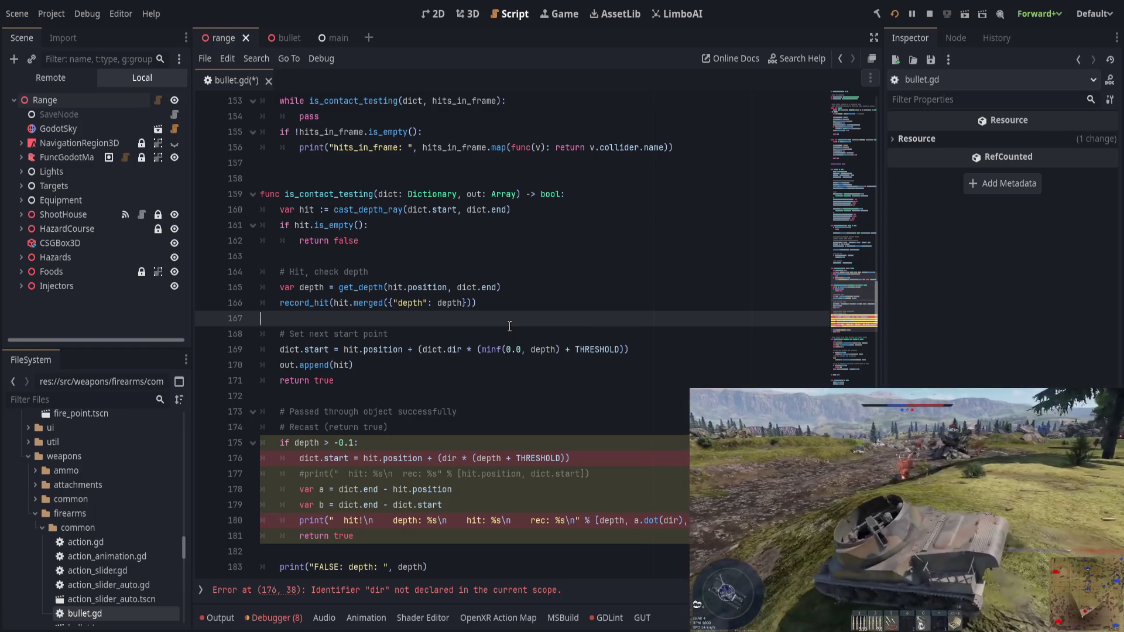
click(513, 375)
click(518, 368)
click(518, 387)
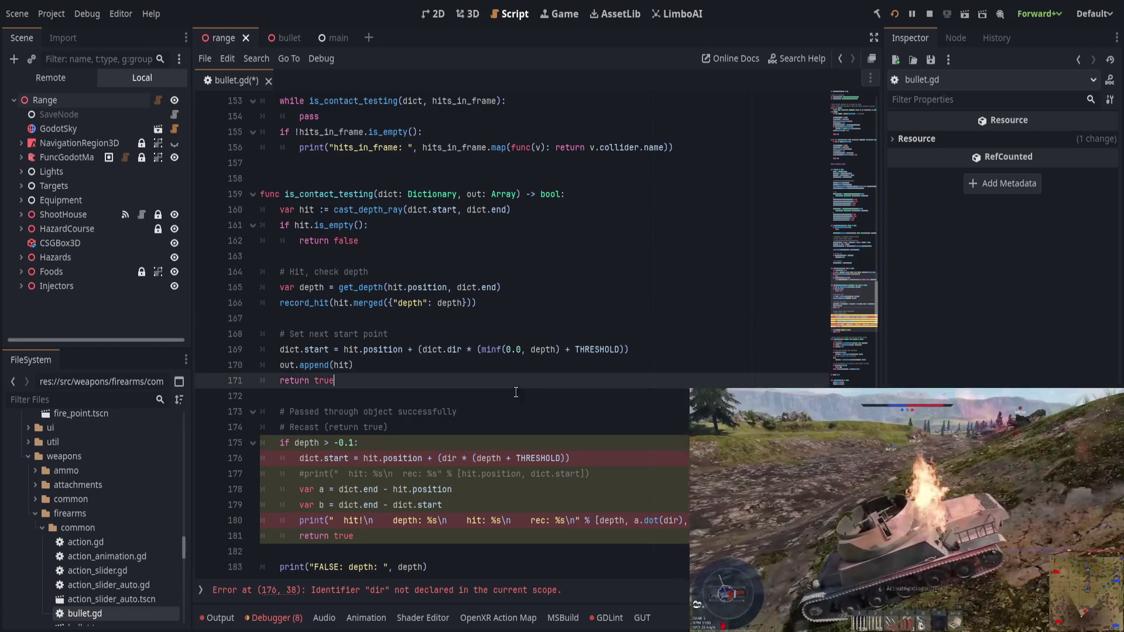
click(499, 427)
click(503, 413)
click(512, 428)
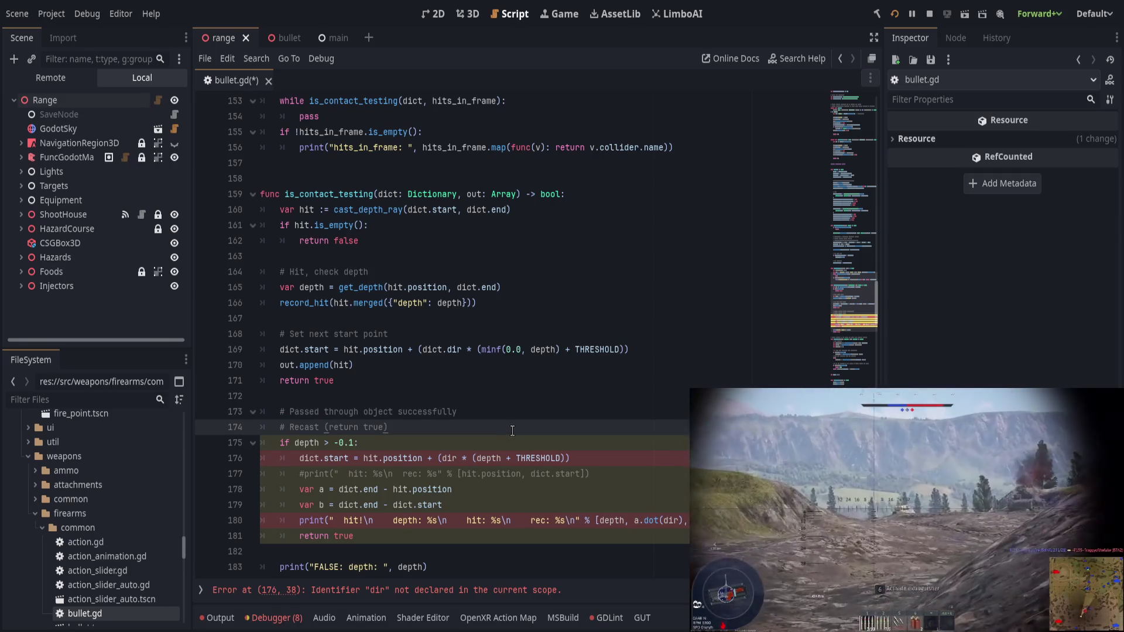
click(524, 417)
click(530, 410)
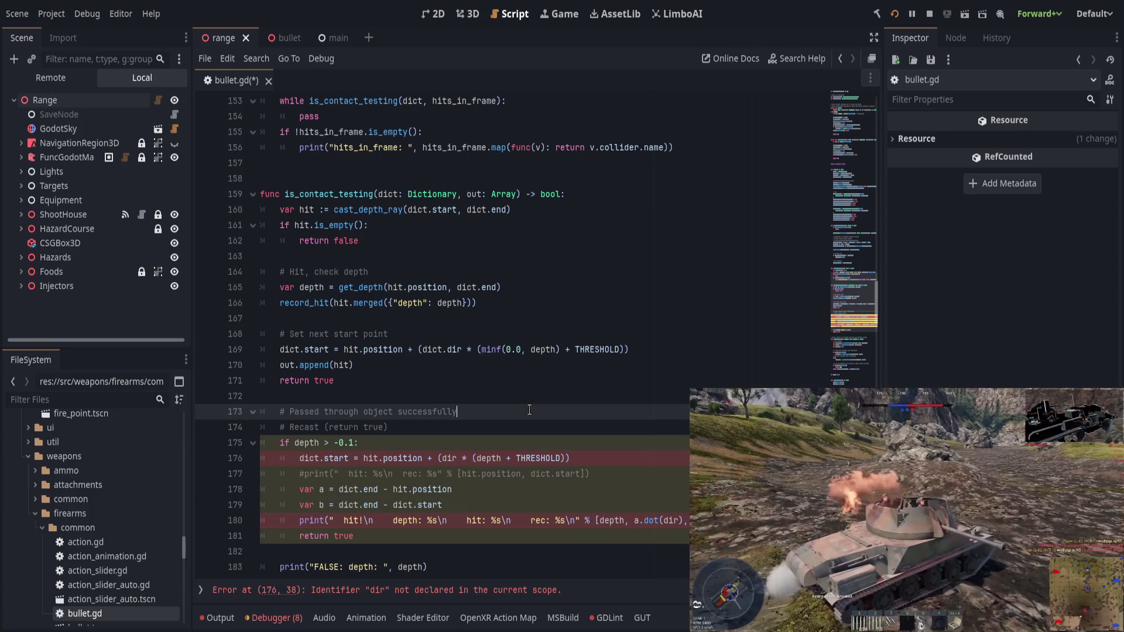
key(ctrl+shift+k)
key(ctrl+shift+k)
key(ctrl+shift+k)
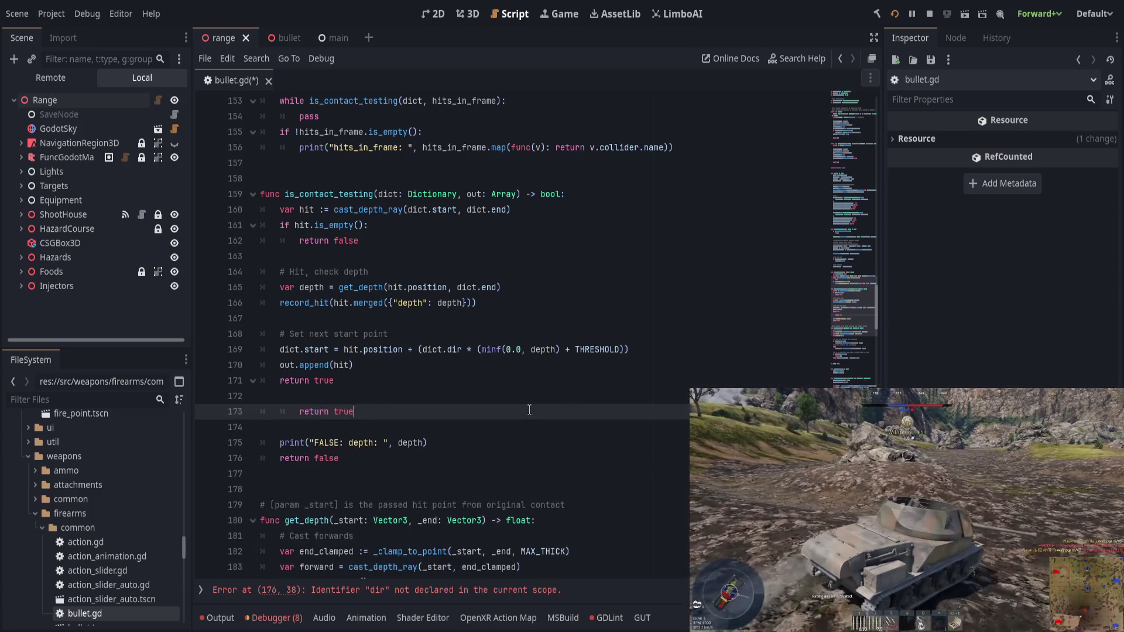
key(ctrl+shift+k)
key(ctrl+shift+k)
key(ctrl+shift+k)
Step: Save bullet.gd
key(ctrl+s)
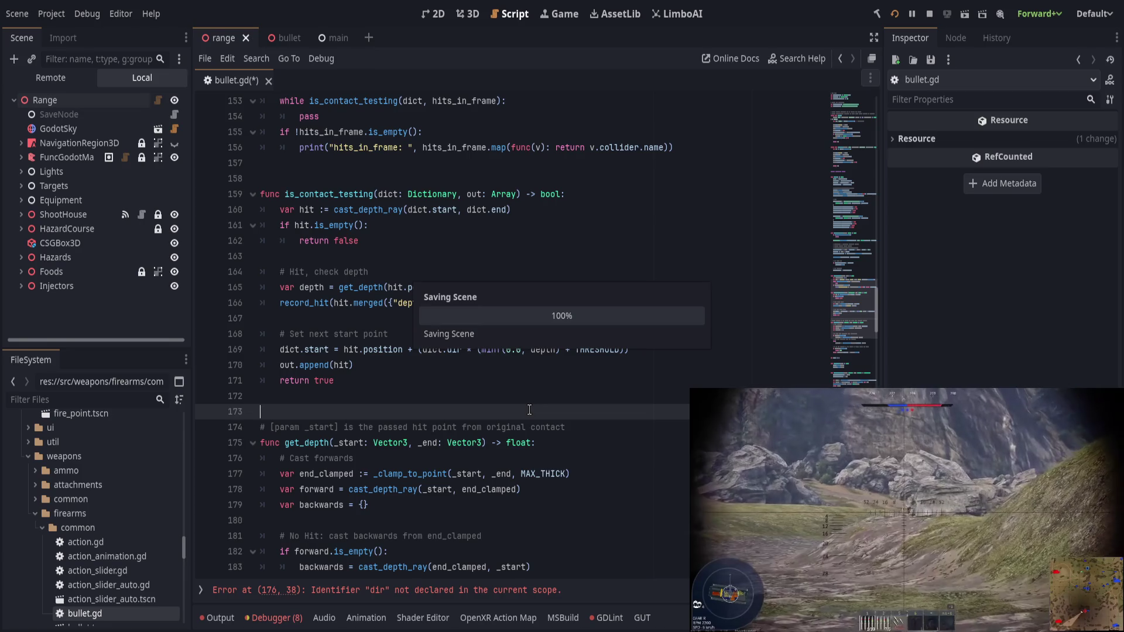
click(461, 402)
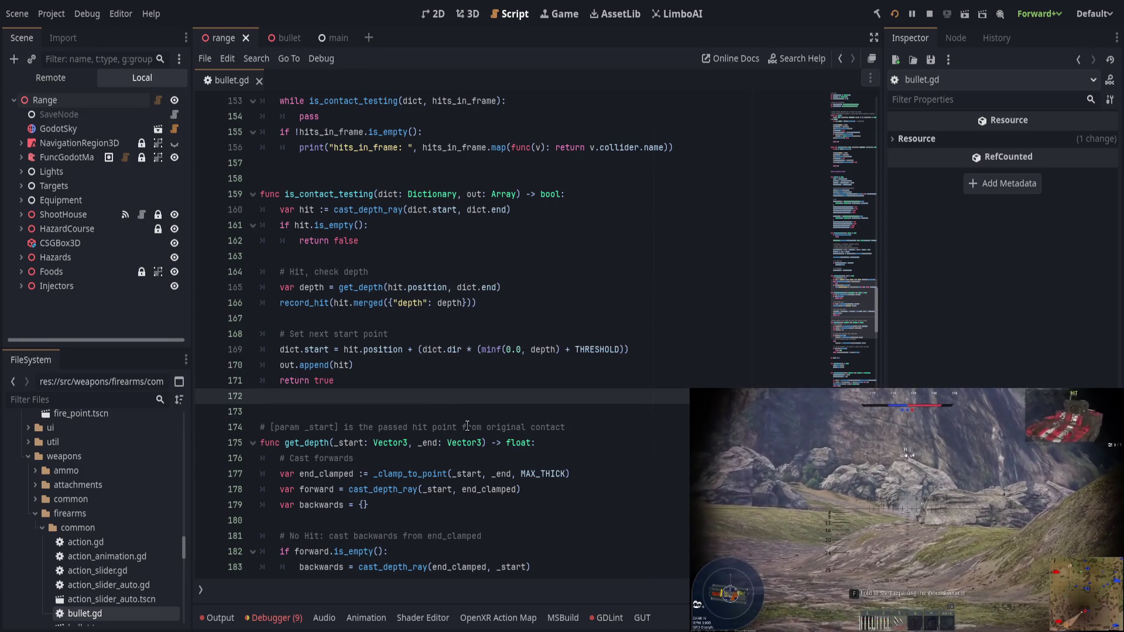
scroll(472, 423, down, 2)
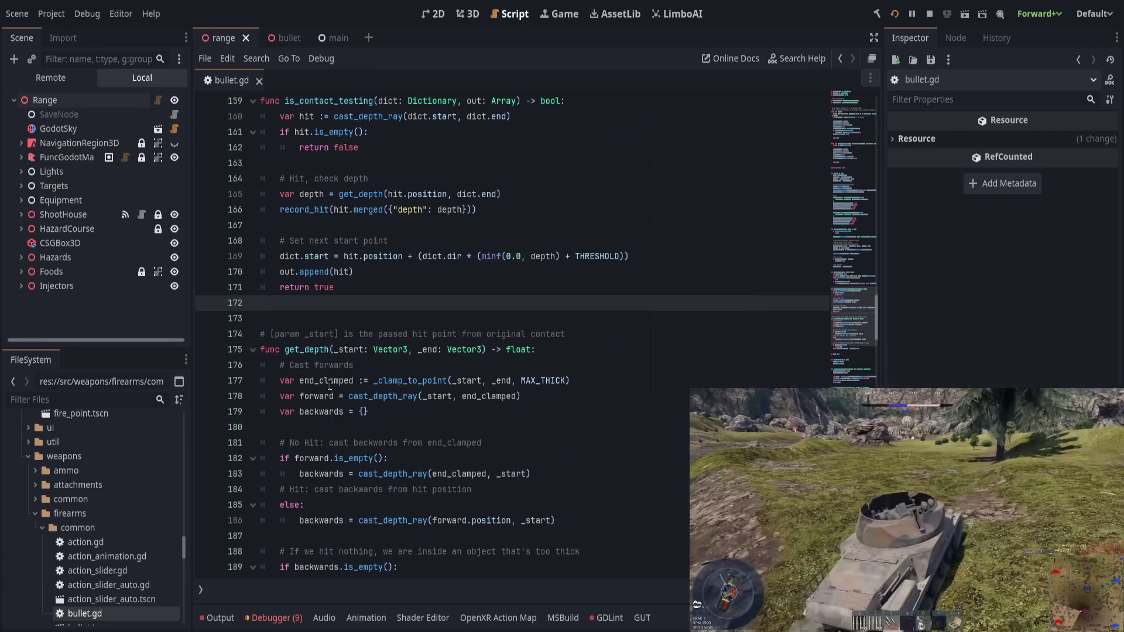
Step: Pass dict.dir as the second argument of the get_depth call on line 165
click(329, 385)
double_click(329, 385)
click(329, 384)
scroll(330, 385, up, 3)
click(370, 335)
double_click(370, 335)
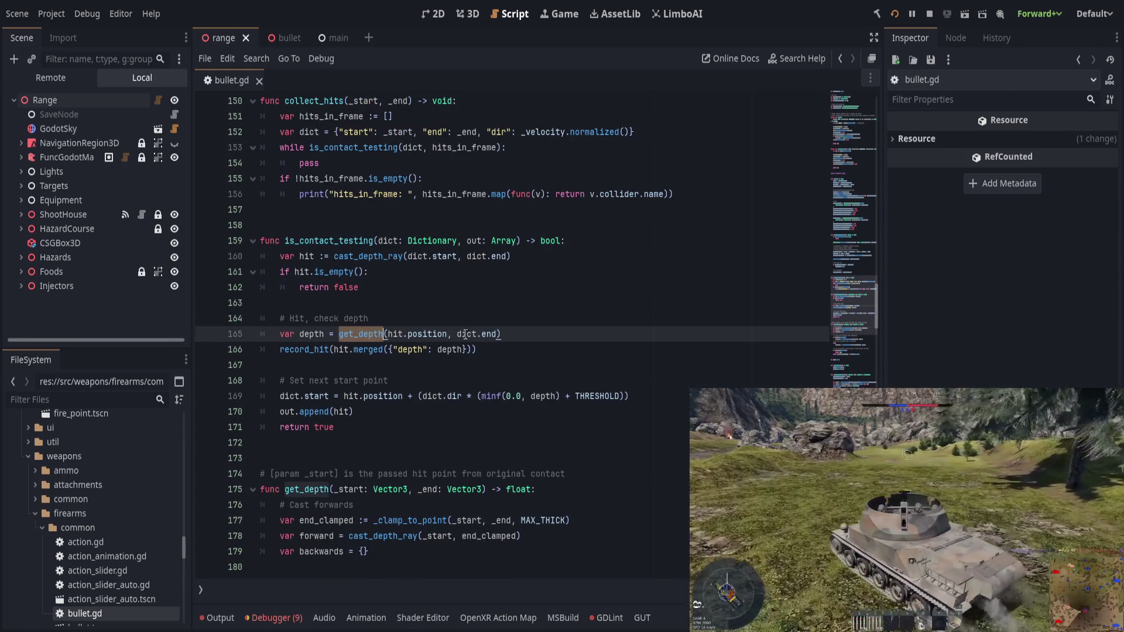
click(466, 334)
double_click(467, 334)
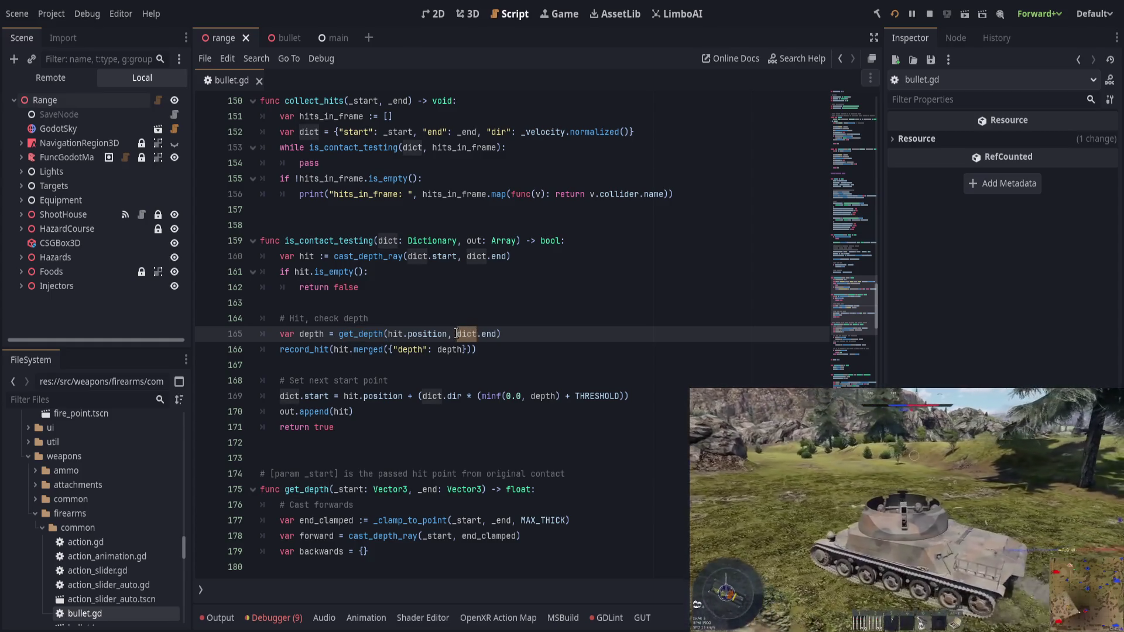
click(457, 334)
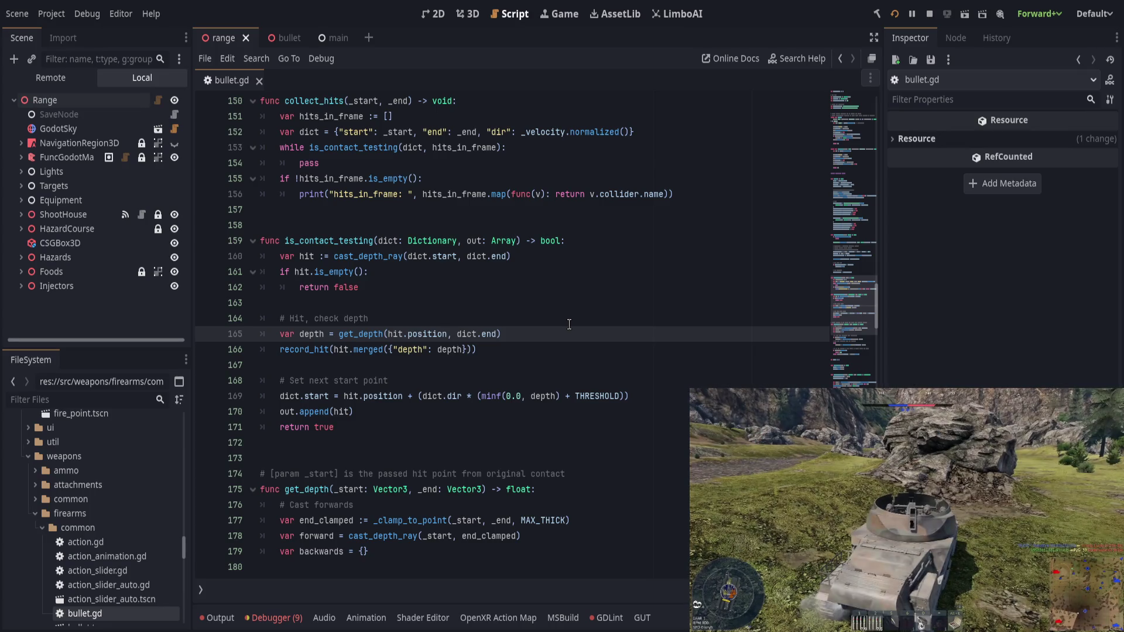
text(dict.di)
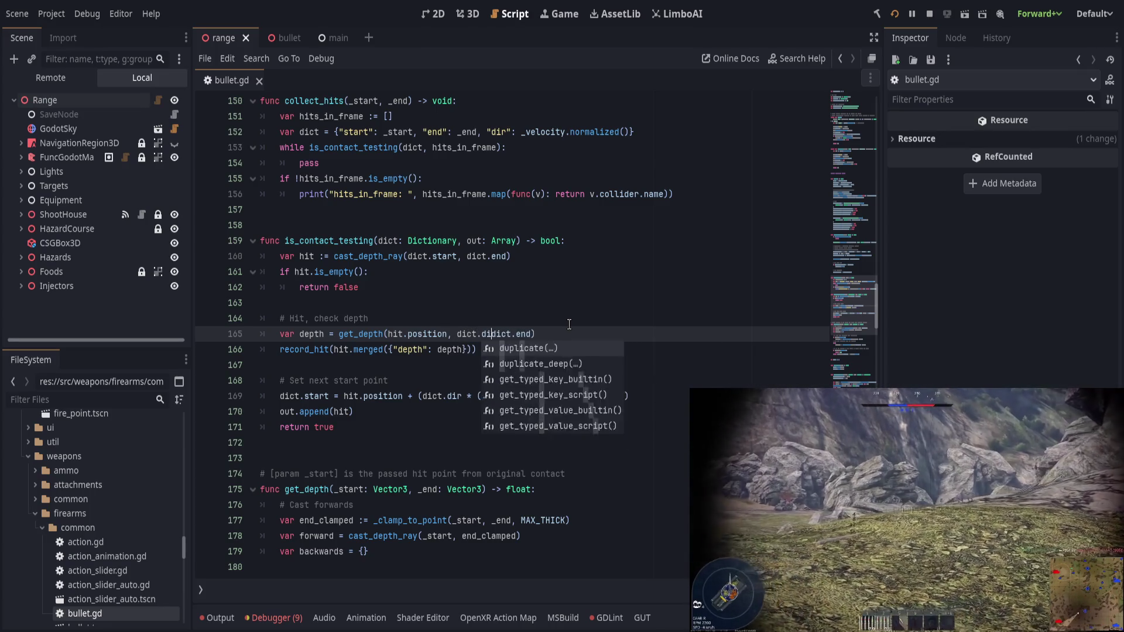
text(r,)
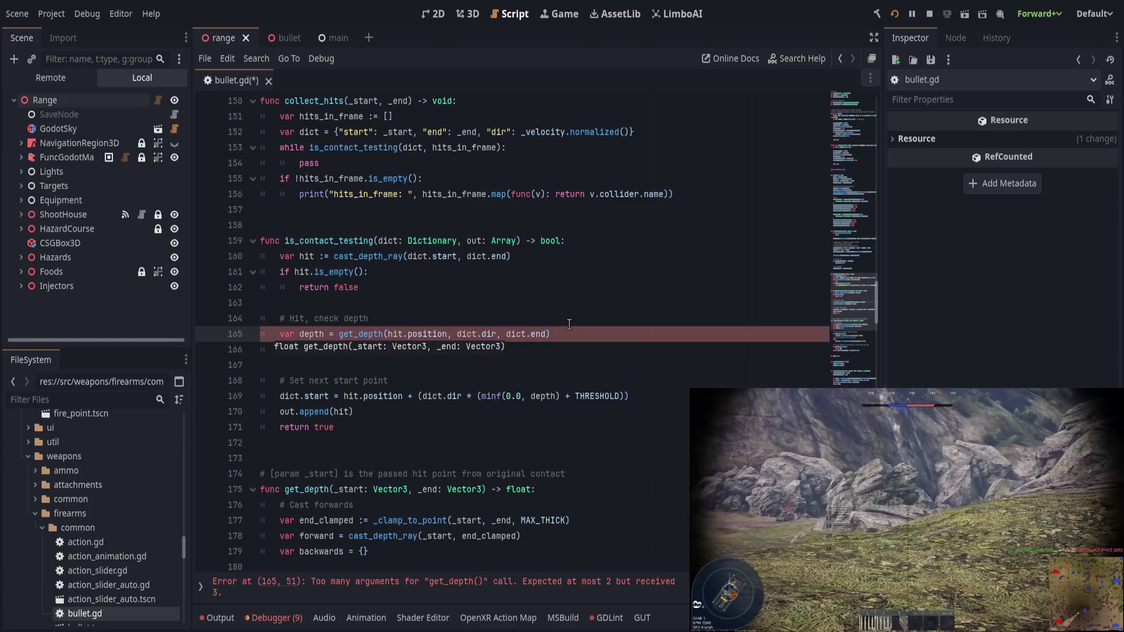
Step: Add a _dir: Vector3 parameter before _end in the get_depth signature
click(350, 490)
drag(350, 491, 483, 491)
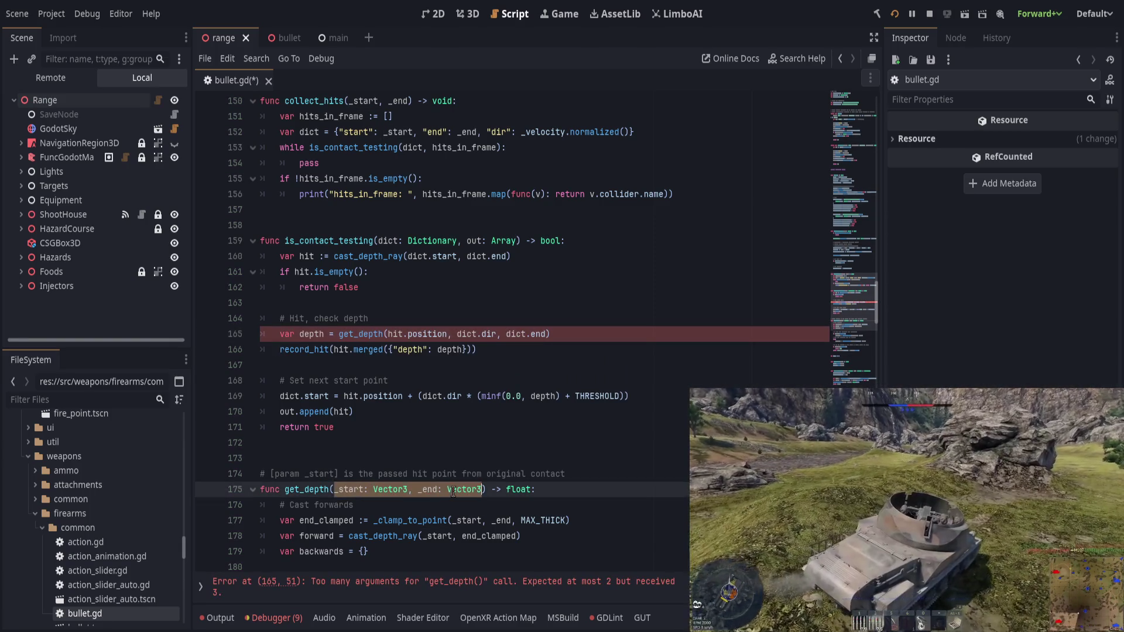
click(418, 491)
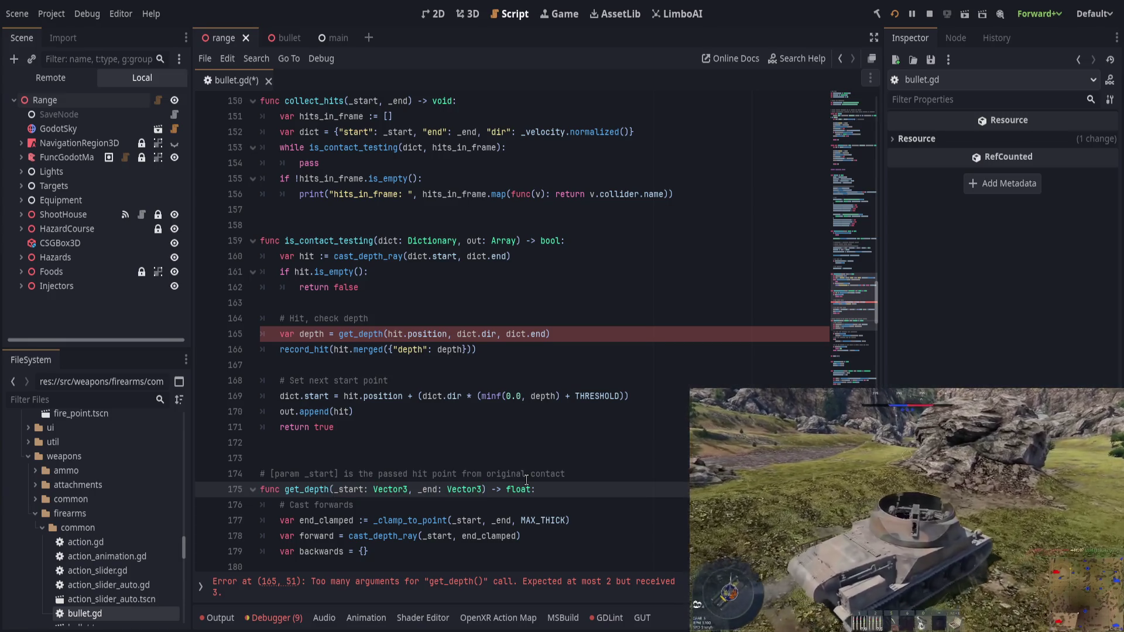
text(_dir:)
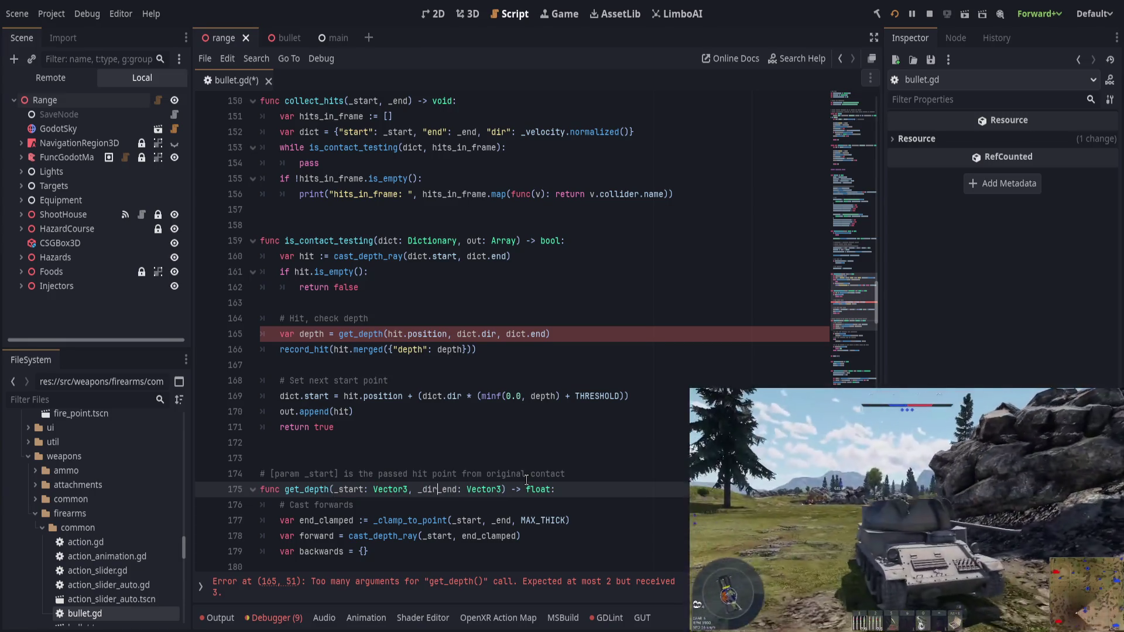
text( Vector3, _)
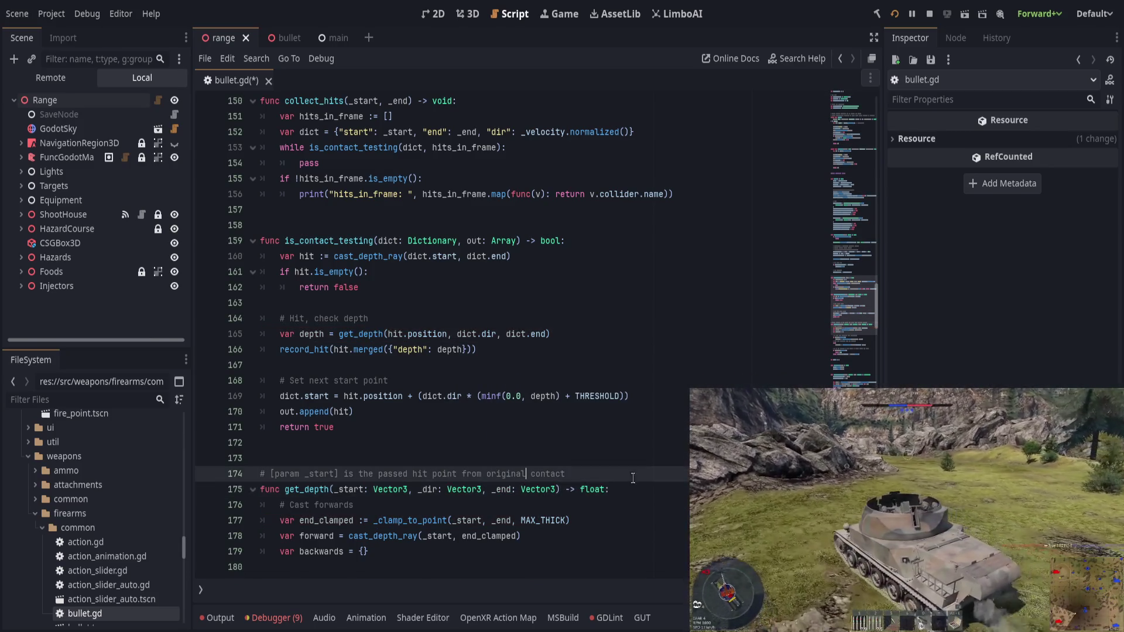
scroll(676, 476, down, 1)
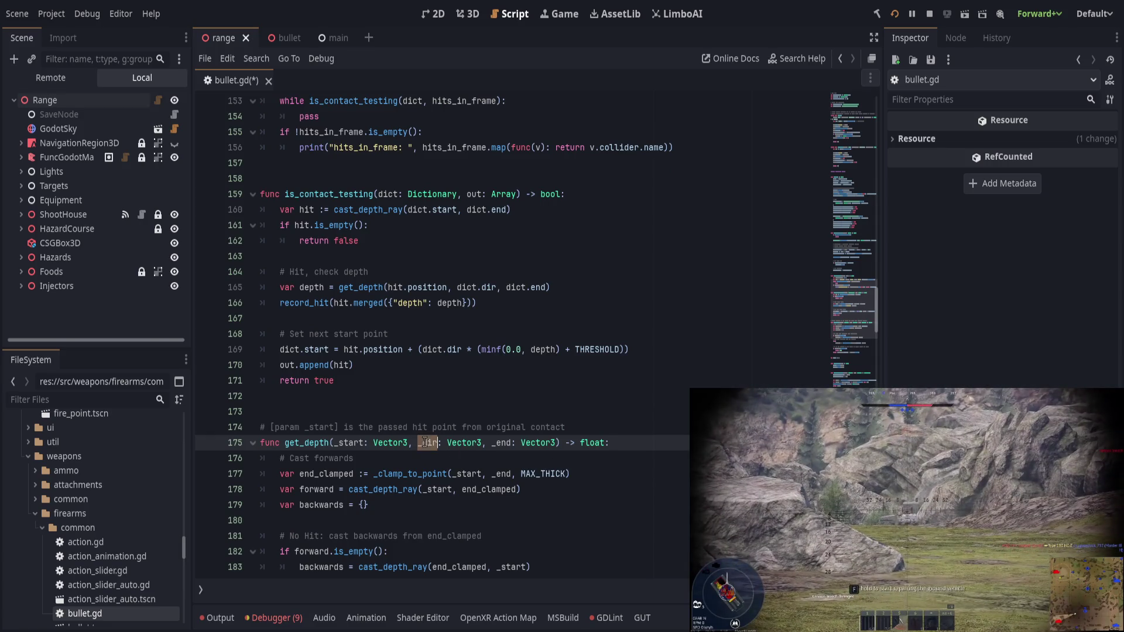
click(519, 460)
Step: Replace the old end_clamped line with a new 'var end_clamped :=' declaration
scroll(403, 480, down, 4)
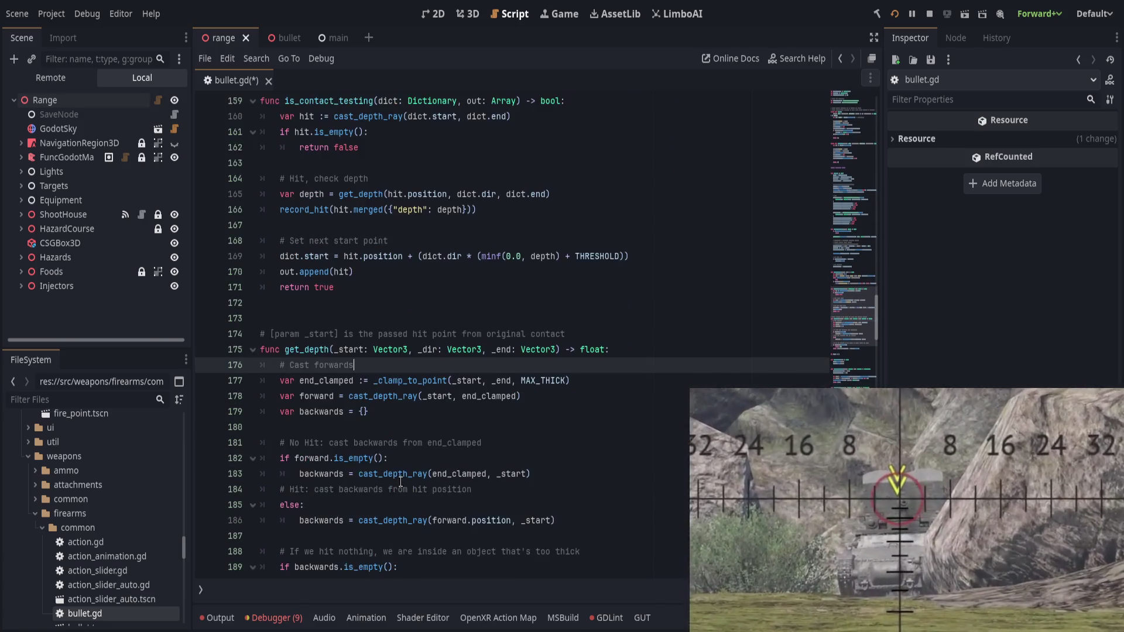
scroll(403, 481, up, 1)
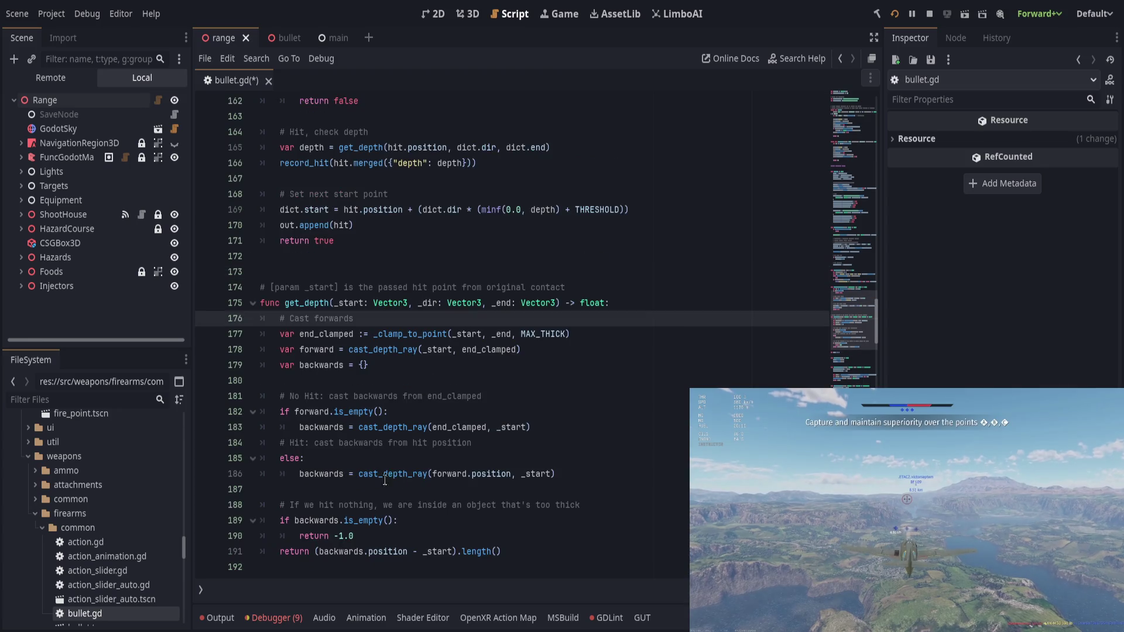
click(319, 335)
double_click(323, 349)
click(525, 350)
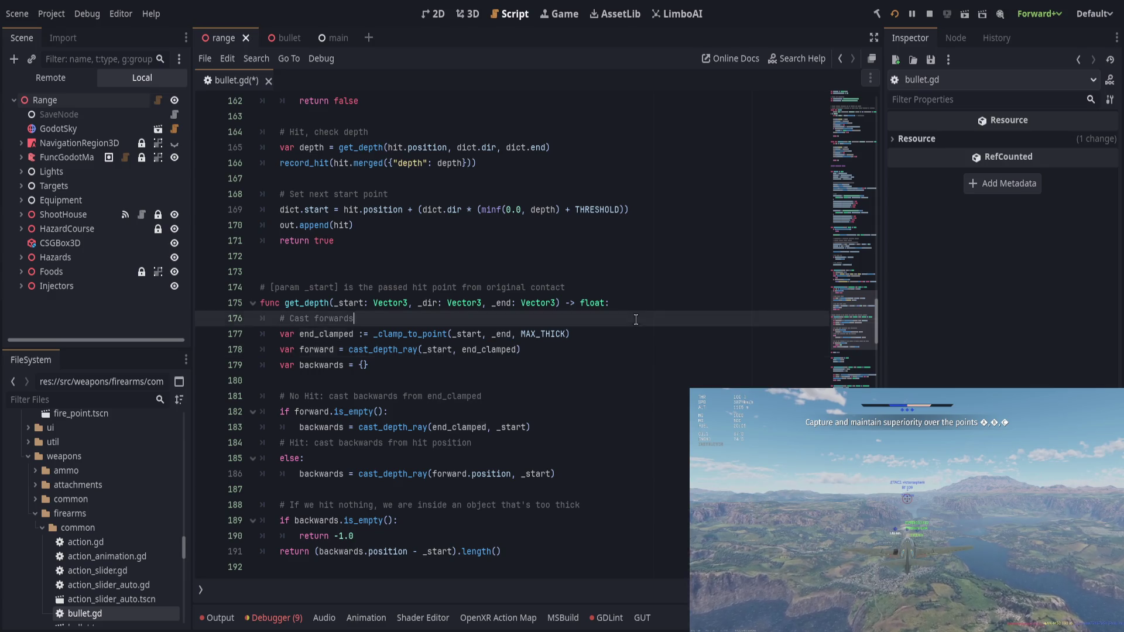
click(614, 332)
key(shift+Home)
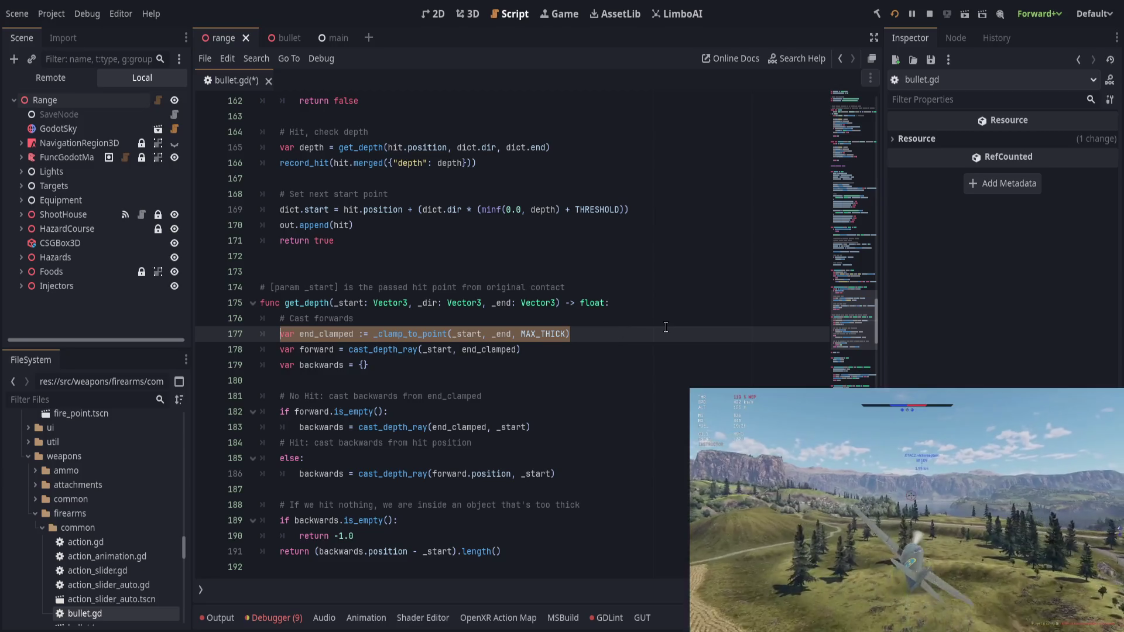
key(BackSpace)
text(var )
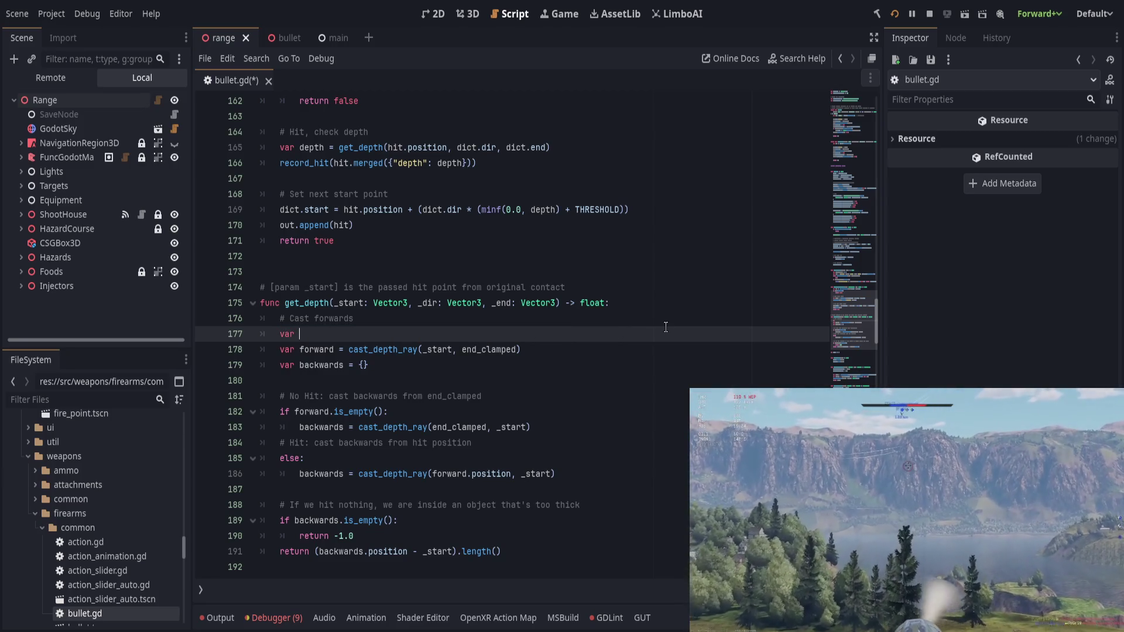
text(clamped_end)
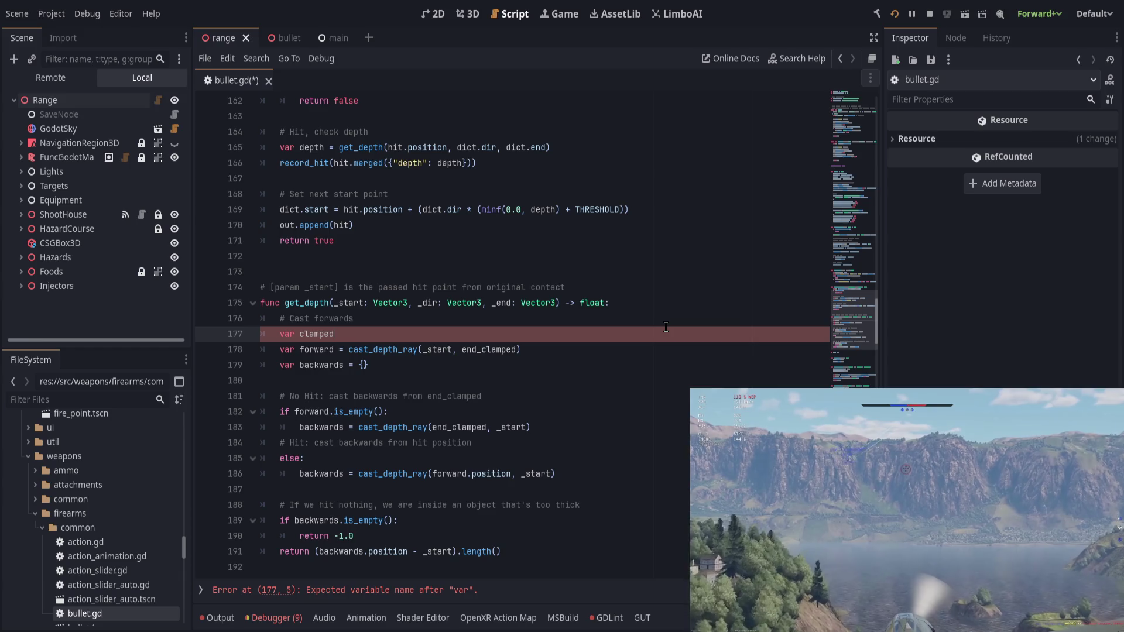
key(ctrl+BackSpace)
text(clamped_)
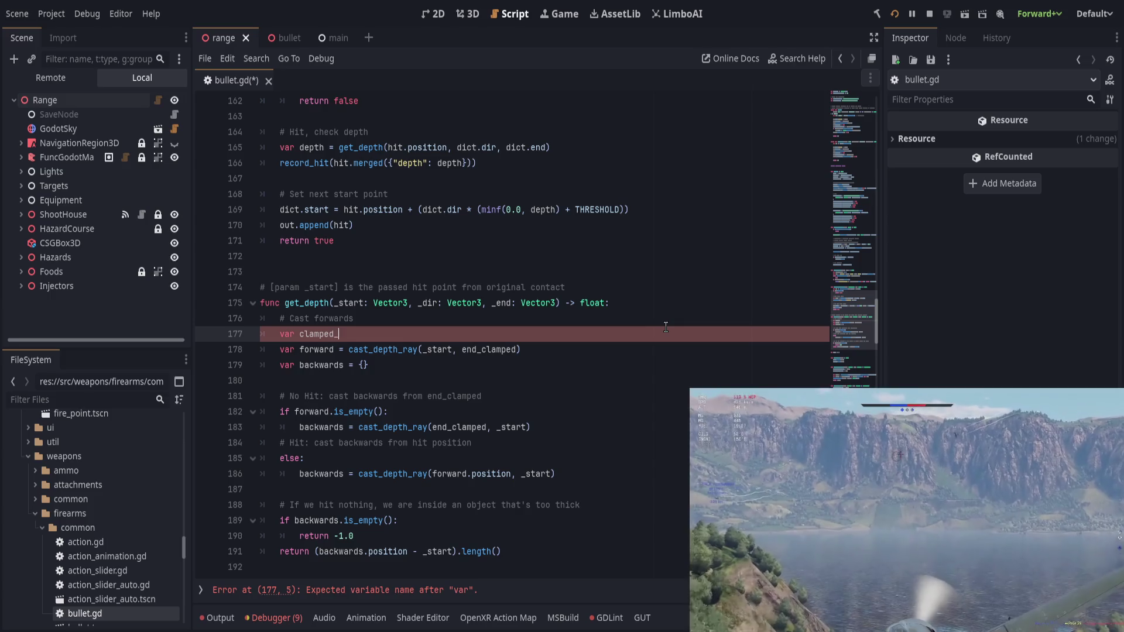
text(end)
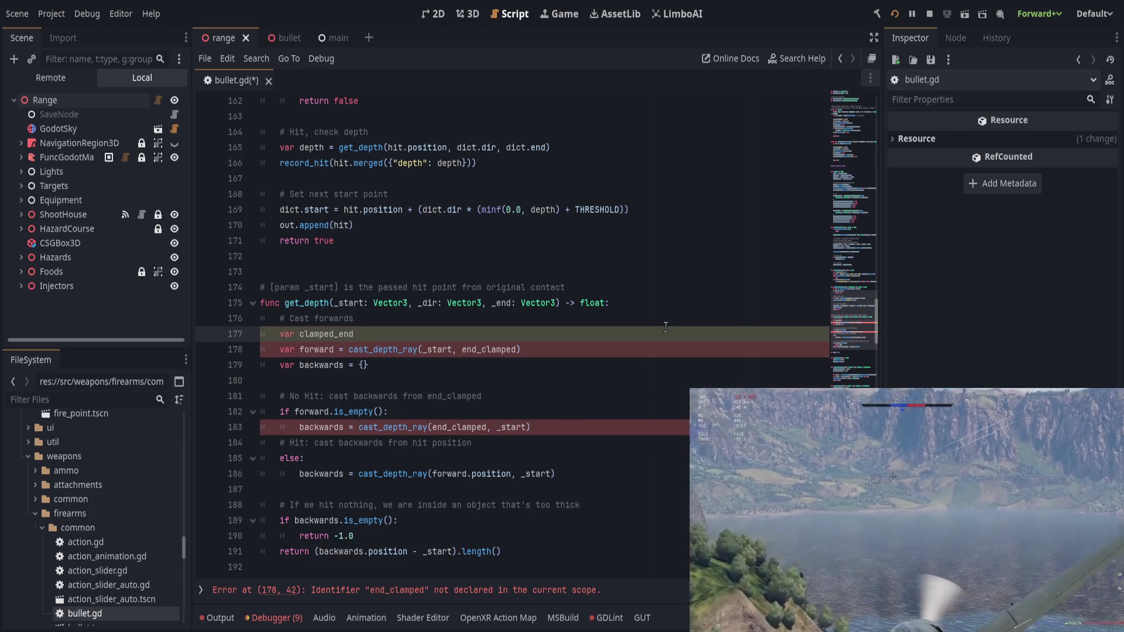
key(ctrl+BackSpace)
text(new)
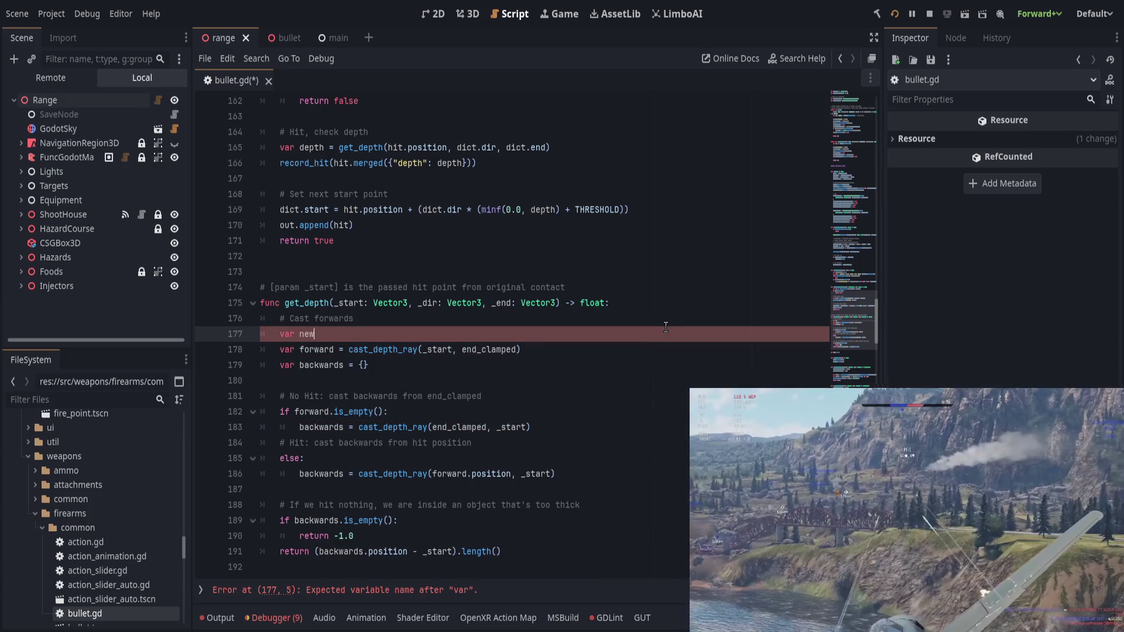
text(_end =)
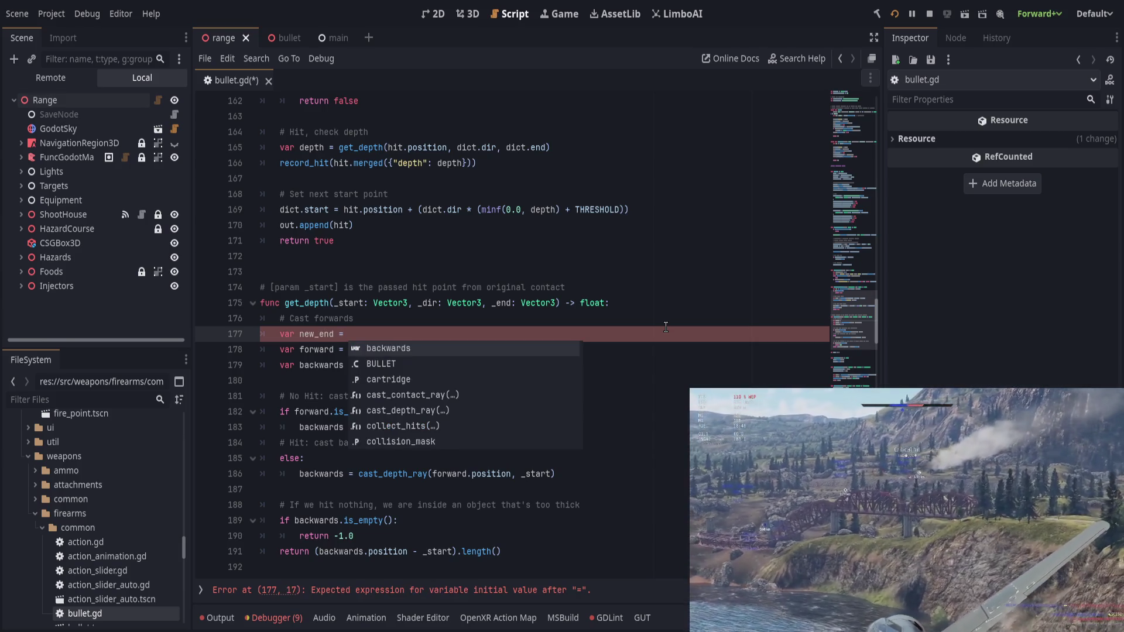
key(ctrl+BackSpace)
key(ctrl+BackSpace)
text(n)
key(BackSpace)
text(end_cla)
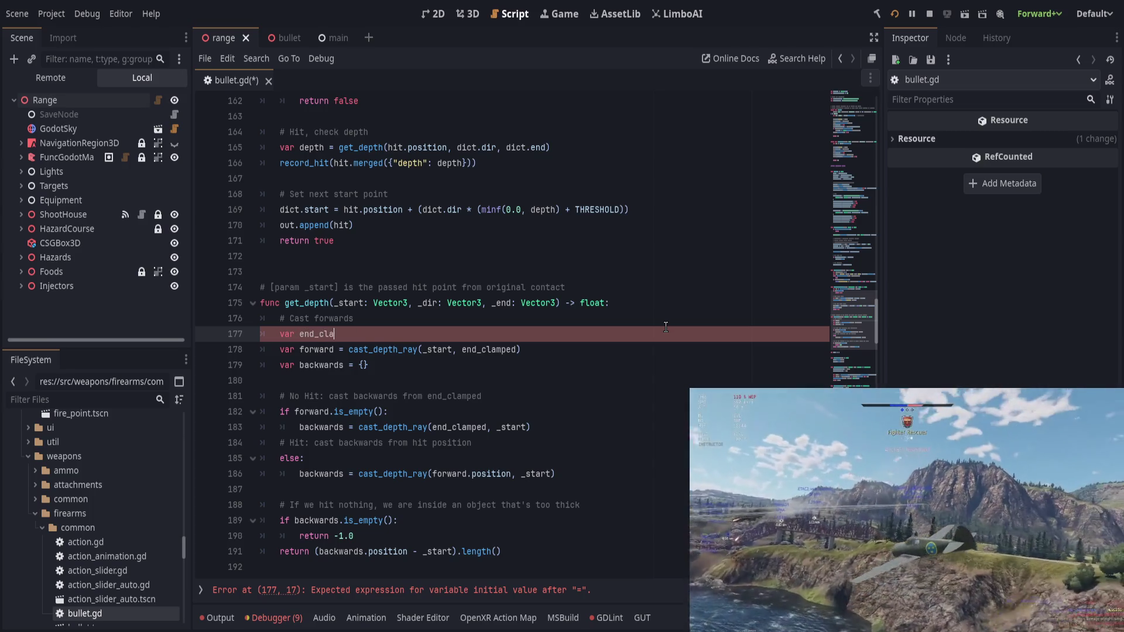
text(mped :)
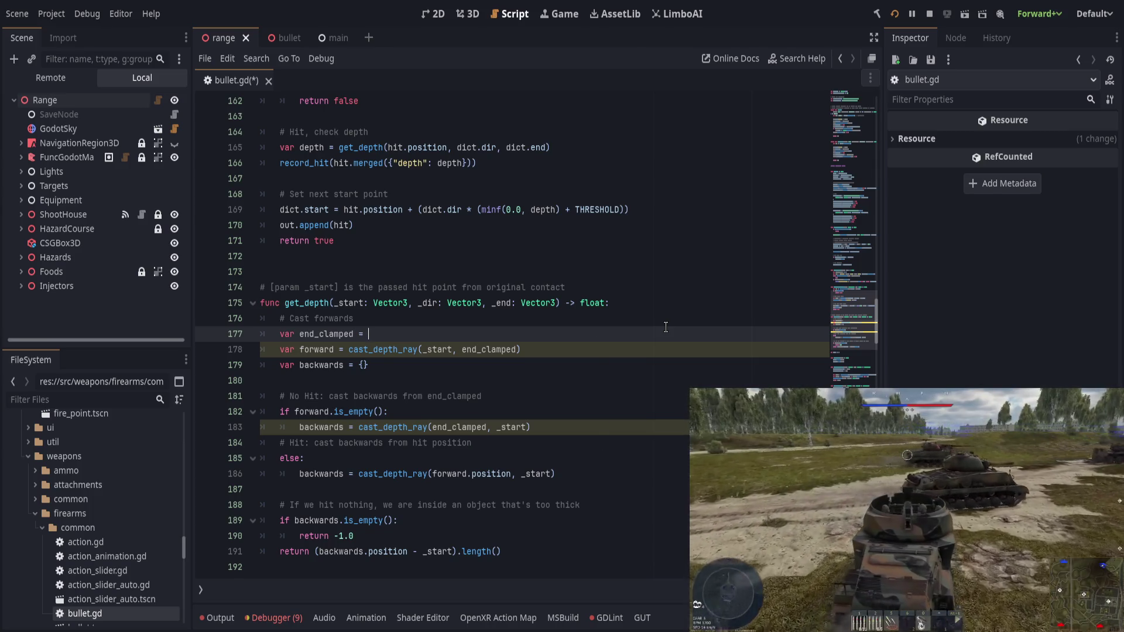
key(BackSpace)
key(BackSpace)
text(:=)
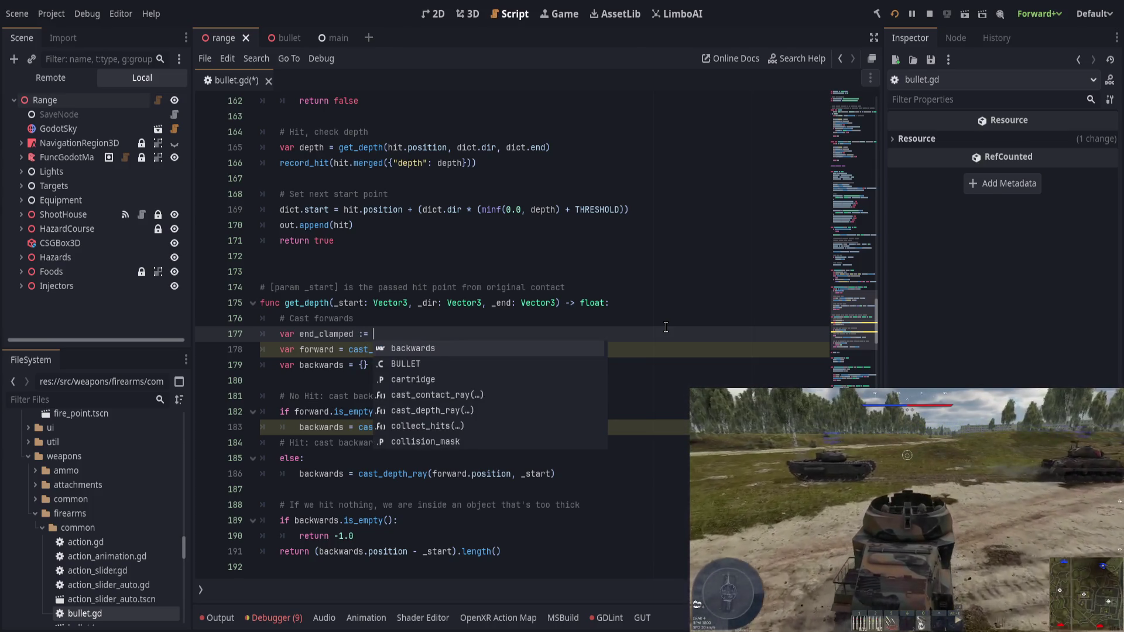
Step: Assign it (_start + _dir * MAX_THICK).limit_length((_end - _start).length()) and save bullet.gd
key(Escape)
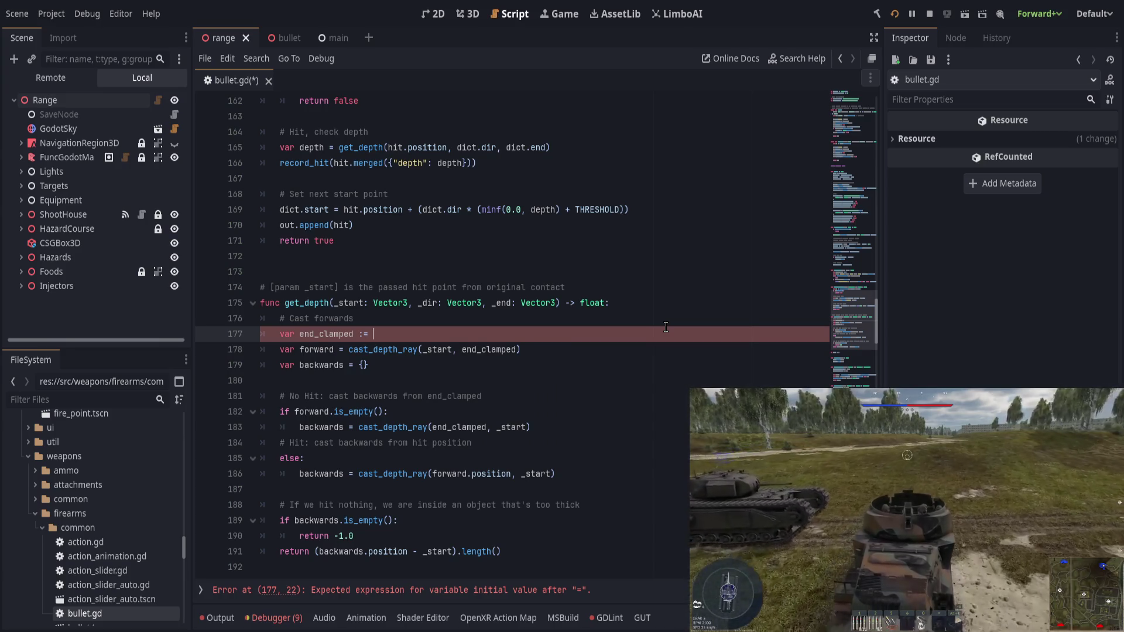
text(_start)
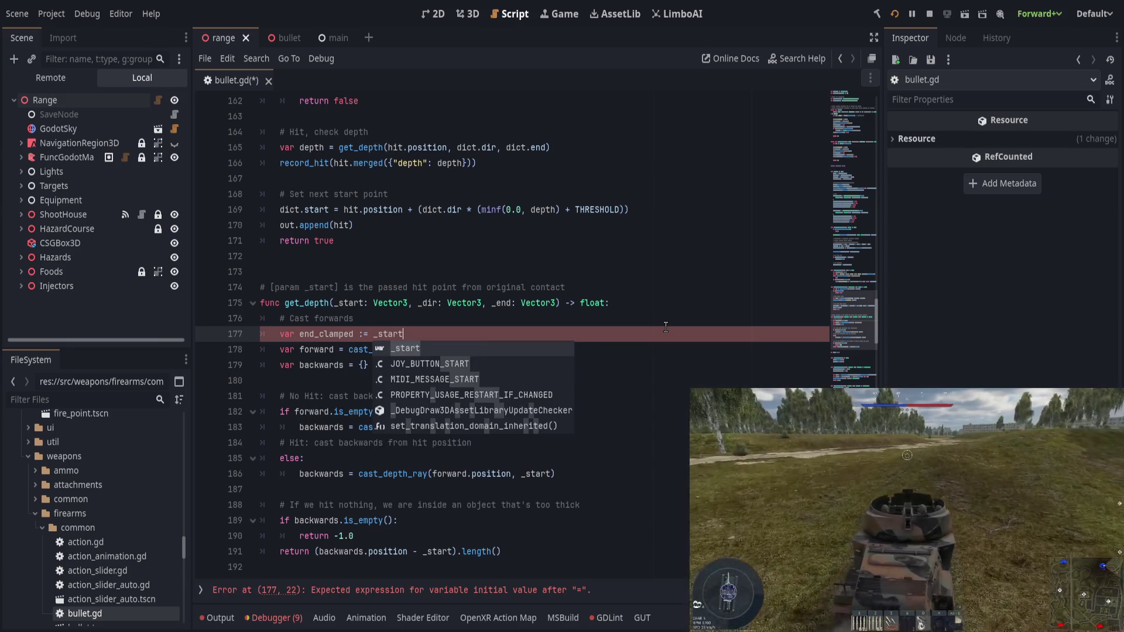
key(BackSpace)
key(BackSpace)
key(BackSpace)
key(BackSpace)
key(BackSpace)
key(BackSpace)
text(()
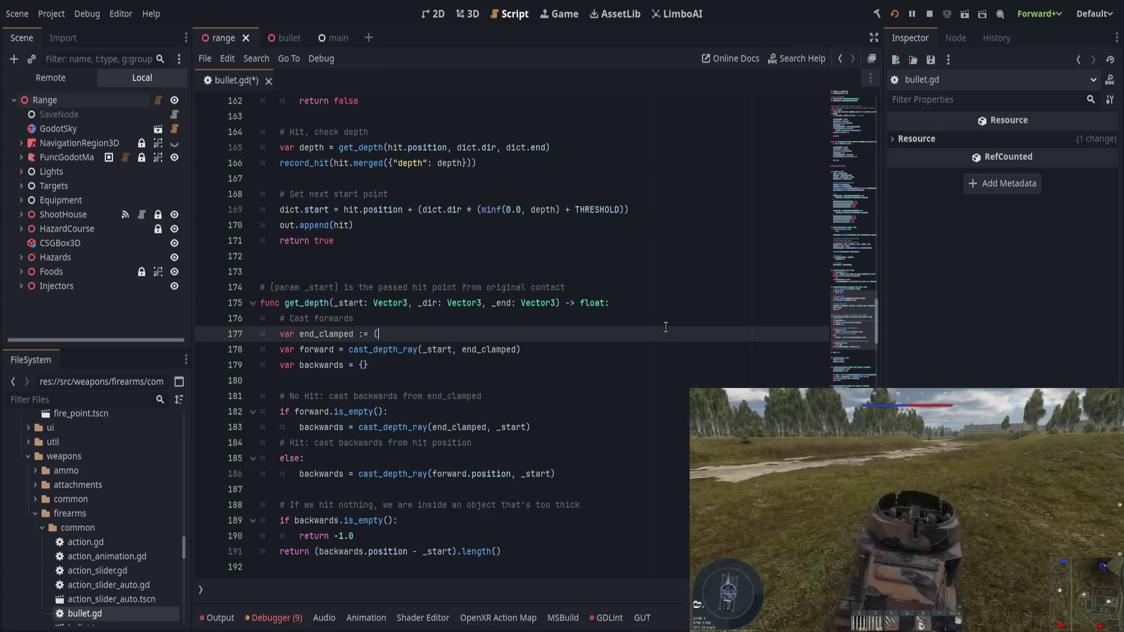
text(_sta)
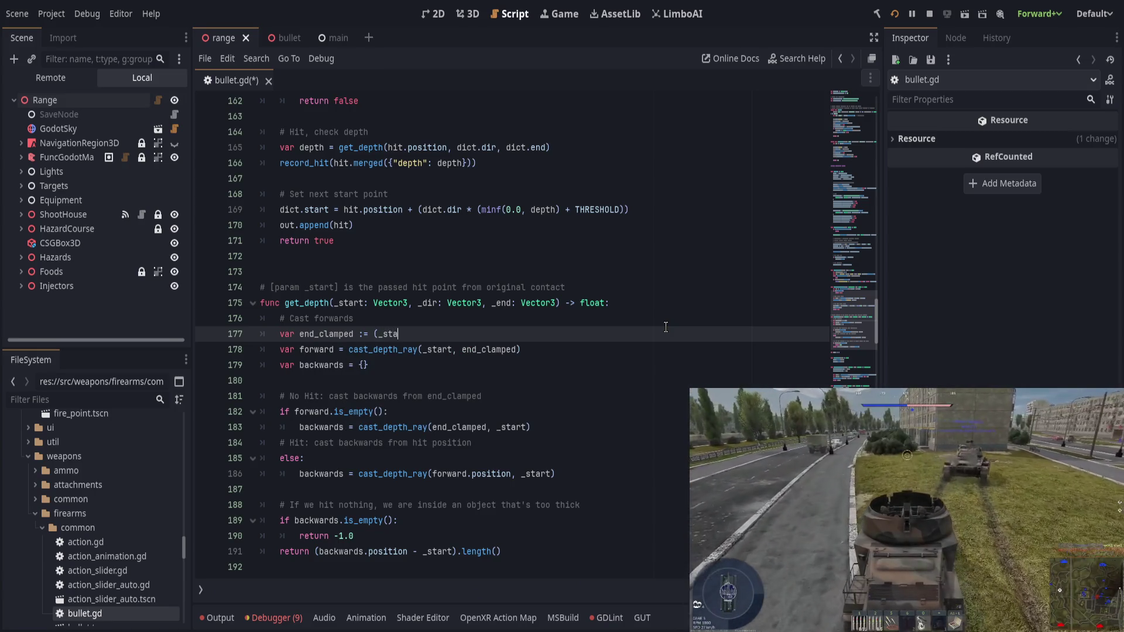
text(rt +)
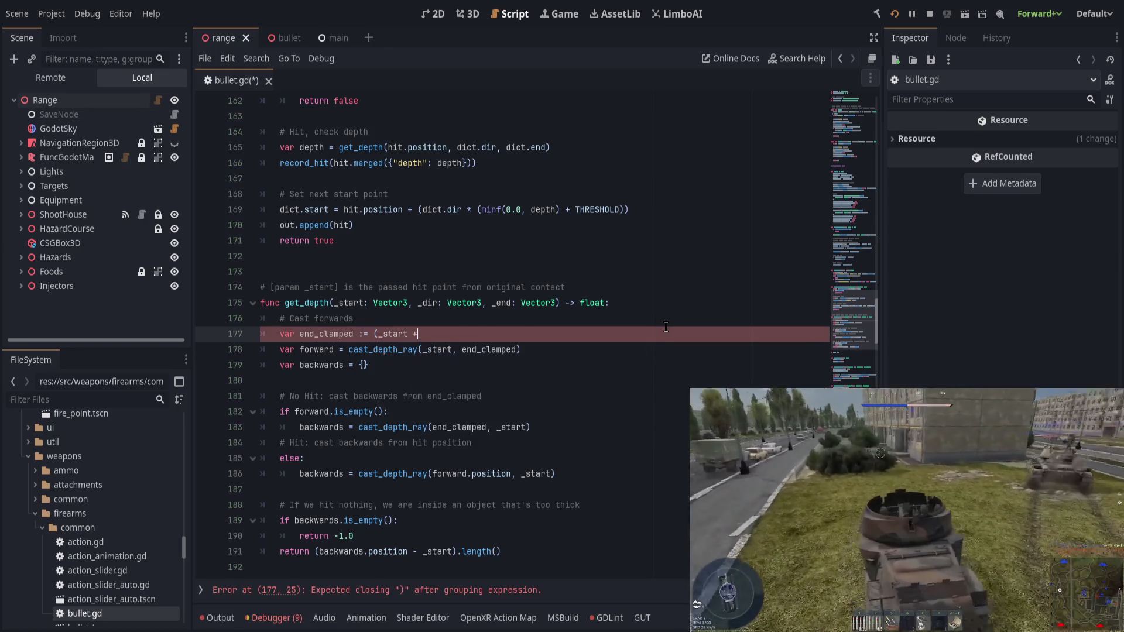
text( _dir * M)
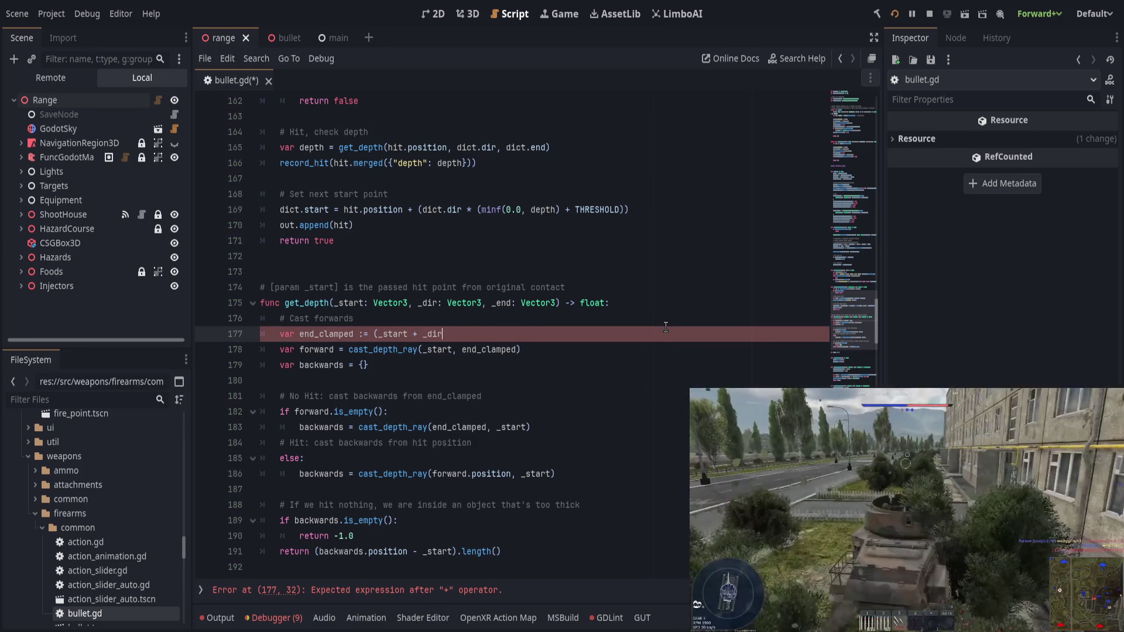
key(Return)
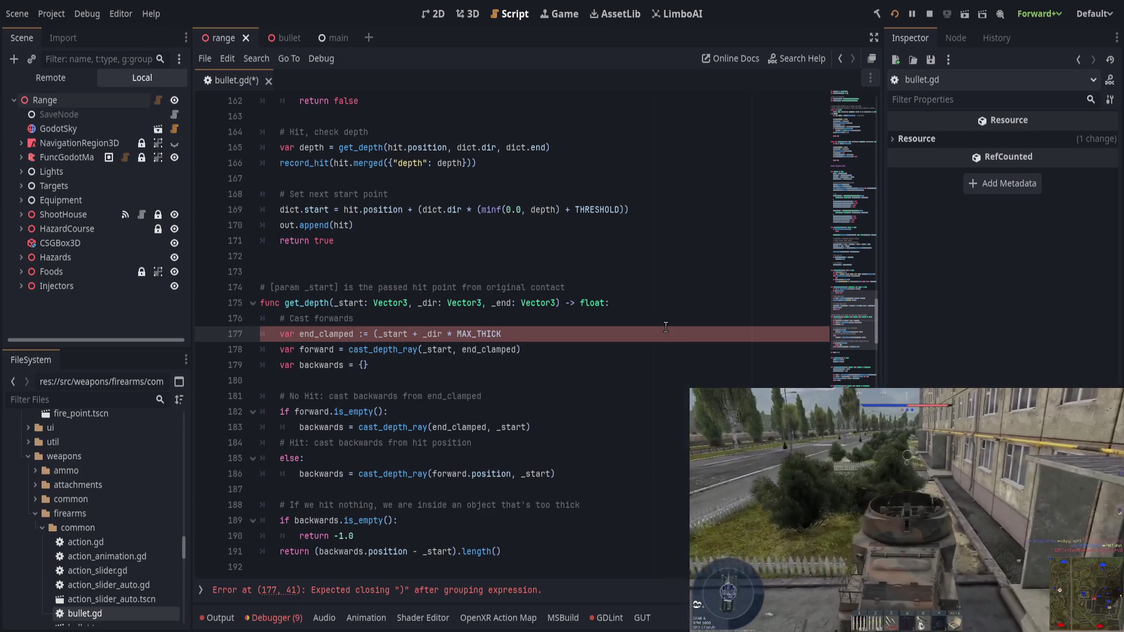
text().)
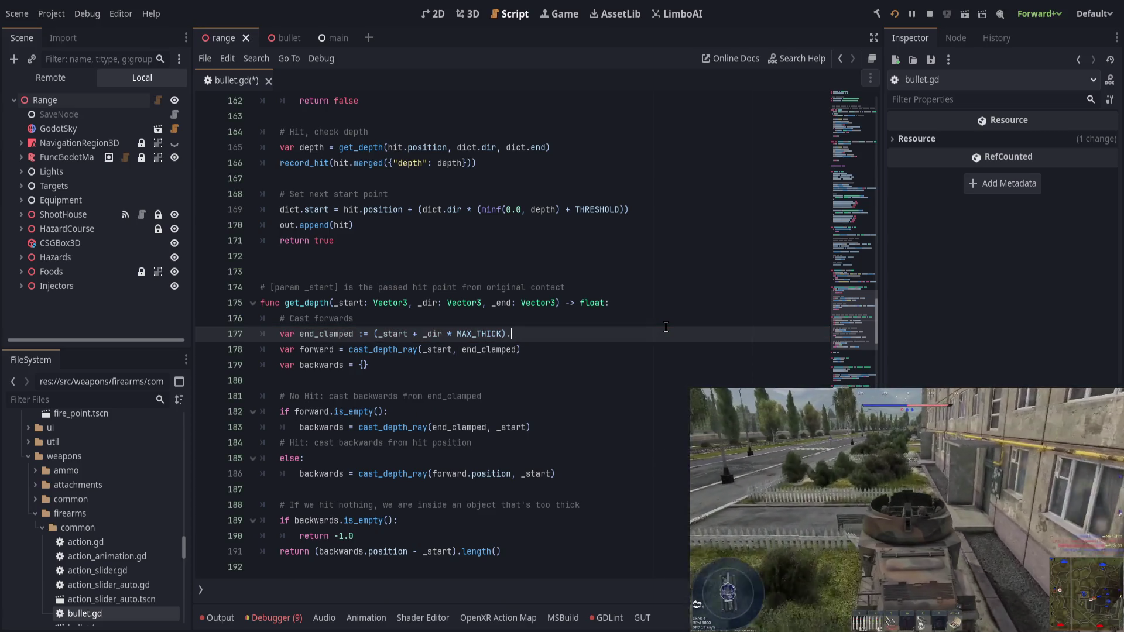
text(limi)
key(Return)
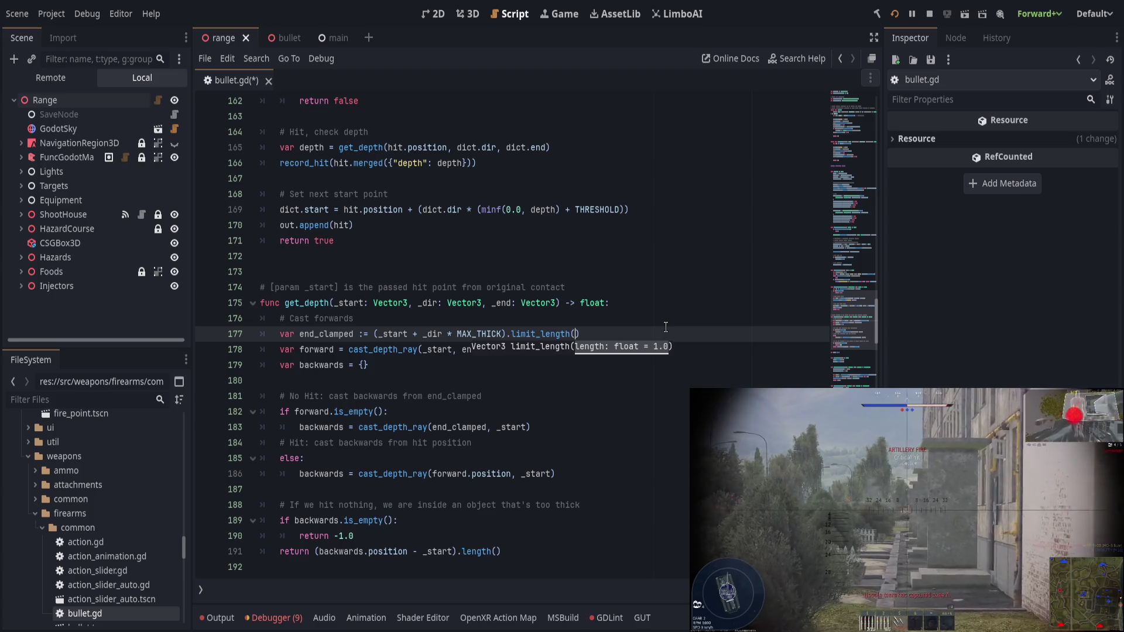
text(_start)
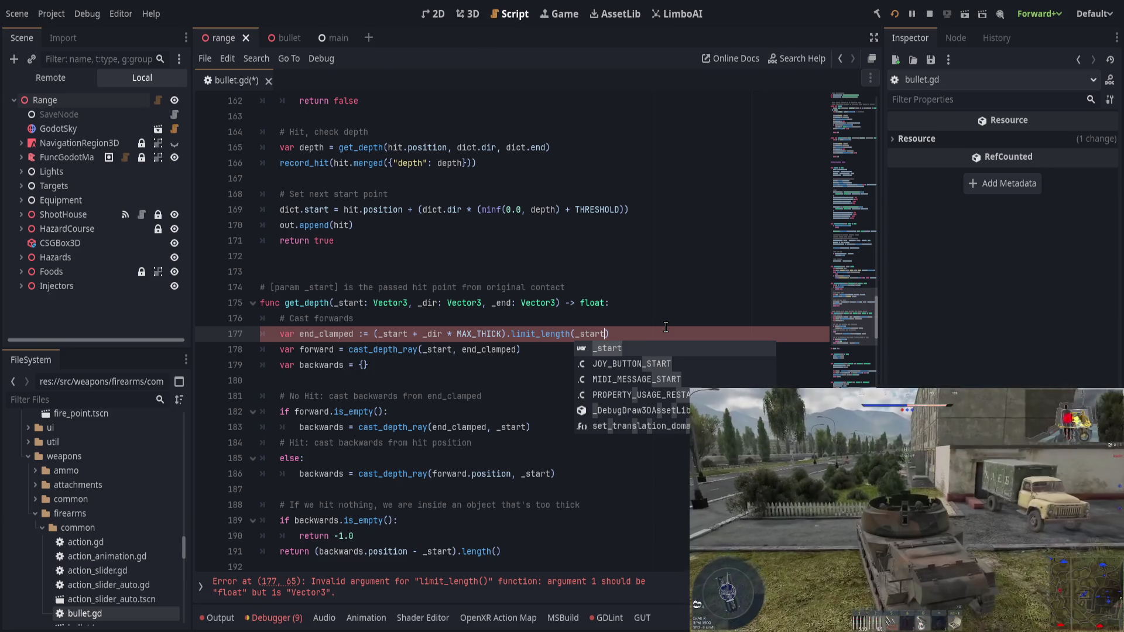
key(BackSpace)
key(BackSpace)
key(BackSpace)
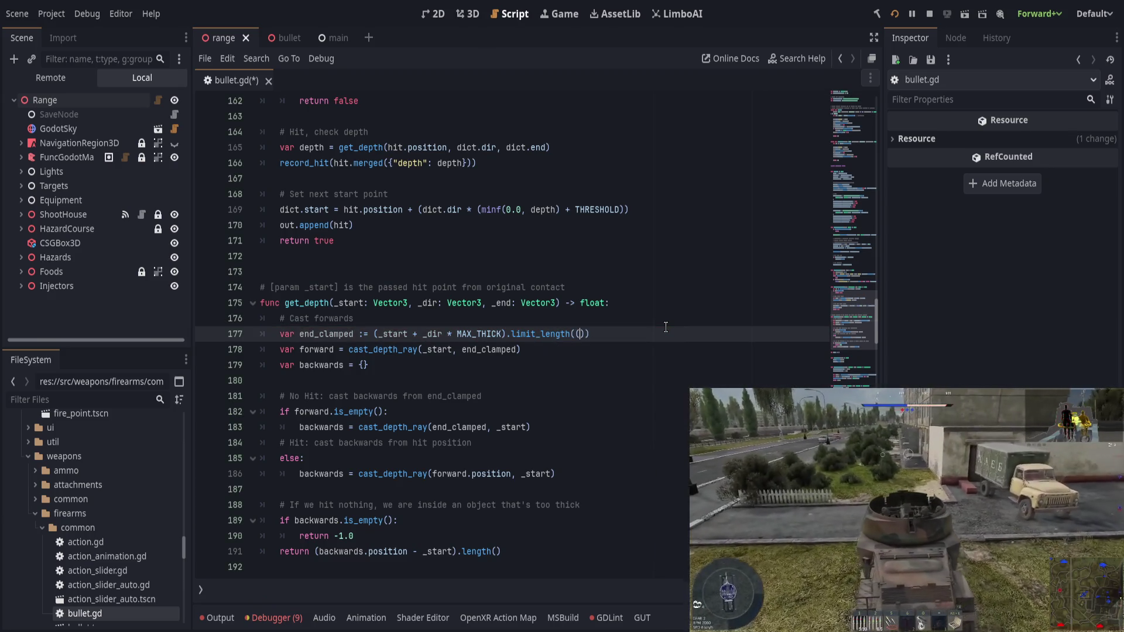
text(()
text(_end - )
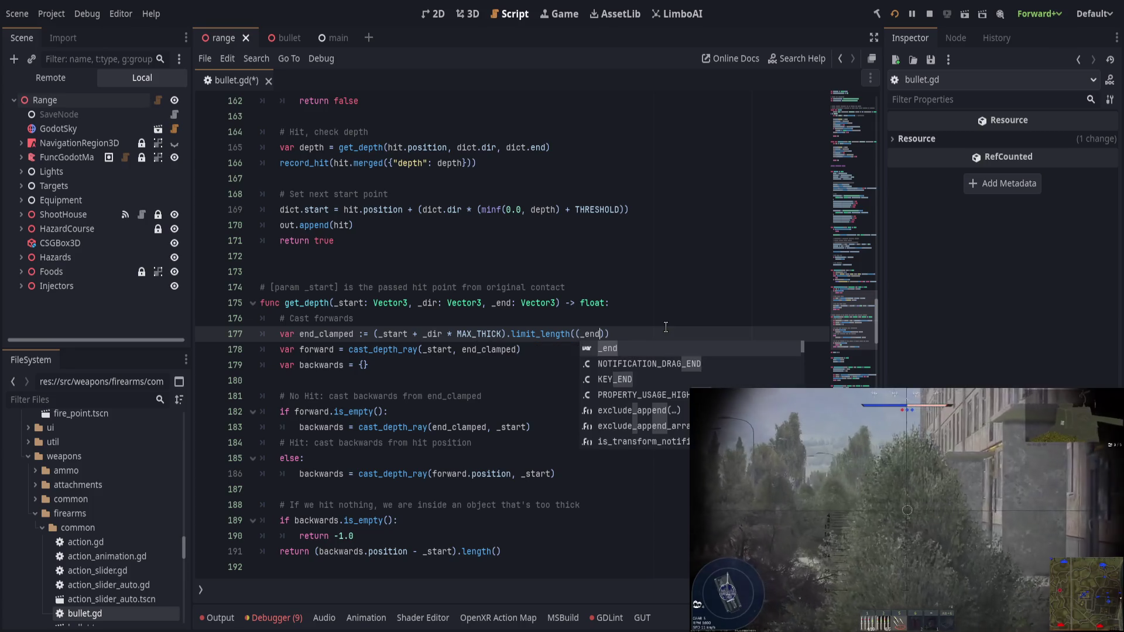
text(_start).length)
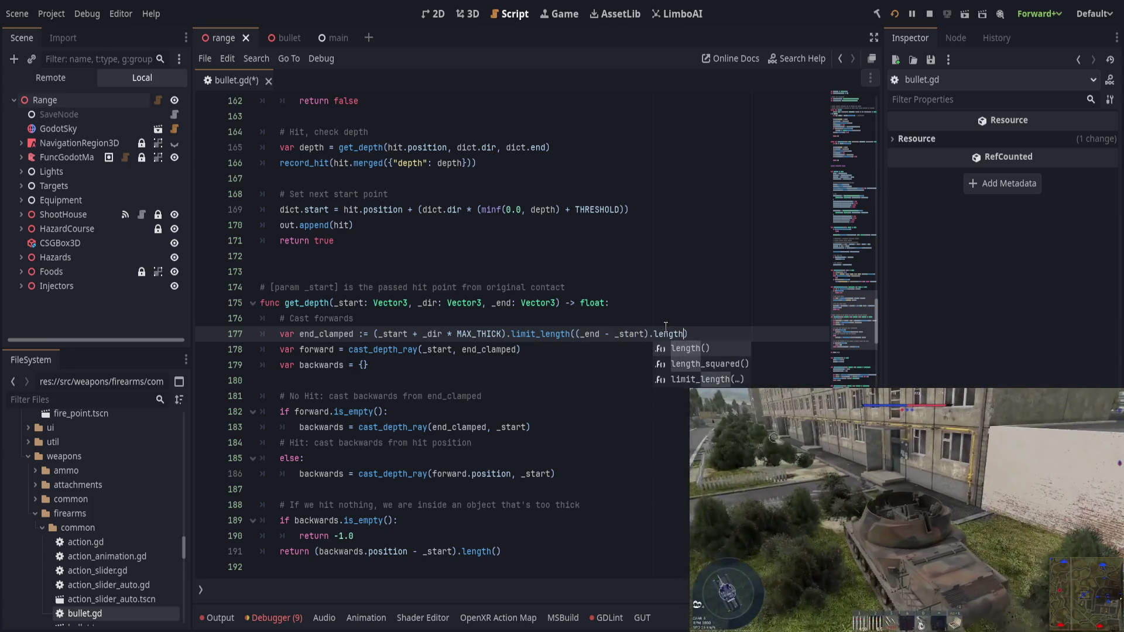
key(Return)
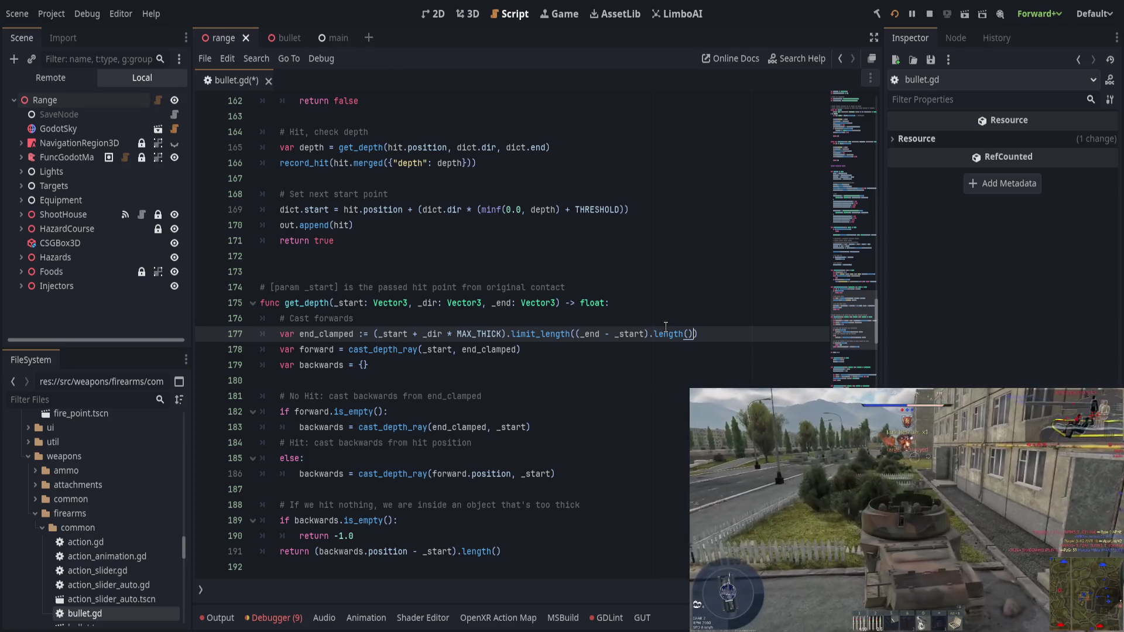
key(ctrl+s)
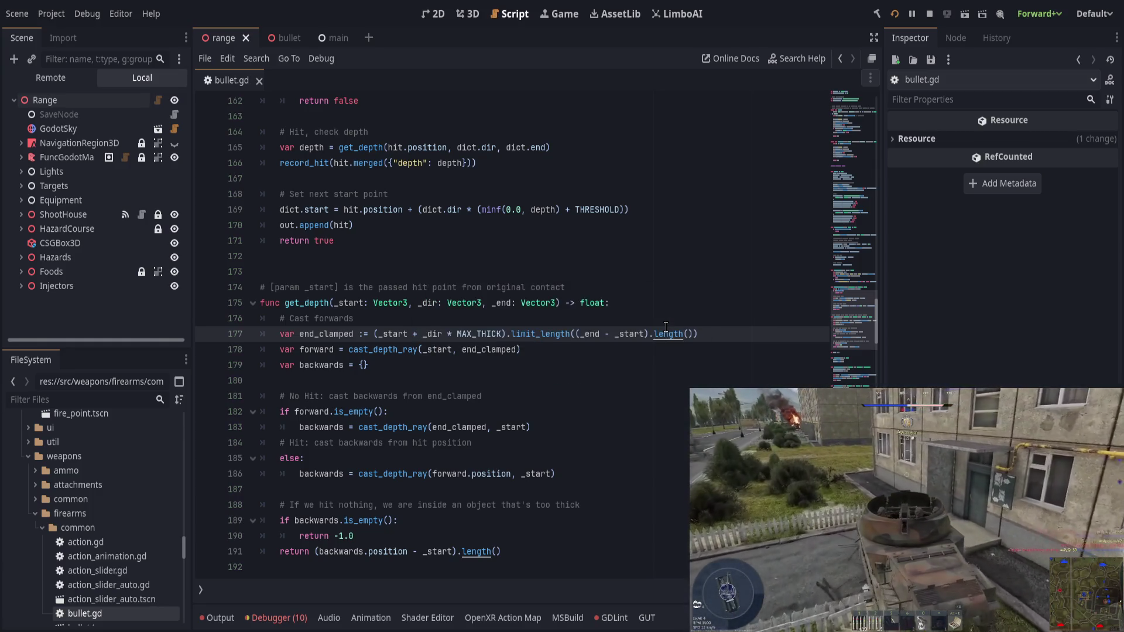
key(ctrl+s)
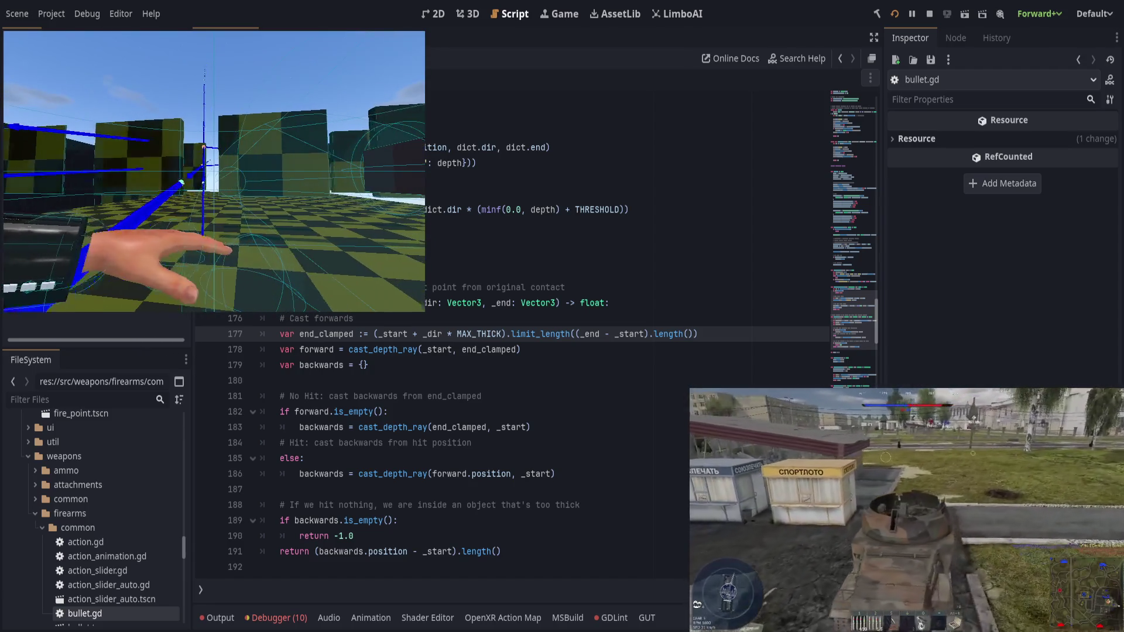
Step: Fire a test shot in the running game, then return to the script editor
key(alt+Tab)
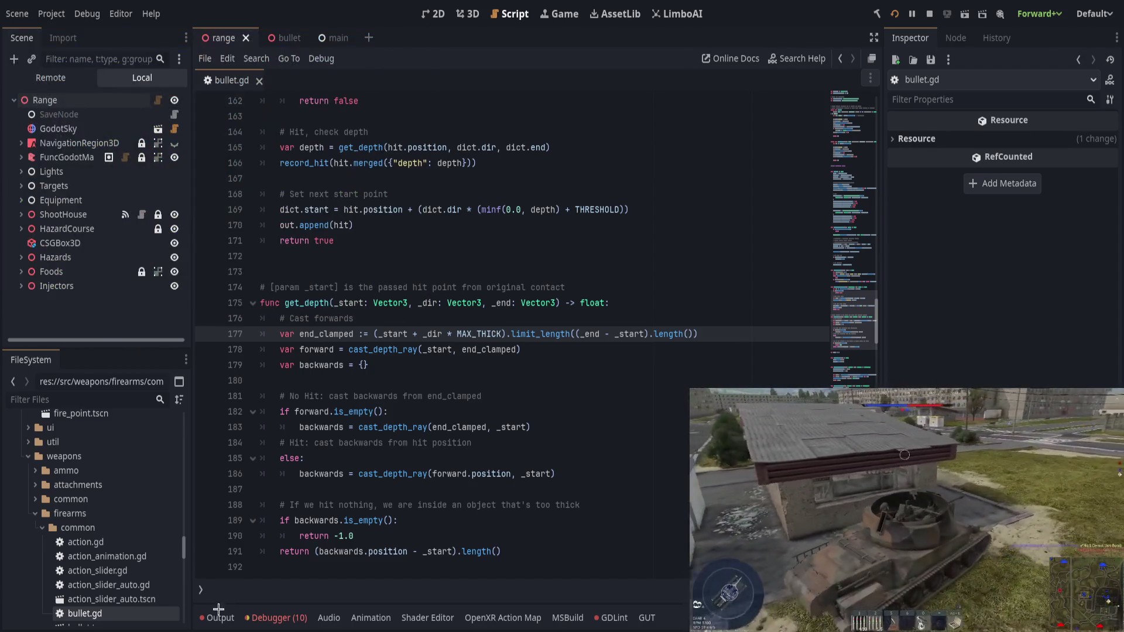
click(220, 614)
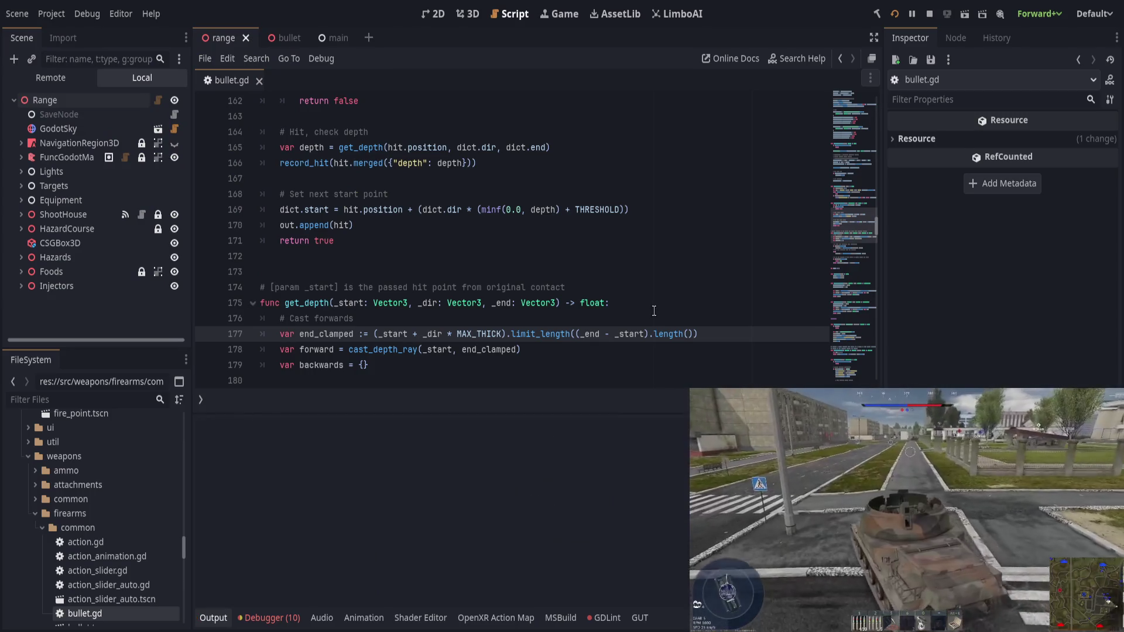
key(alt+Tab)
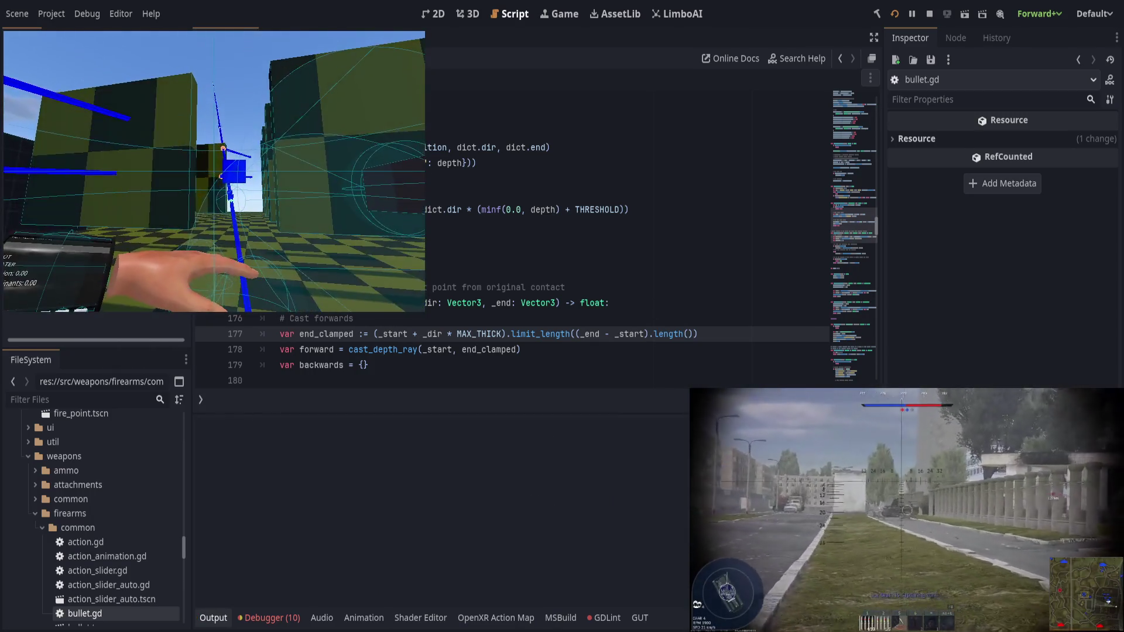
click(214, 171)
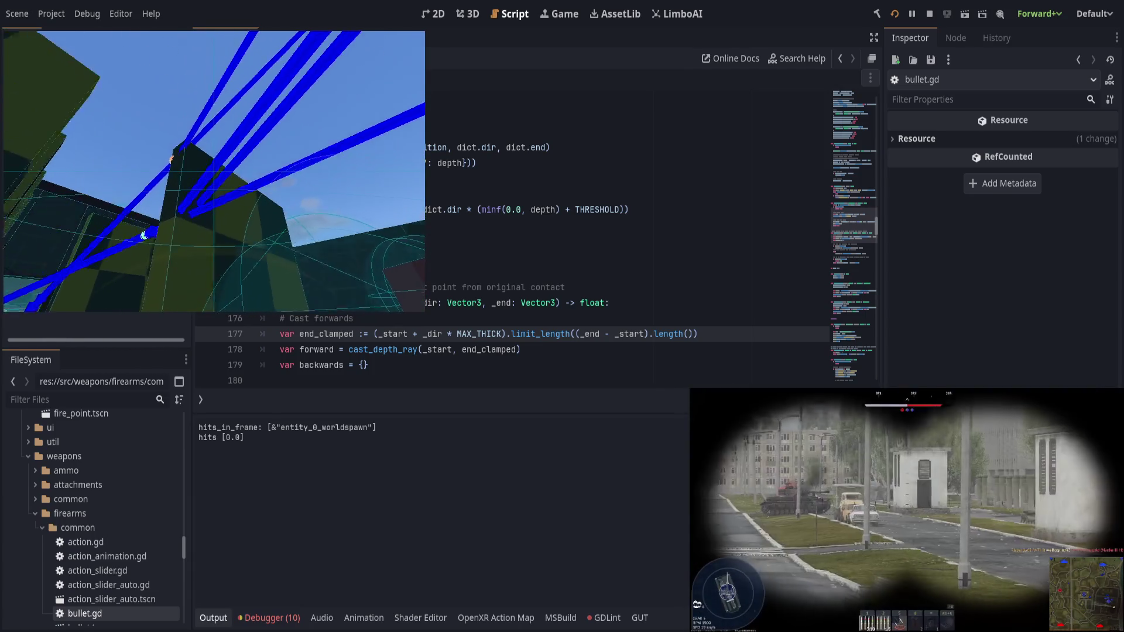
key(alt+Tab)
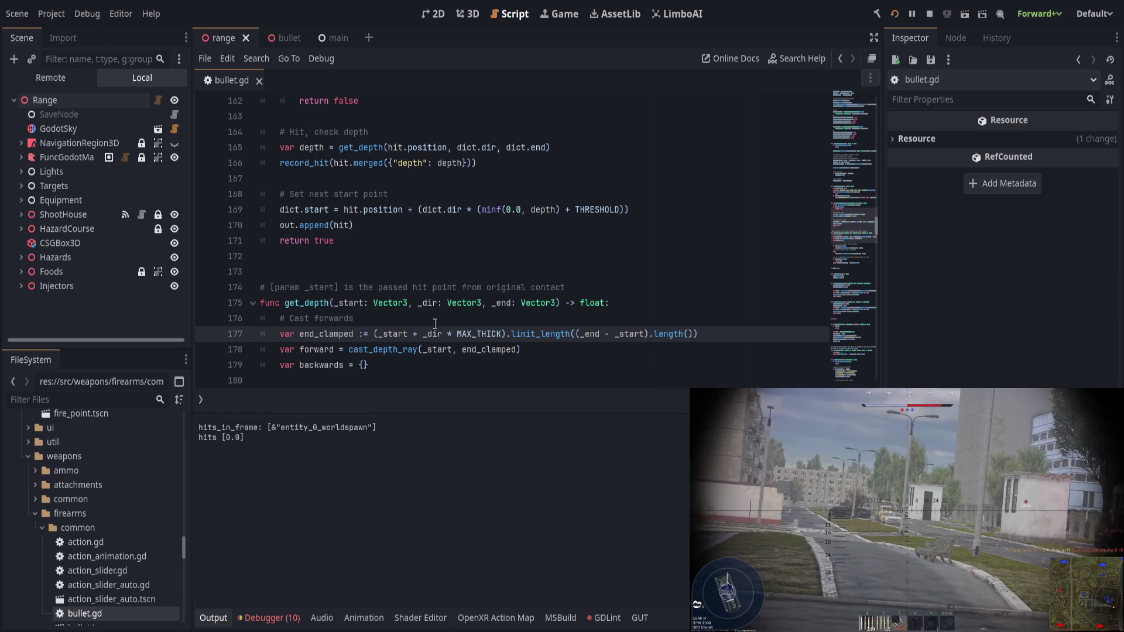
Step: Inspect the end_clamped expression on line 177 and scroll through the rest of get_depth
drag(373, 333, 719, 332)
drag(574, 334, 656, 334)
click(656, 334)
drag(574, 333, 656, 334)
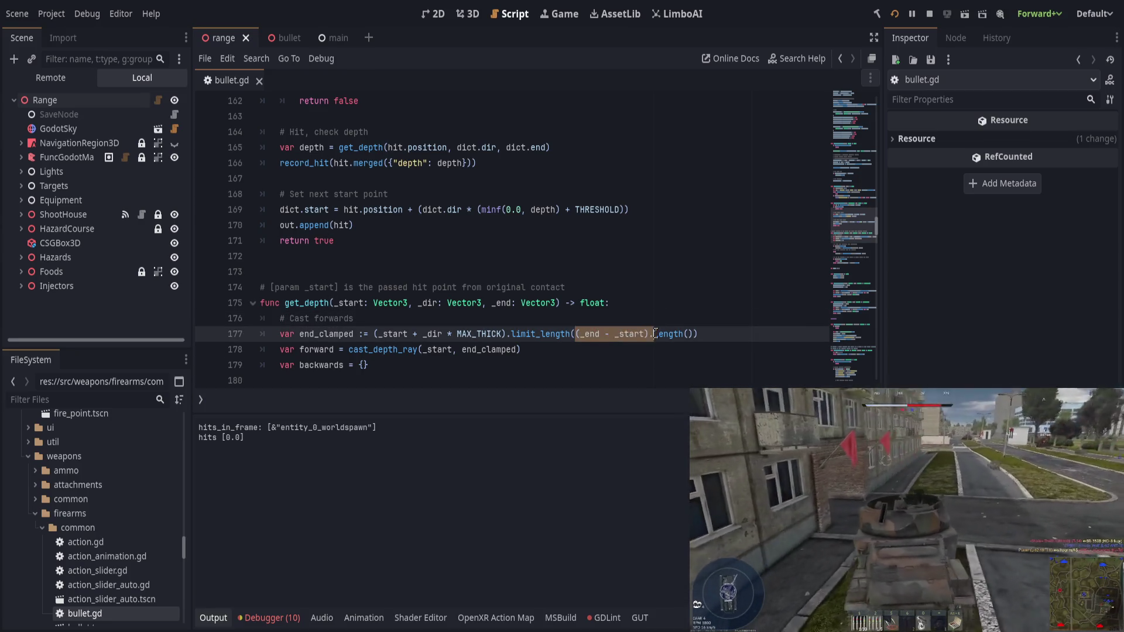
click(755, 338)
drag(754, 337, 374, 334)
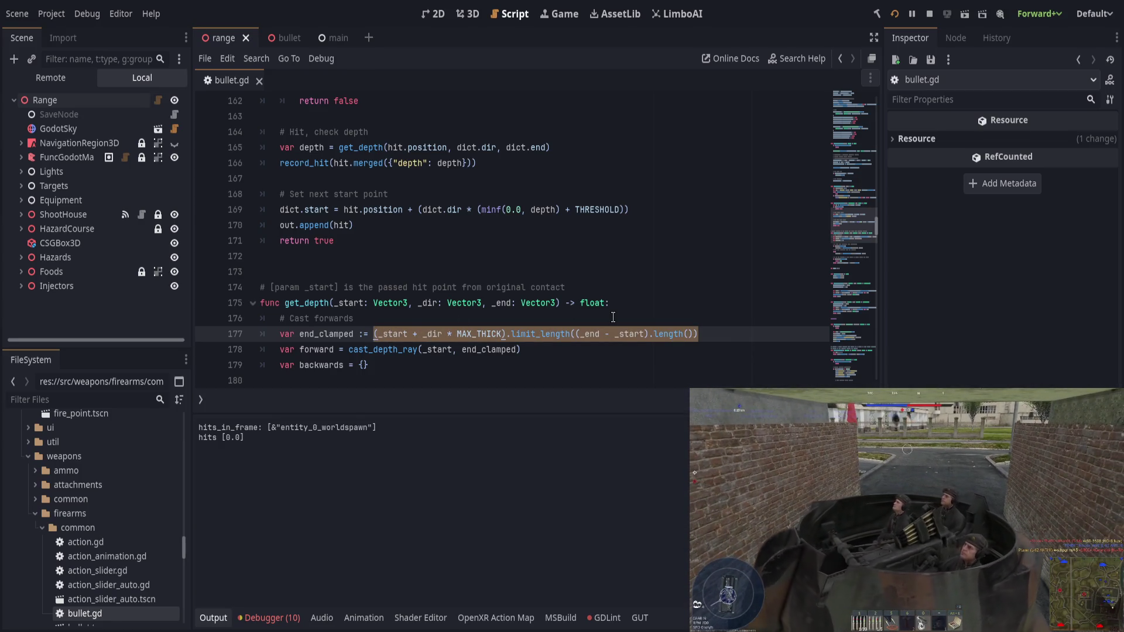
key(Page_Down)
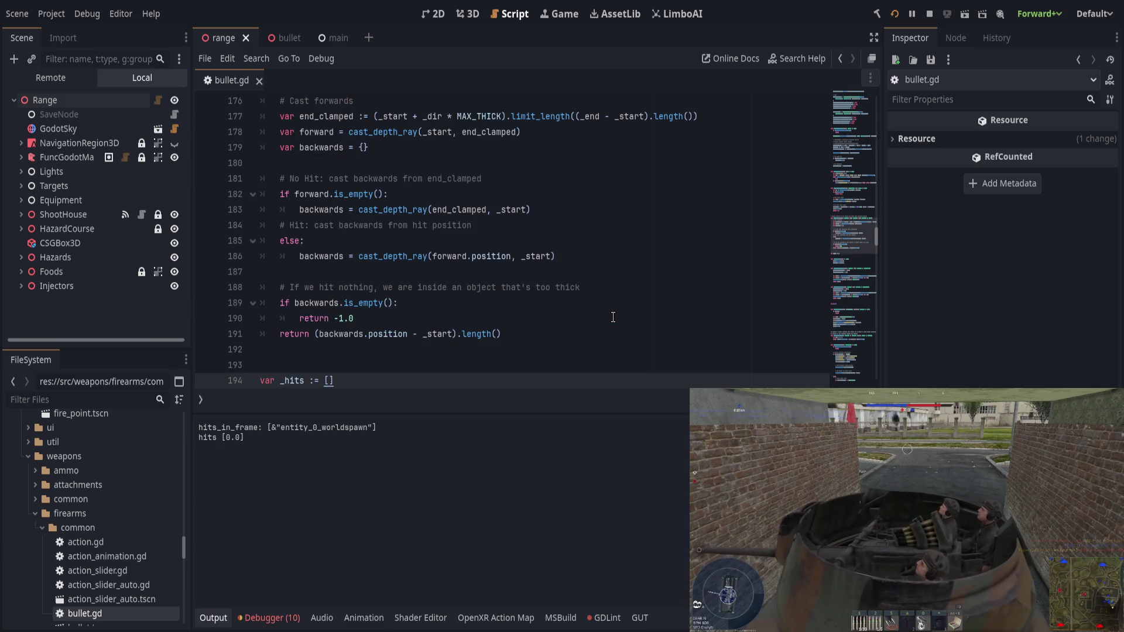
Step: Add 'var max_length = _start.distance_to(_end)' under the '# Cast forwards' comment
scroll(591, 283, up, 4)
click(498, 292)
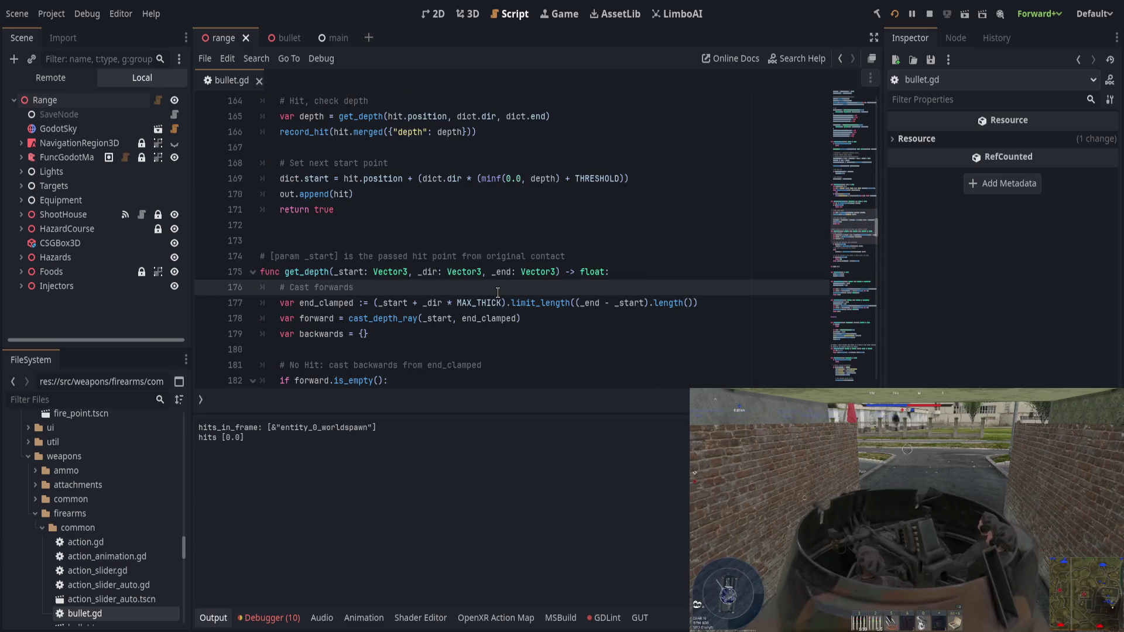
key(Return)
text(var max_length)
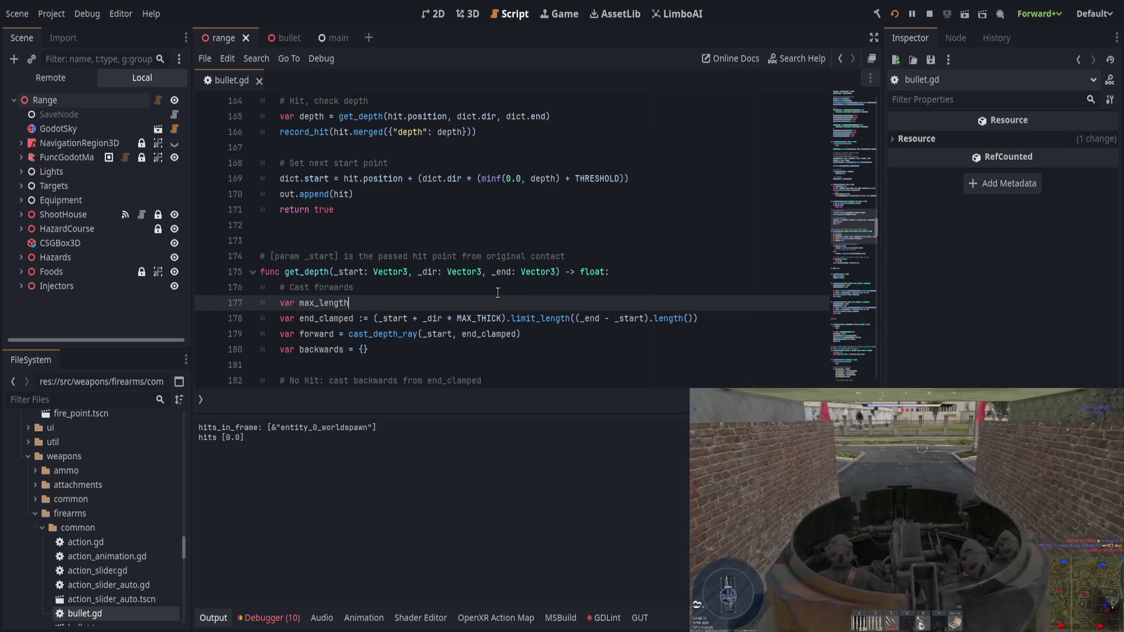
text( = )
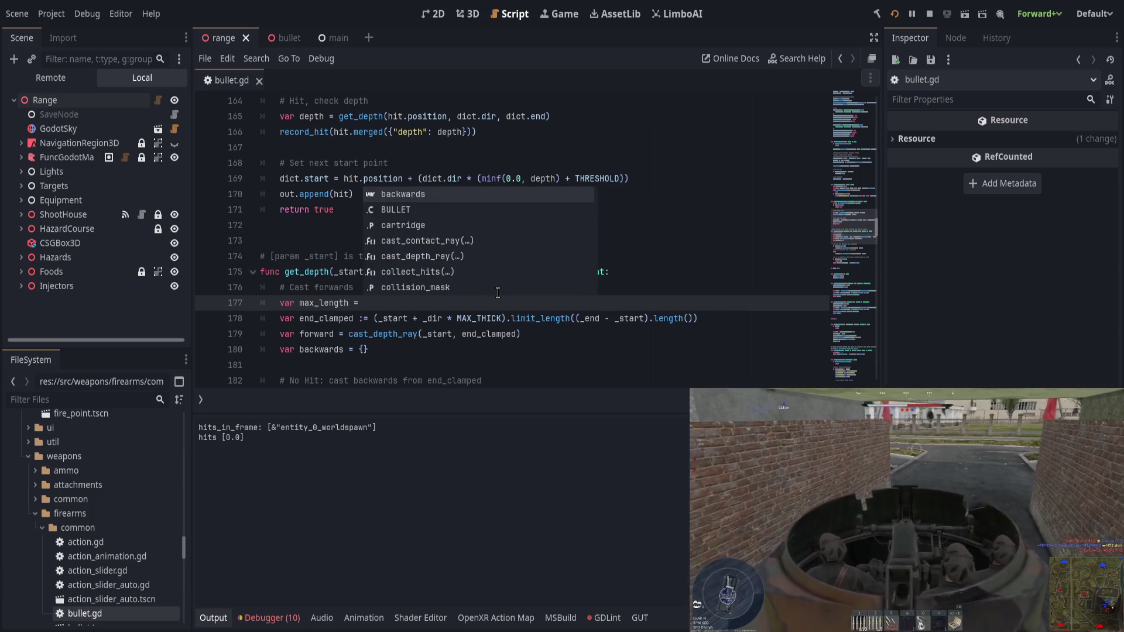
text(_sta)
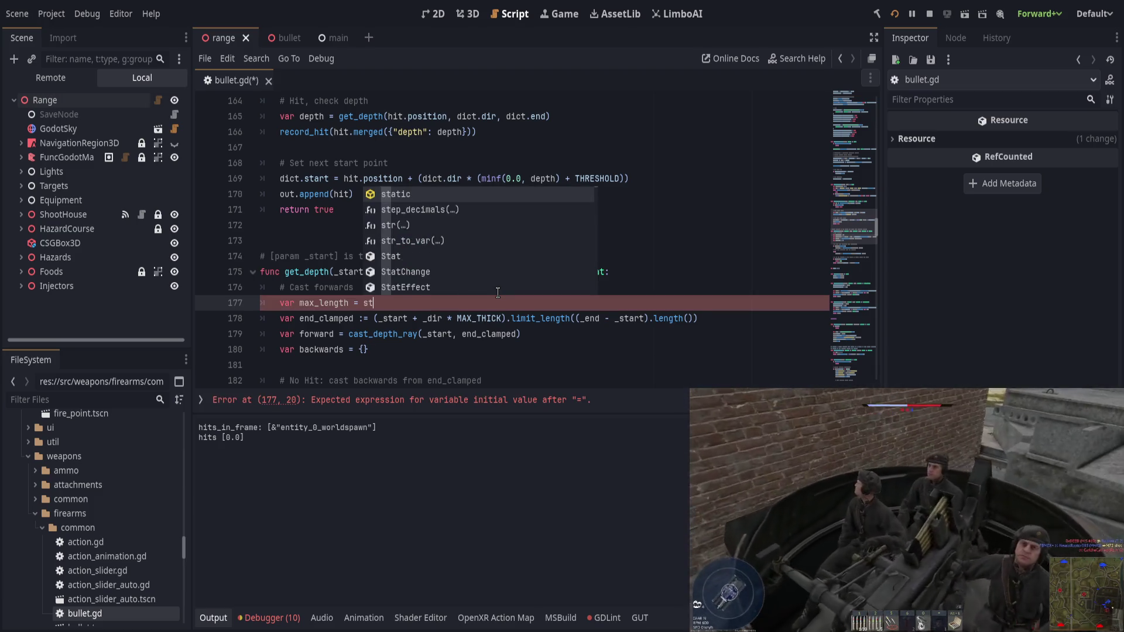
text(rt.dist)
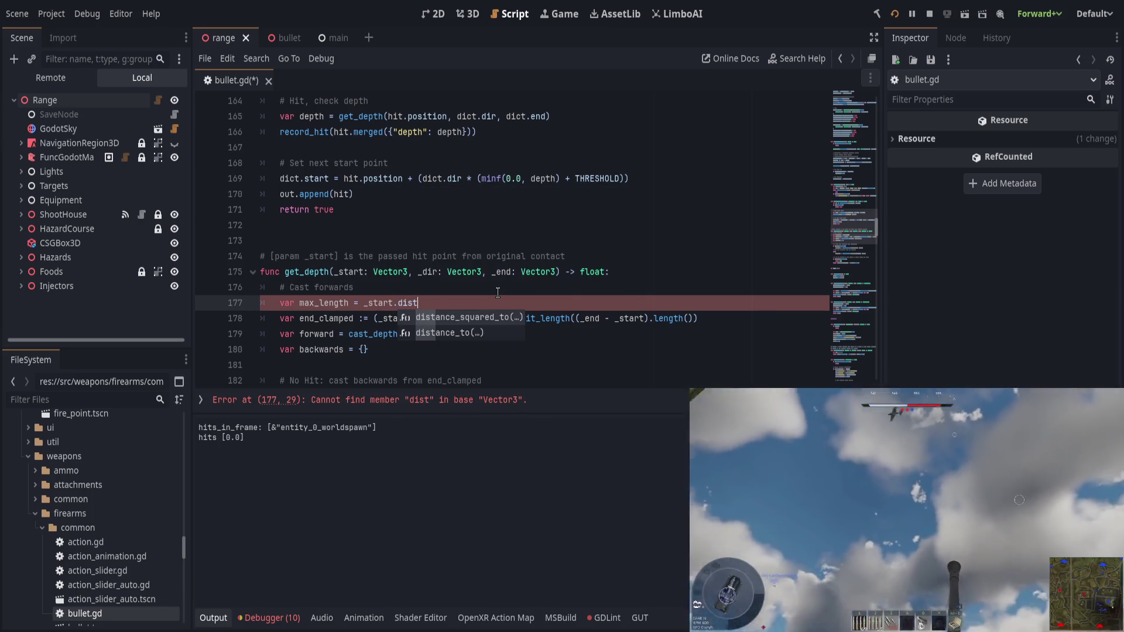
key(Down)
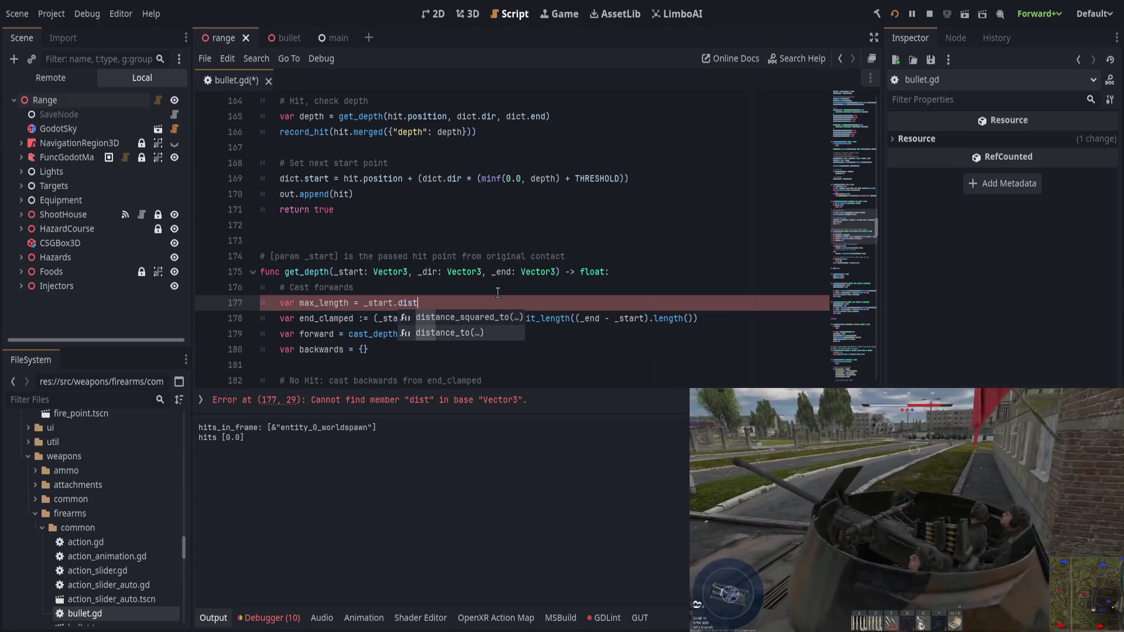
key(Return)
text(_end))
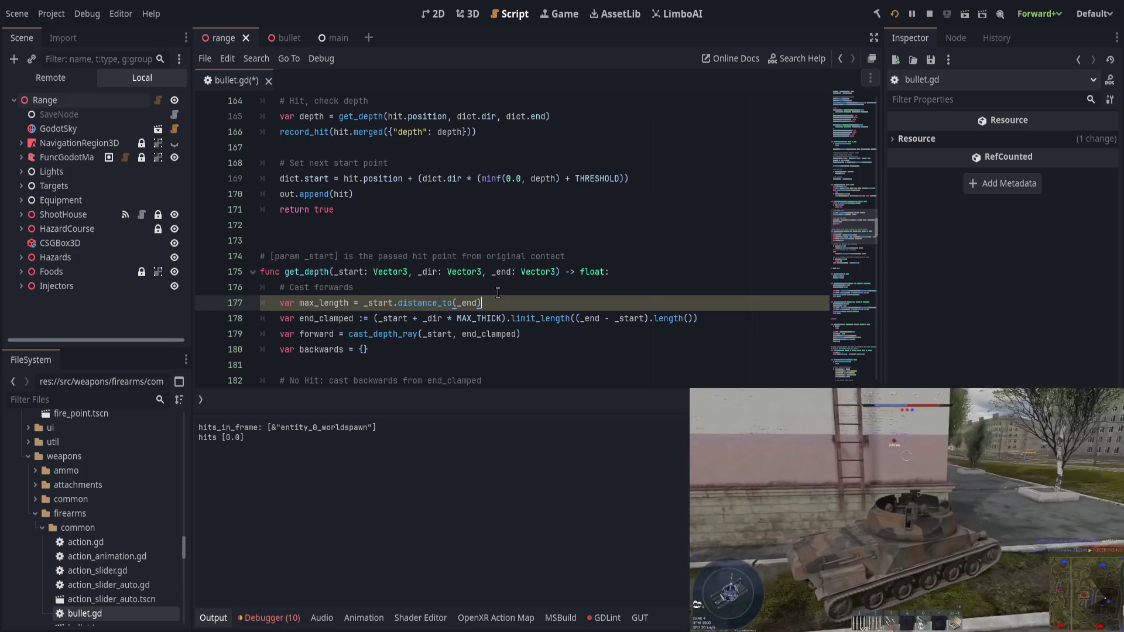
Step: Check where _end and end_clamped are used, then delete the max_length line again
drag(374, 318, 706, 315)
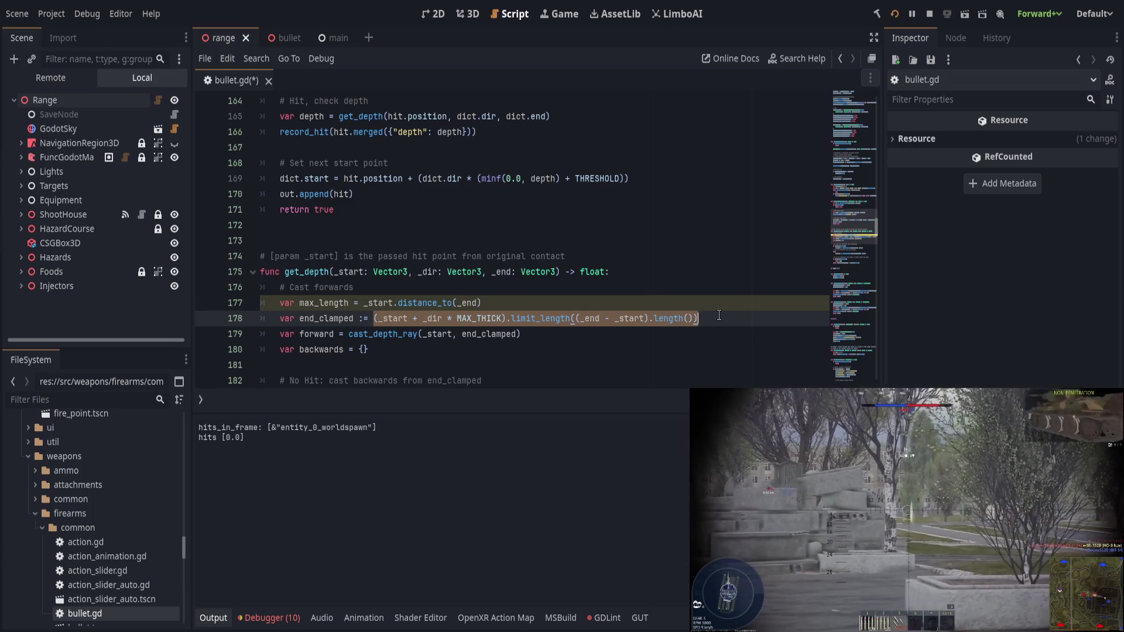
click(503, 273)
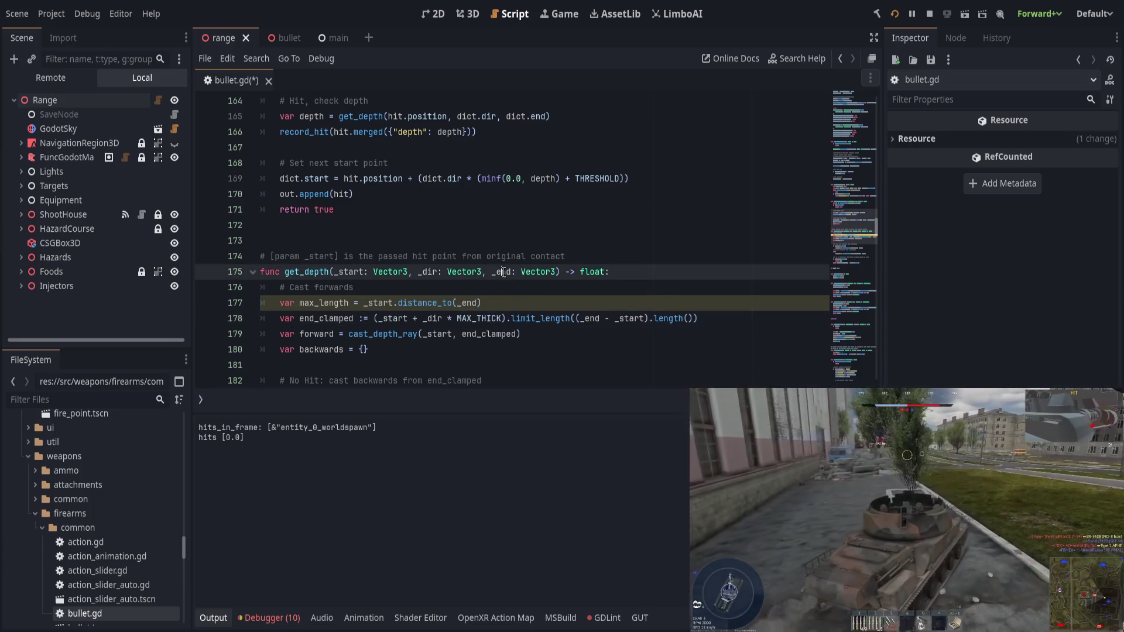
double_click(504, 273)
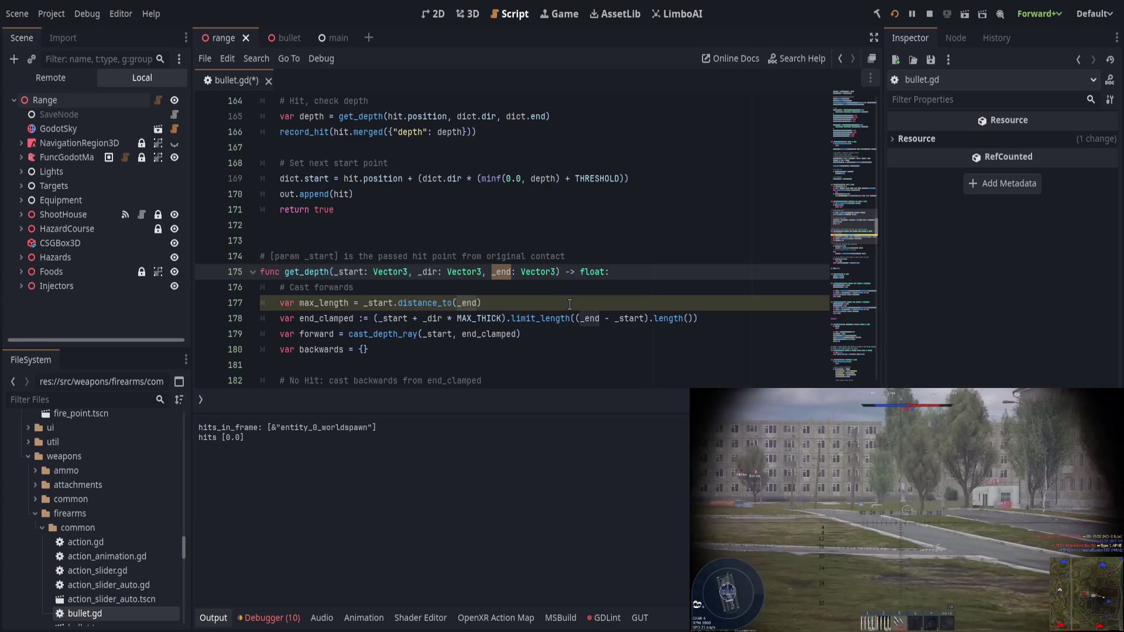
click(320, 116)
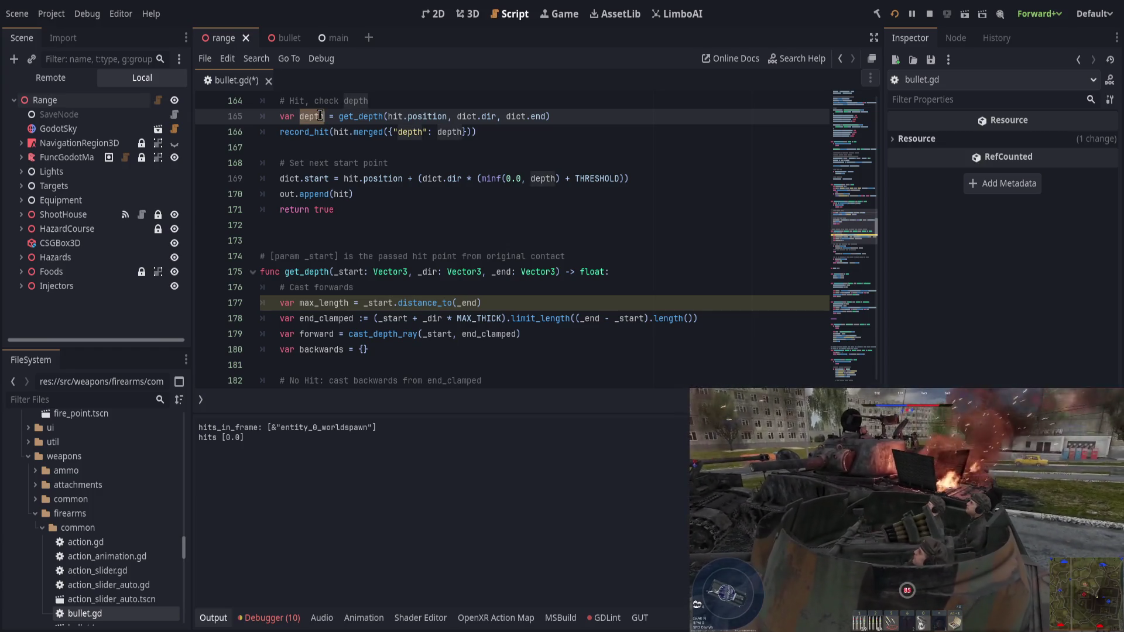
click(526, 302)
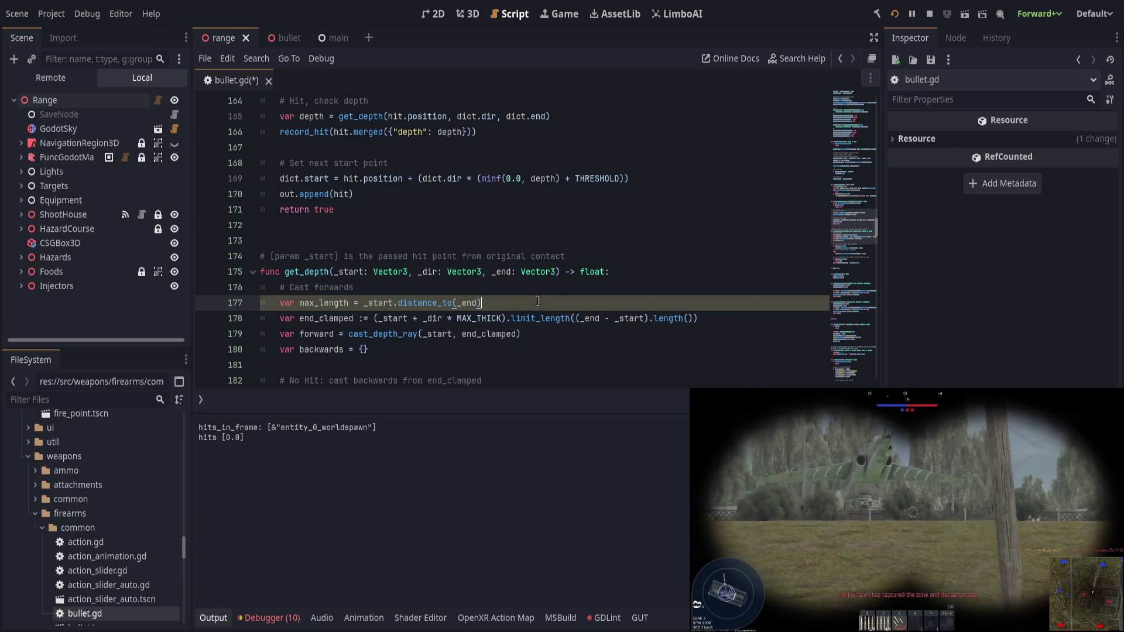
key(ctrl+shift+k)
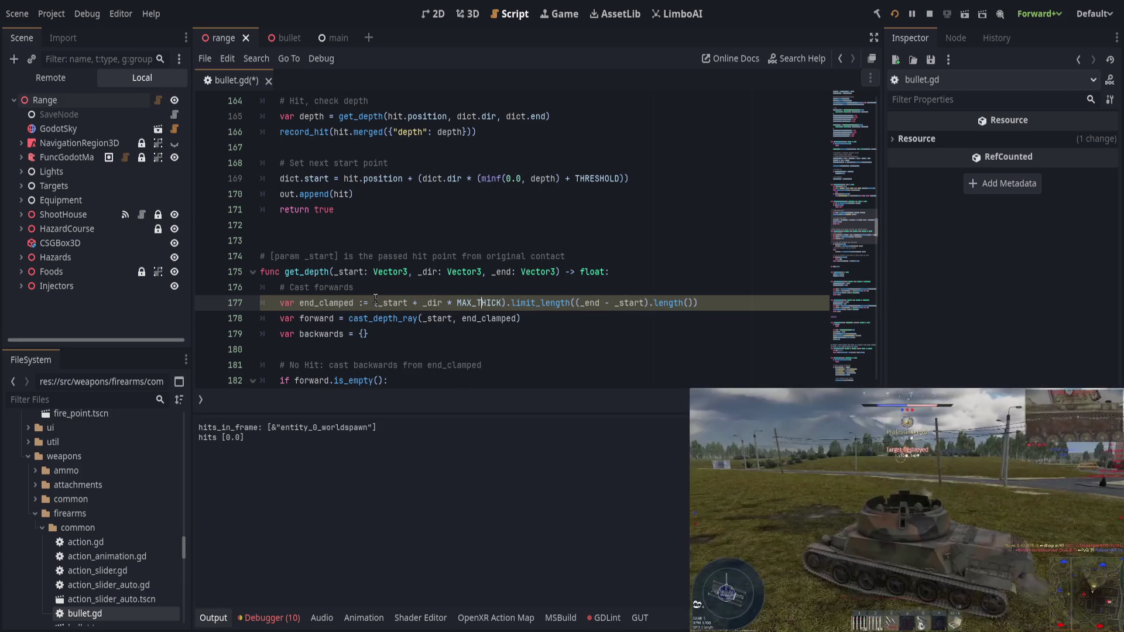
Step: Rewrite line 177 of get_depth as target := _start + _dir * MAX_THICK
drag(374, 303, 698, 303)
double_click(326, 303)
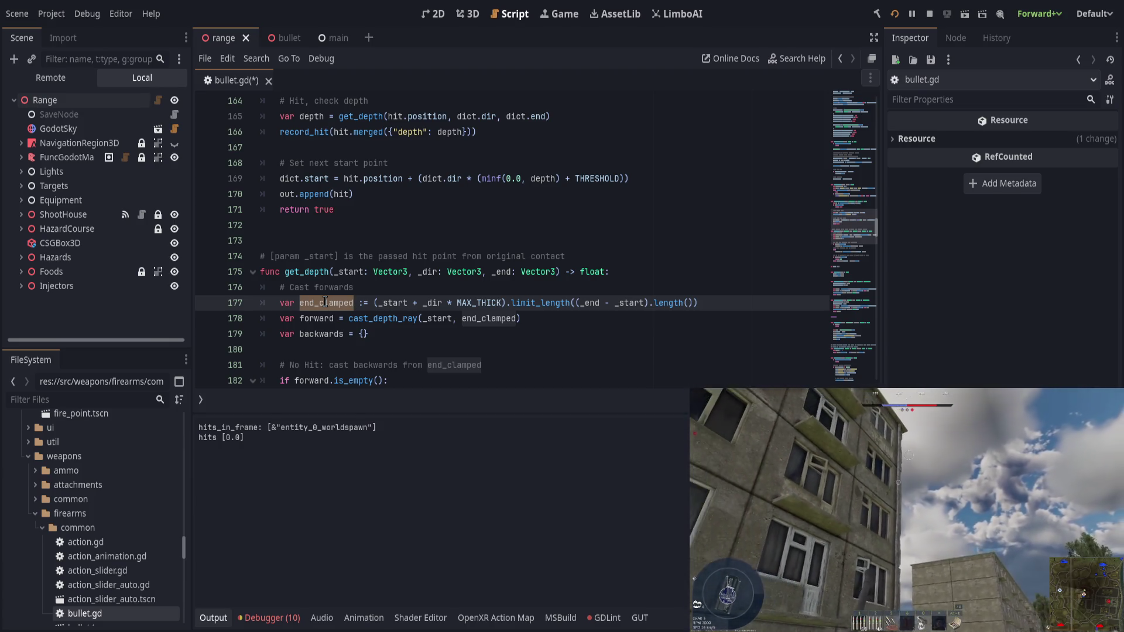
text(earget)
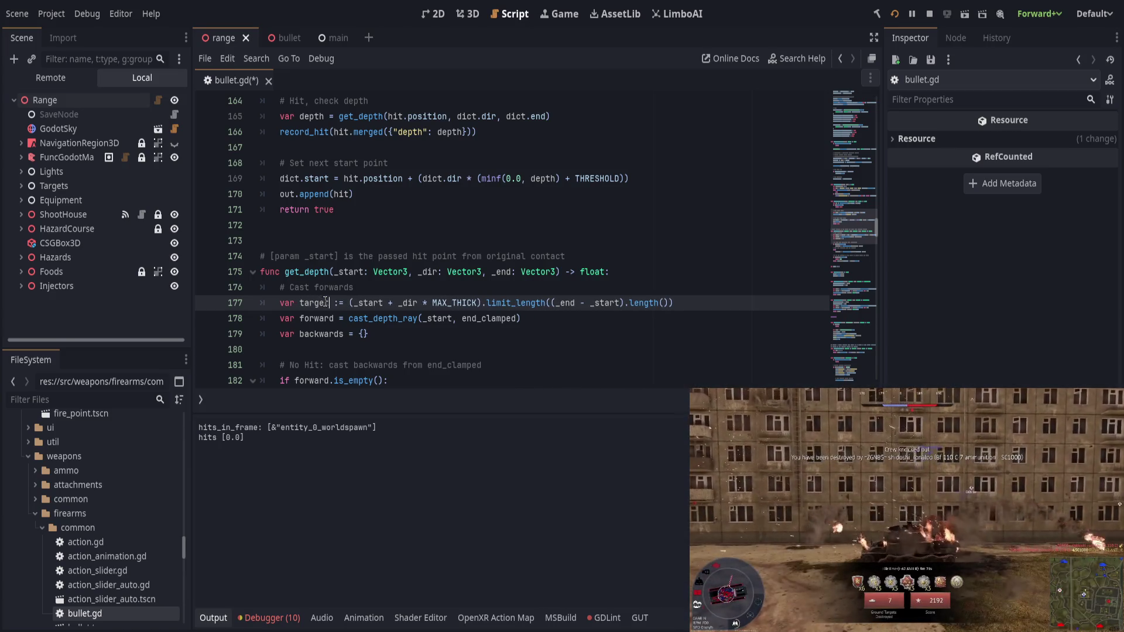
key(shift+End)
text(_)
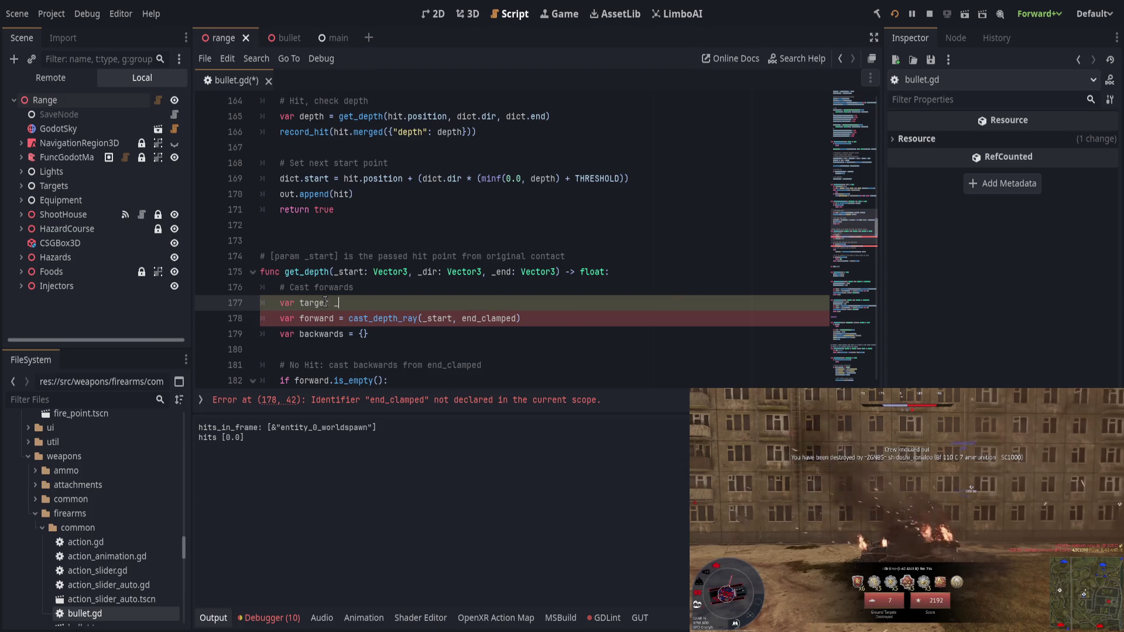
key(BackSpace)
text(:)
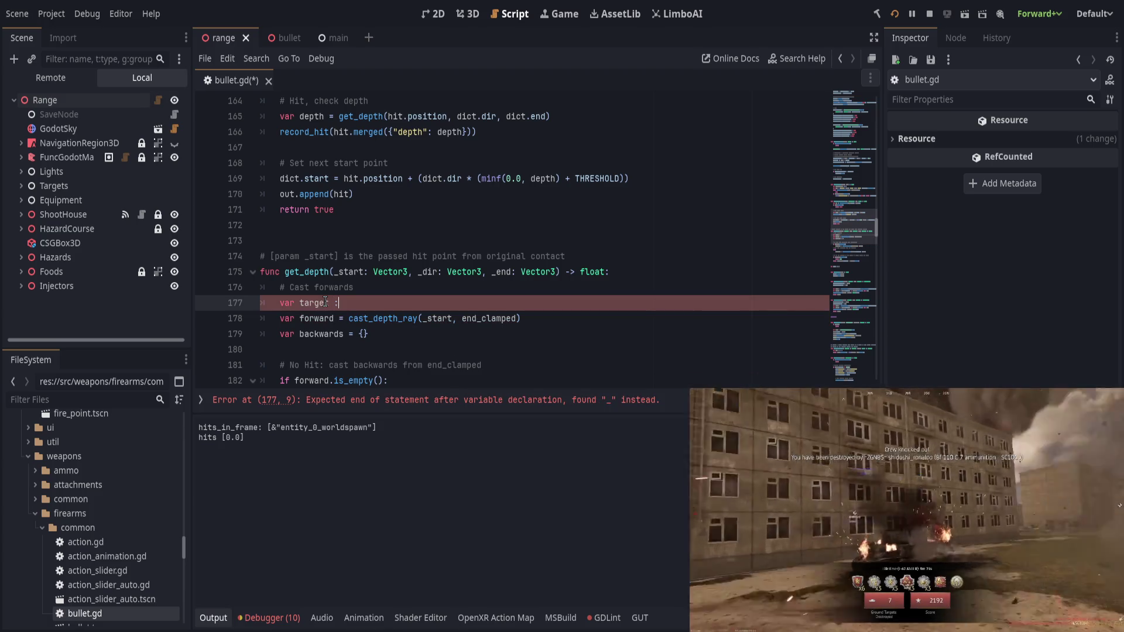
text(= _start + )
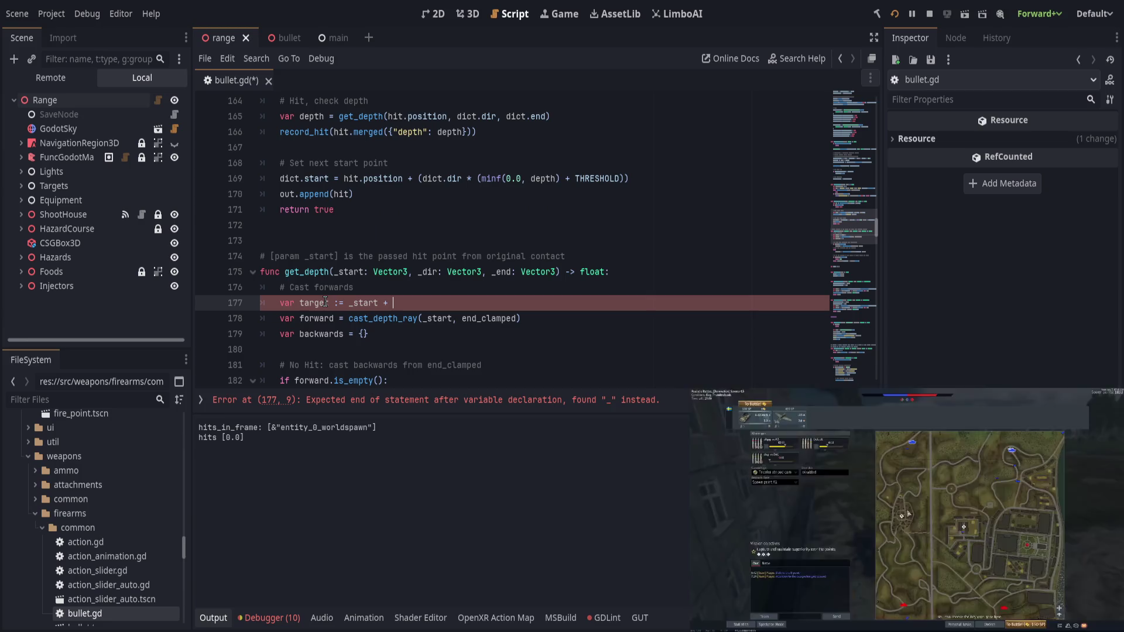
text(_dir * MAX_THICK)
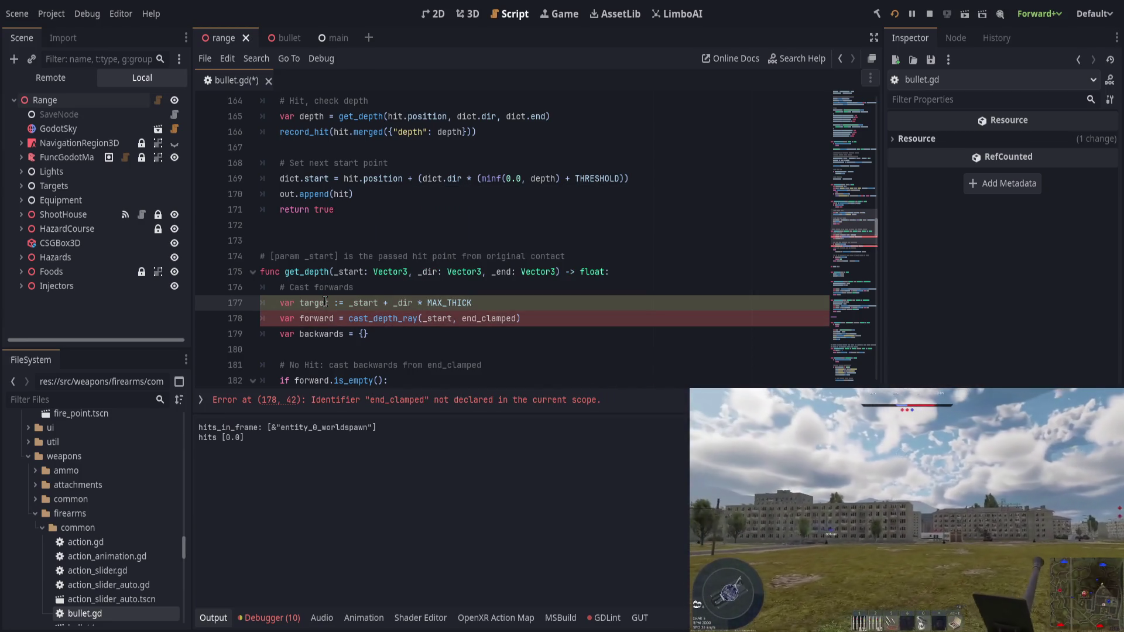
Step: Replace the remaining end_clamped references in the ray cast calls with target
double_click(489, 318)
scroll(486, 287, down, 2)
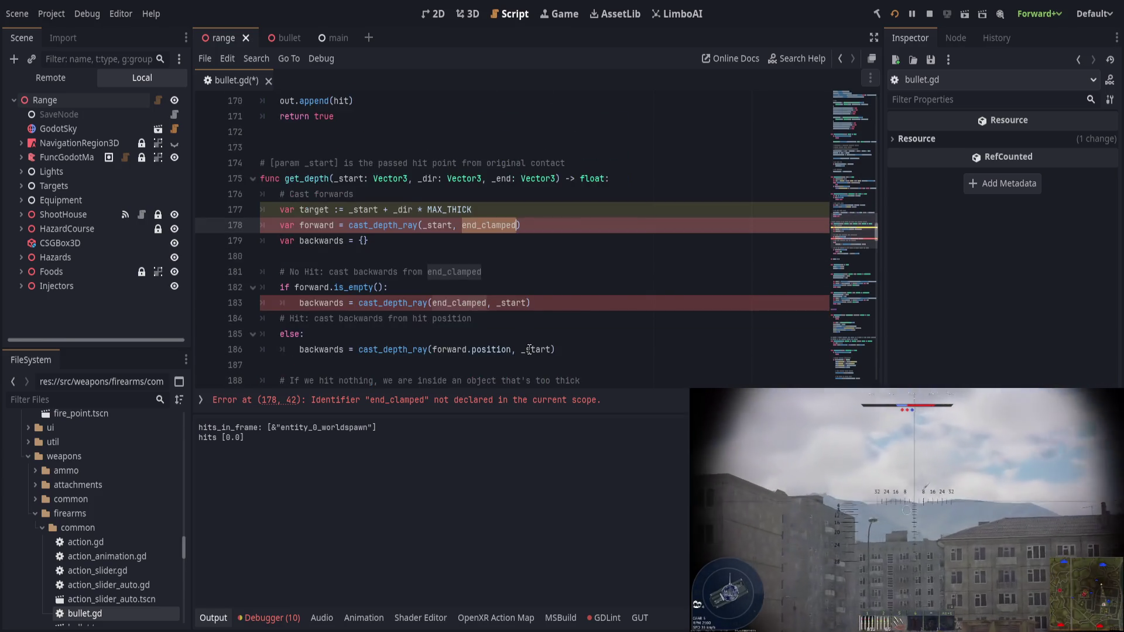
text(target)
double_click(454, 271)
text(target)
double_click(459, 302)
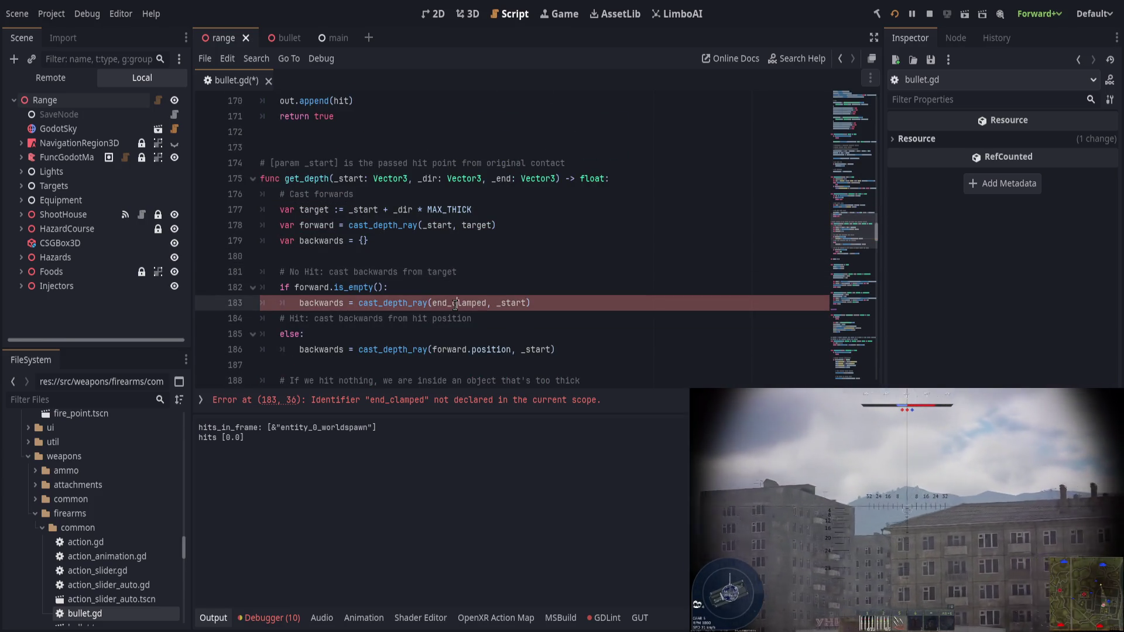
text(target)
Step: Let the error check refresh and save bullet.gd
click(557, 316)
scroll(554, 316, down, 1)
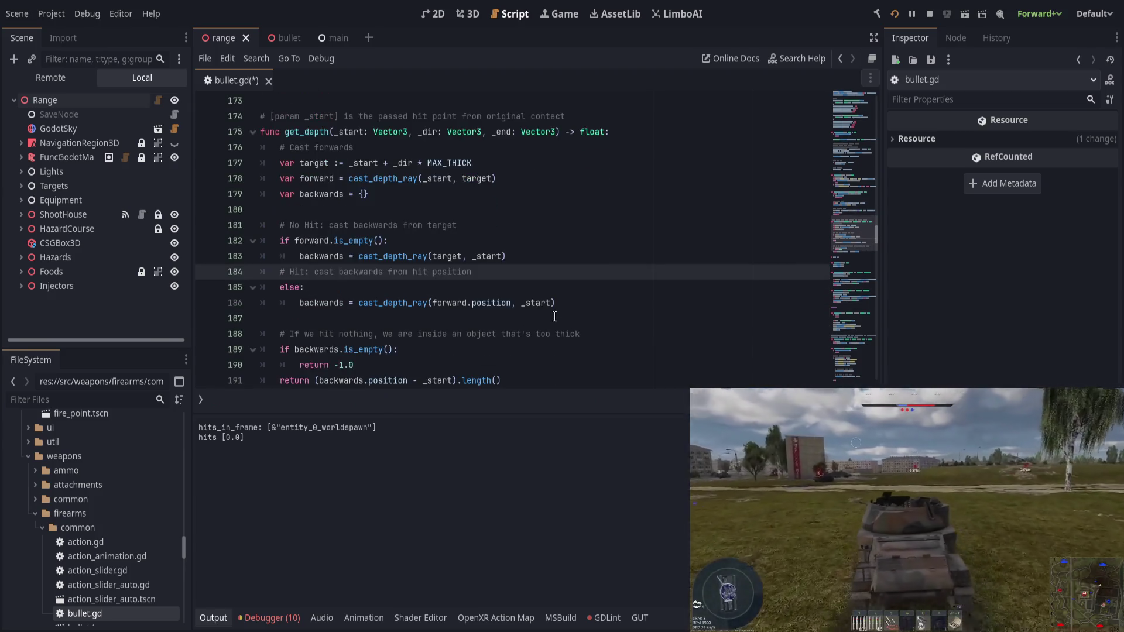
key(ctrl+s)
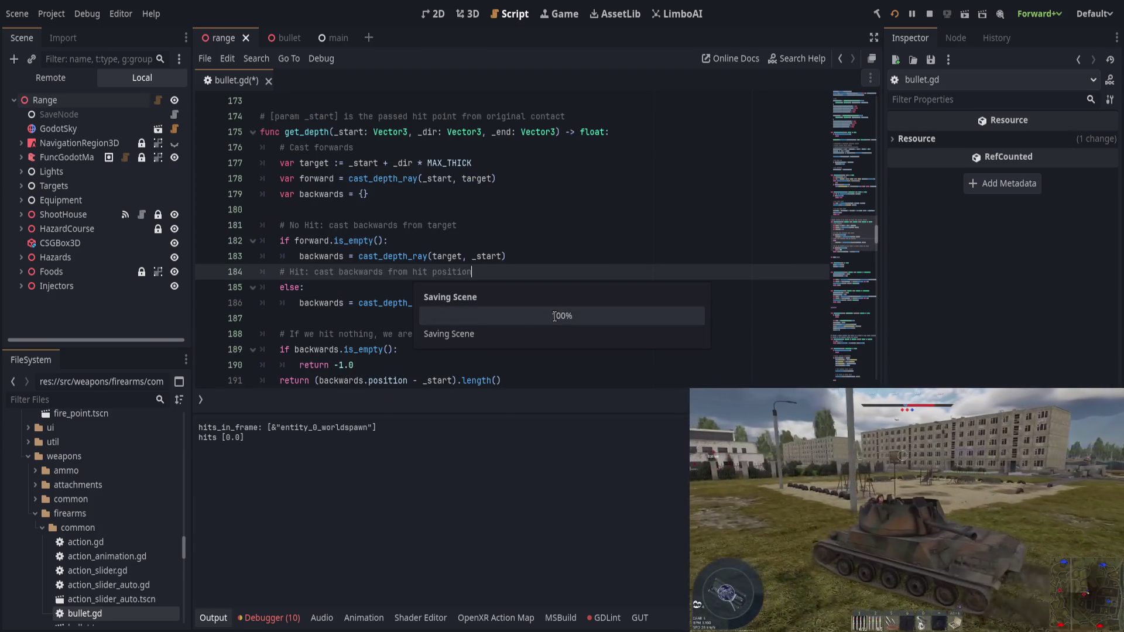